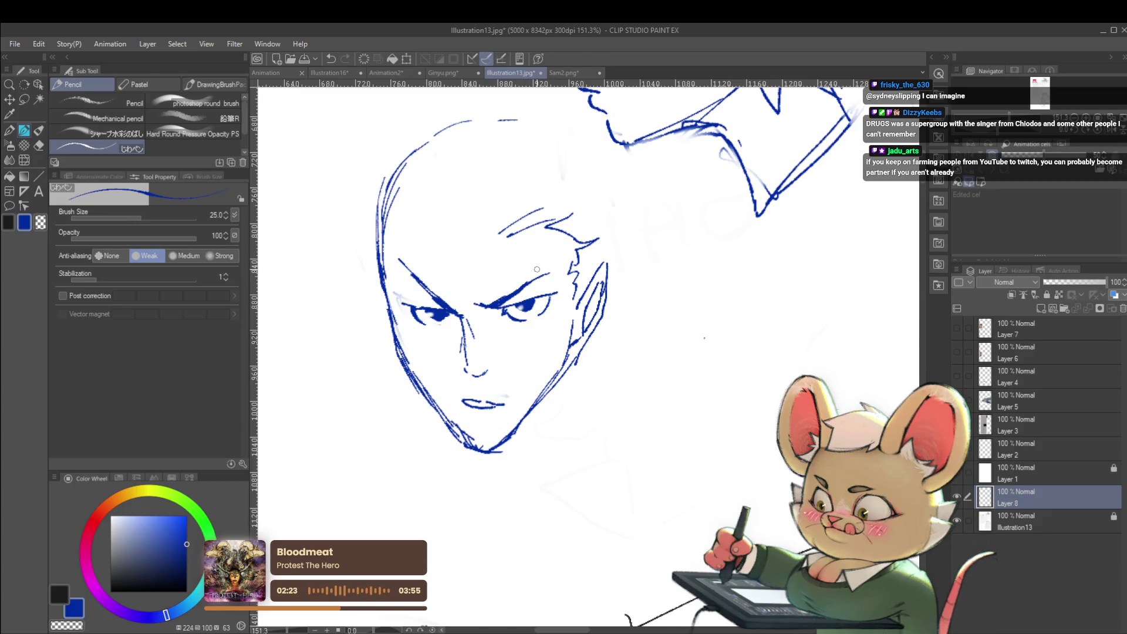
Extend the bald man's left upper eyelid outward with a short pencil stroke.
scroll(519, 307, "down", 3)
scroll(519, 307, "up", 7)
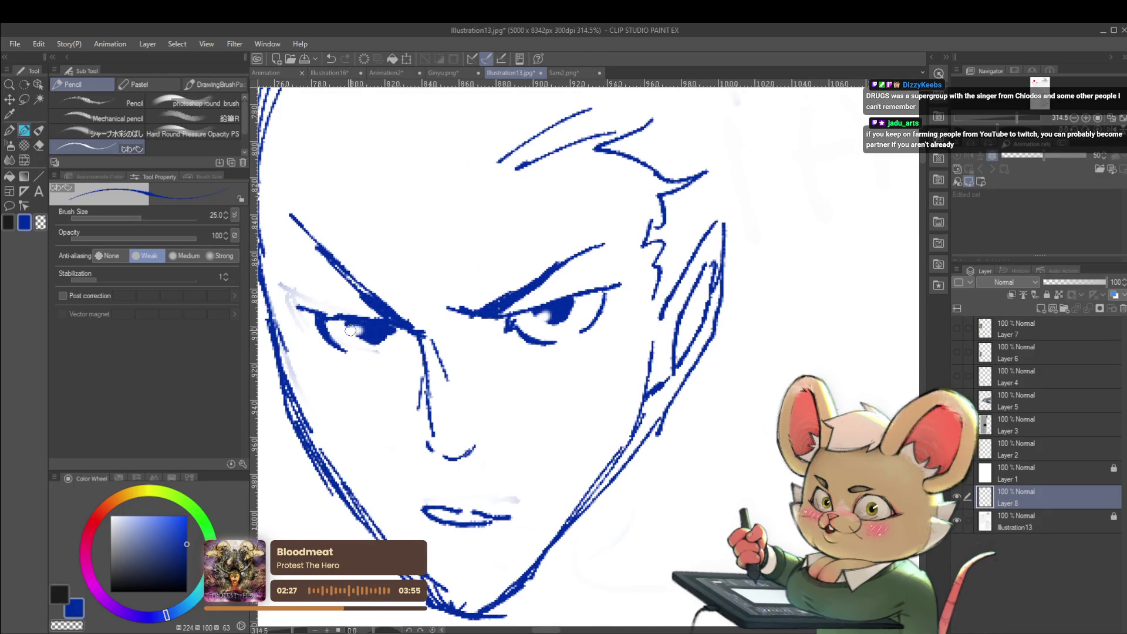
scroll(346, 335, "down", 6)
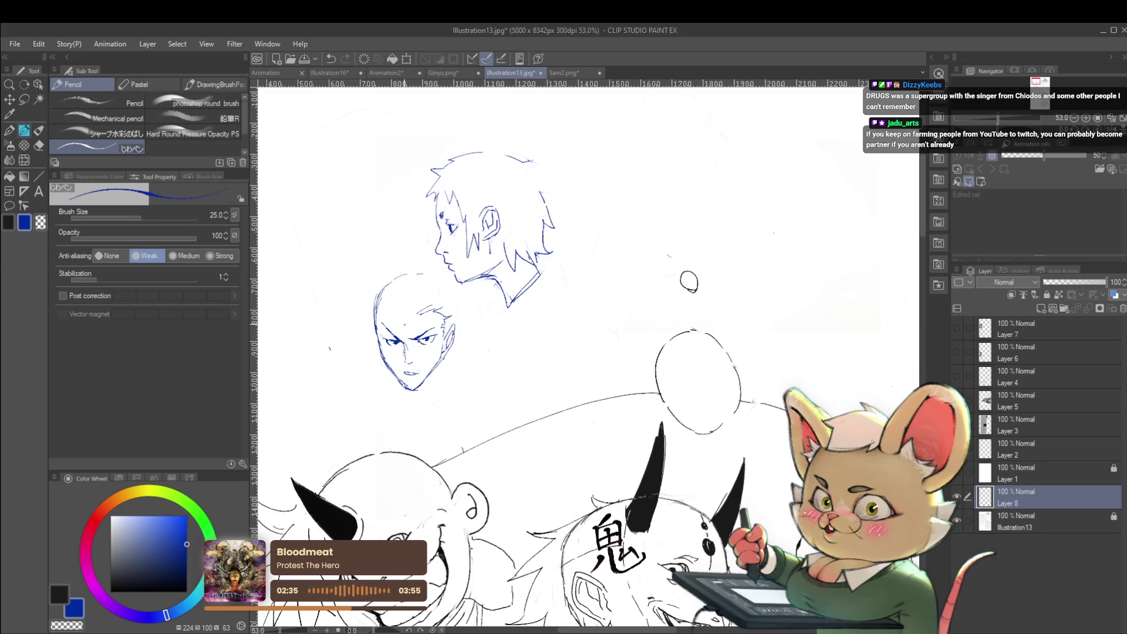
scroll(399, 343, "up", 3)
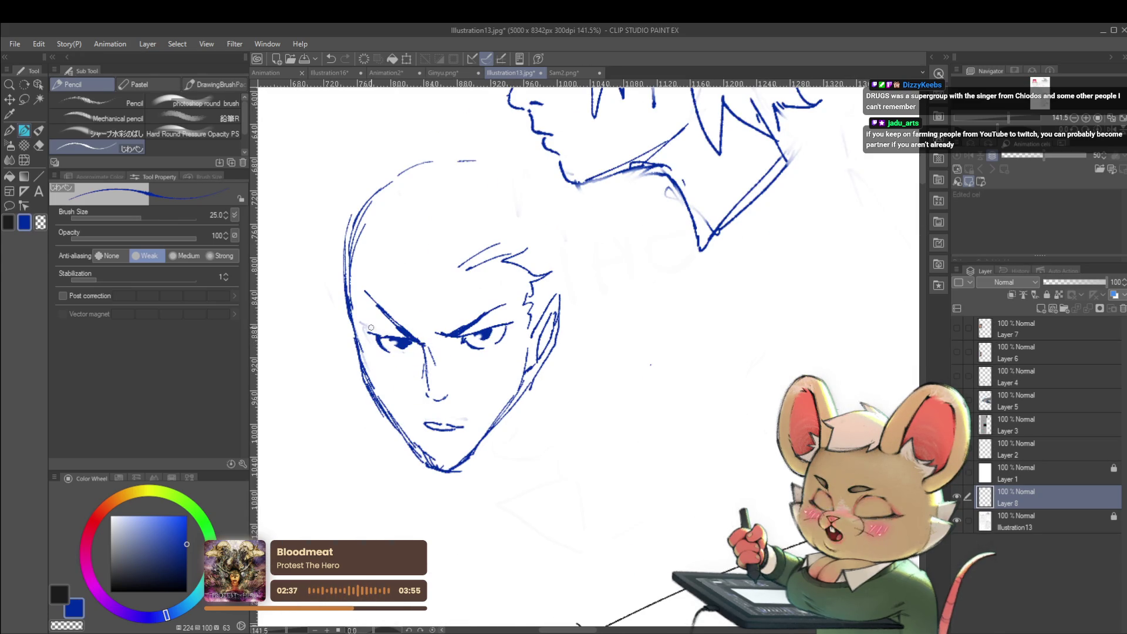
scroll(386, 332, "up", 2)
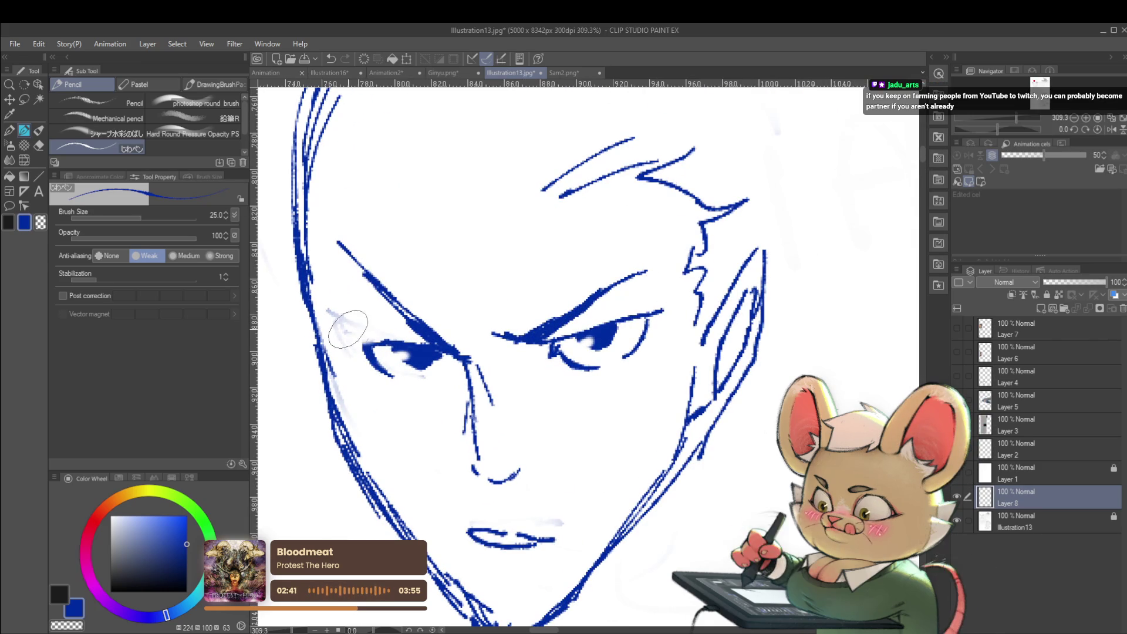
left_click_drag(350, 342, 384, 344)
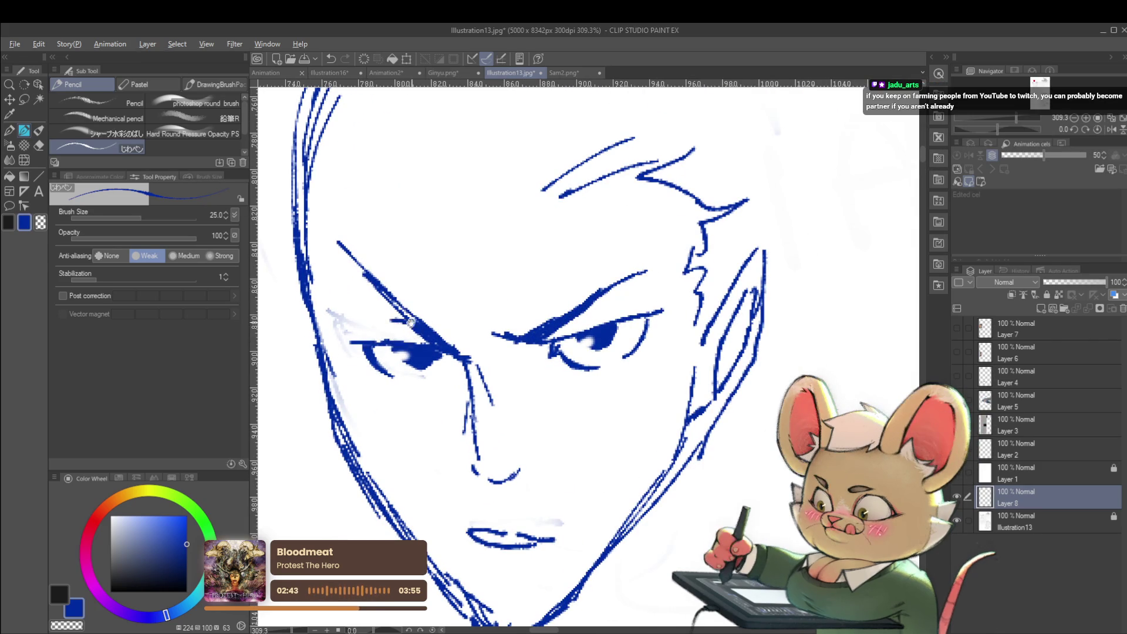
Flip the canvas view horizontally to check the face.
scroll(411, 322, "down", 4)
scroll(448, 330, "up", 3)
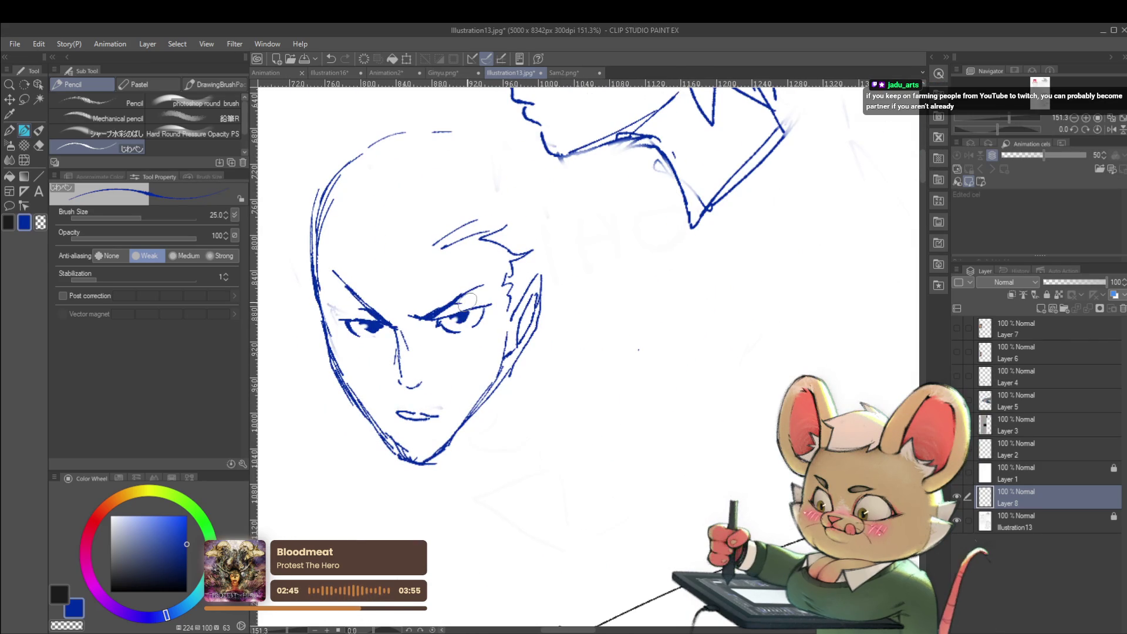
scroll(476, 302, "down", 3)
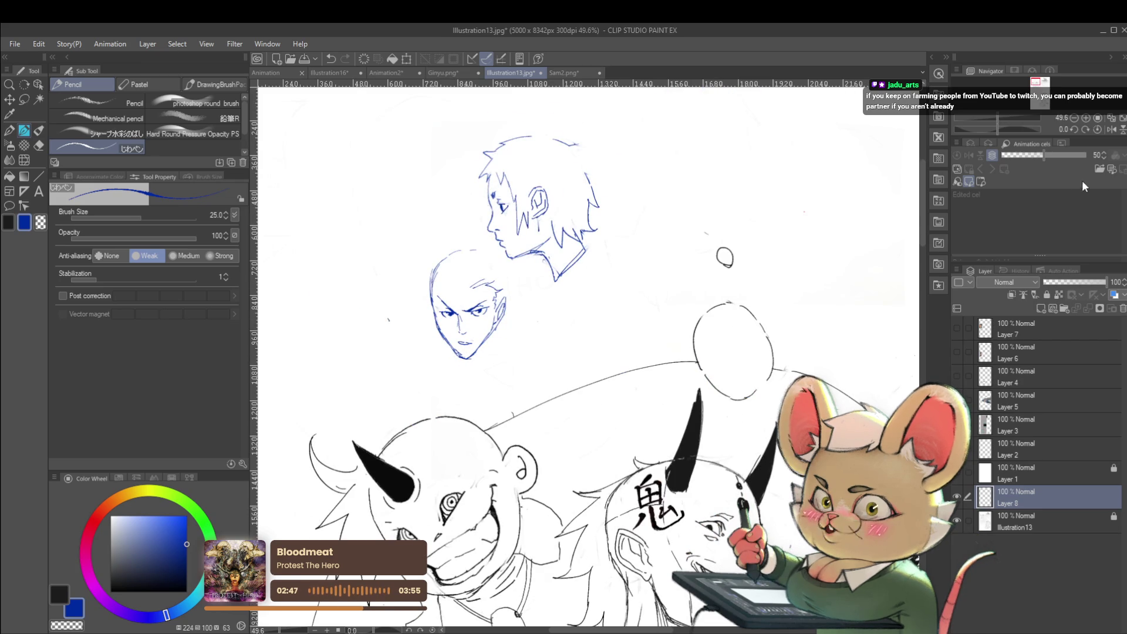
left_click(1111, 129)
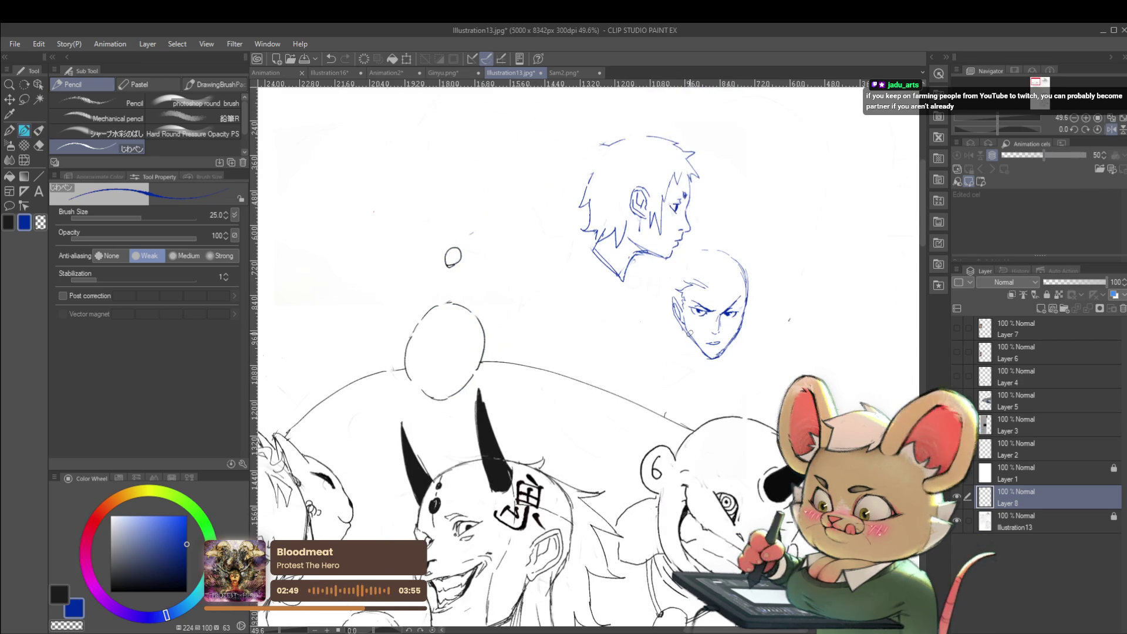
scroll(685, 349, "up", 4)
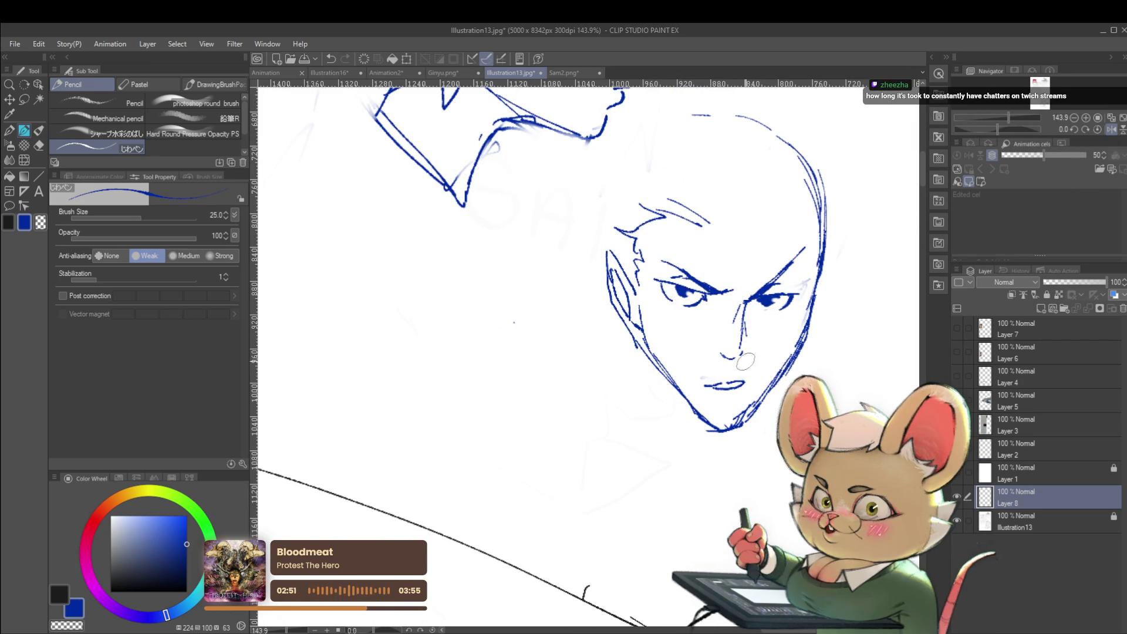
Move the selected eye and nose slightly up and to the right.
key("m")
mouse_move(811, 235)
left_mouse_down()
mouse_move(813, 291)
mouse_move(738, 347)
left_mouse_up()
key("ctrl+t")
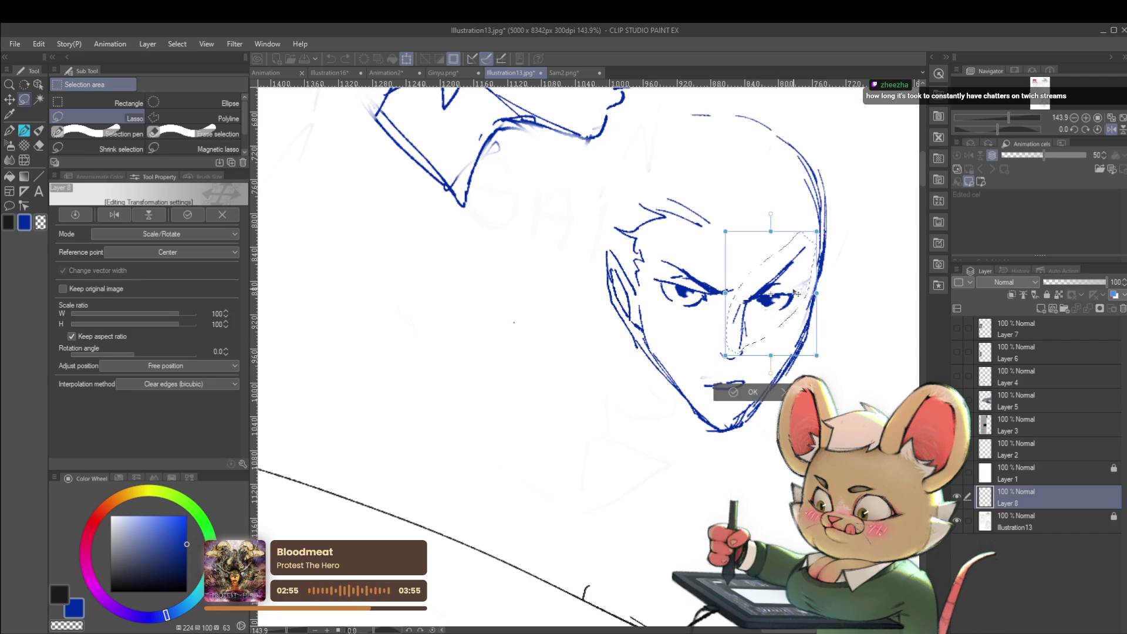
left_click_drag(800, 290, 801, 285)
key("Return")
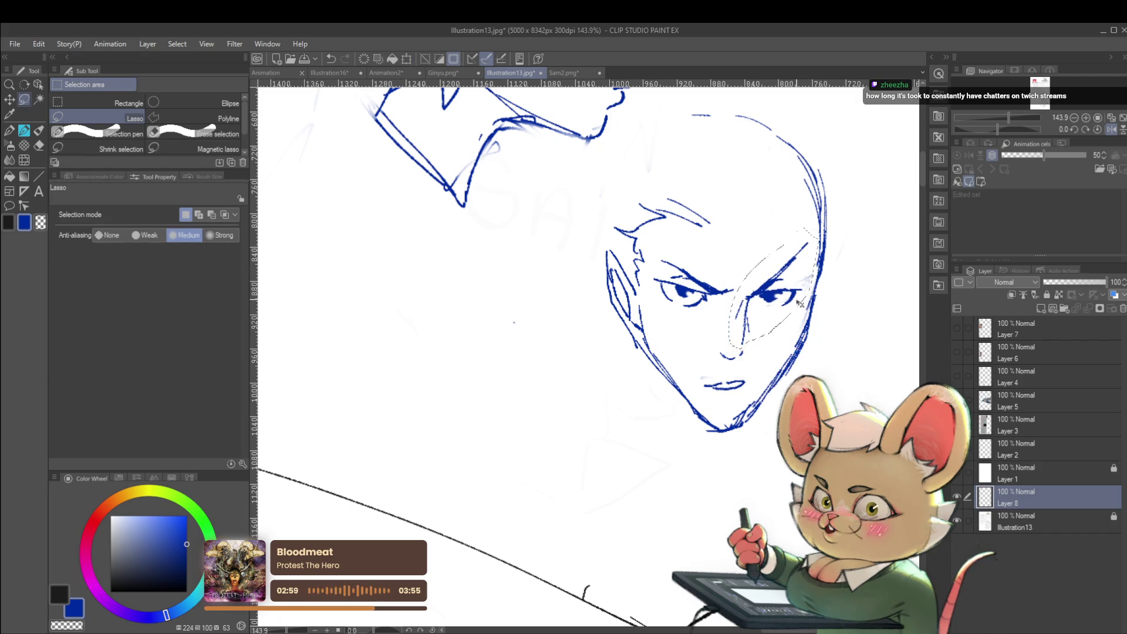
Flip the canvas view back to normal and return to the pencil.
left_click(1111, 129)
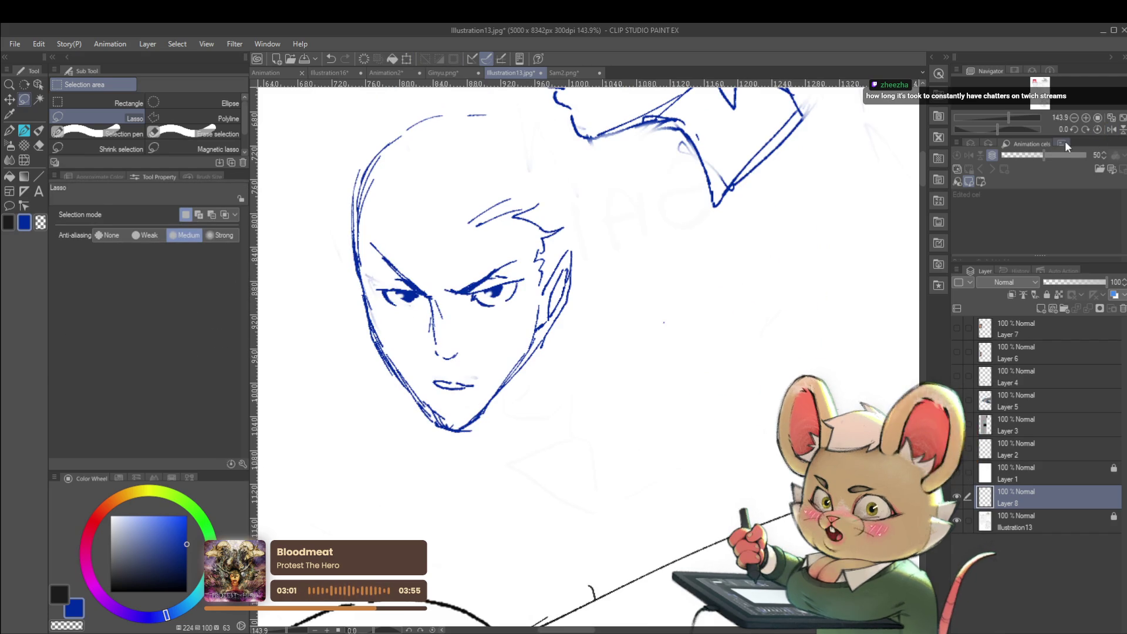
key("p")
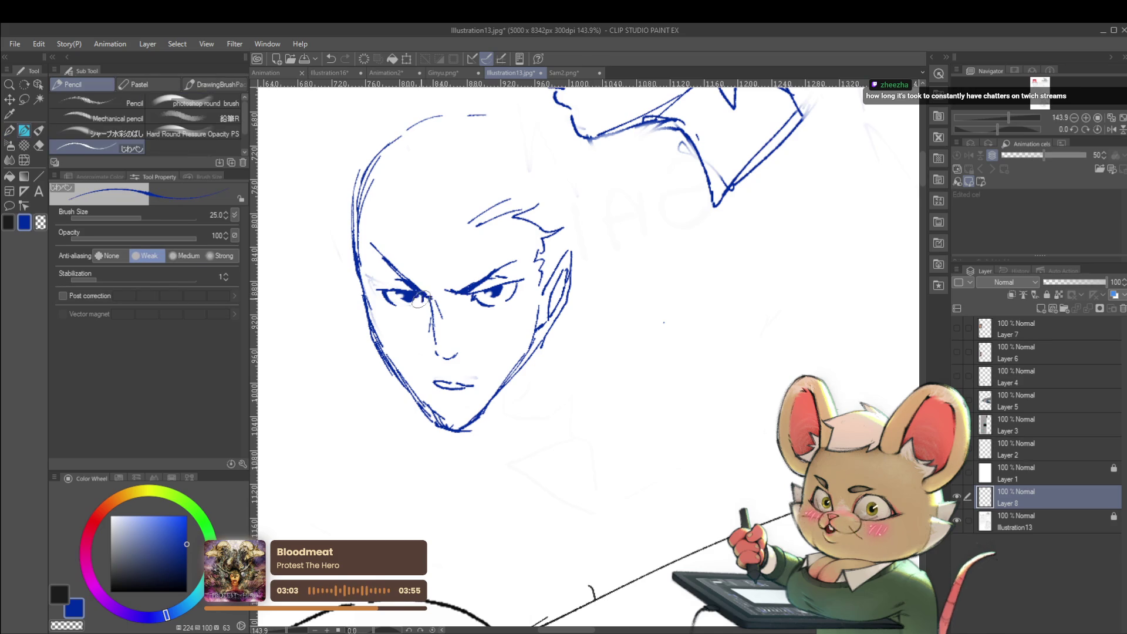
scroll(438, 272, "down", 4)
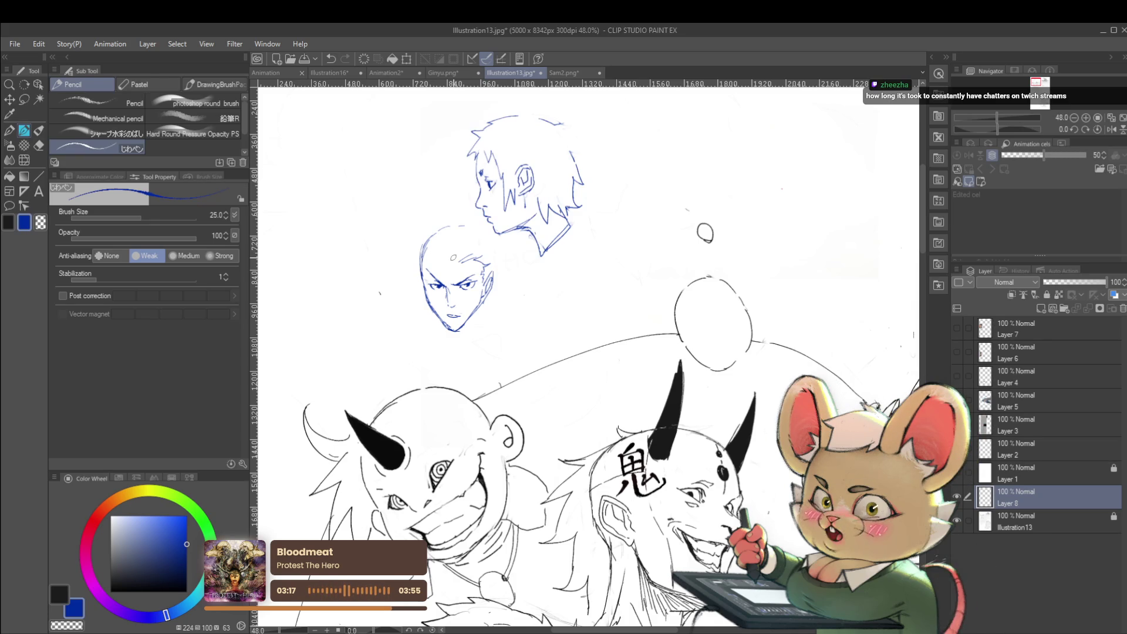
Undo the last stroke and redraw the bald head's upper-left contour.
scroll(425, 273, "up", 3)
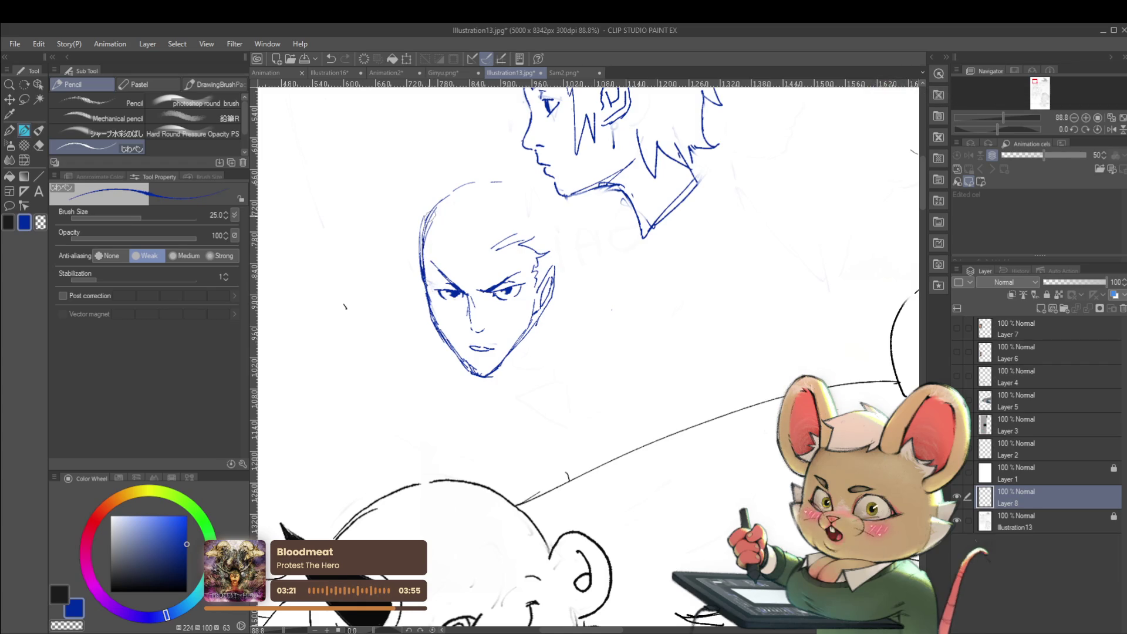
key("ctrl+z")
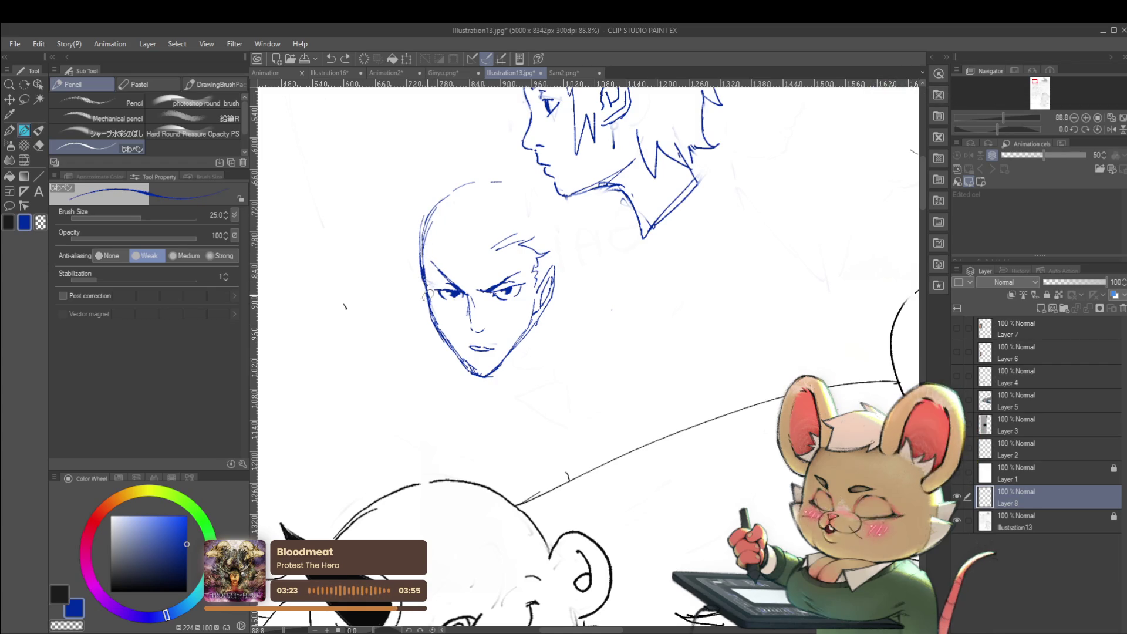
mouse_move(427, 234)
left_mouse_down()
mouse_move(439, 202)
mouse_move(493, 179)
left_mouse_up()
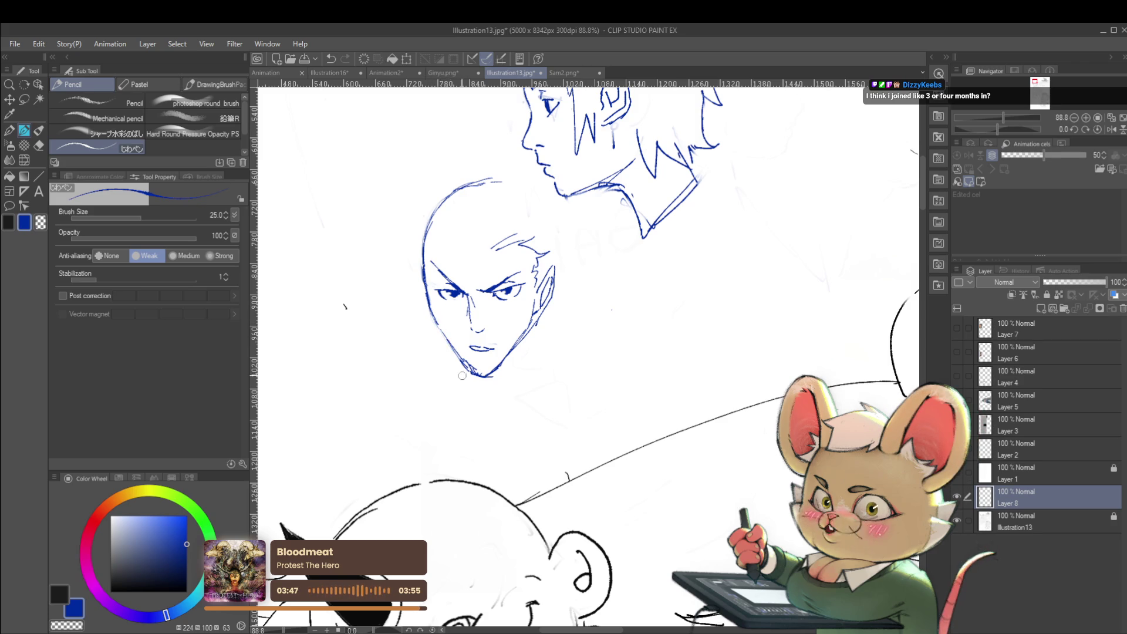
Extend the jaw line down toward the chin, discarding a stray mouth mark.
scroll(455, 363, "down", 4)
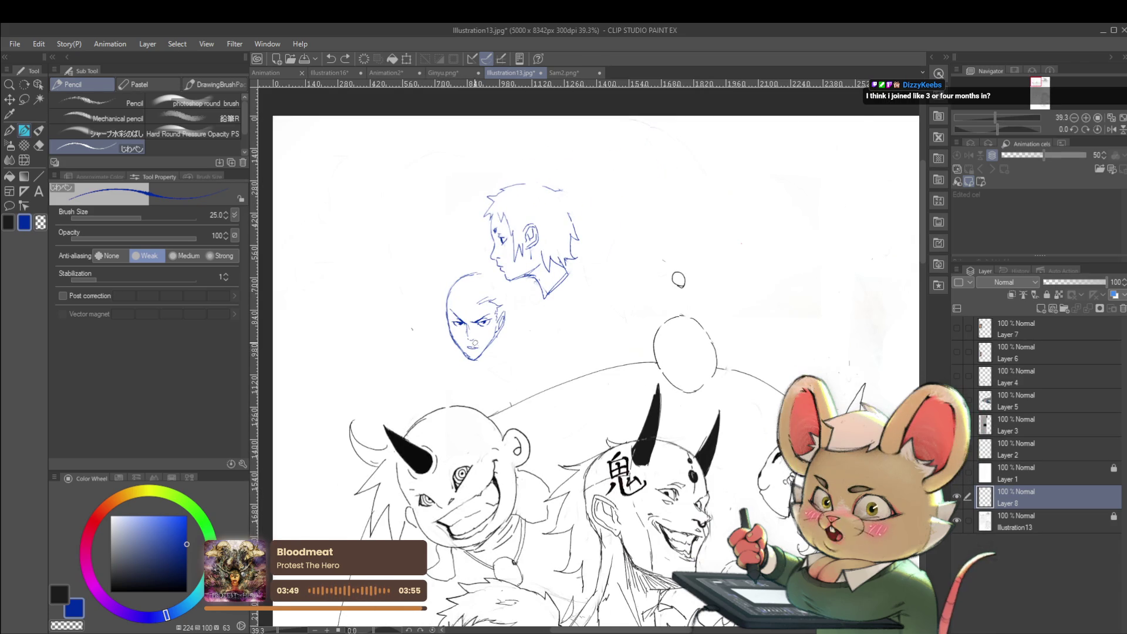
scroll(472, 334, "up", 4)
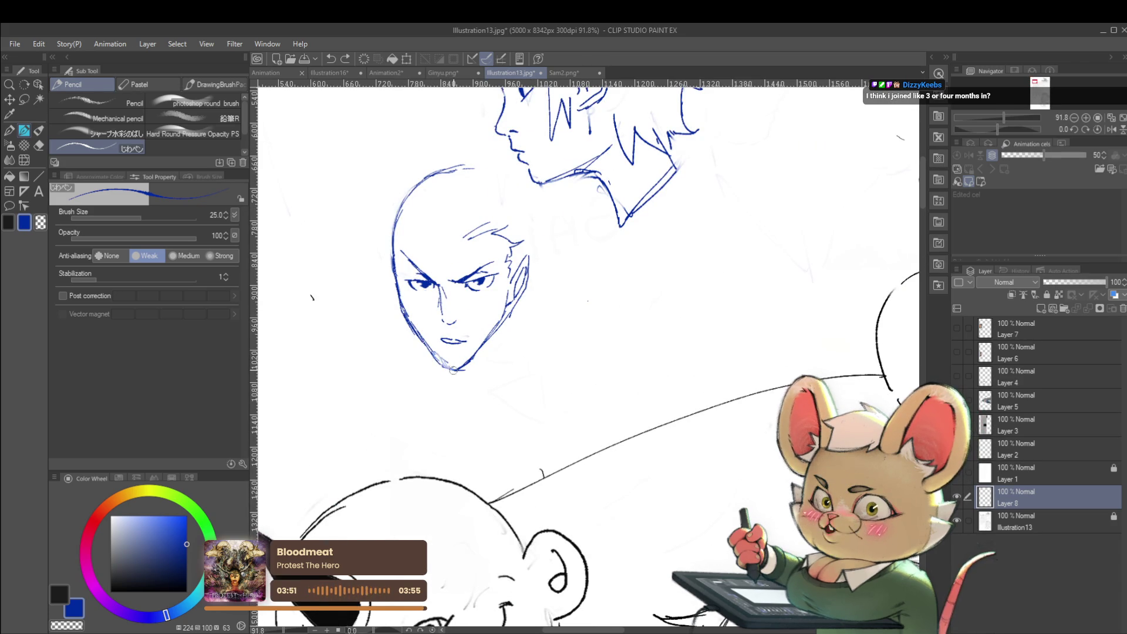
left_click(438, 331)
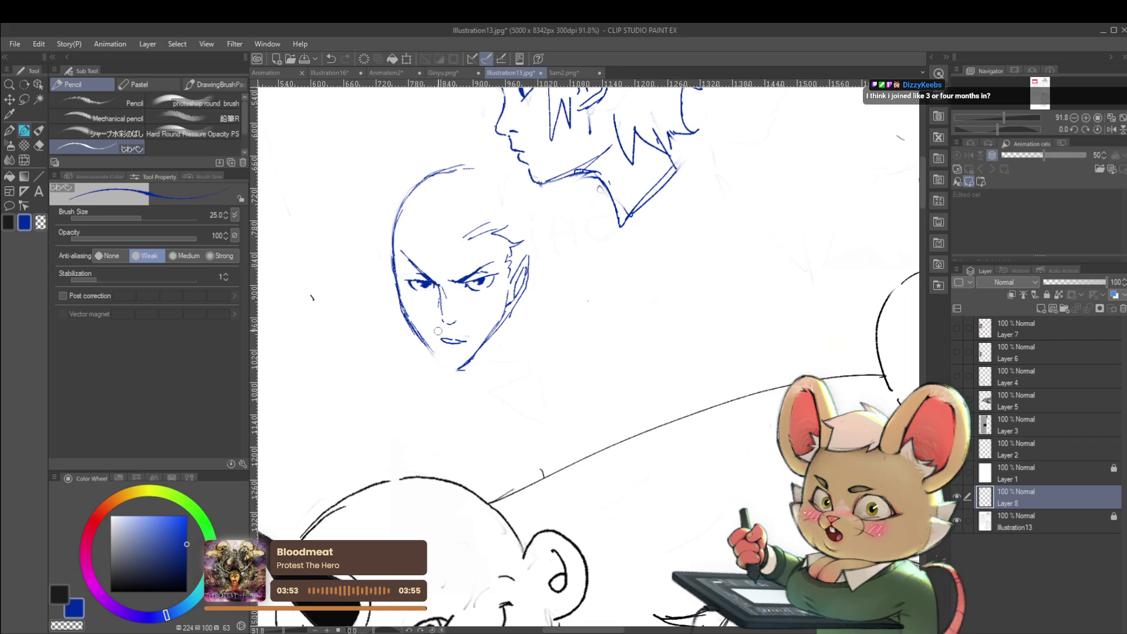
key("ctrl+z")
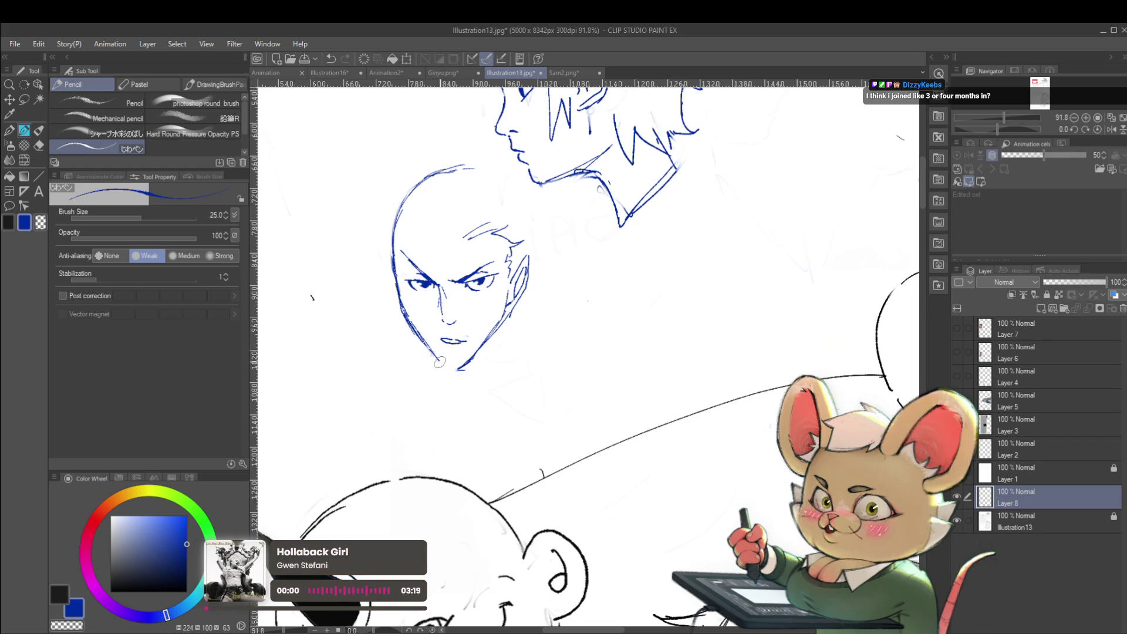
left_click_drag(430, 349, 444, 365)
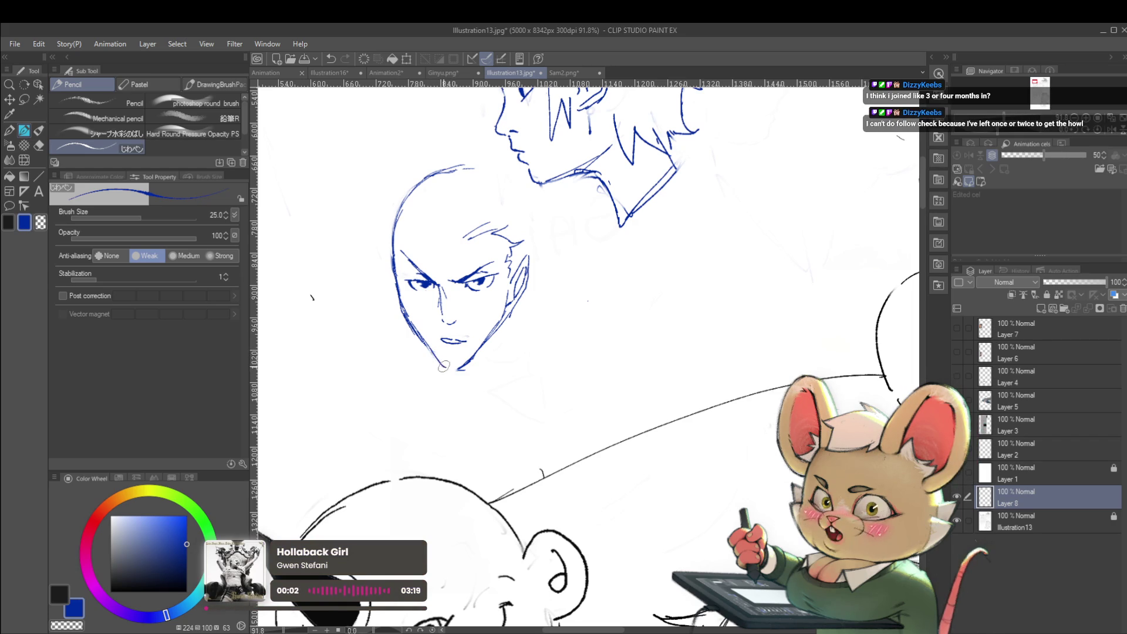
scroll(450, 368, "down", 5)
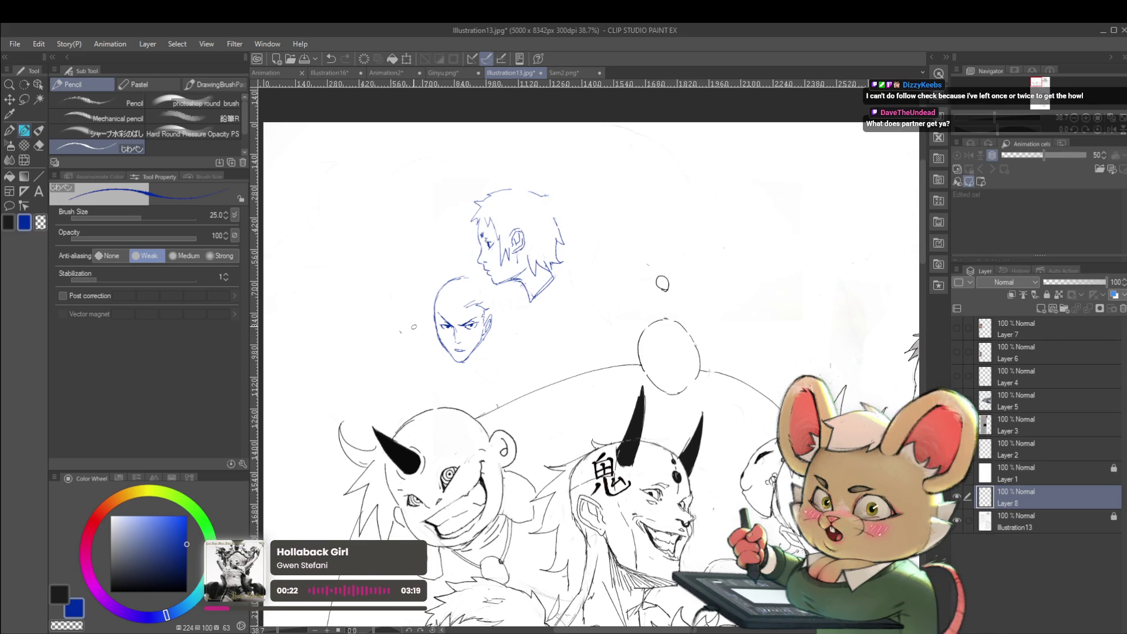
Draw a line along the head's left side and hair strands rising from the forehead.
scroll(493, 293, "up", 3)
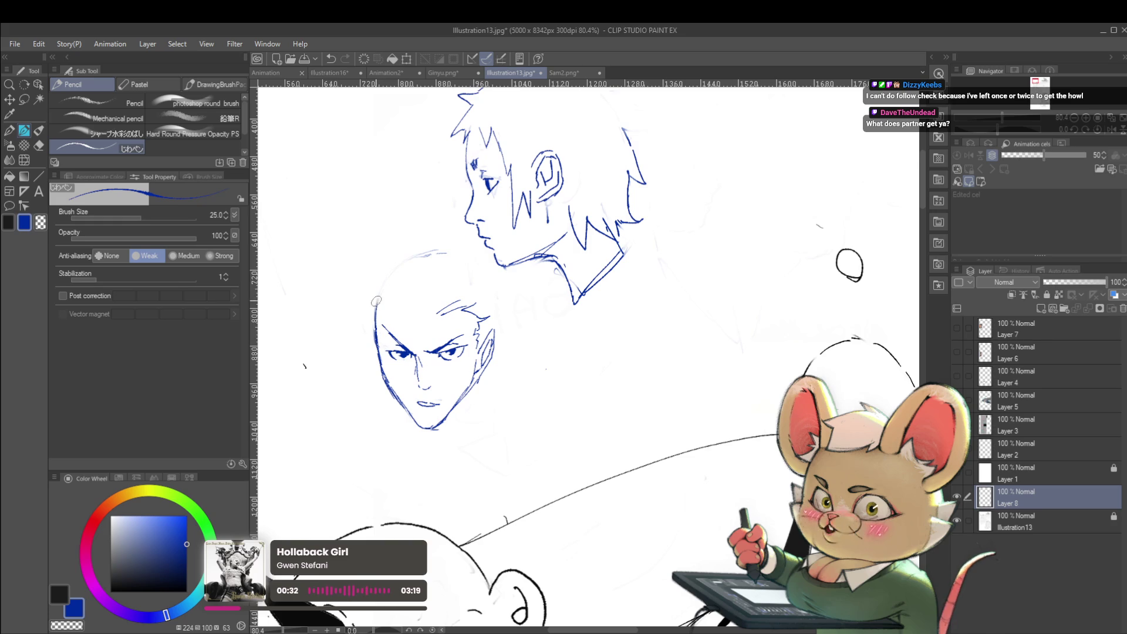
left_click_drag(373, 333, 398, 271)
scroll(443, 269, "down", 3)
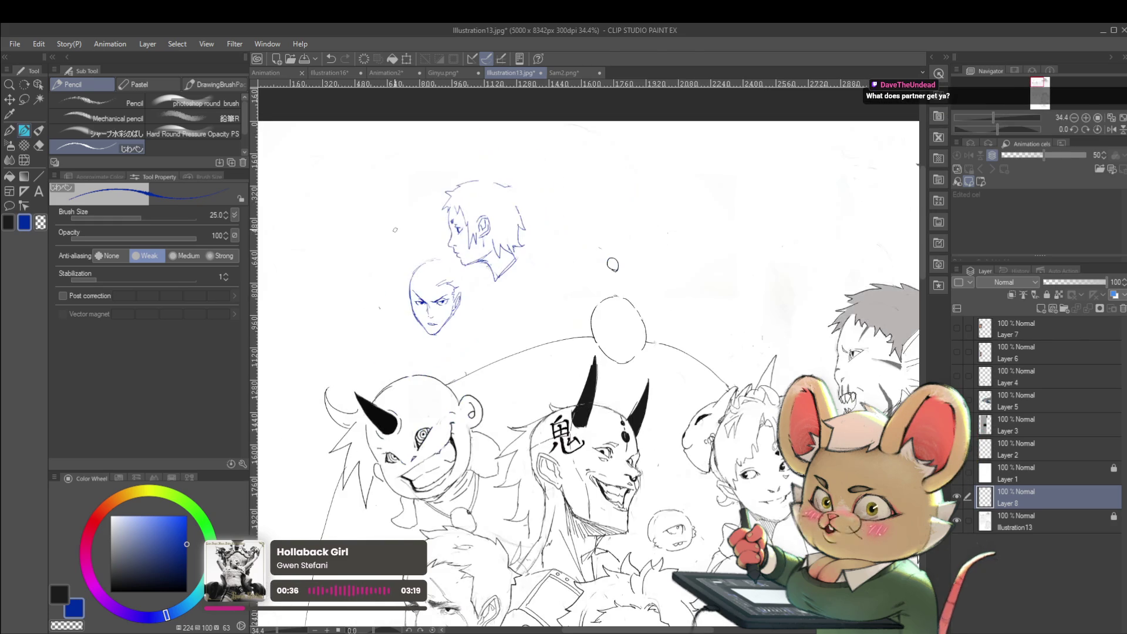
scroll(431, 275, "up", 2)
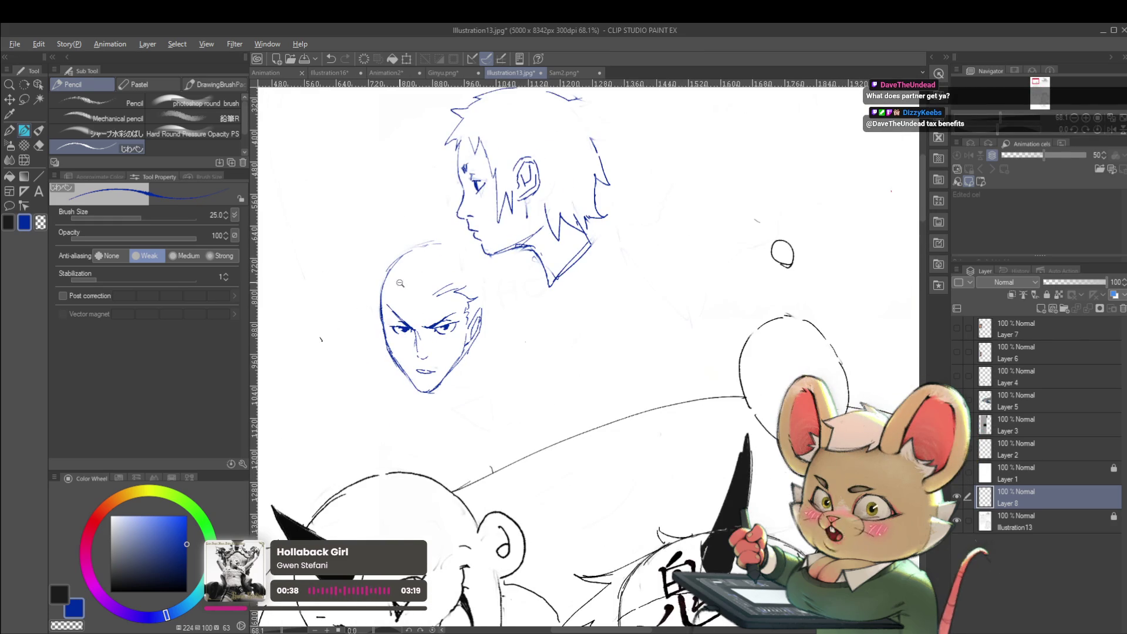
scroll(411, 282, "up", 3)
mouse_move(439, 309)
left_mouse_down()
mouse_move(459, 265)
mouse_move(464, 279)
mouse_move(479, 268)
left_mouse_up()
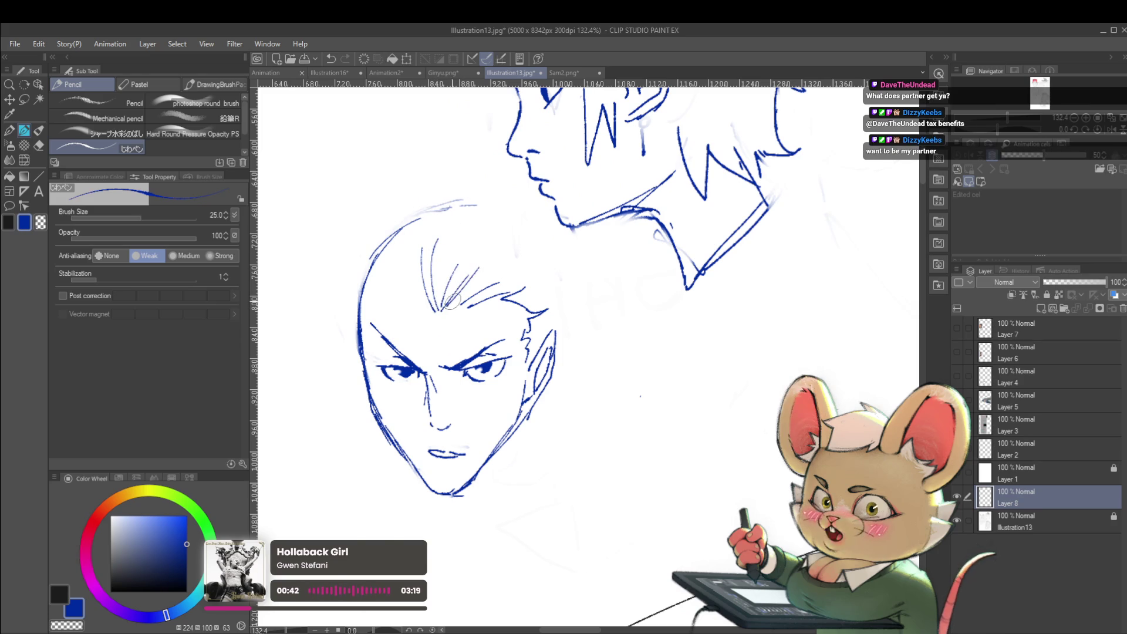
Handwrite '50' to the right of the heads.
scroll(491, 301, "down", 3)
scroll(622, 322, "up", 1)
mouse_move(626, 323)
left_mouse_down()
mouse_move(619, 353)
mouse_move(645, 322)
left_mouse_up()
mouse_move(660, 332)
left_mouse_down()
mouse_move(645, 345)
mouse_move(708, 343)
mouse_move(758, 320)
left_mouse_up()
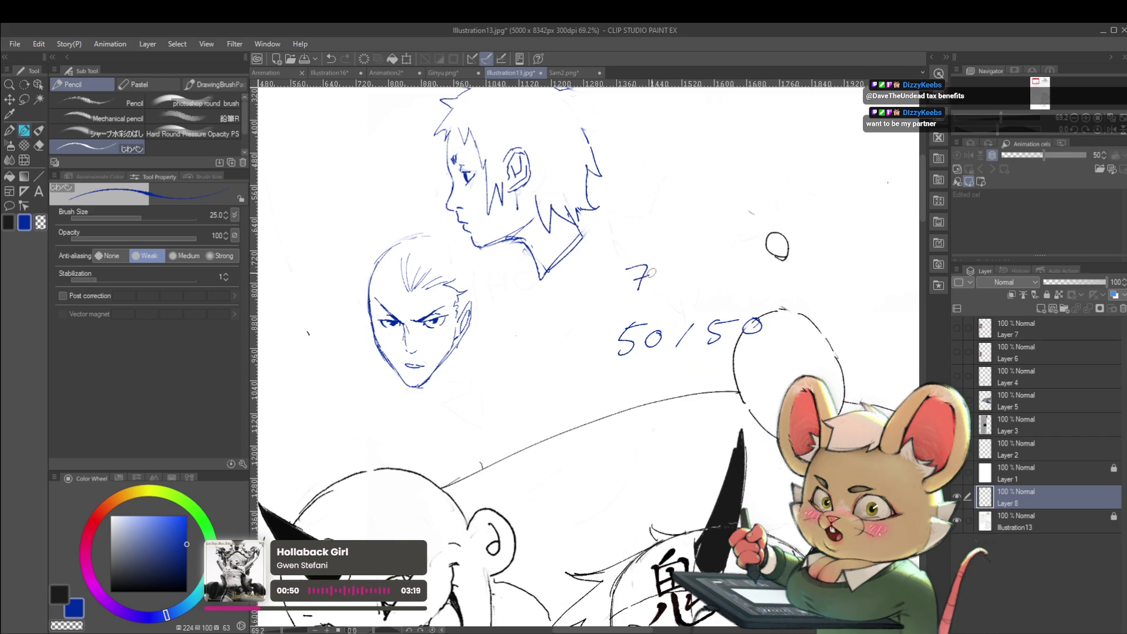
Complete the ratio note so it reads 70/30.
mouse_move(697, 260)
left_mouse_down()
mouse_move(701, 281)
mouse_move(722, 263)
left_mouse_up()
scroll(757, 267, "down", 2)
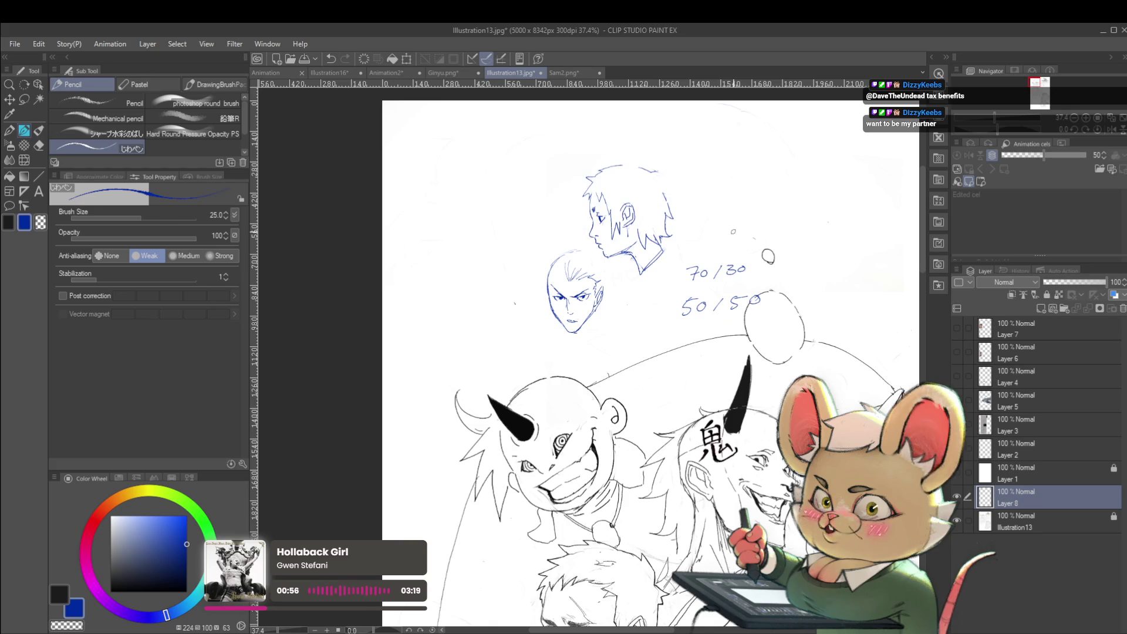
scroll(733, 231, "up", 2)
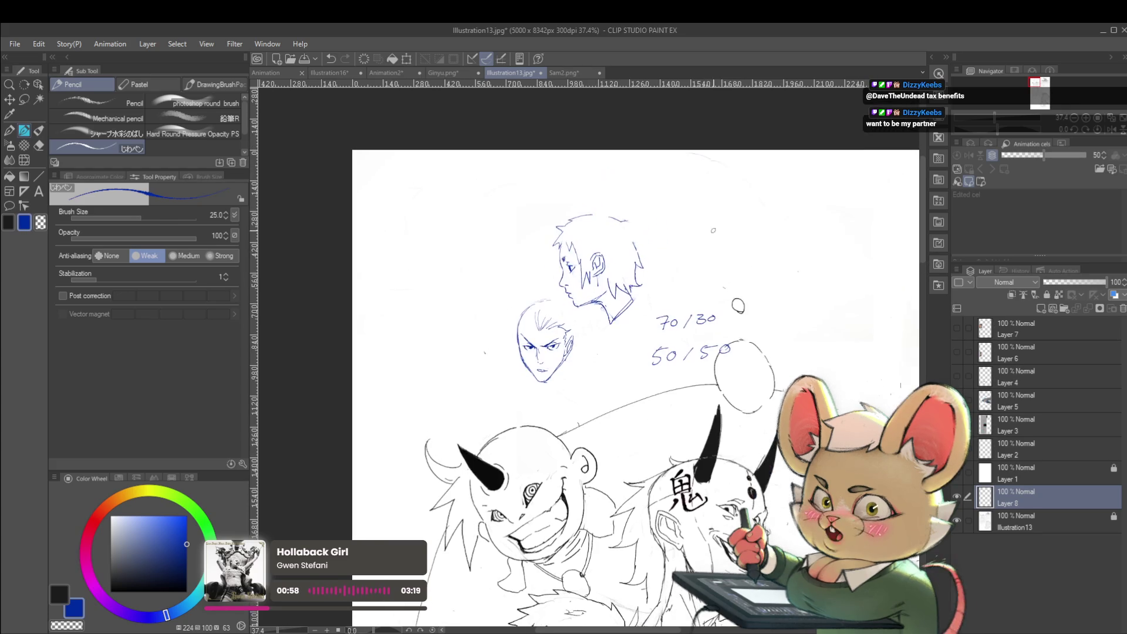
Sketch a few layout rectangles near the upper right, then undo them.
left_click_drag(712, 227, 712, 263)
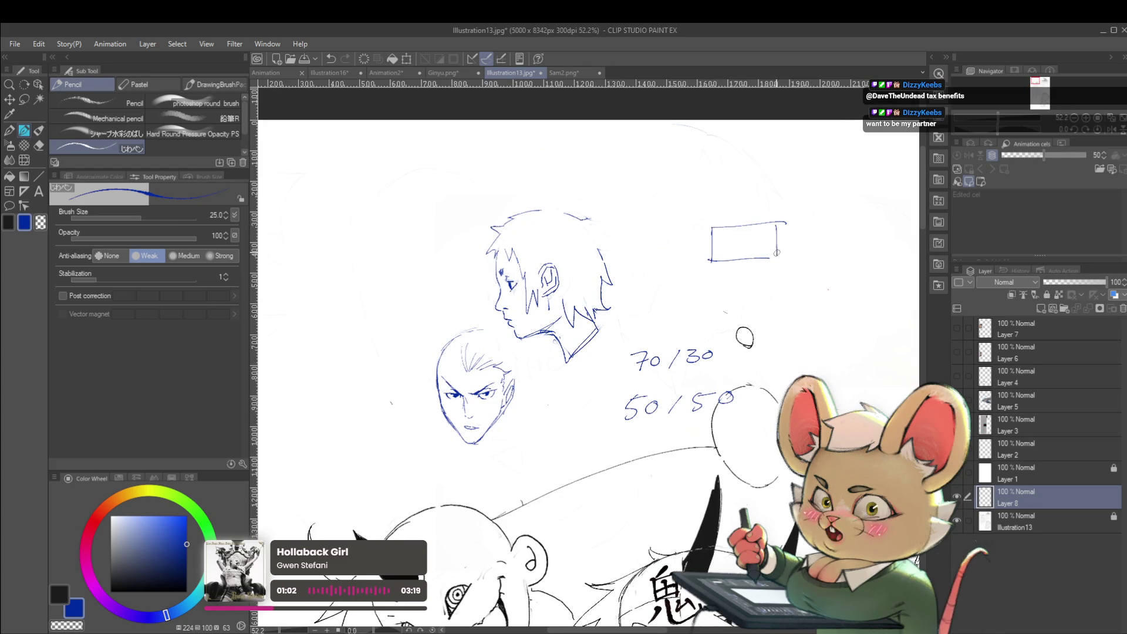
left_click_drag(684, 241, 640, 251)
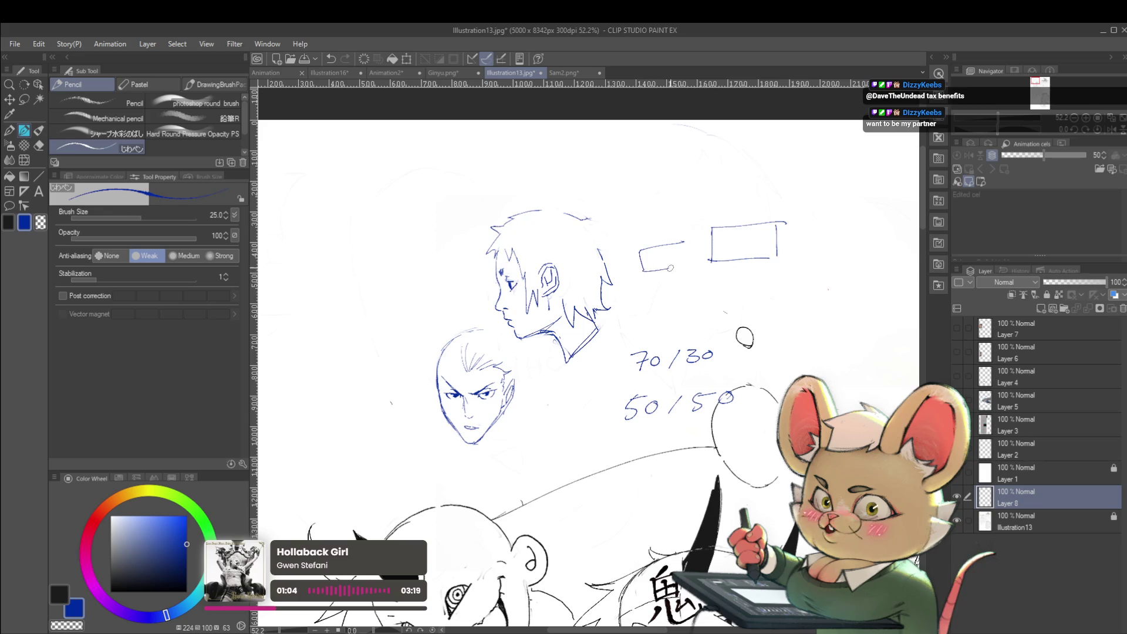
mouse_move(802, 233)
left_mouse_down()
mouse_move(804, 254)
mouse_move(861, 241)
mouse_move(852, 257)
left_mouse_up()
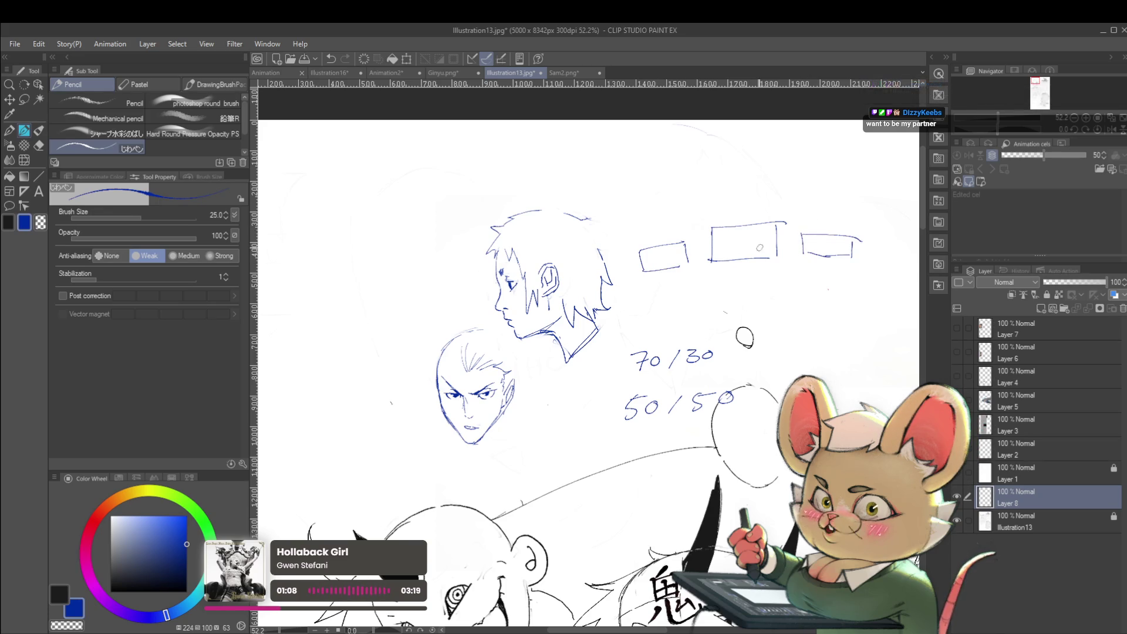
left_click_drag(765, 247, 752, 252)
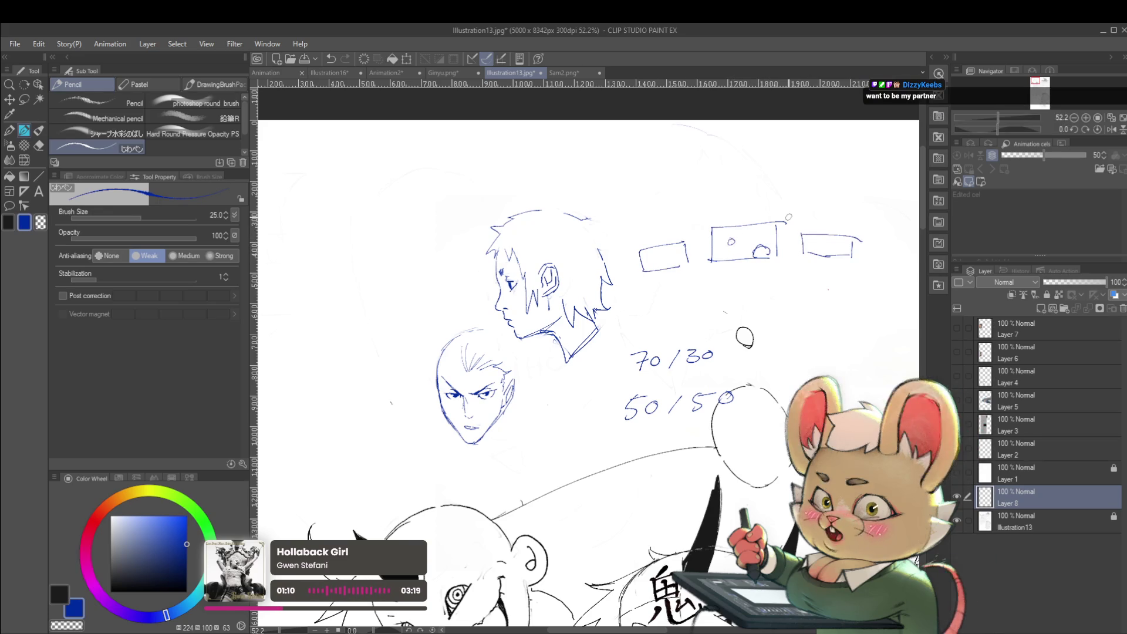
key("ctrl+z")
key("ctrl+z")
key("ctrl+z")
key("ctrl+z")
key("ctrl+z")
key("ctrl+z")
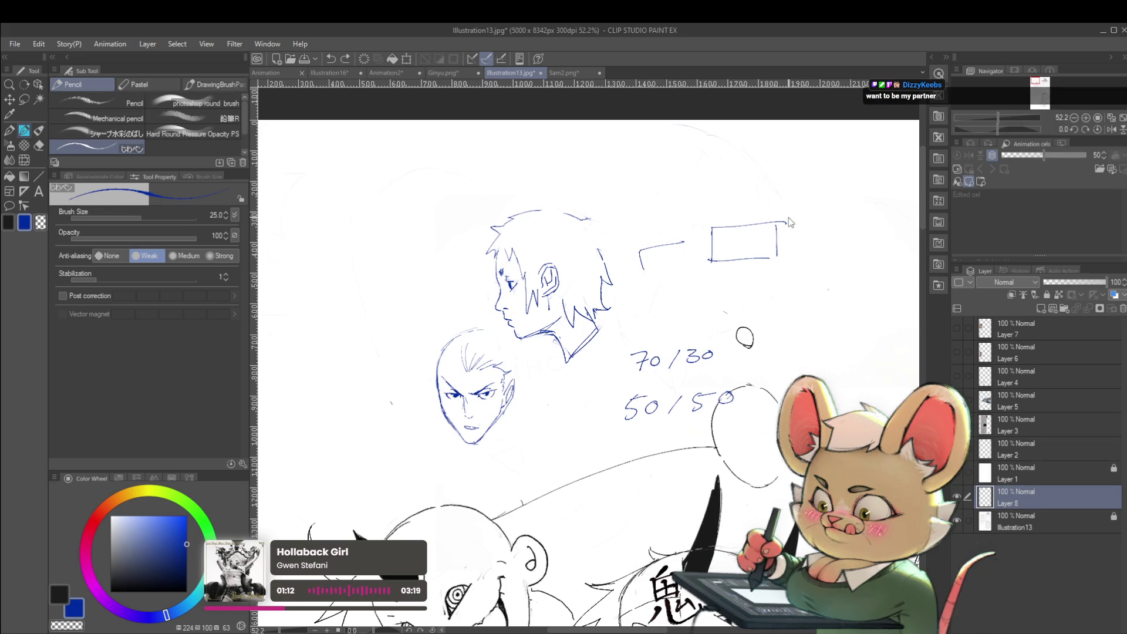
key("ctrl+z")
key("ctrl+z")
key("ctrl+z")
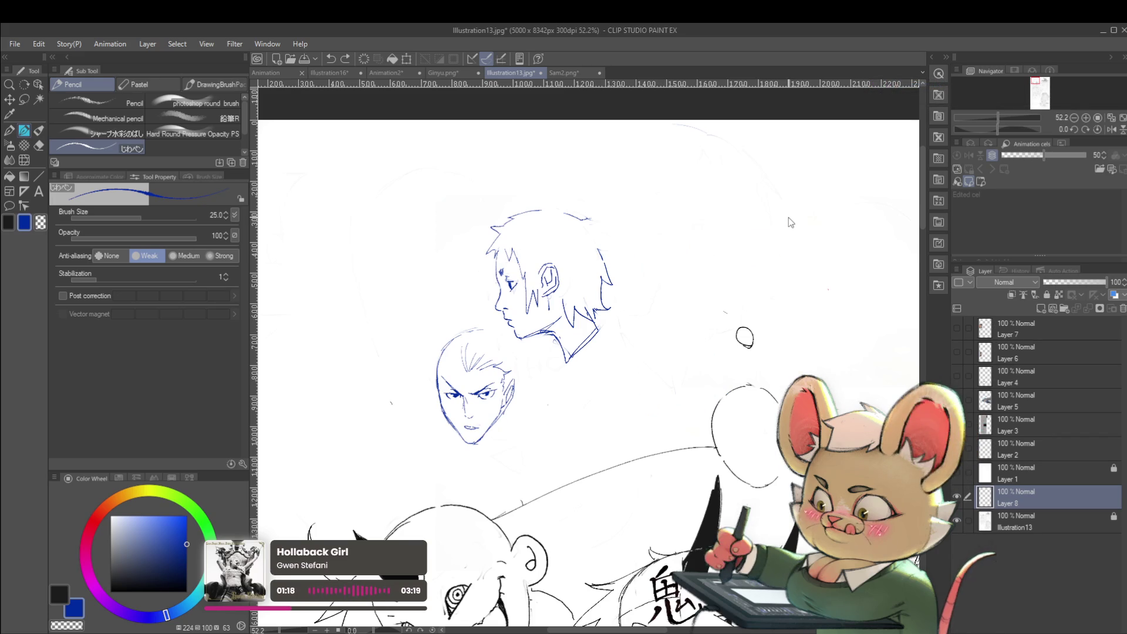
Try a darker left cheek line on the front-facing face, then undo it.
scroll(423, 418, "up", 3)
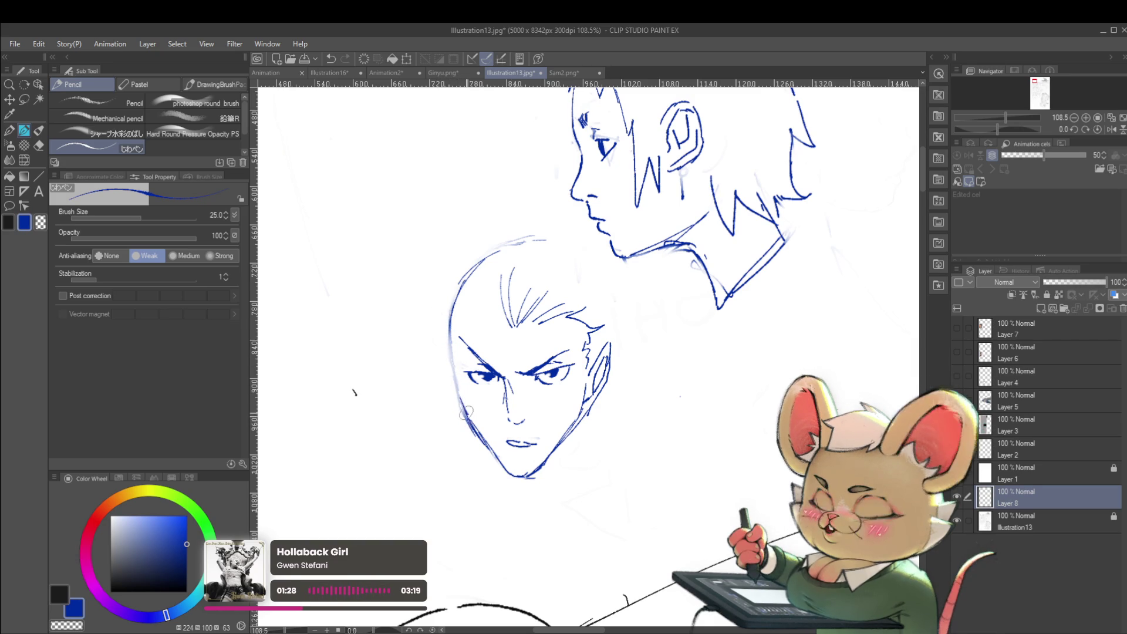
left_click_drag(479, 433, 456, 375)
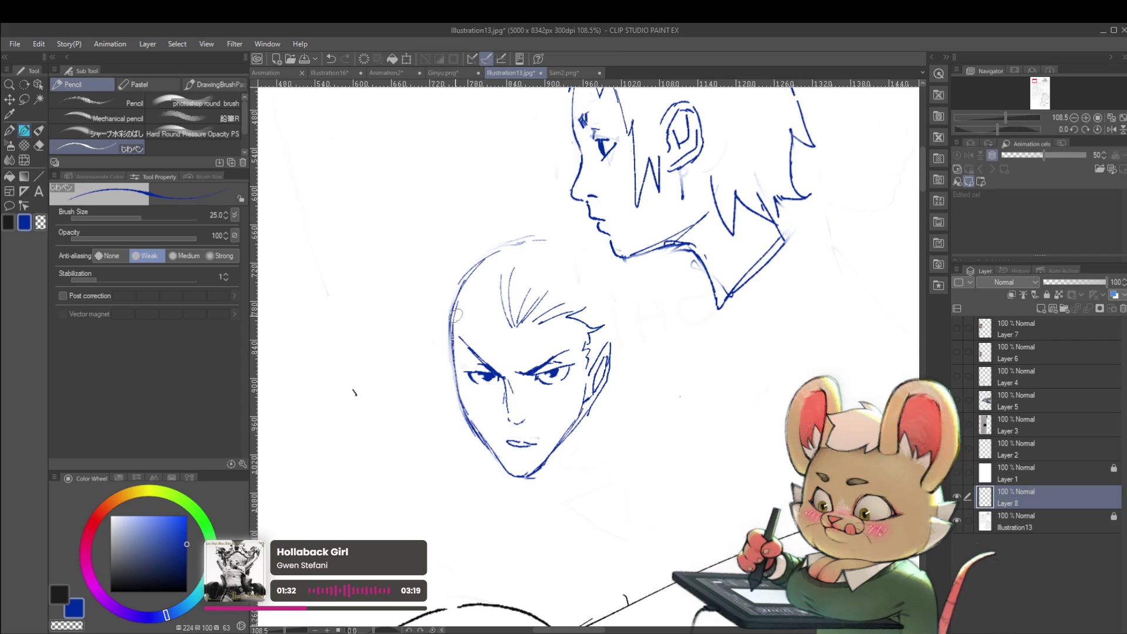
scroll(447, 248, "down", 5)
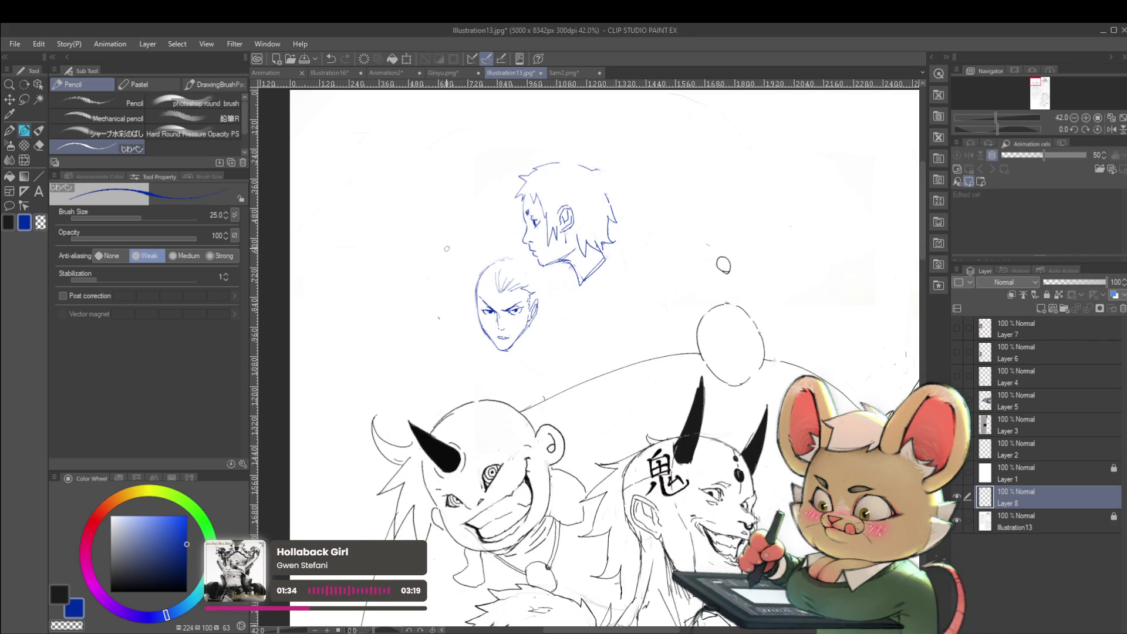
scroll(478, 326, "up", 5)
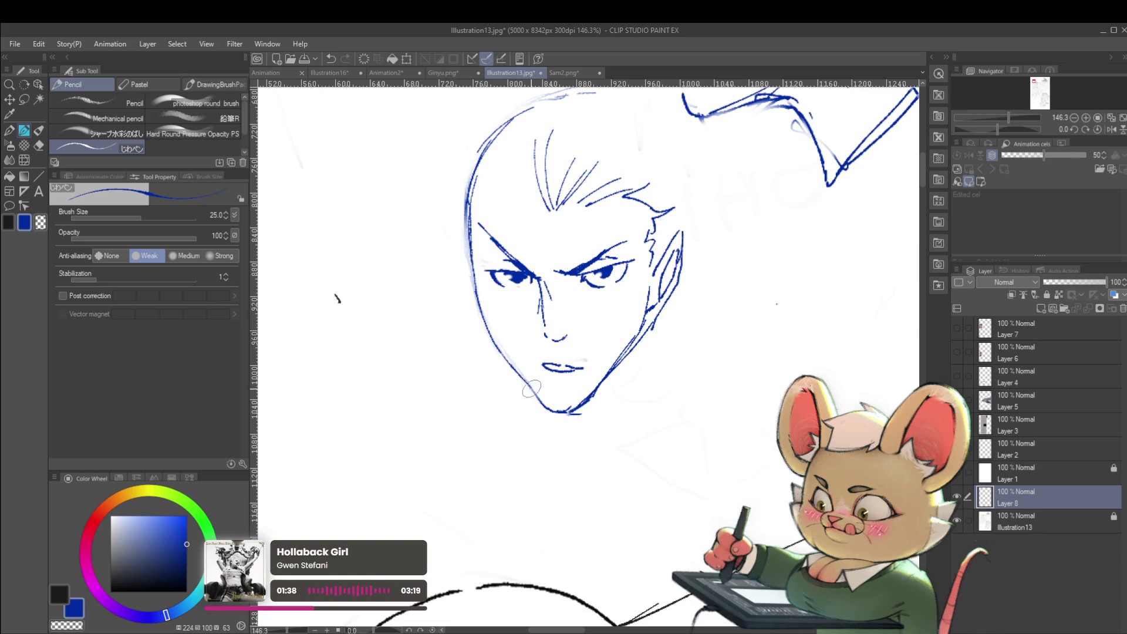
scroll(537, 411, "down", 3)
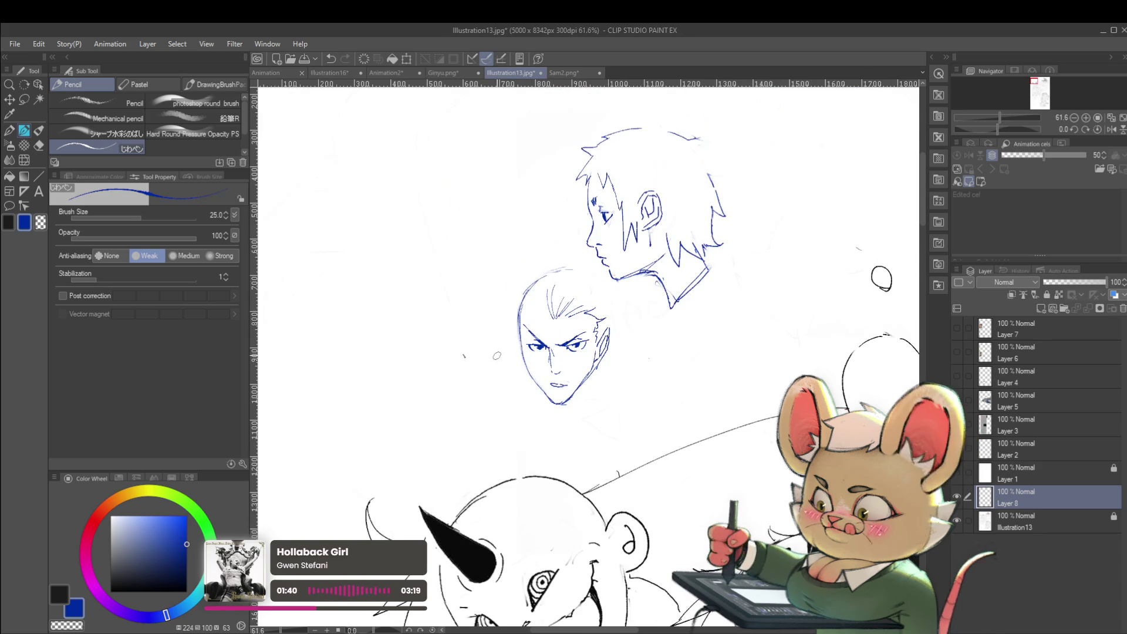
scroll(530, 332, "up", 2)
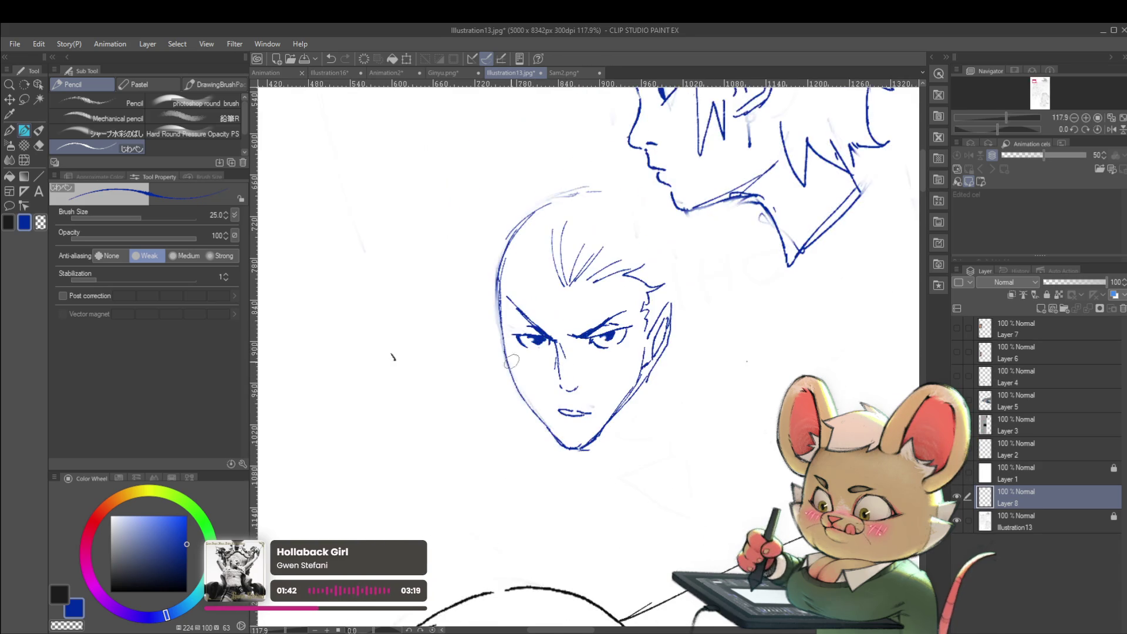
key("ctrl+z")
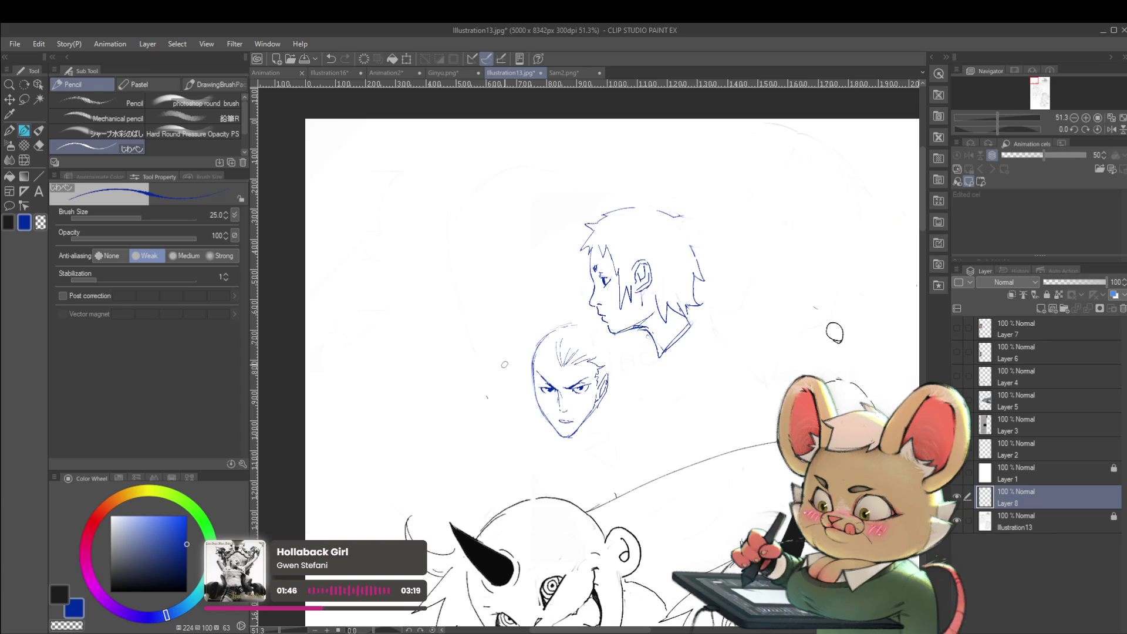
Add a neck line below the front-facing face, checking it in the mirrored view.
key("h")
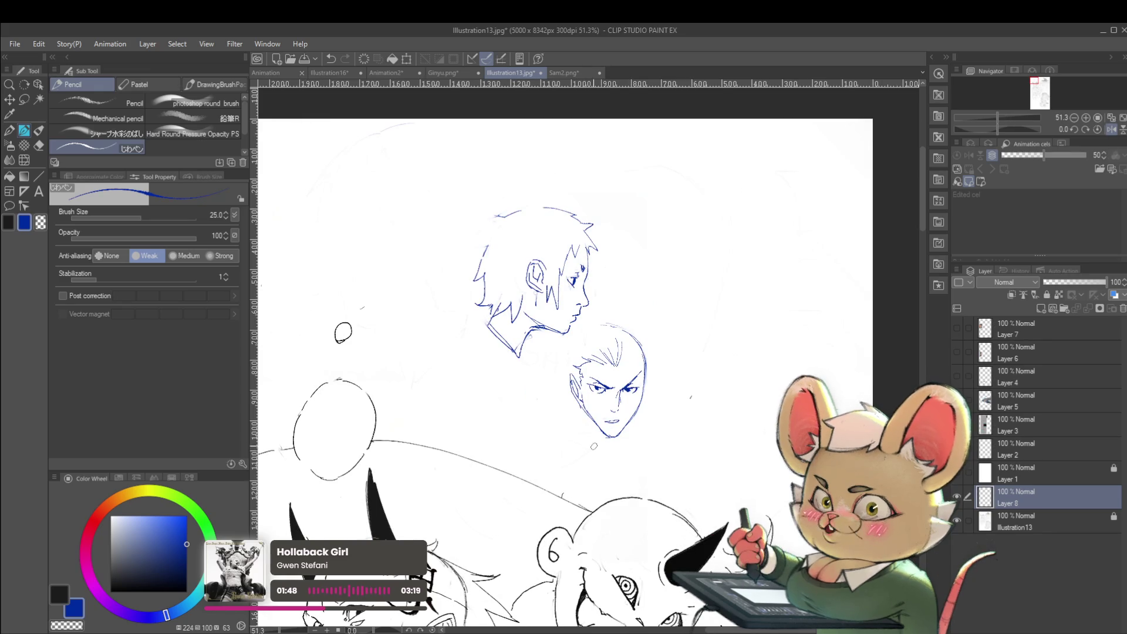
left_click_drag(616, 444, 618, 458)
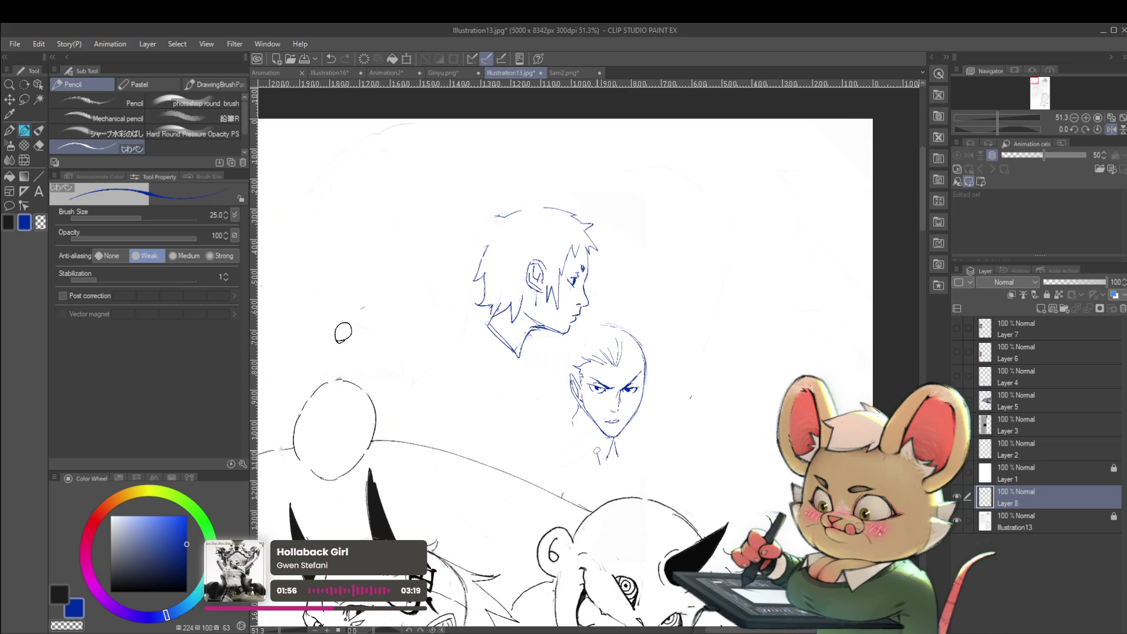
scroll(603, 462, "up", 3)
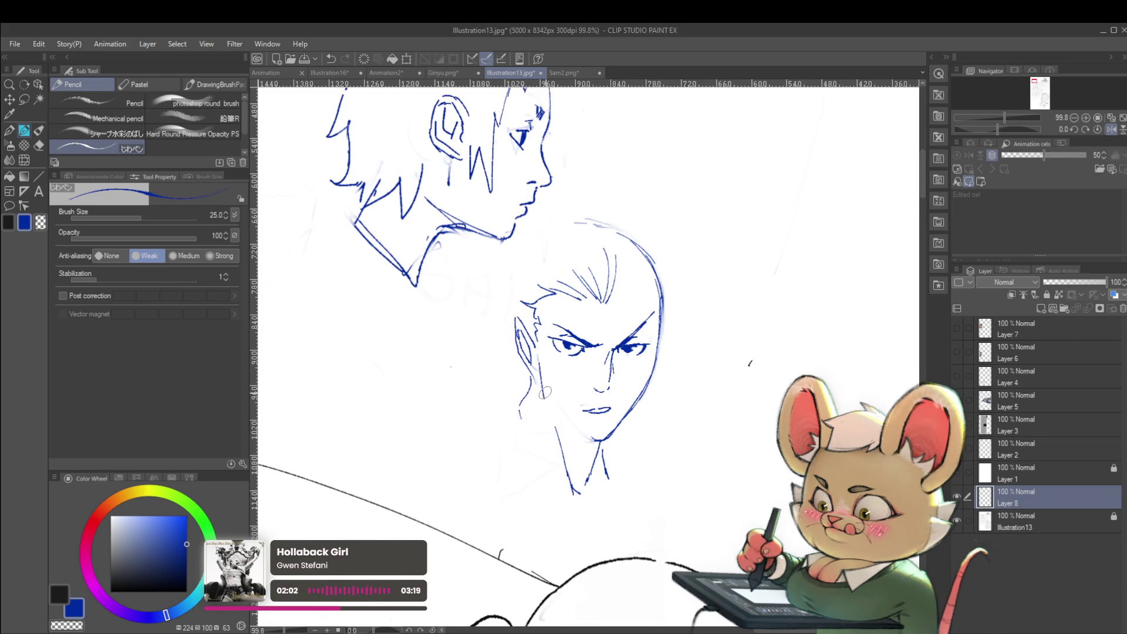
scroll(596, 440, "down", 3)
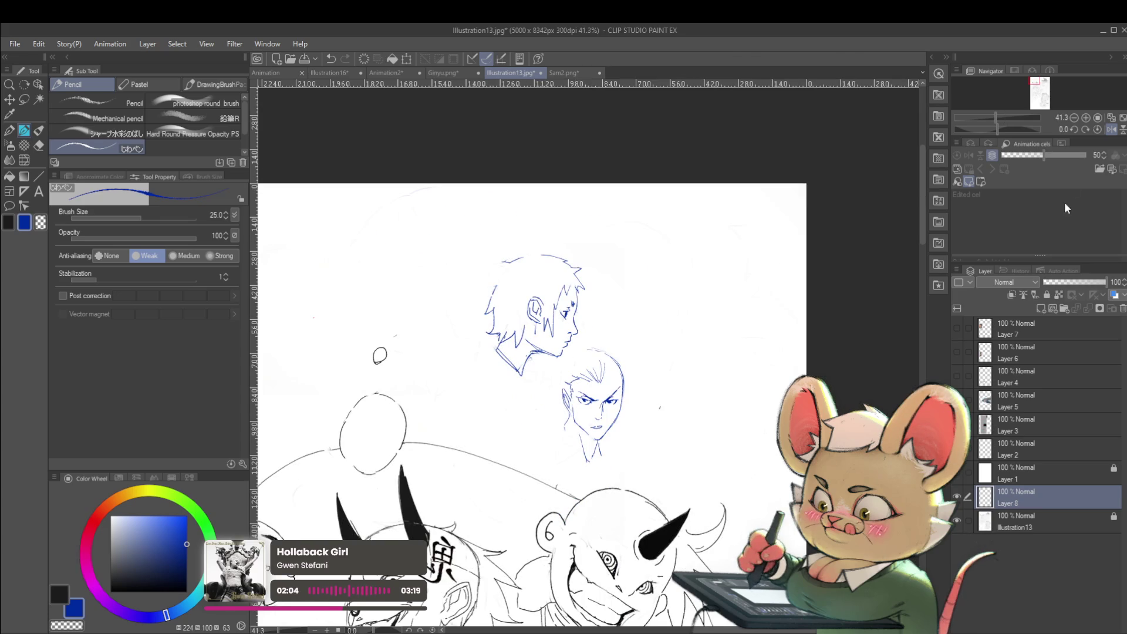
scroll(612, 423, "up", 2)
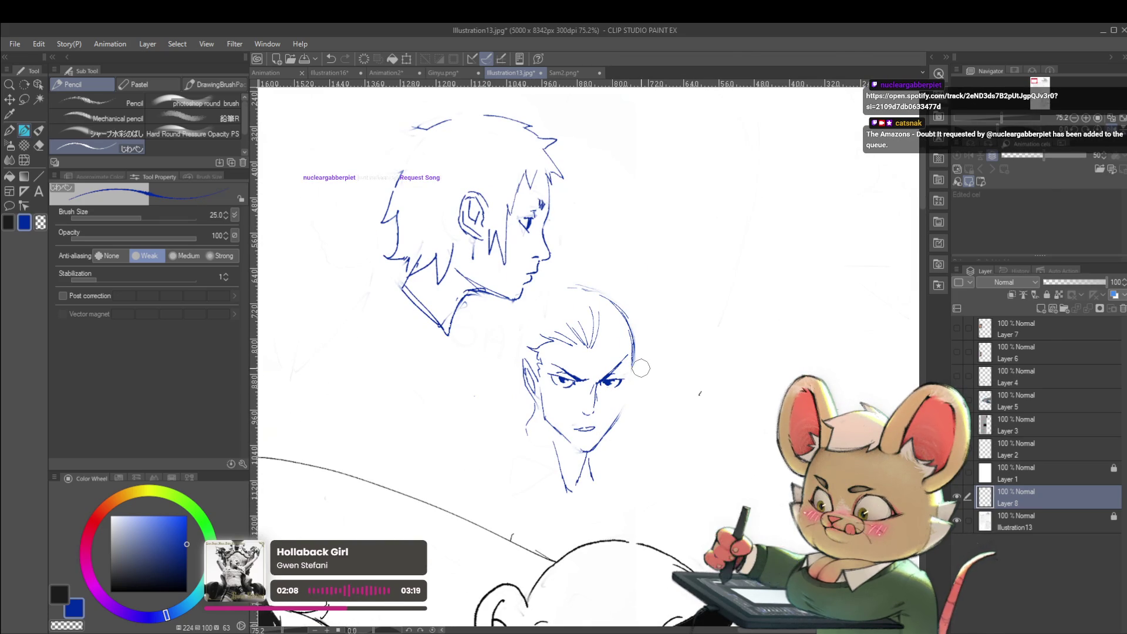
left_click_drag(672, 396, 661, 363)
key("h")
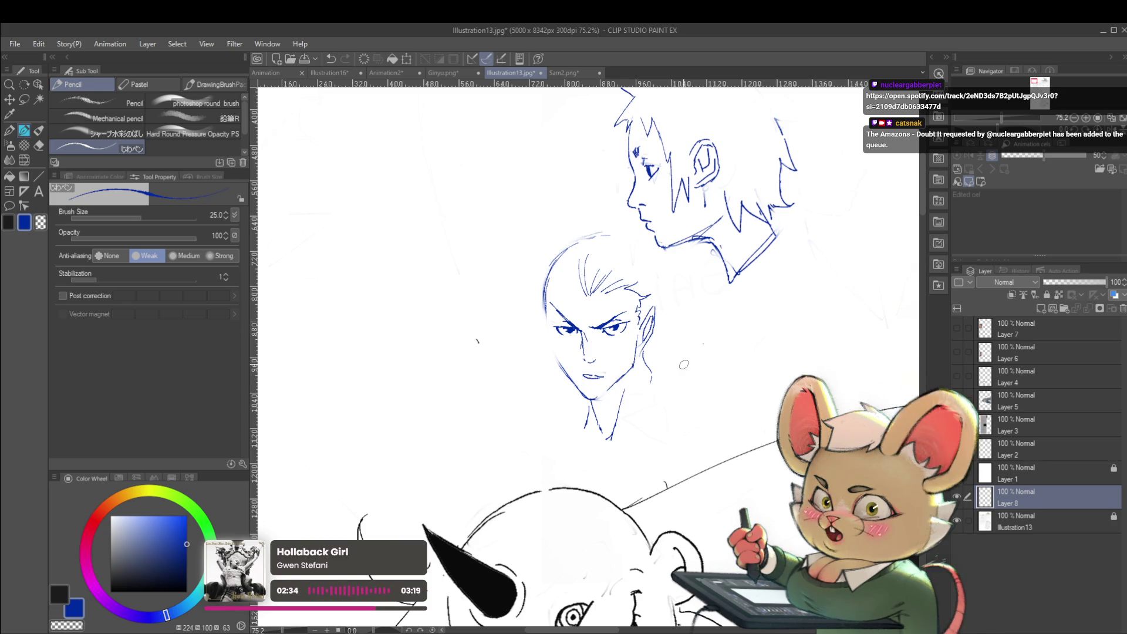
Darken the left eye's lid and pupil.
scroll(535, 299, "up", 3)
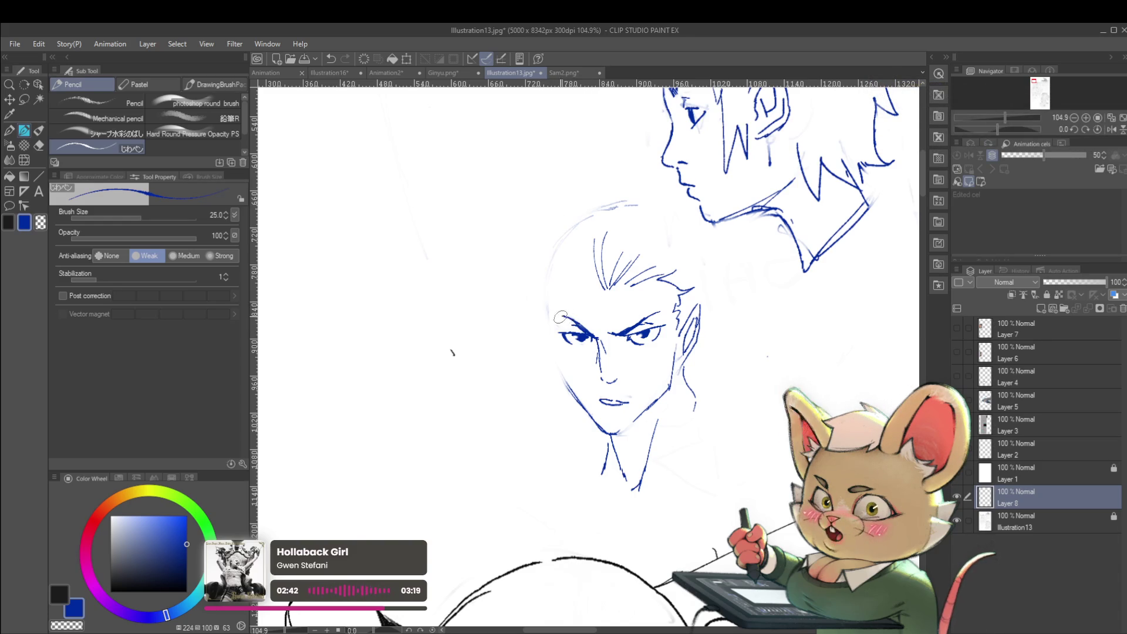
scroll(562, 314, "down", 4)
scroll(558, 323, "up", 5)
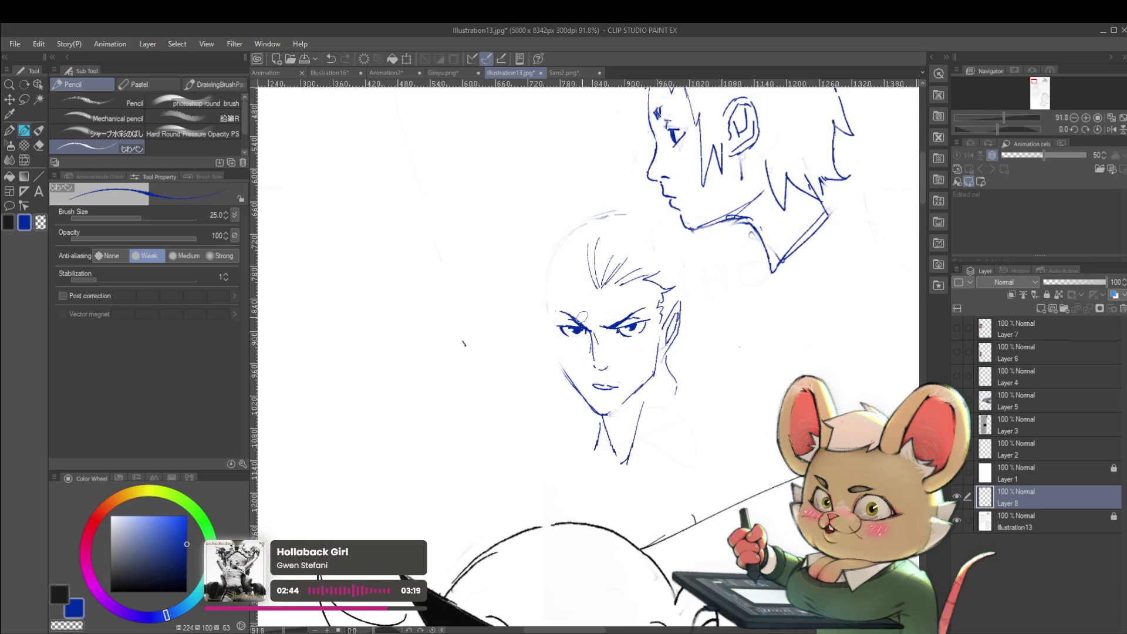
mouse_move(557, 323)
left_mouse_down()
mouse_move(553, 343)
mouse_move(587, 349)
left_mouse_up()
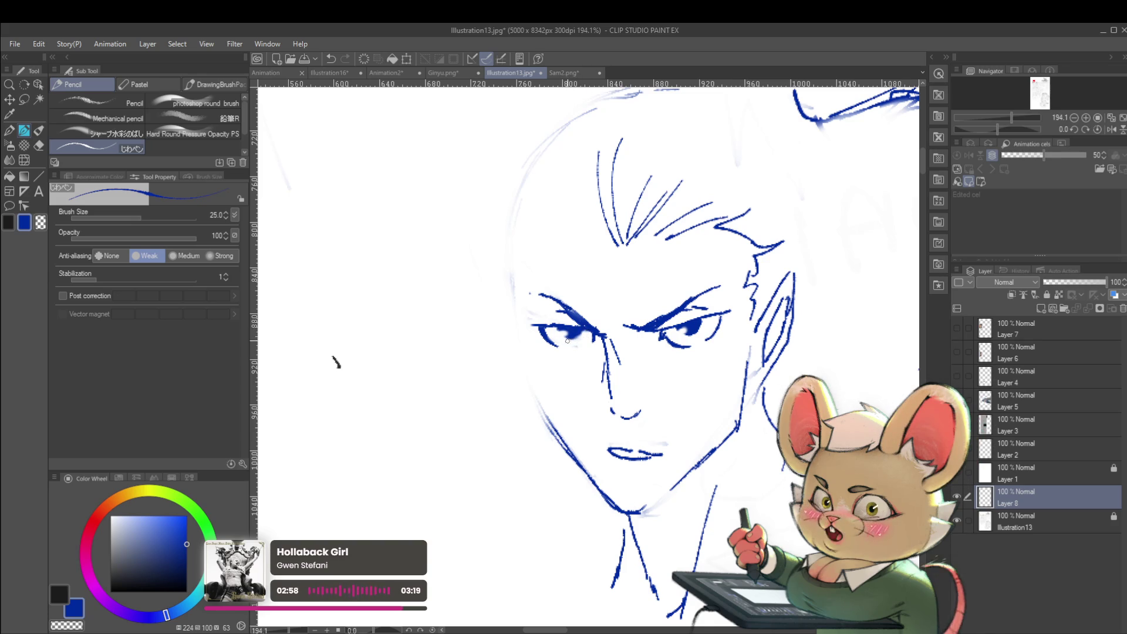
scroll(567, 341, "down", 5)
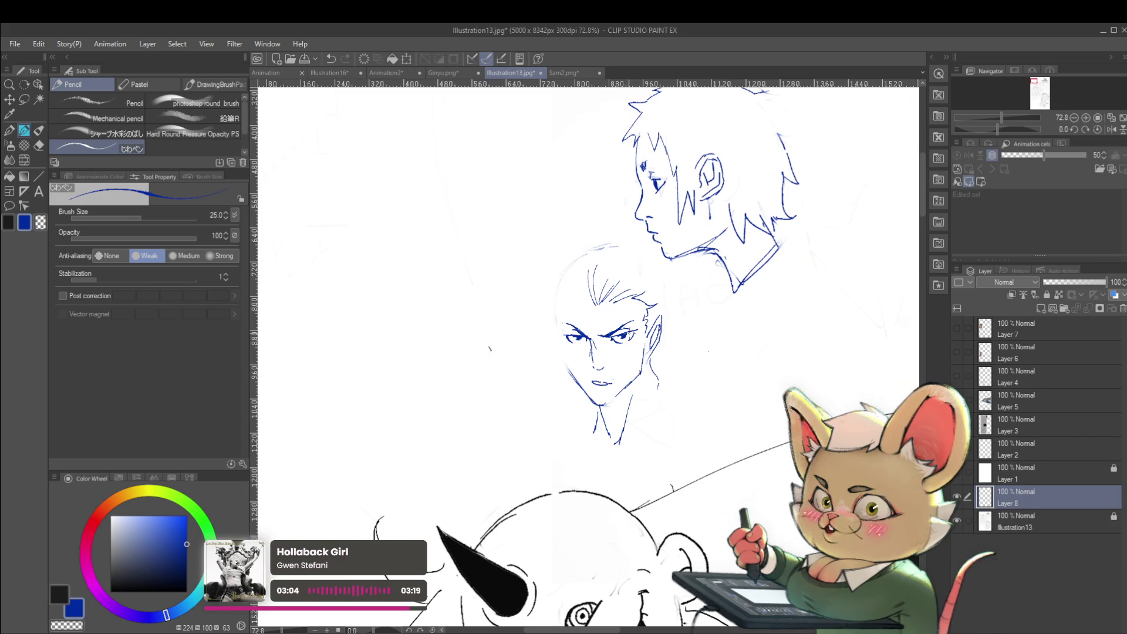
scroll(625, 338, "up", 7)
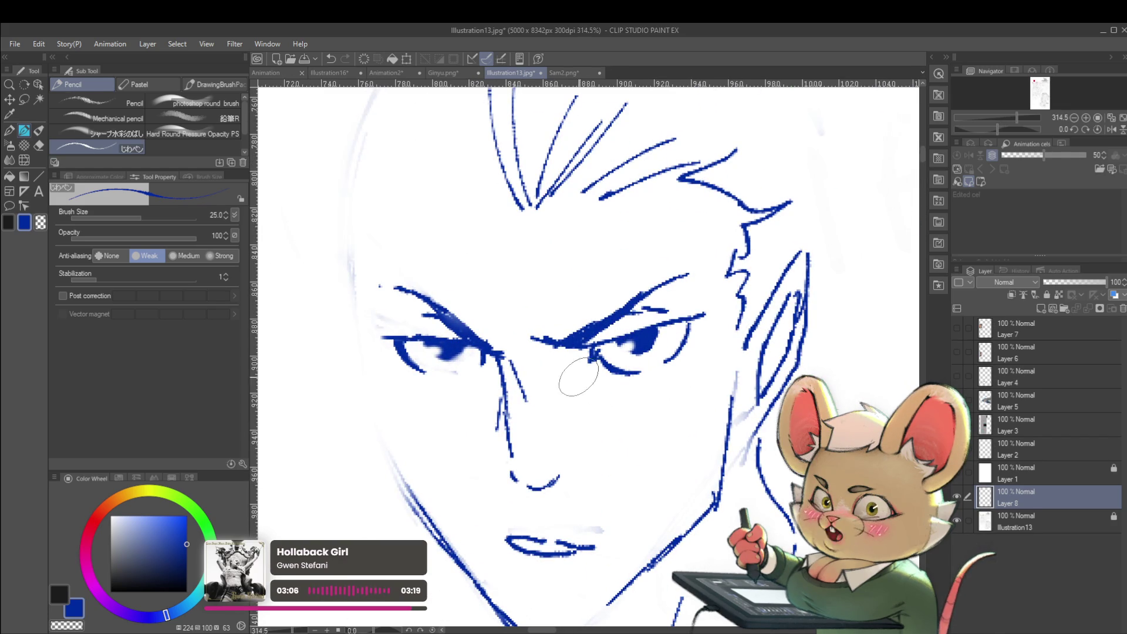
Select the right eye and rotate it about 6 degrees.
key("m")
mouse_move(590, 346)
left_mouse_down()
mouse_move(578, 362)
mouse_move(628, 328)
mouse_move(717, 299)
mouse_move(679, 372)
left_mouse_up()
key("ctrl+t")
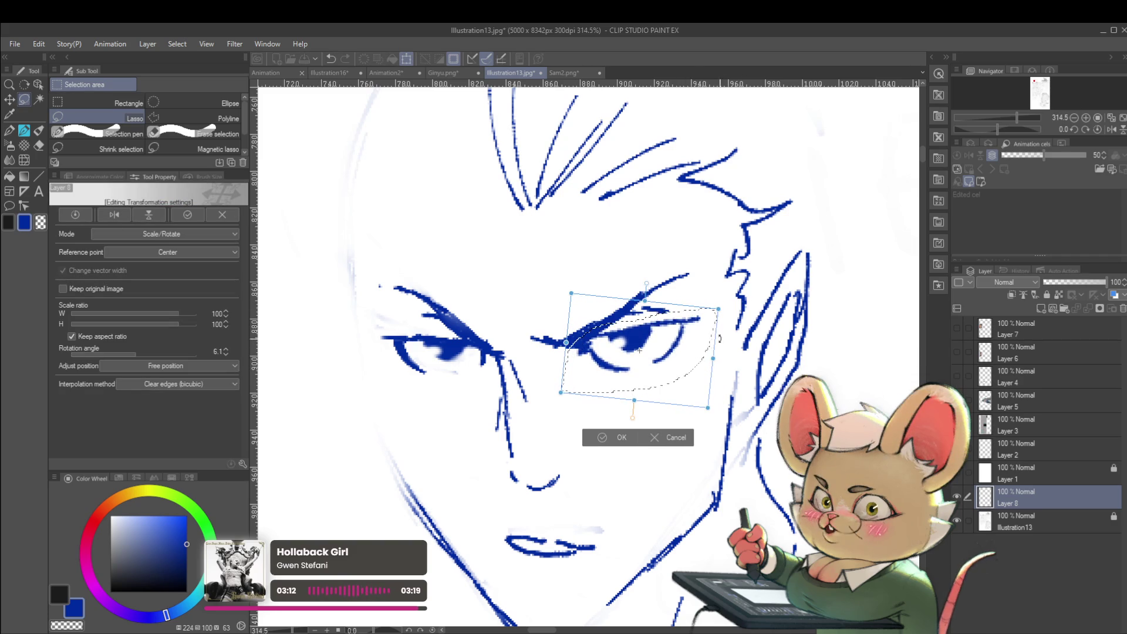
key("Return")
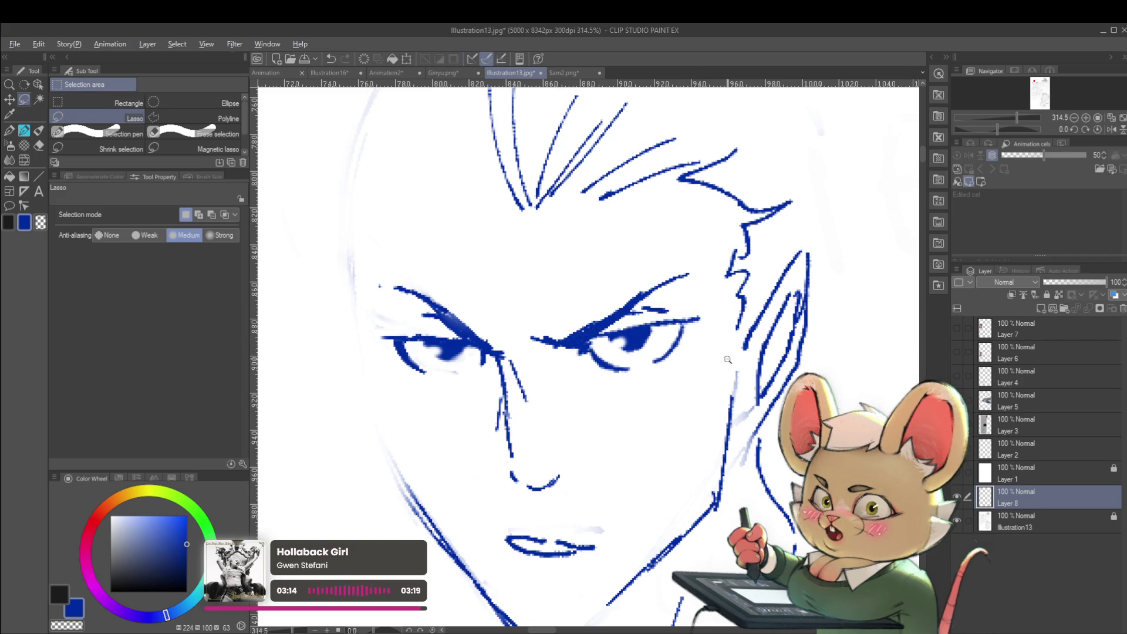
Mirror the canvas view to check the face and return to the pen.
scroll(655, 363, "down", 8)
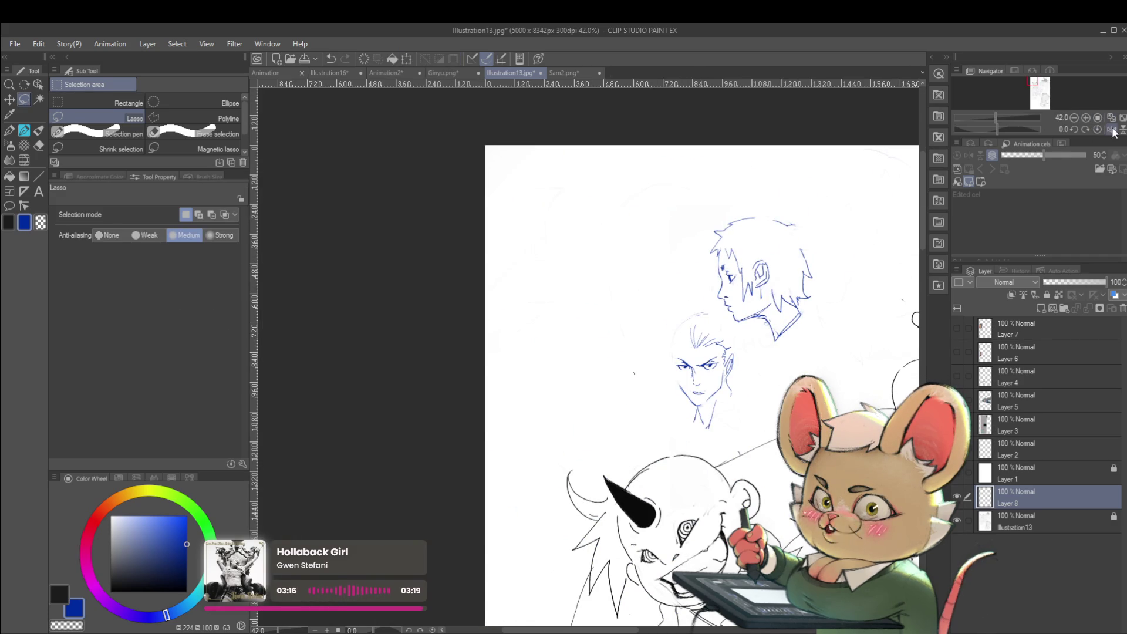
left_click(1111, 130)
scroll(504, 351, "up", 4)
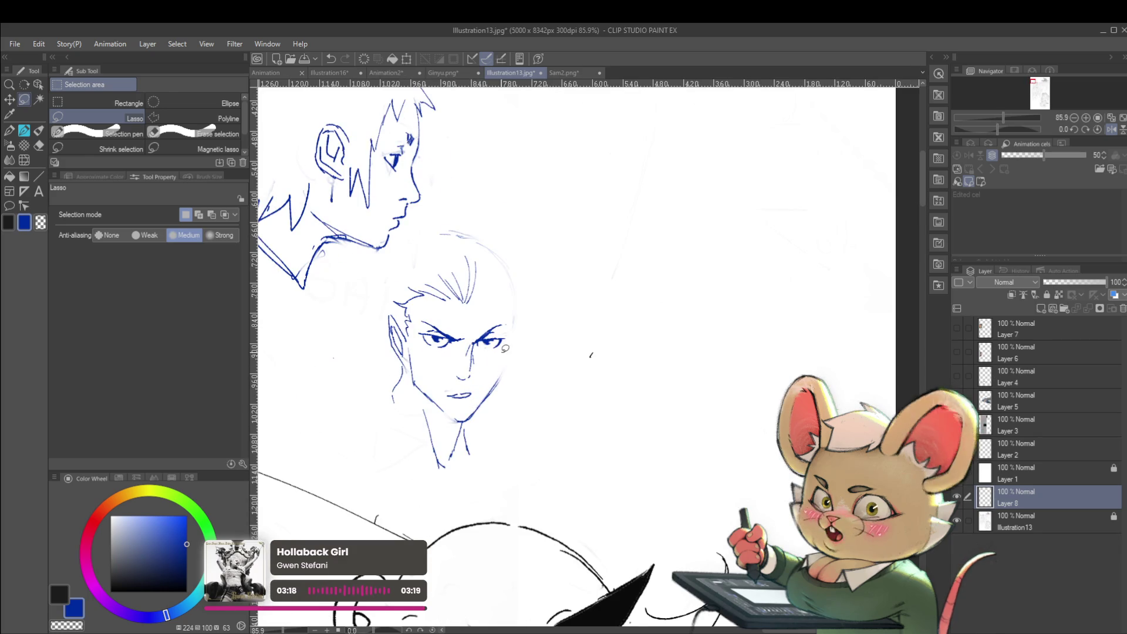
key("p")
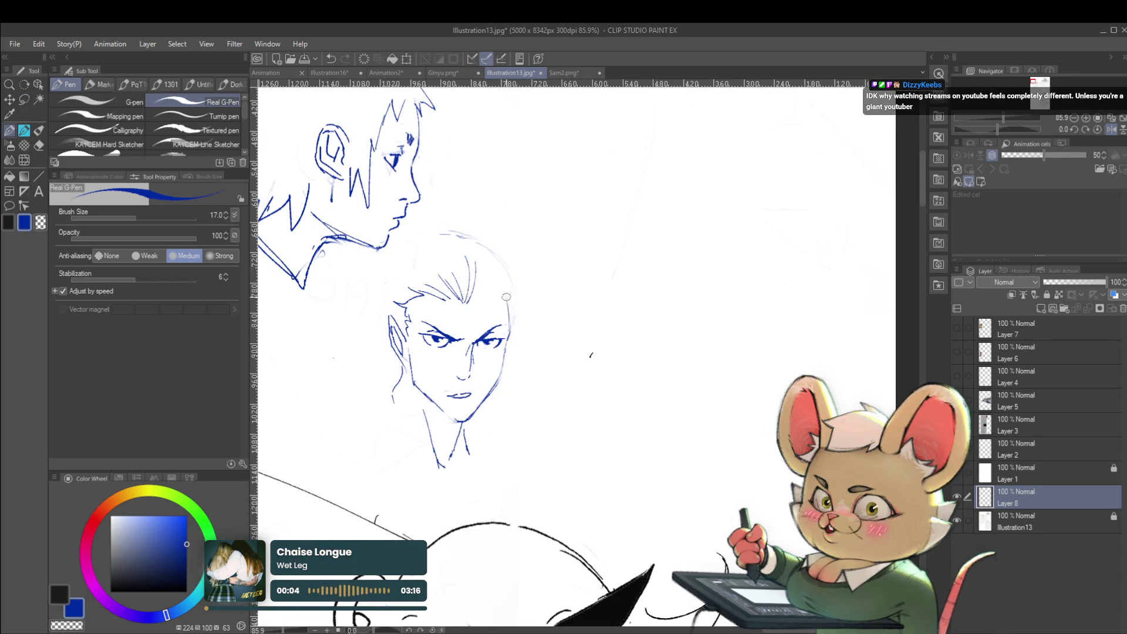
Return to the sketching pencil and unflip the view to clear the forehead hair strands.
scroll(525, 306, "down", 3)
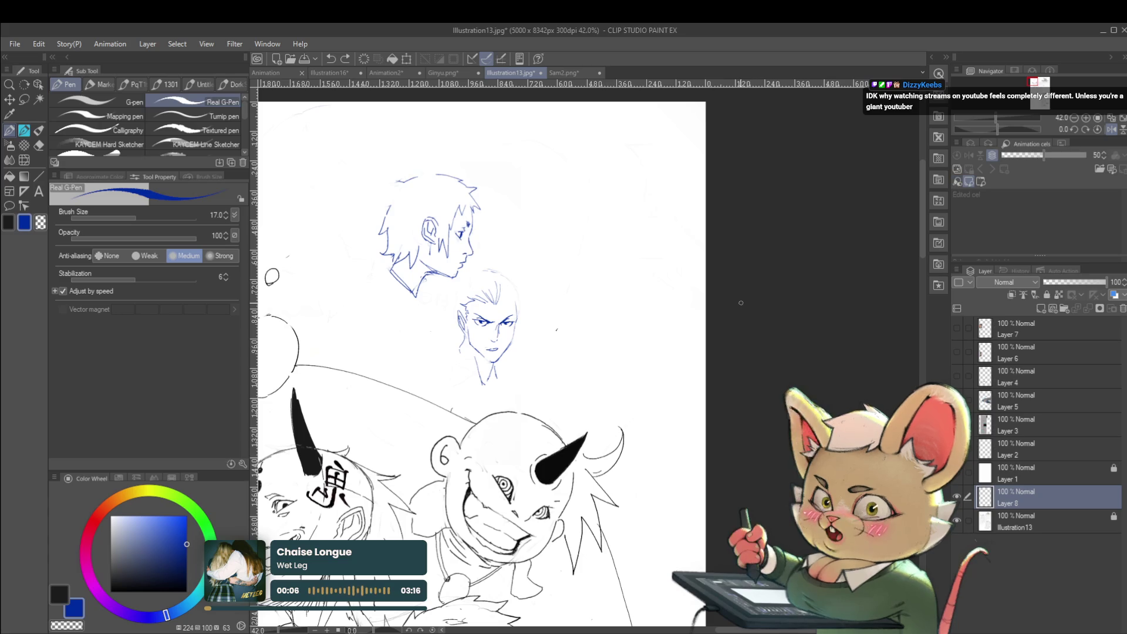
key("p")
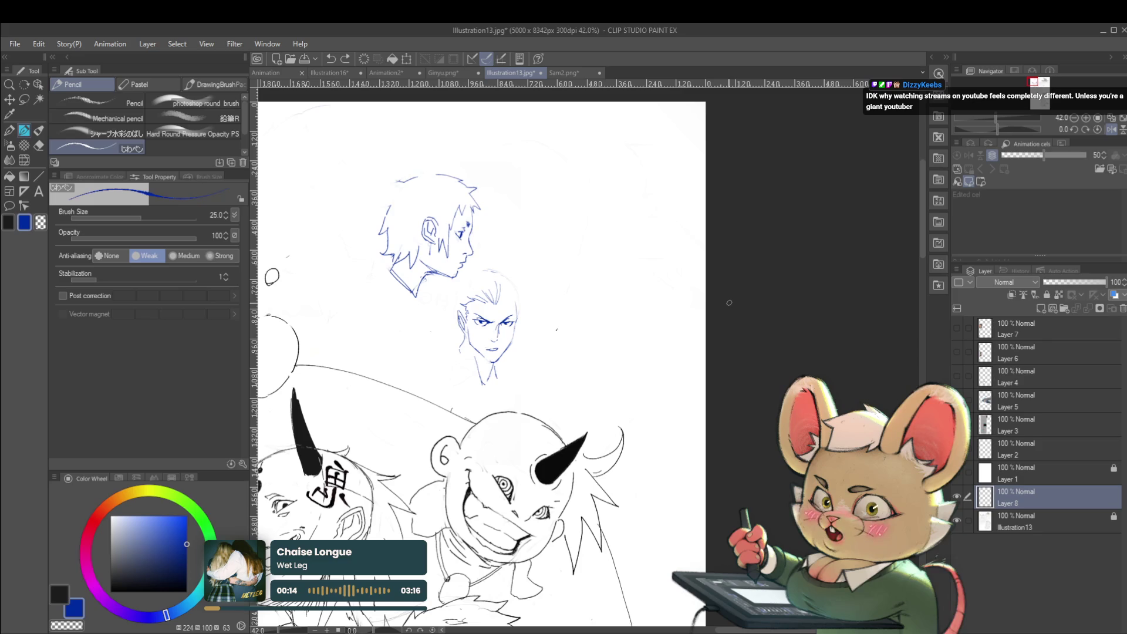
left_click(1111, 128)
scroll(699, 317, "up", 5)
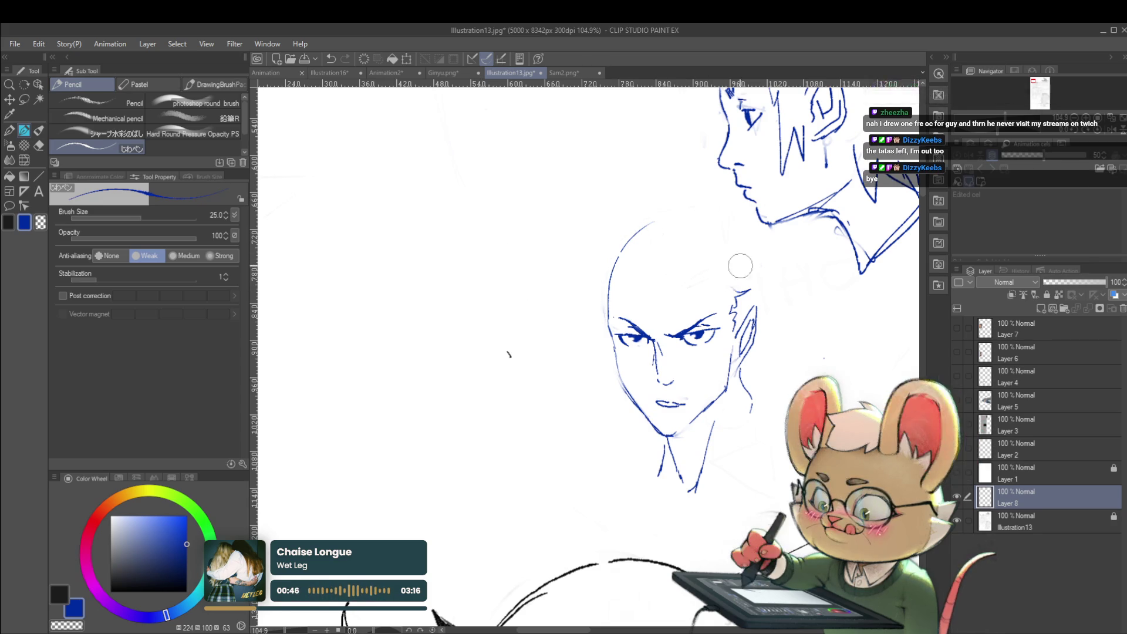
scroll(699, 217, "down", 3)
Undo the stray mouth stroke under the nose and center the bald head in view.
scroll(691, 276, "up", 3)
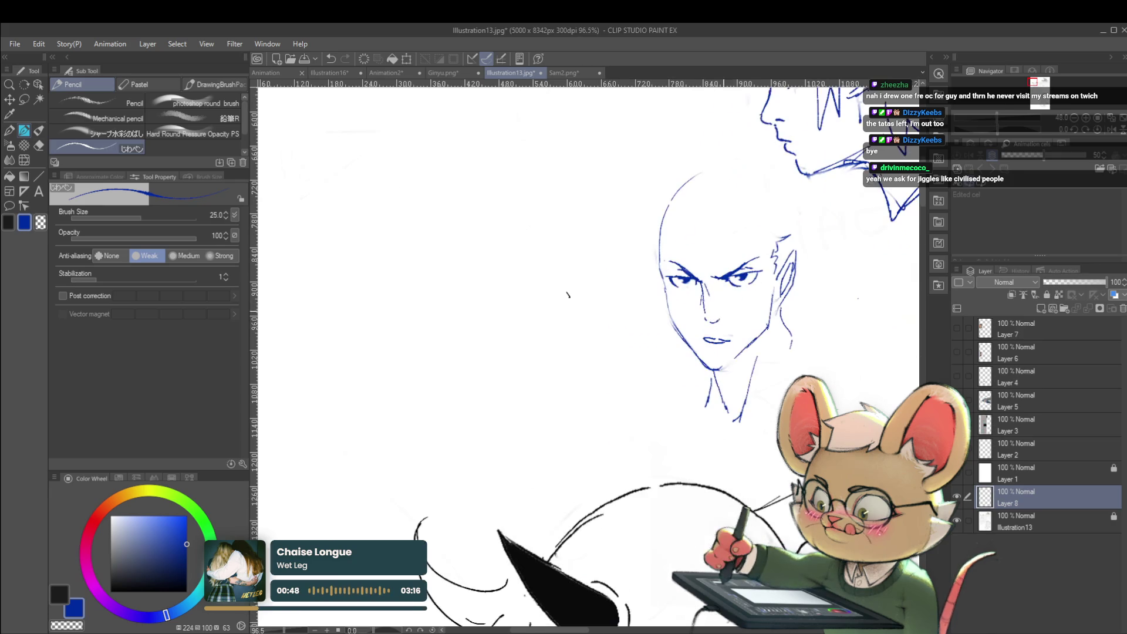
key("ctrl+z")
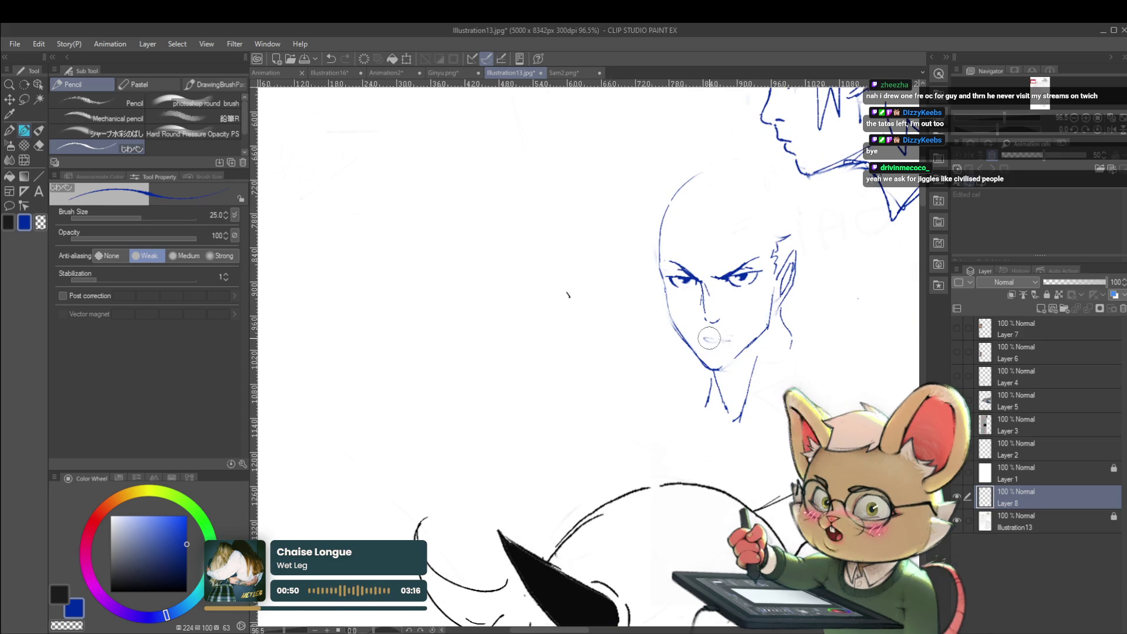
left_click_drag(717, 334, 546, 360)
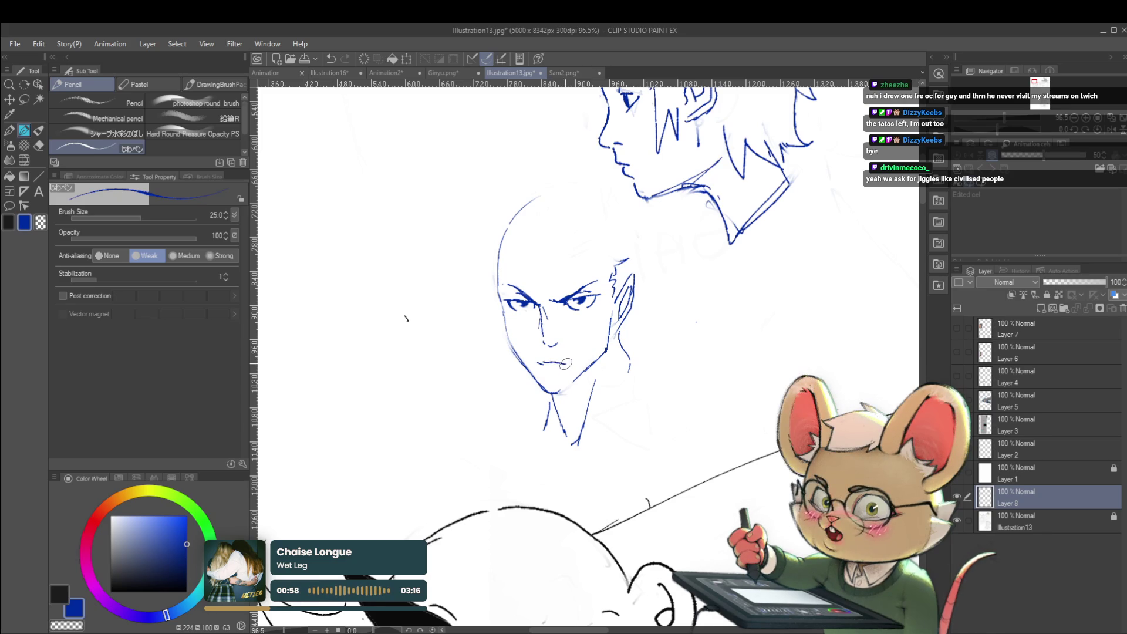
scroll(550, 365, "down", 3)
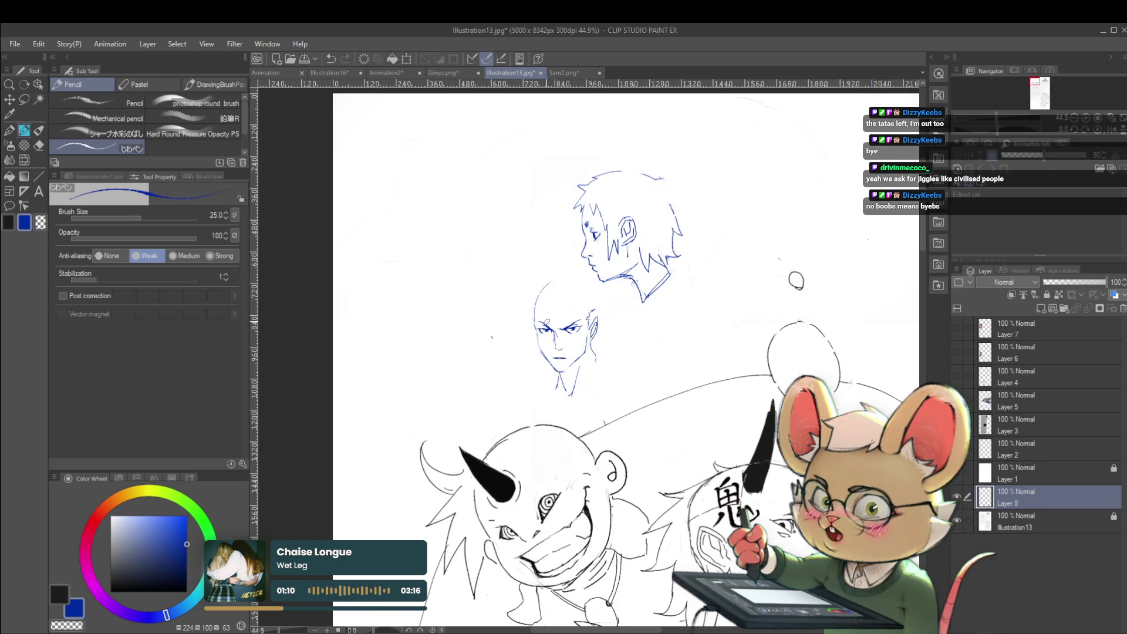
scroll(581, 344, "up", 5)
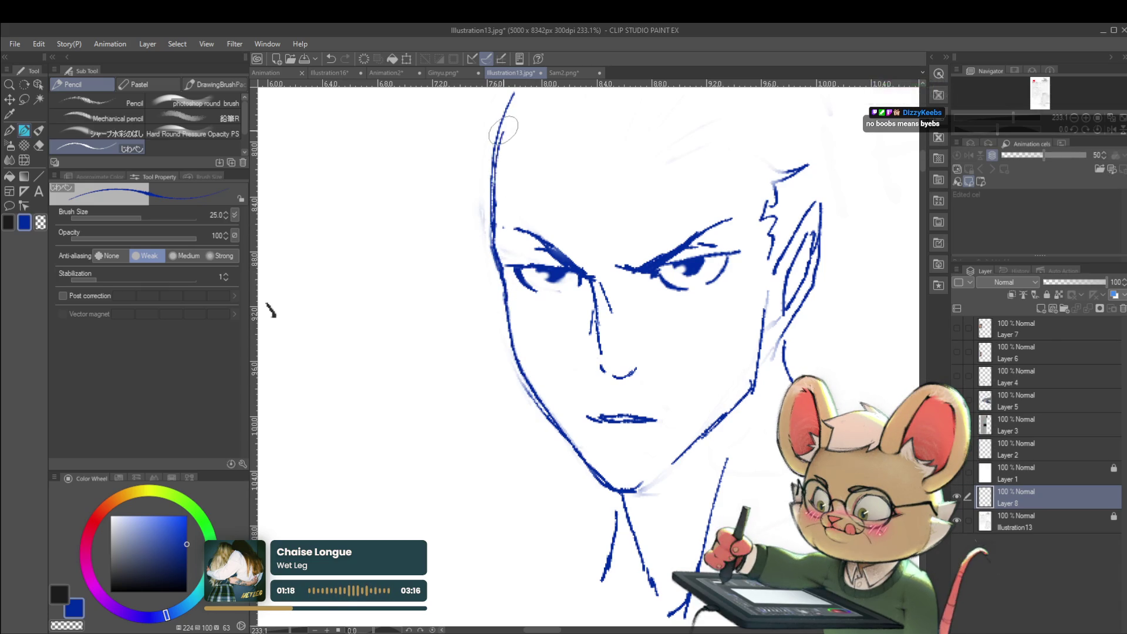
scroll(480, 254, "down", 5)
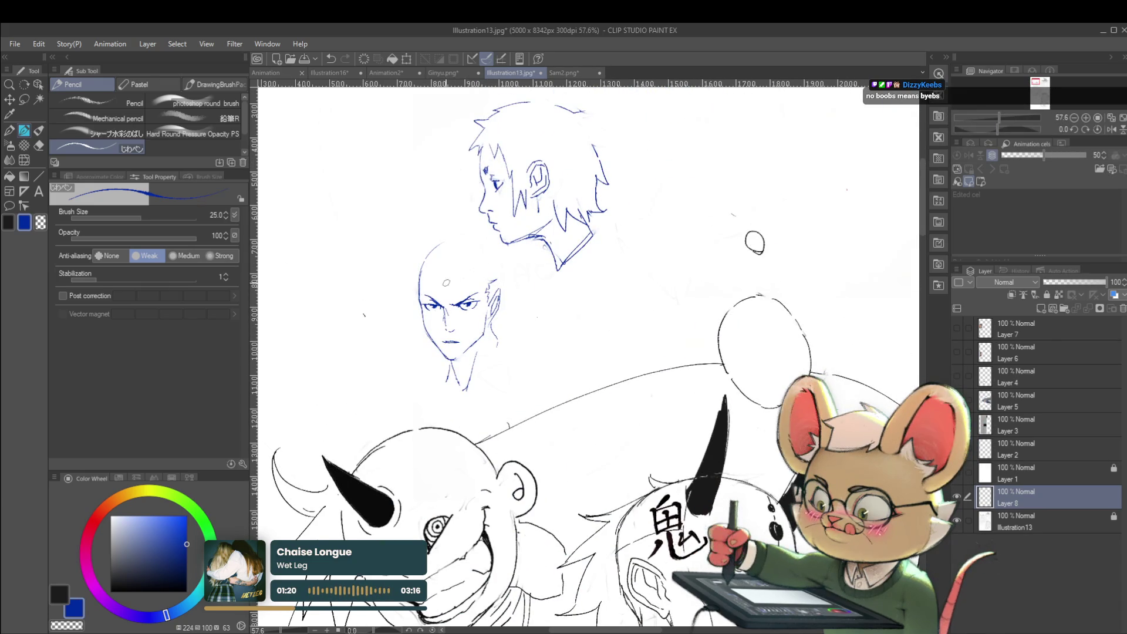
scroll(451, 316, "up", 1)
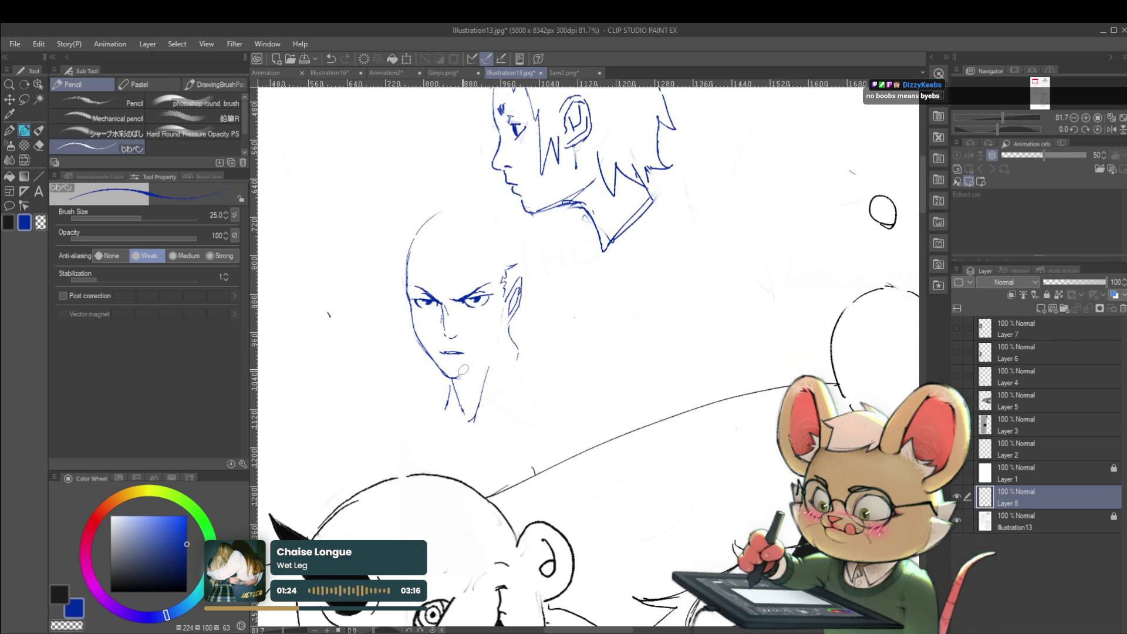
scroll(412, 296, "up", 2)
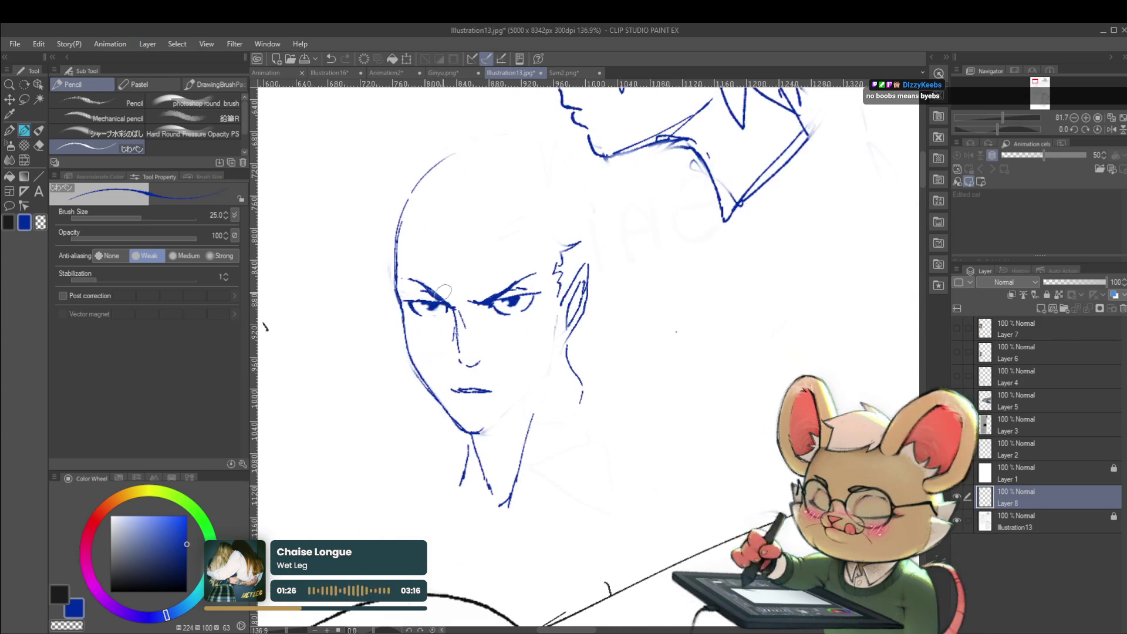
Select the Liquify tool and reduce its brush size to 30.
left_click(24, 159)
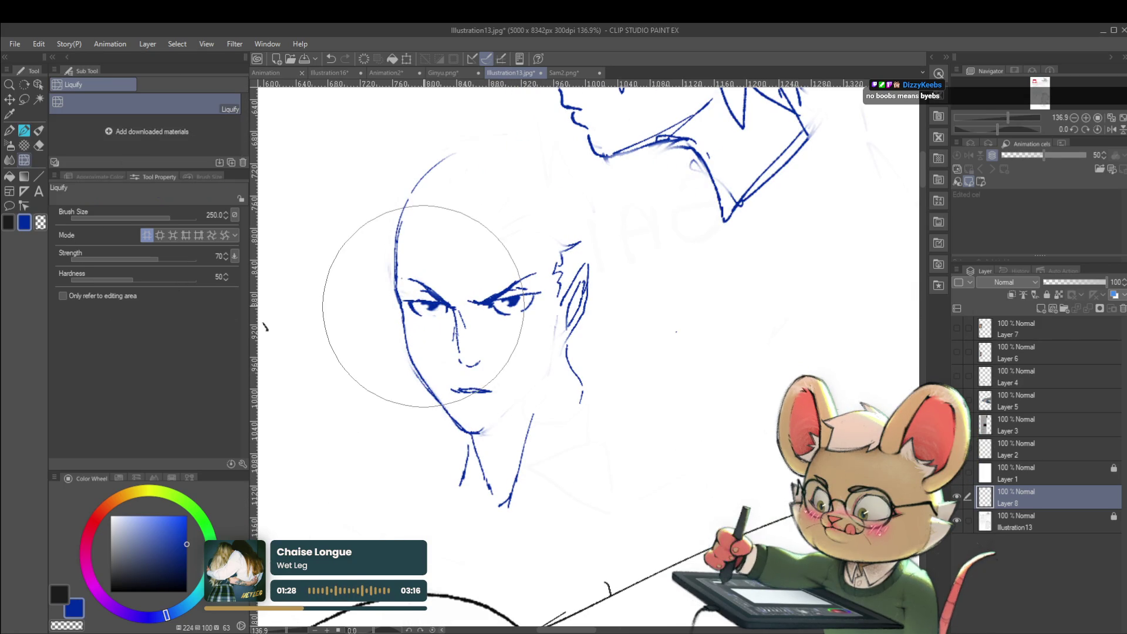
key("bracketleft")
key("bracketleft")
key("bracketleft")
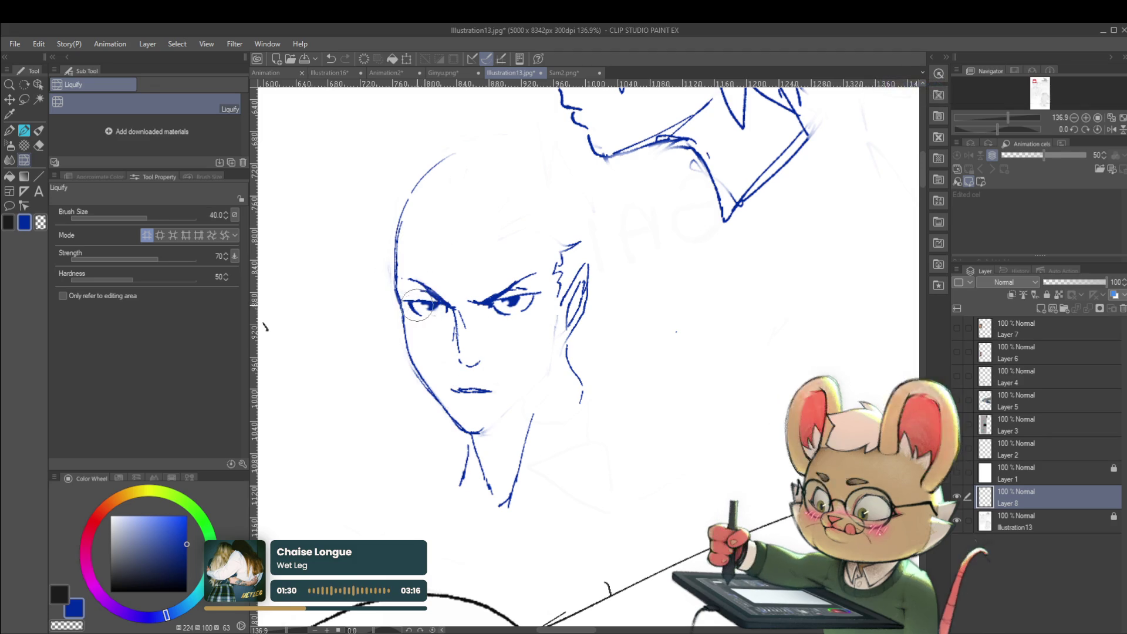
key("bracketleft")
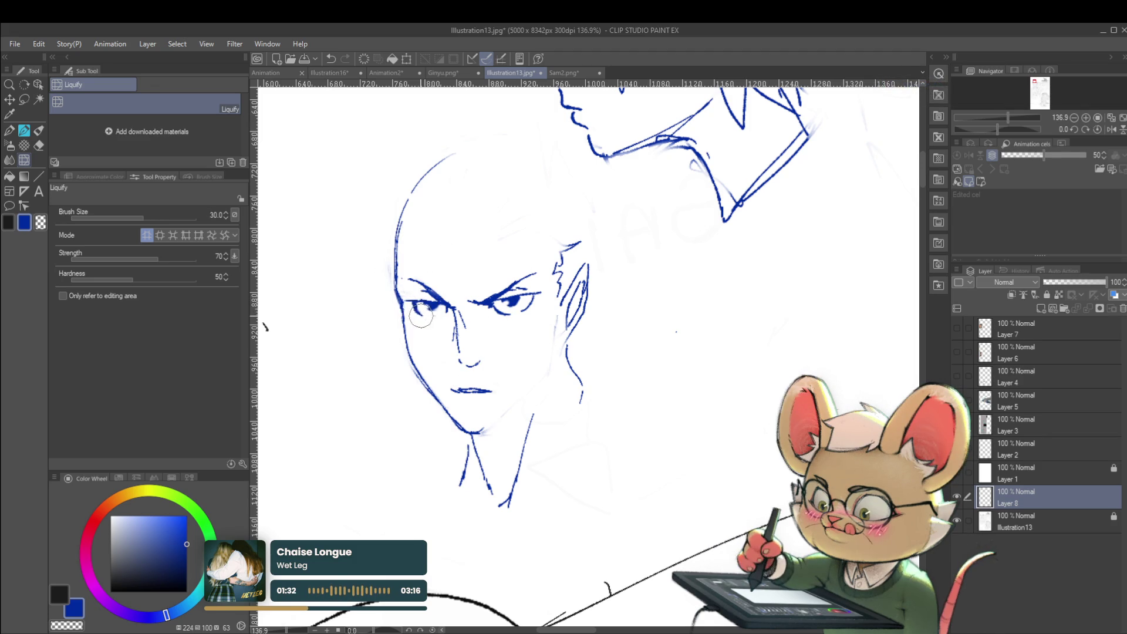
scroll(421, 316, "down", 3)
scroll(531, 336, "up", 5)
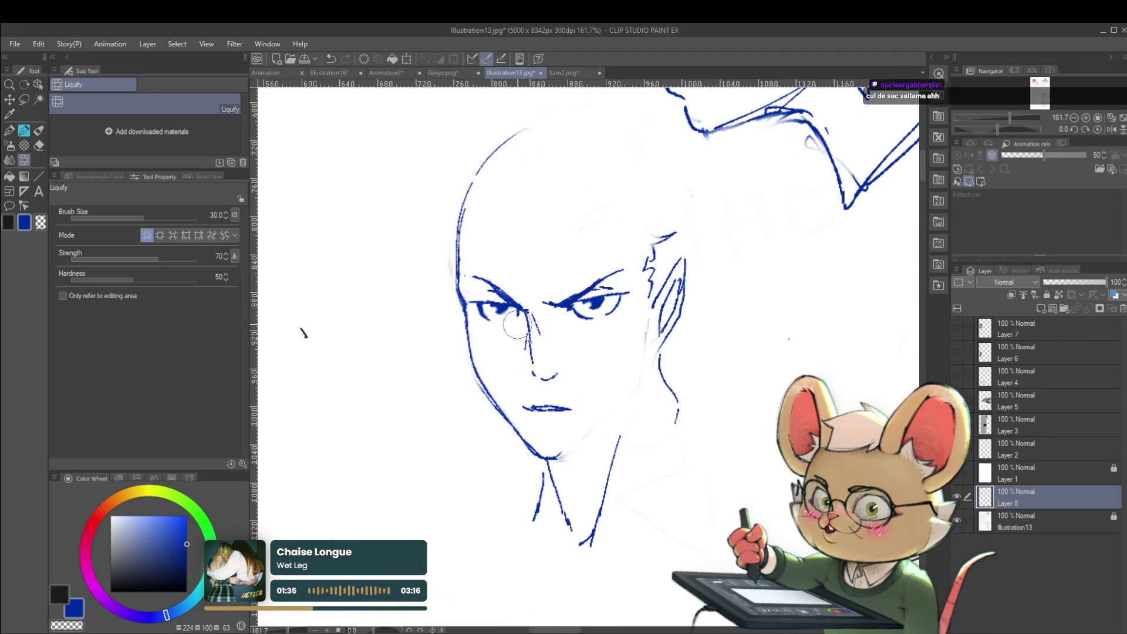
scroll(515, 313, "down", 4)
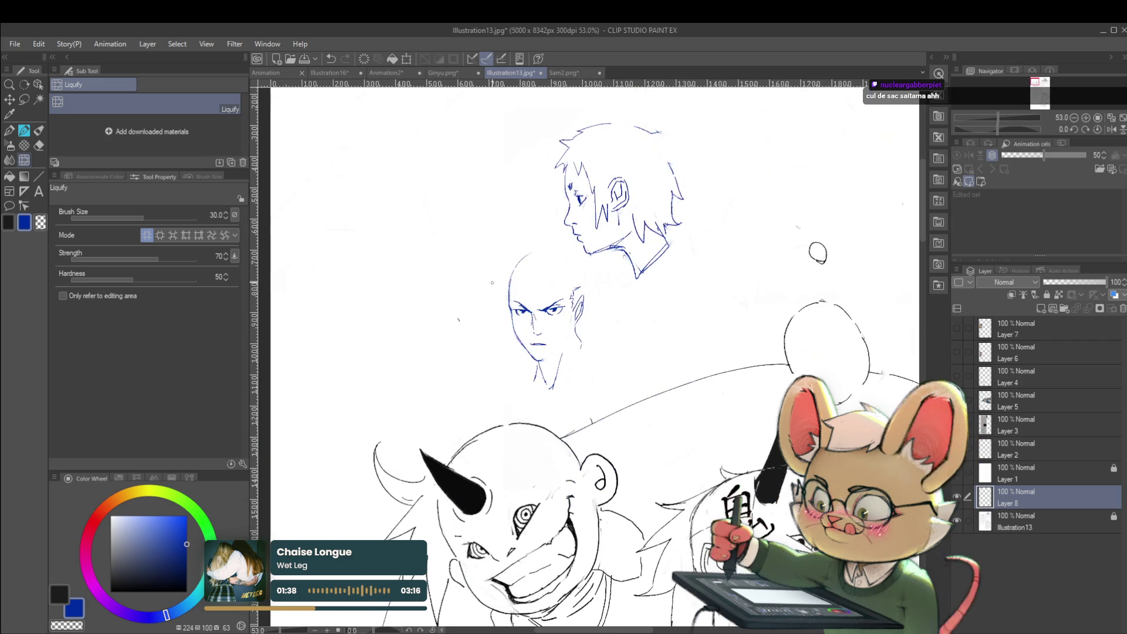
Mirror the canvas view horizontally and switch back to the pencil.
left_click(1109, 132)
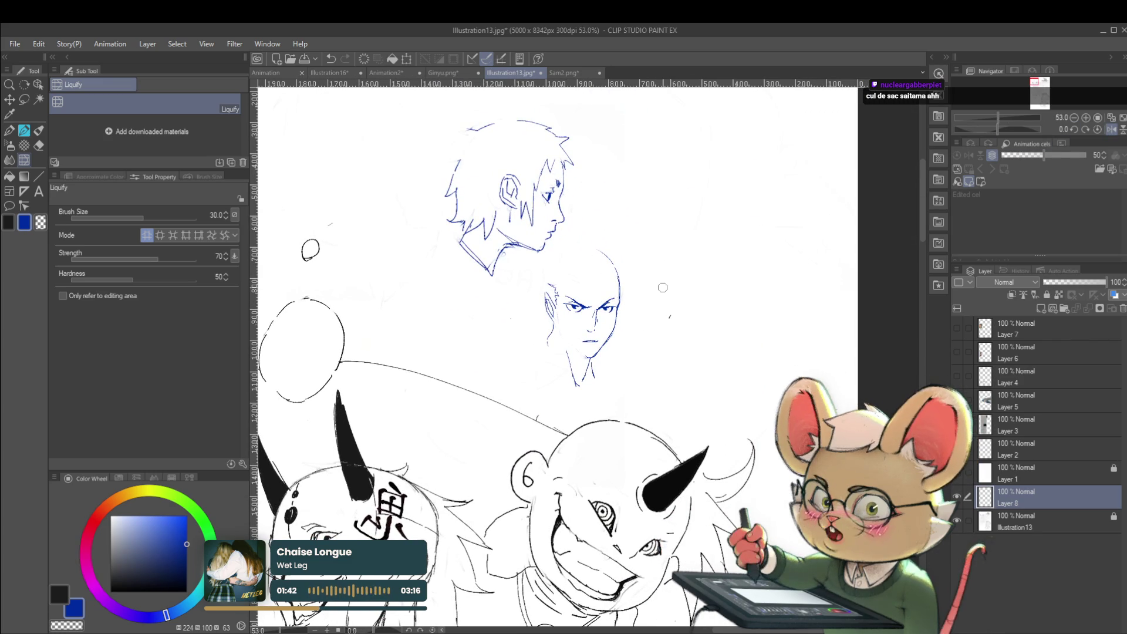
scroll(596, 311, "up", 2)
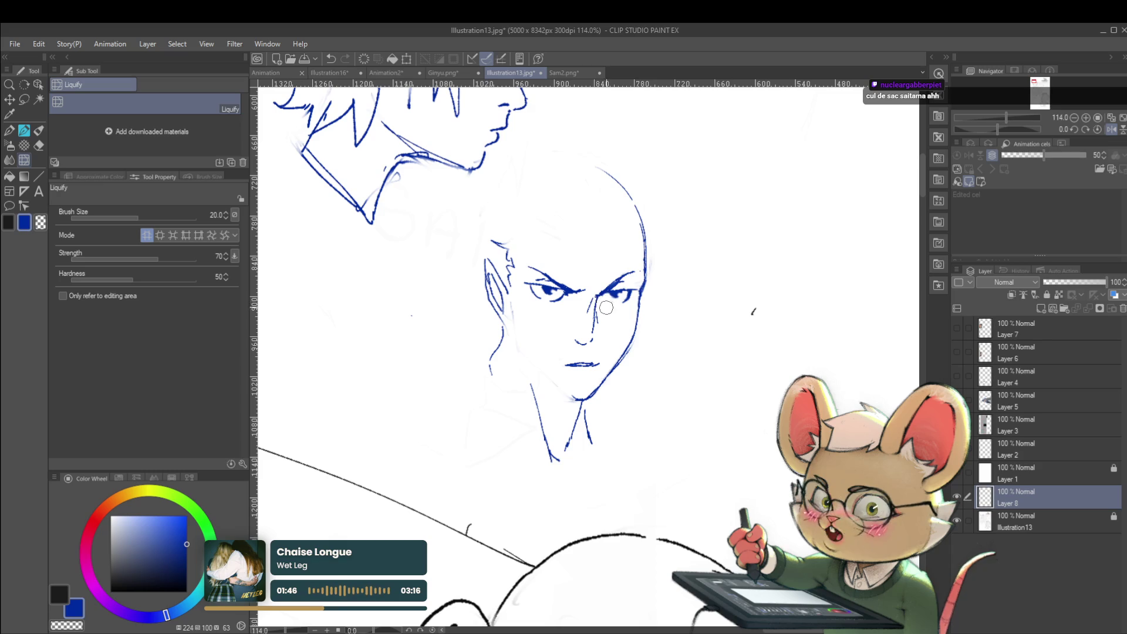
key("p")
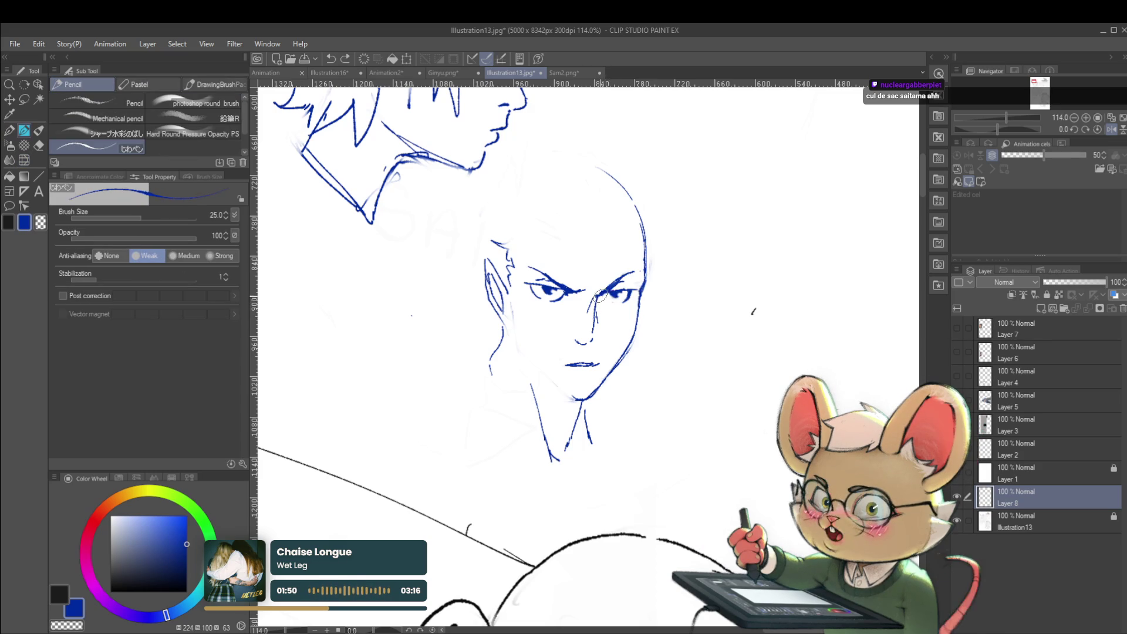
Unflip the view and redraw the rounded skull outline over the top and right side.
scroll(614, 299, "down", 5)
scroll(607, 276, "up", 3)
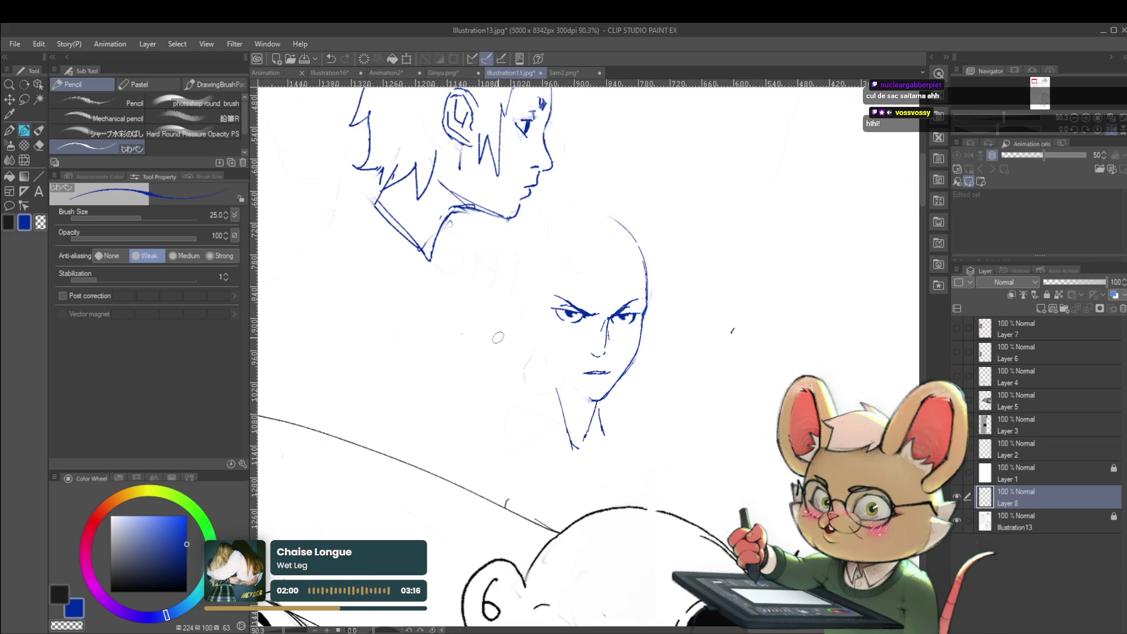
left_click(1111, 129)
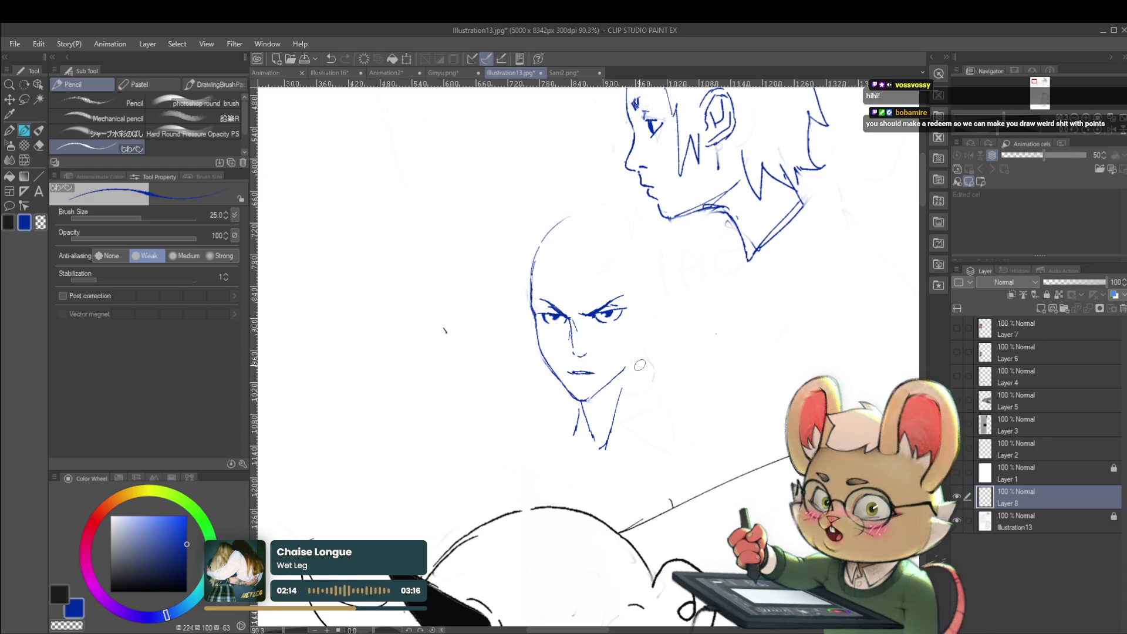
left_click_drag(623, 375, 636, 334)
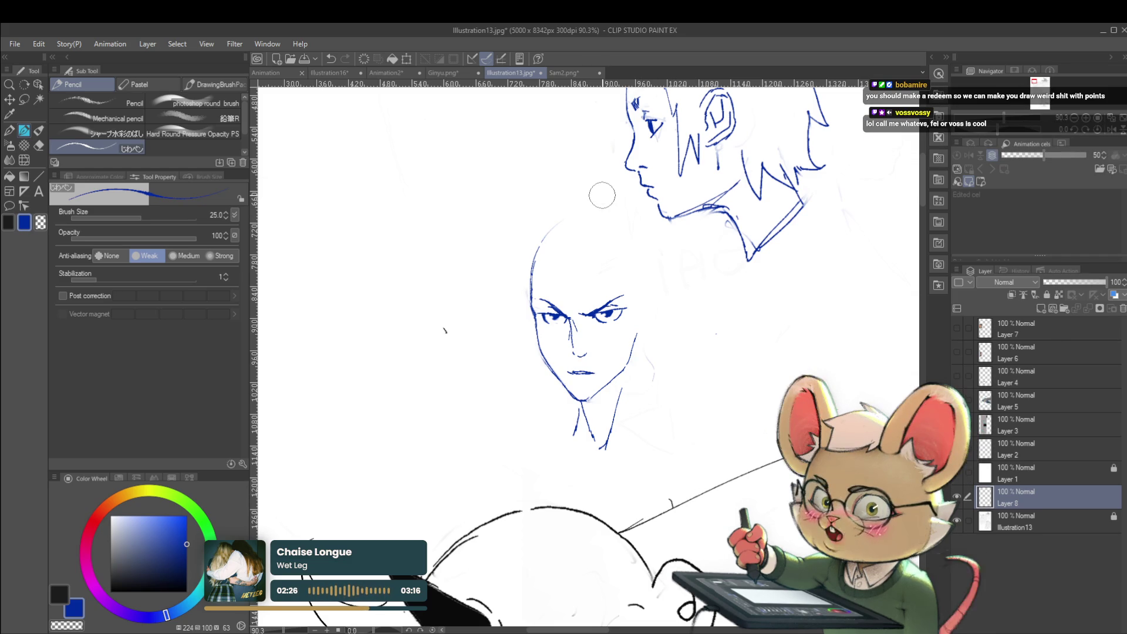
key("ctrl+z")
left_click_drag(535, 251, 570, 216)
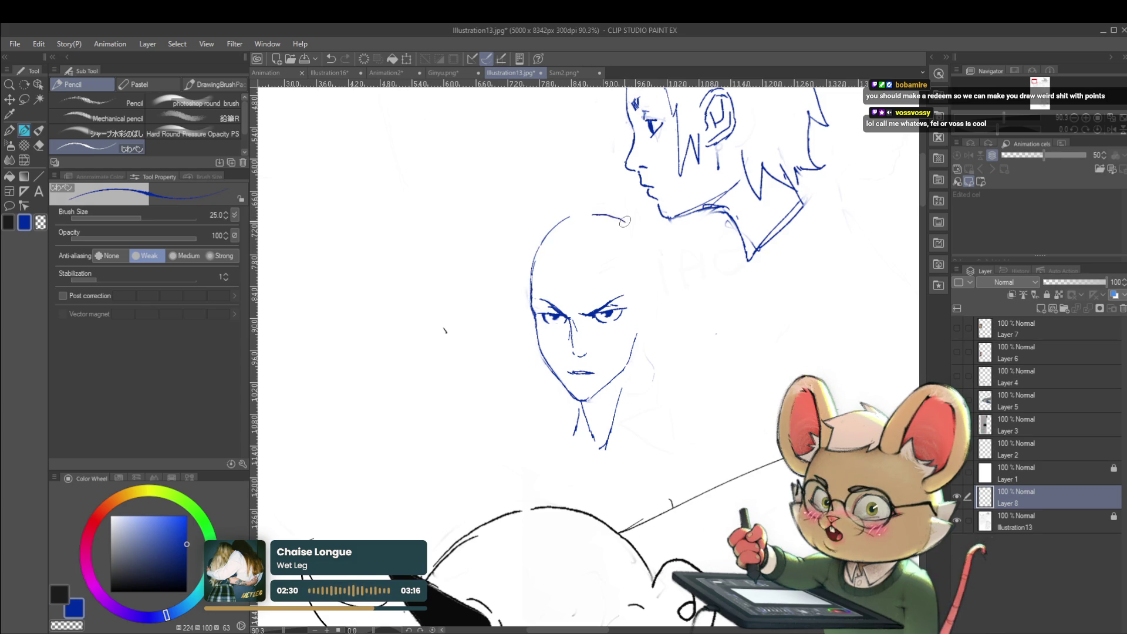
mouse_move(614, 215)
left_mouse_down()
mouse_move(641, 234)
mouse_move(652, 276)
left_mouse_up()
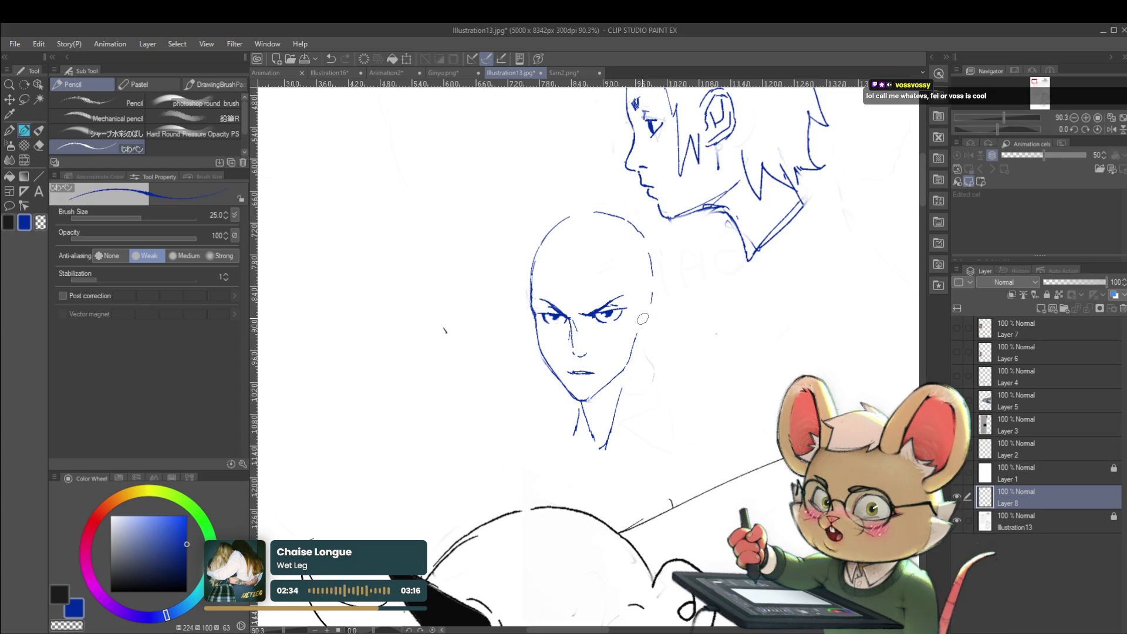
Sketch the right ear and lengthen the right neck line with a faint line beside it.
mouse_move(641, 321)
left_mouse_down()
mouse_move(661, 289)
mouse_move(661, 311)
mouse_move(659, 297)
left_mouse_up()
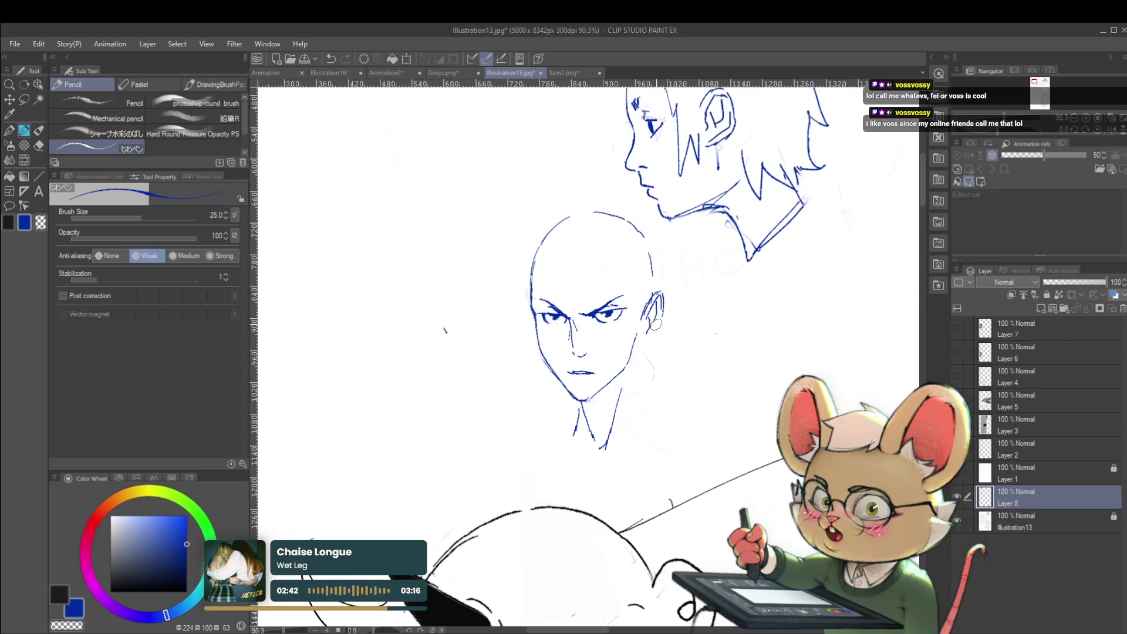
scroll(651, 333, "down", 4)
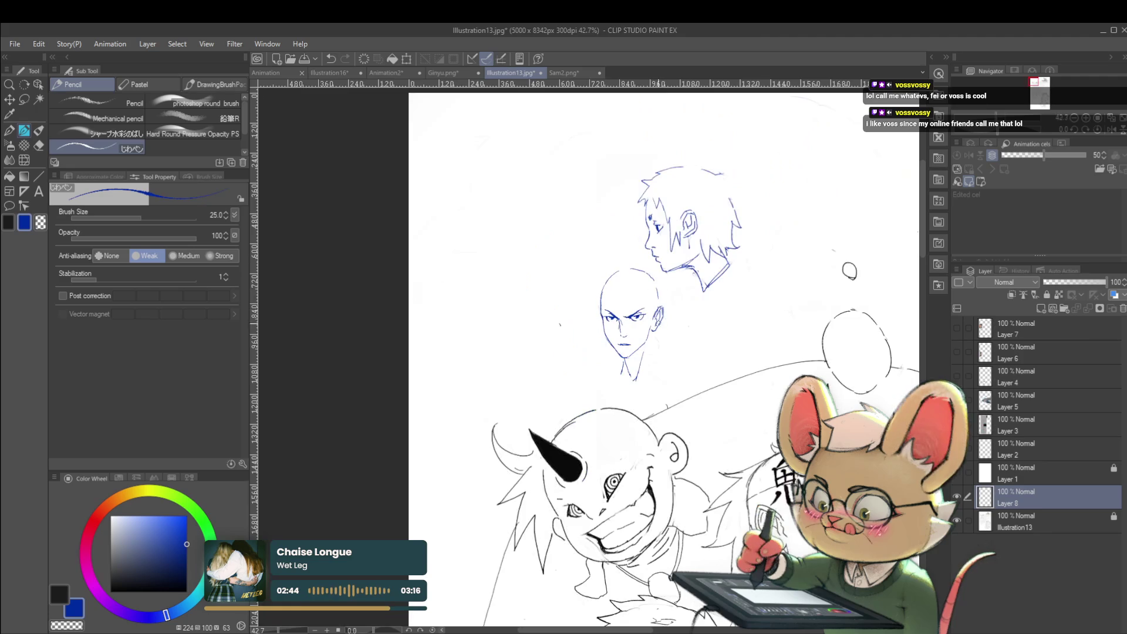
scroll(651, 346, "up", 2)
left_click_drag(650, 371, 642, 396)
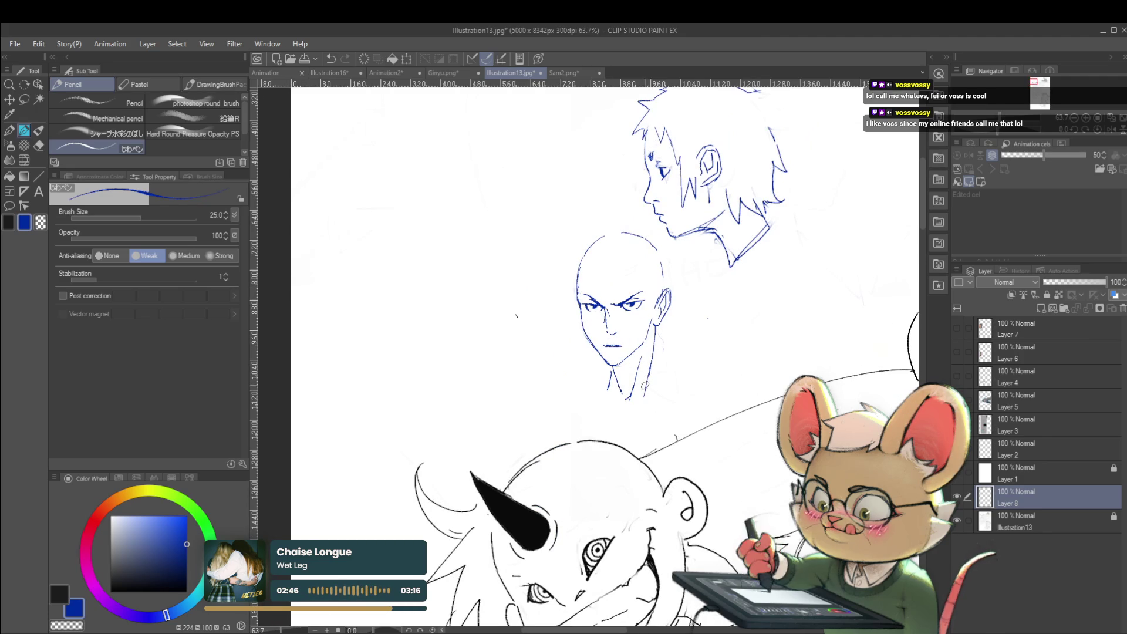
left_click_drag(652, 346, 662, 372)
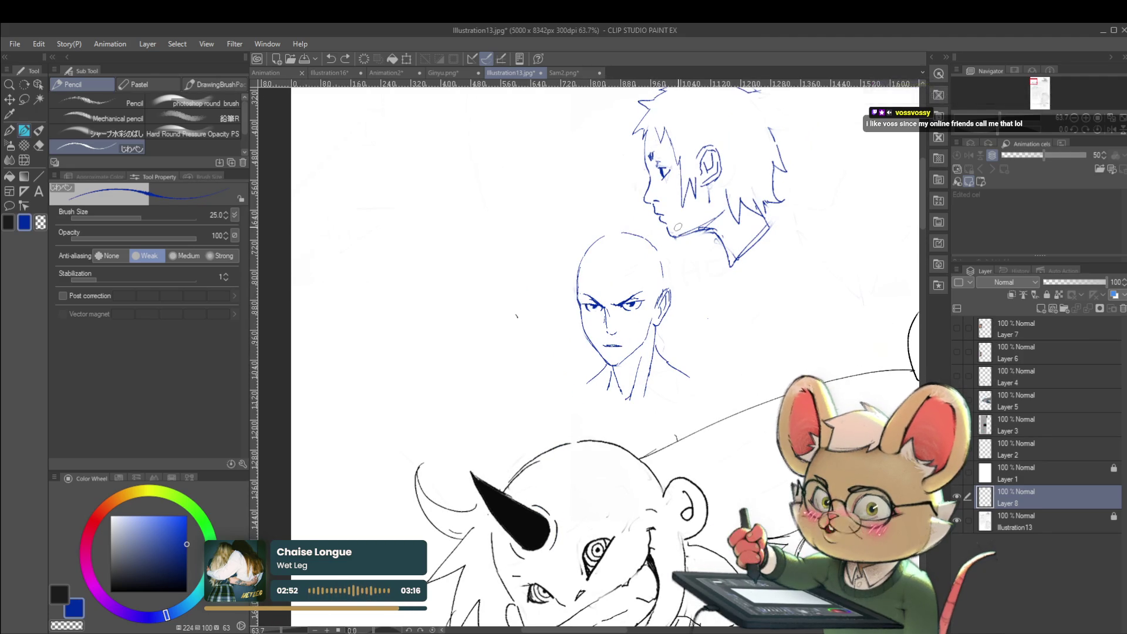
scroll(619, 313, "up", 5)
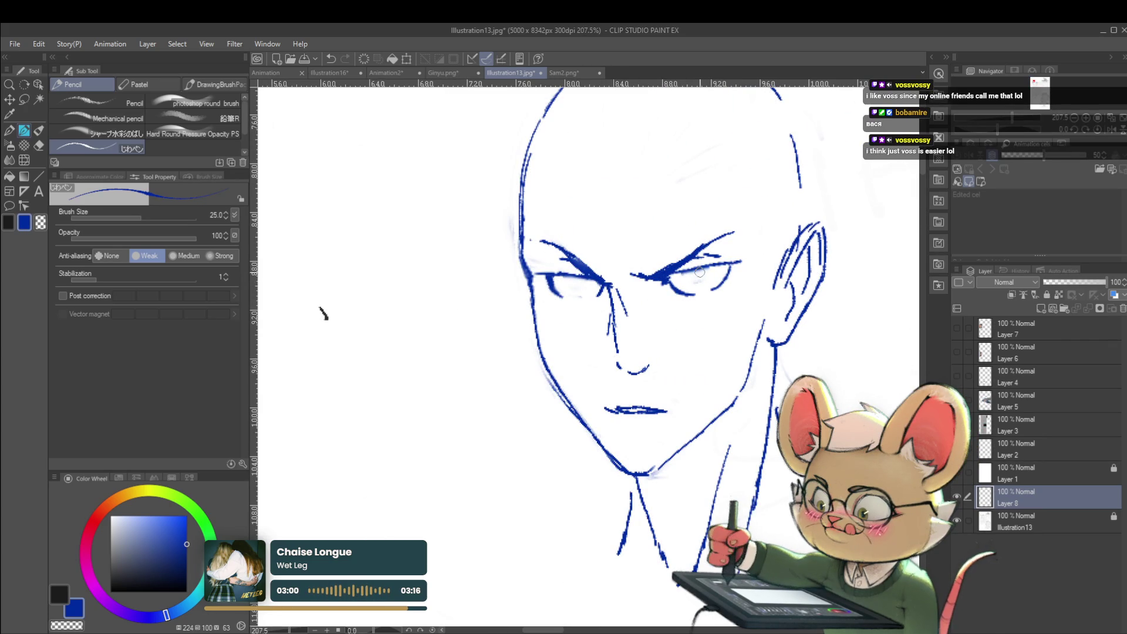
scroll(688, 281, "down", 5)
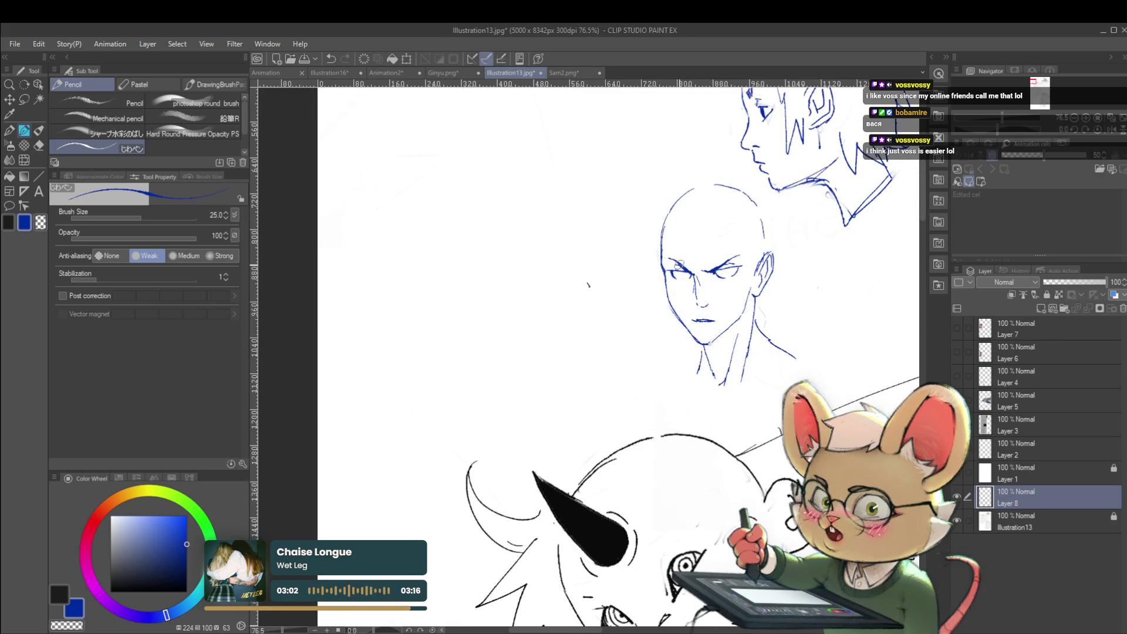
scroll(750, 276, "up", 5)
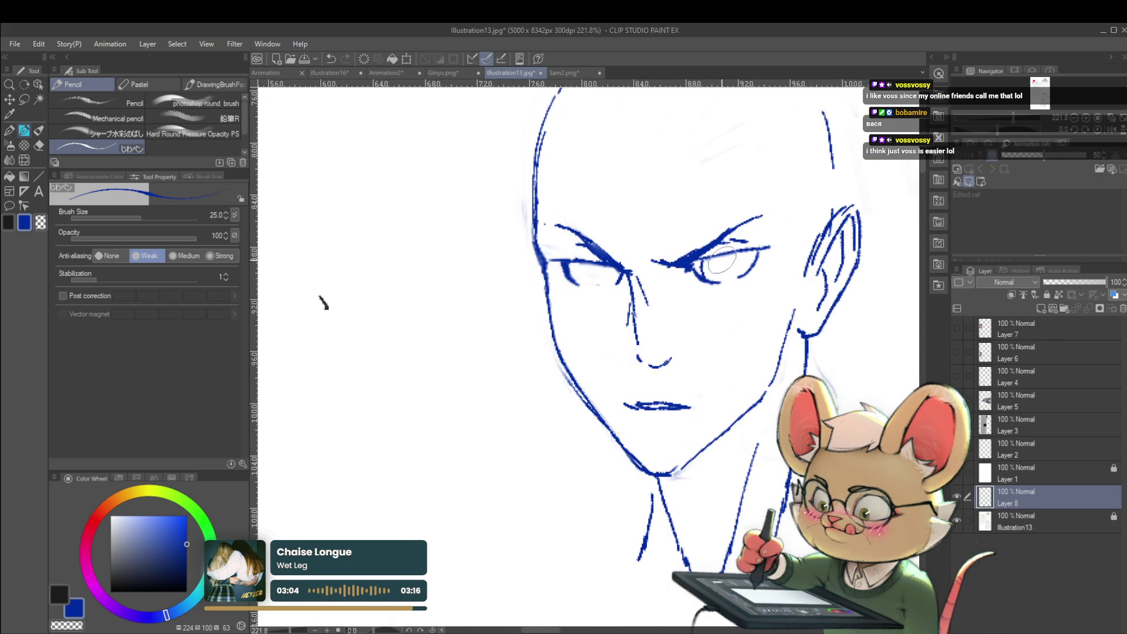
Draw the iris and pupil in the right eye and a lower eyelid under the left eye.
left_click_drag(700, 267, 723, 257)
scroll(723, 257, "down", 5)
scroll(597, 278, "up", 4)
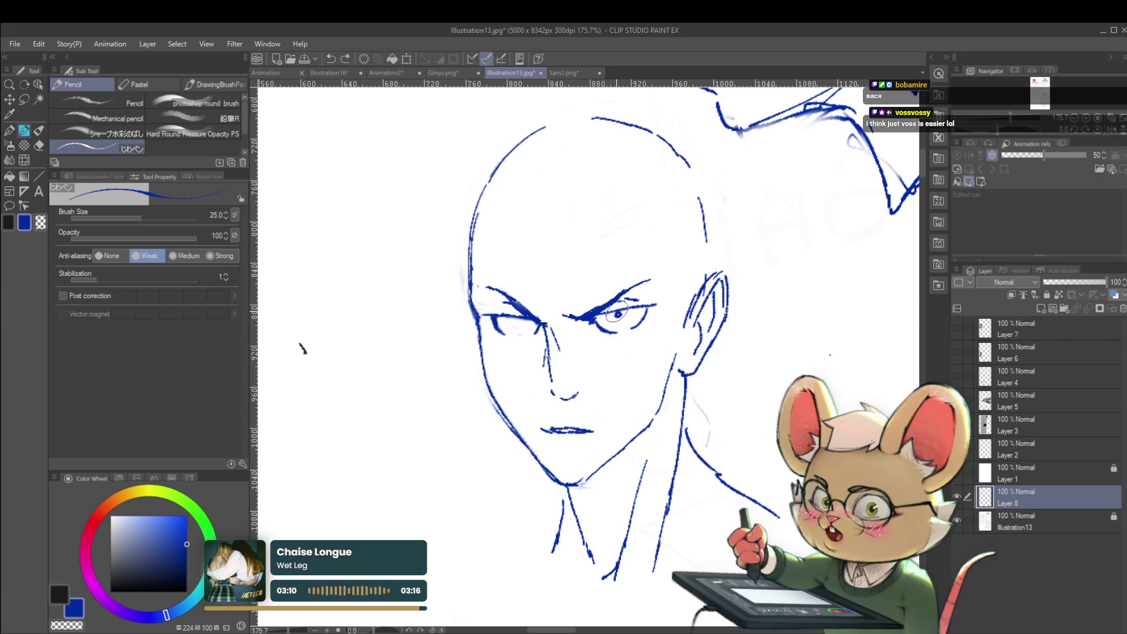
scroll(521, 319, "down", 5)
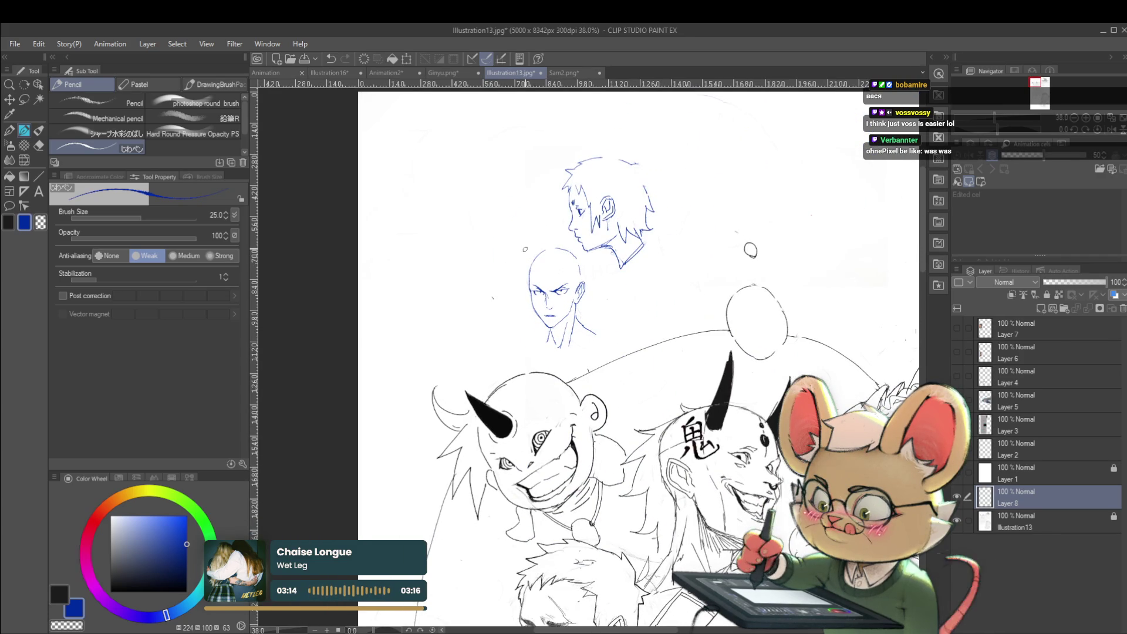
scroll(554, 298, "up", 5)
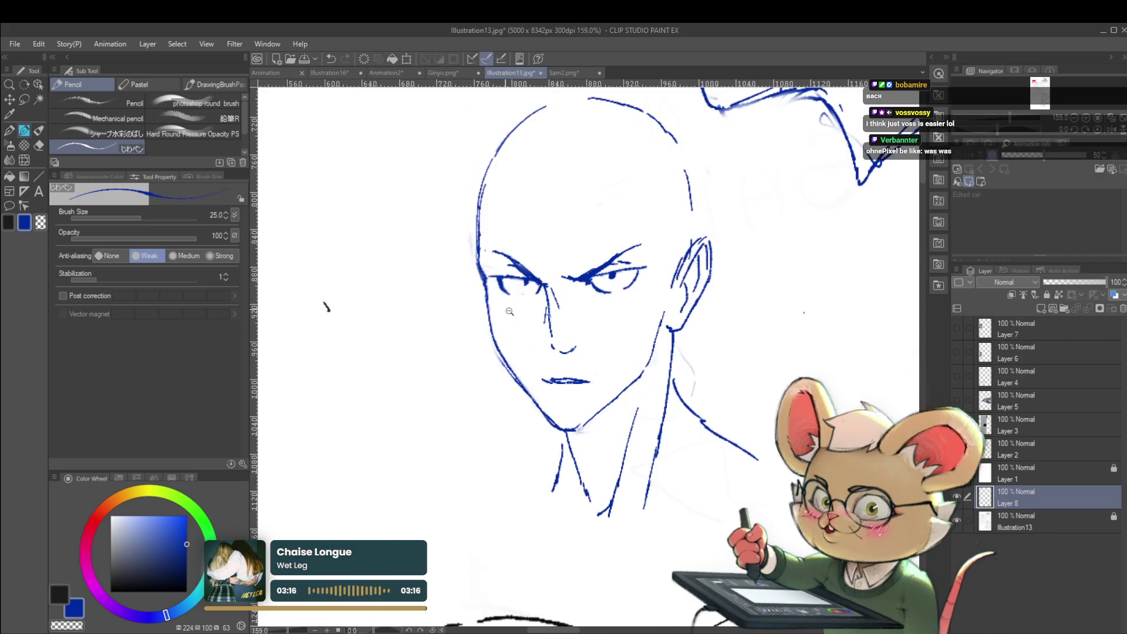
scroll(592, 305, "up", 3)
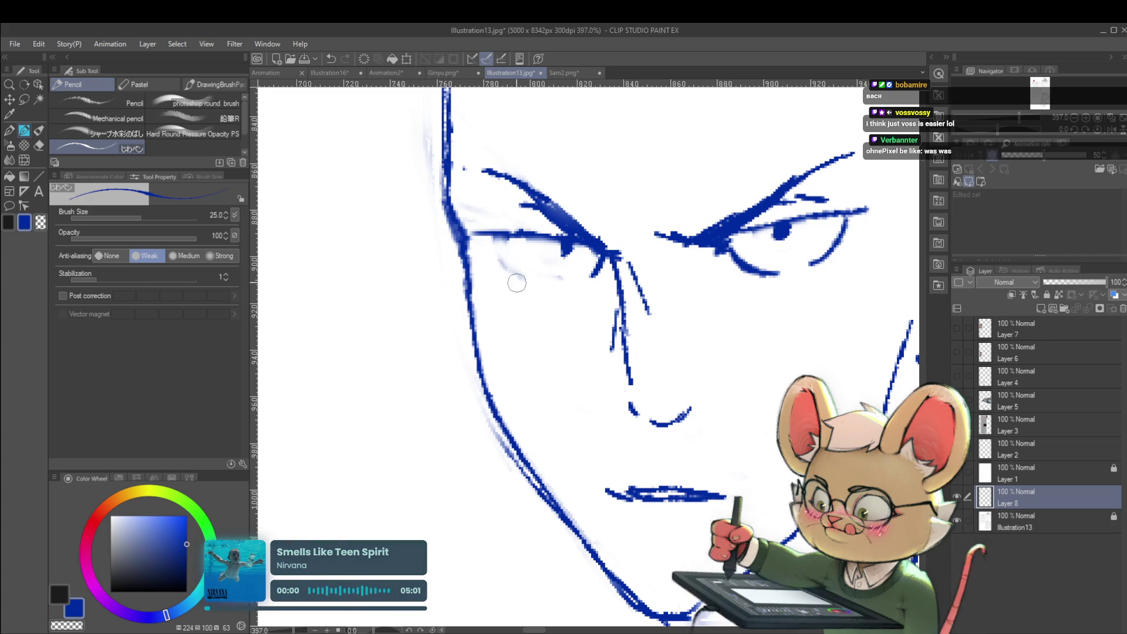
mouse_move(503, 239)
left_mouse_down()
mouse_move(531, 277)
mouse_move(543, 274)
mouse_move(535, 269)
left_mouse_up()
scroll(536, 270, "down", 8)
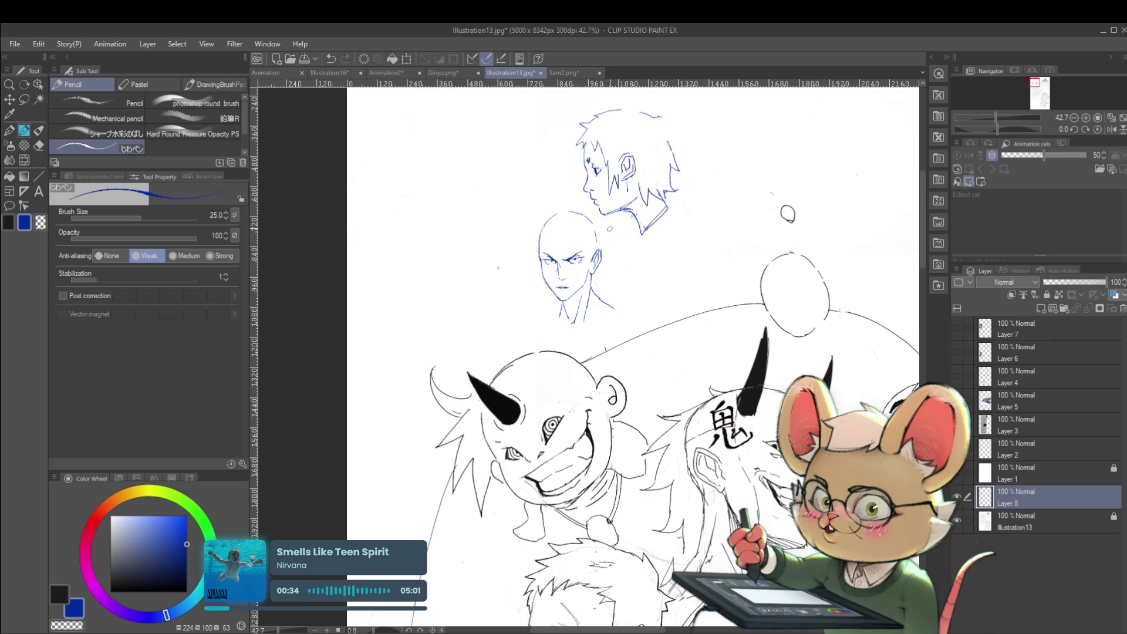
Add a brow mark and a line under the chin, and extend the neck line into a shoulder.
scroll(530, 225, "up", 2)
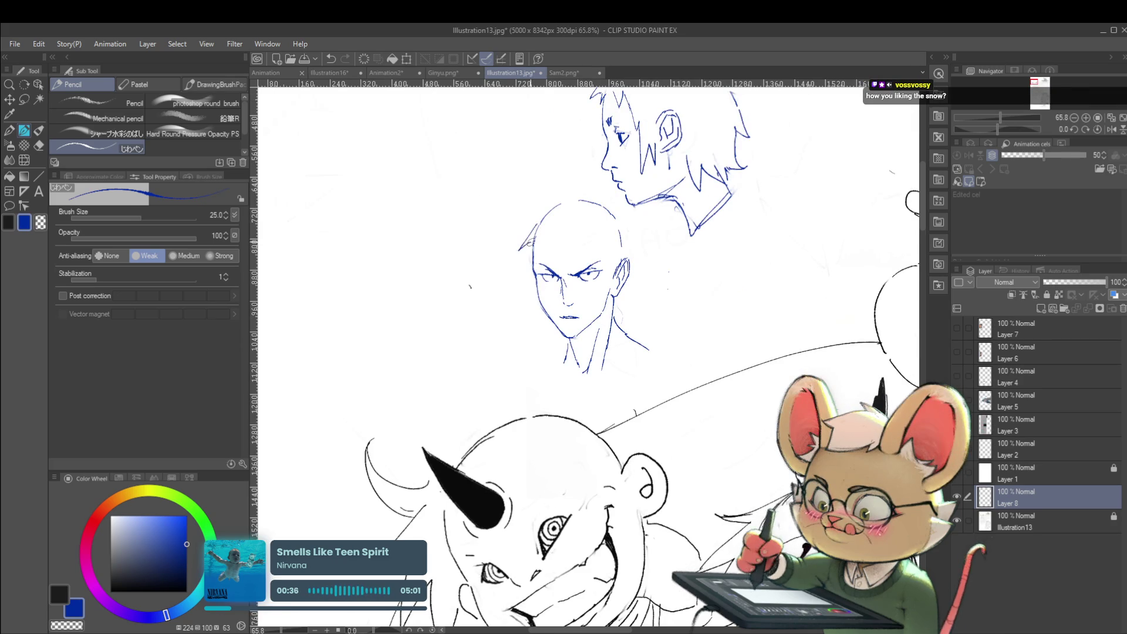
left_click_drag(571, 238, 576, 239)
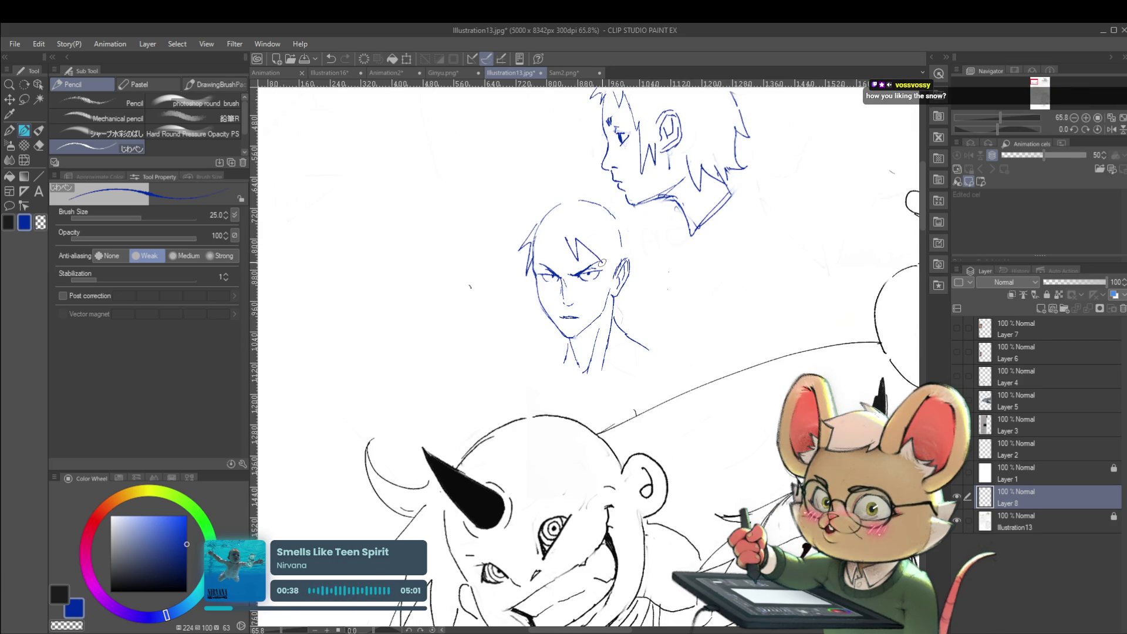
scroll(620, 257, "down", 3)
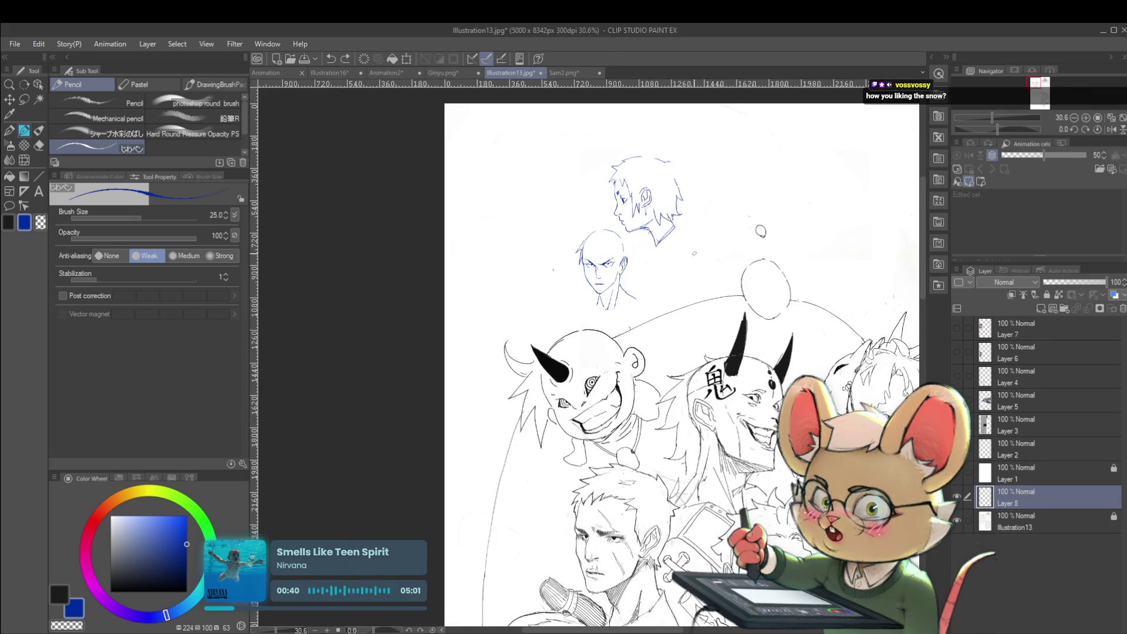
scroll(651, 262, "up", 2)
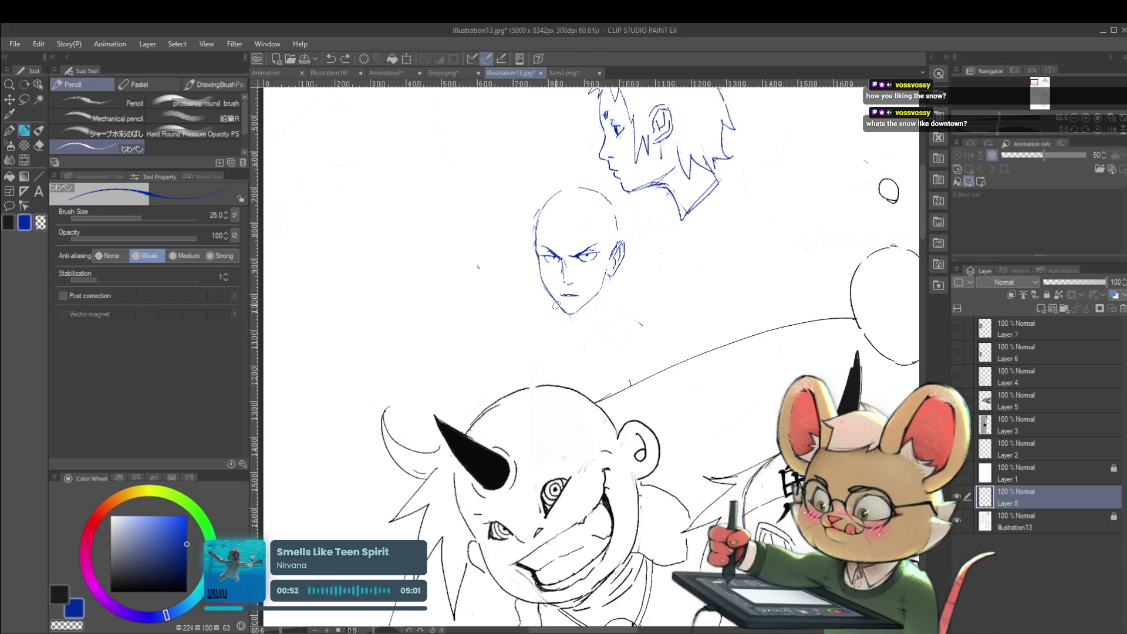
left_click_drag(557, 312, 537, 330)
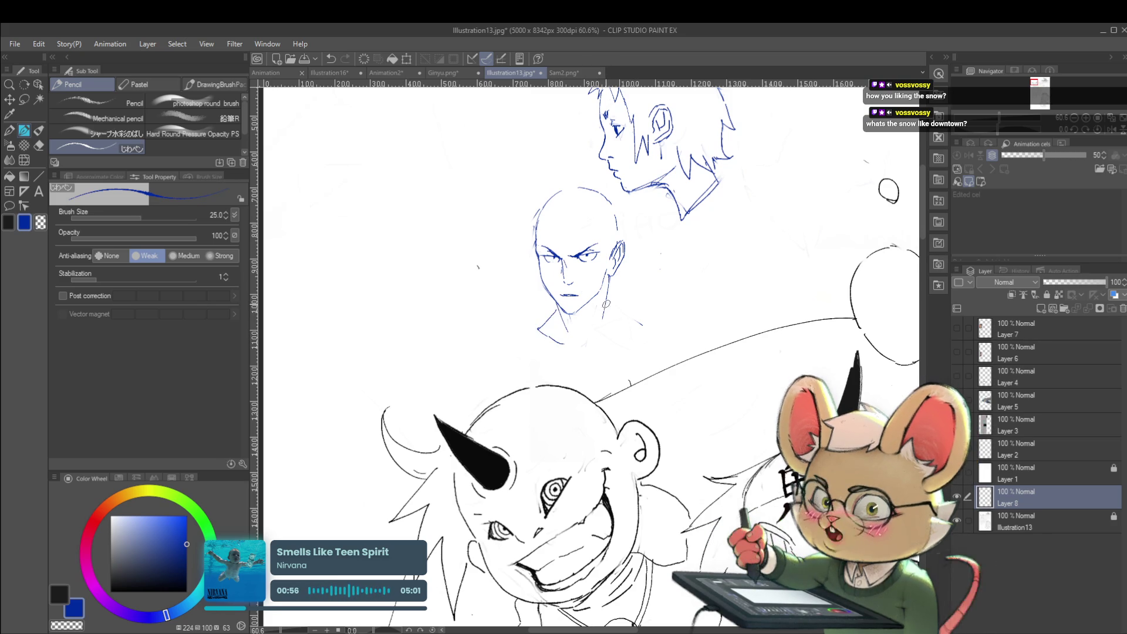
scroll(630, 335, "down", 2)
scroll(620, 307, "up", 3)
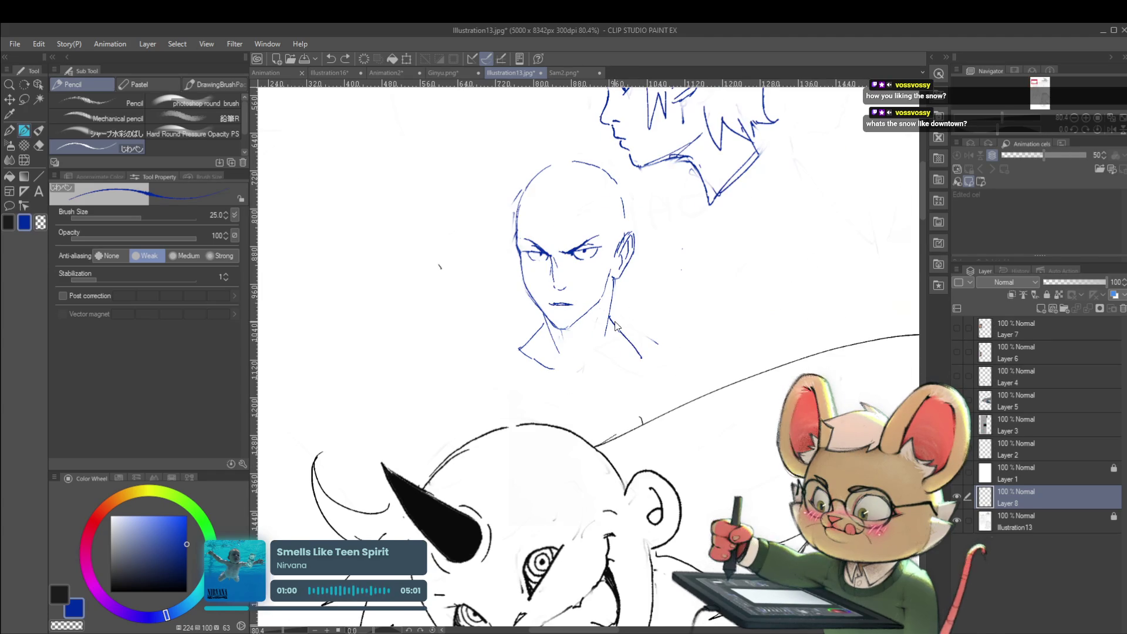
left_click_drag(611, 317, 680, 354)
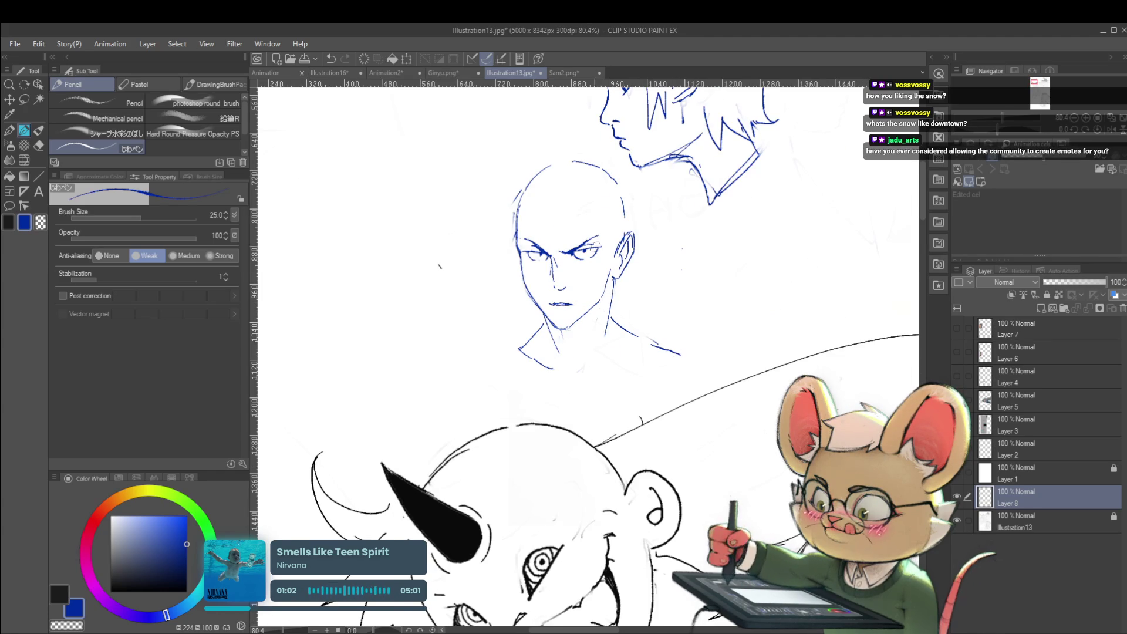
scroll(645, 302, "down", 2)
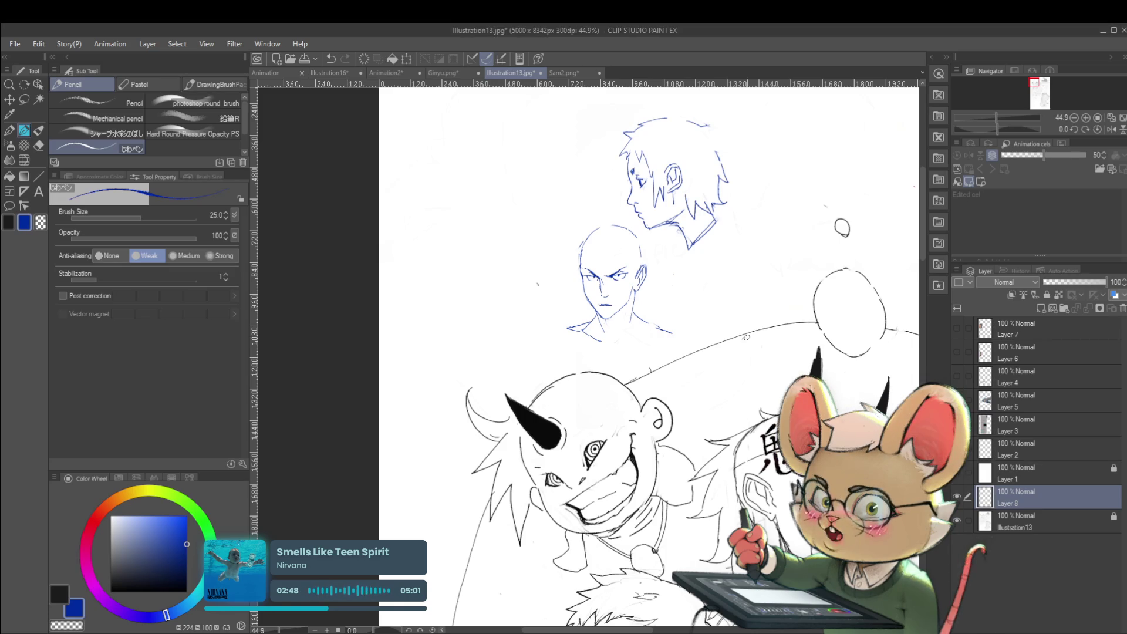
Undo the stray arc and draw a curly hair outline above the bald head.
scroll(746, 337, "down", 3)
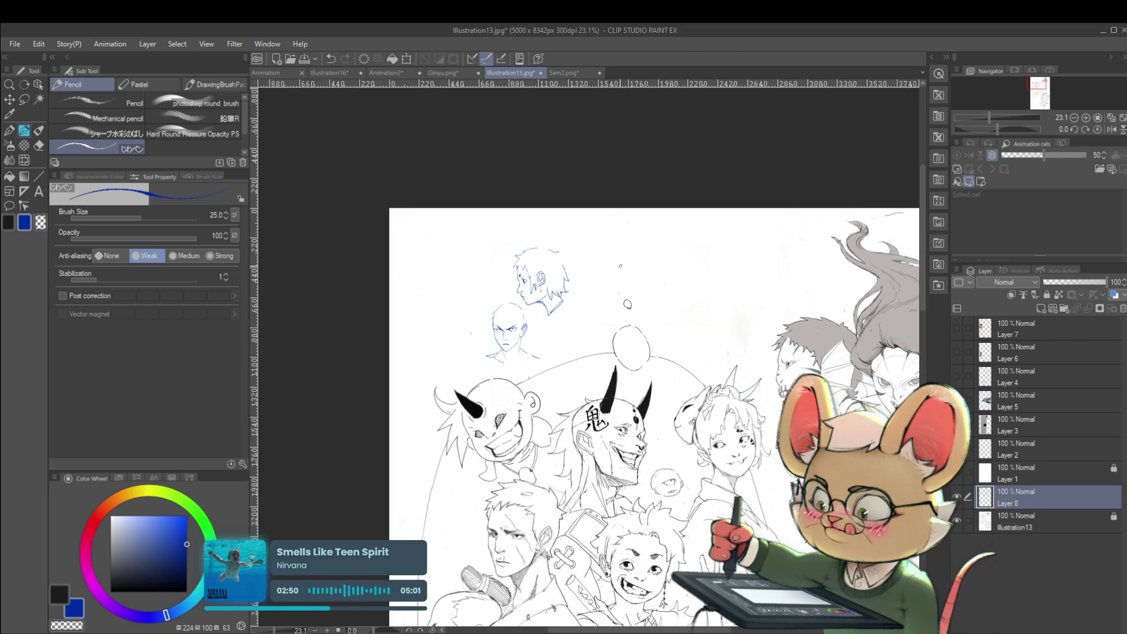
scroll(550, 308, "up", 1)
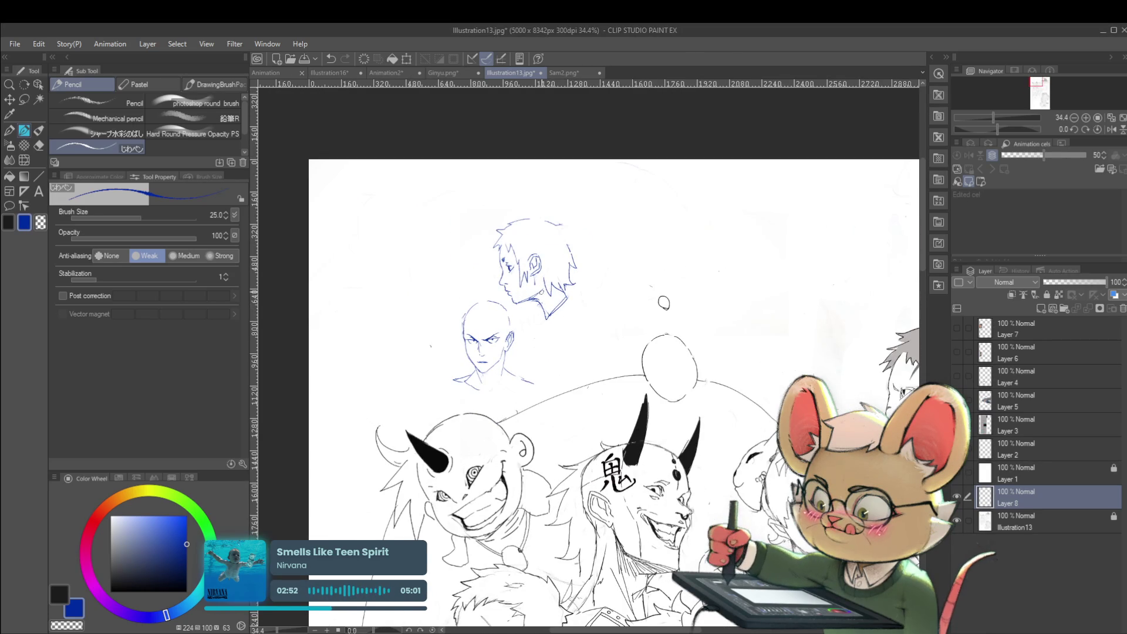
scroll(476, 326, "up", 1)
scroll(488, 314, "up", 1)
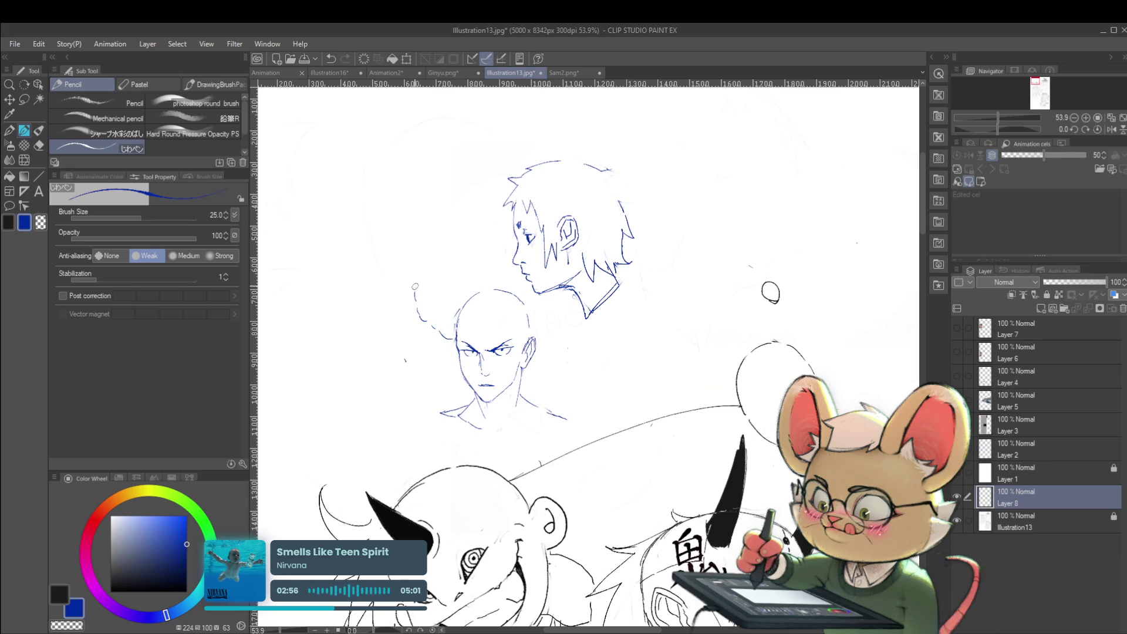
key("ctrl+z")
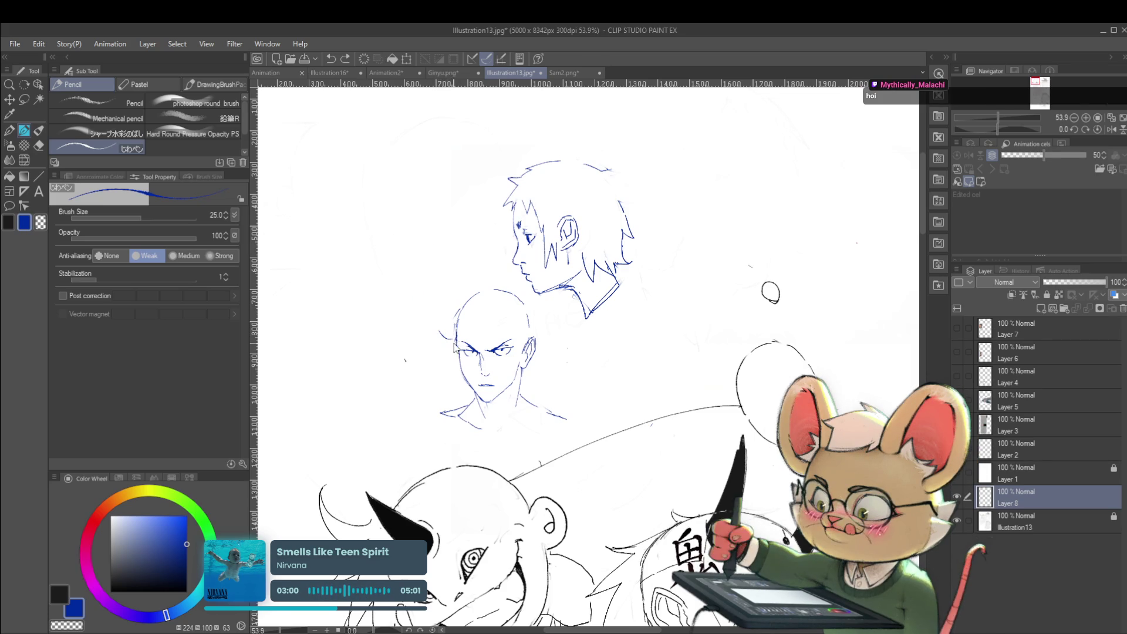
mouse_move(442, 333)
left_mouse_down()
mouse_move(424, 316)
mouse_move(418, 278)
mouse_move(473, 229)
left_mouse_up()
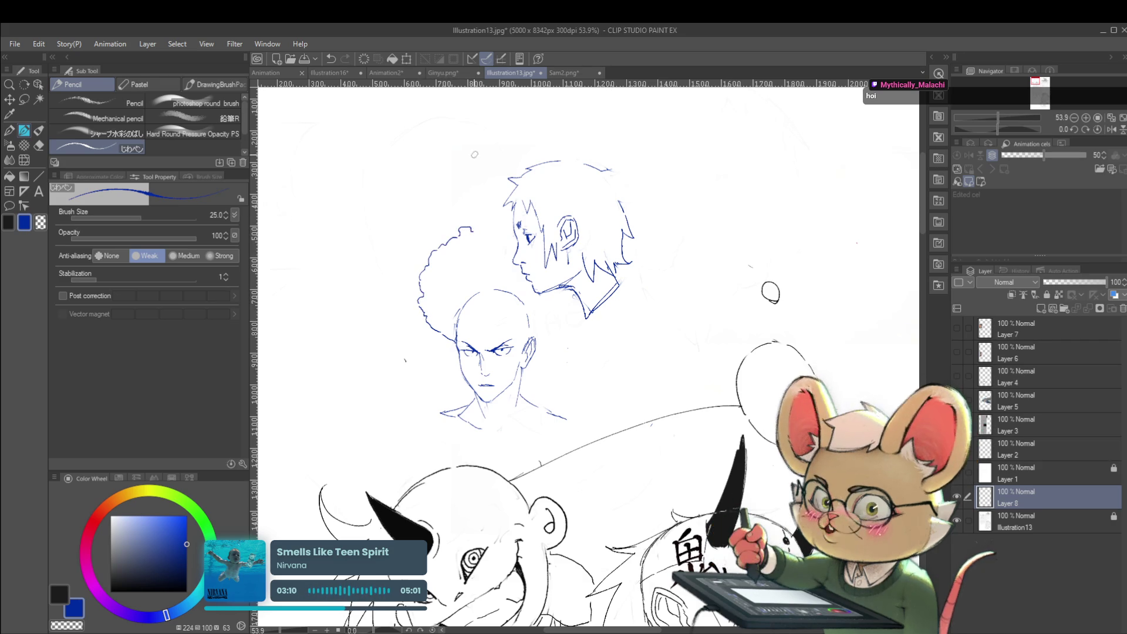
Sketch round ears on both sides of the head, with an inner line in the right ear.
left_click_drag(423, 372, 461, 382)
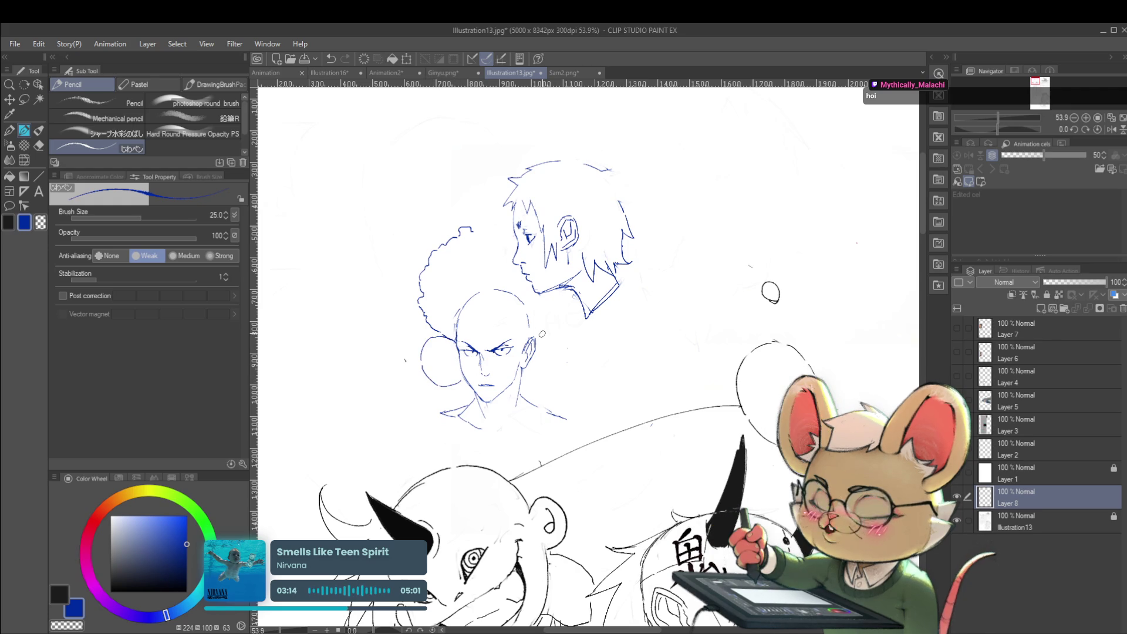
mouse_move(523, 341)
left_mouse_down()
mouse_move(544, 328)
mouse_move(566, 339)
left_mouse_up()
key("ctrl+z")
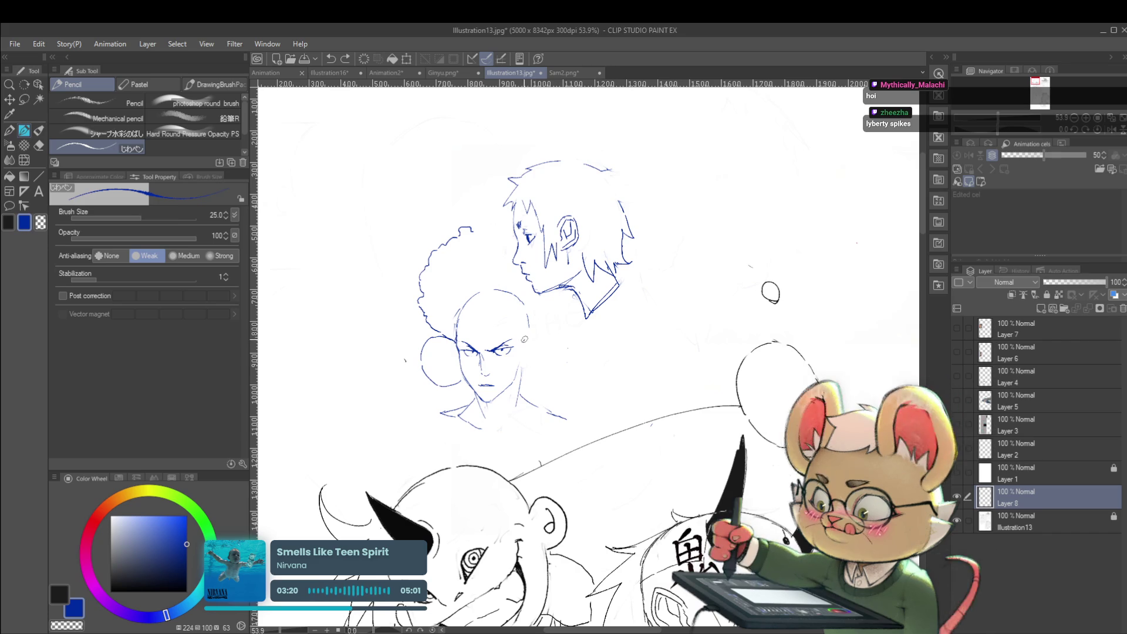
left_click_drag(524, 340, 556, 326)
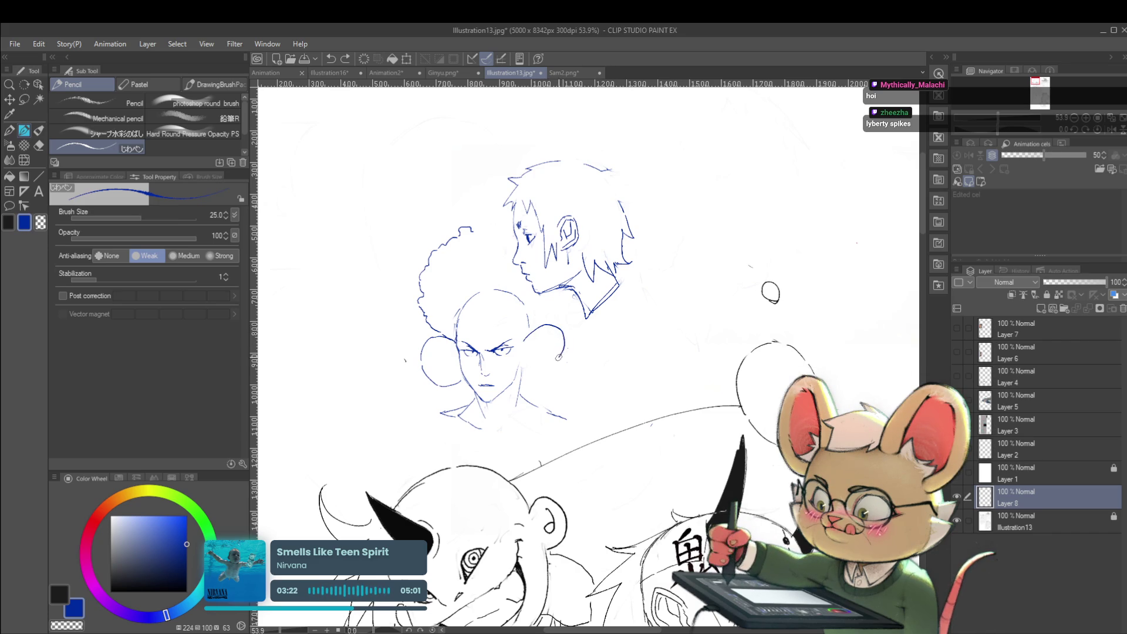
mouse_move(521, 378)
left_mouse_down()
mouse_move(528, 350)
mouse_move(554, 335)
left_mouse_up()
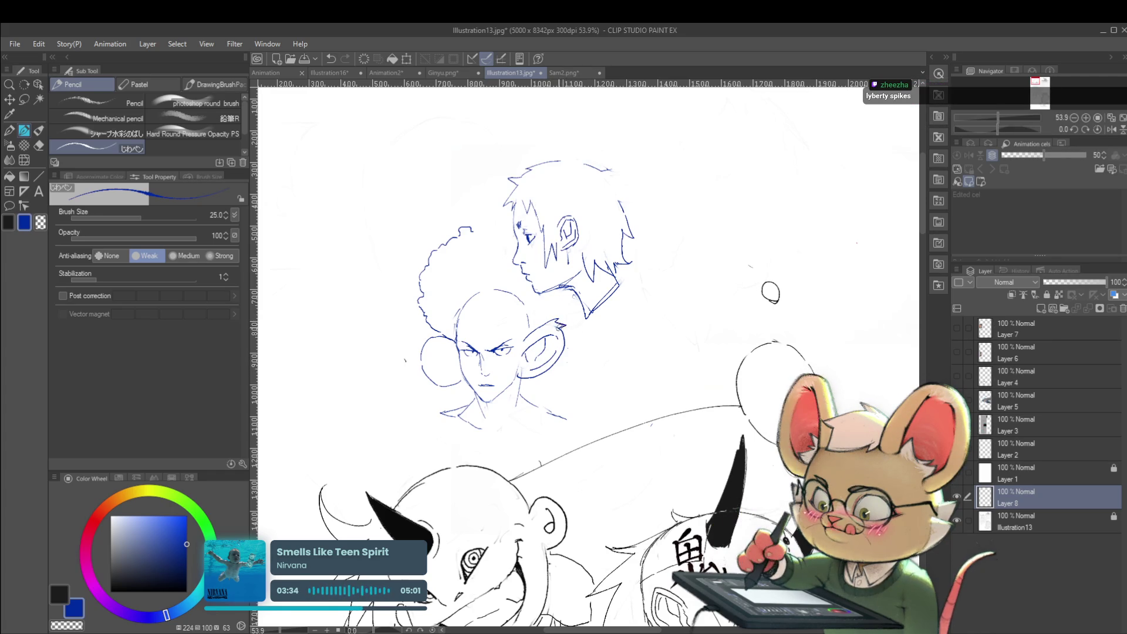
Remove the curly hair outline and reduce the brush size to 20.
scroll(598, 324, "down", 5)
scroll(595, 351, "up", 4)
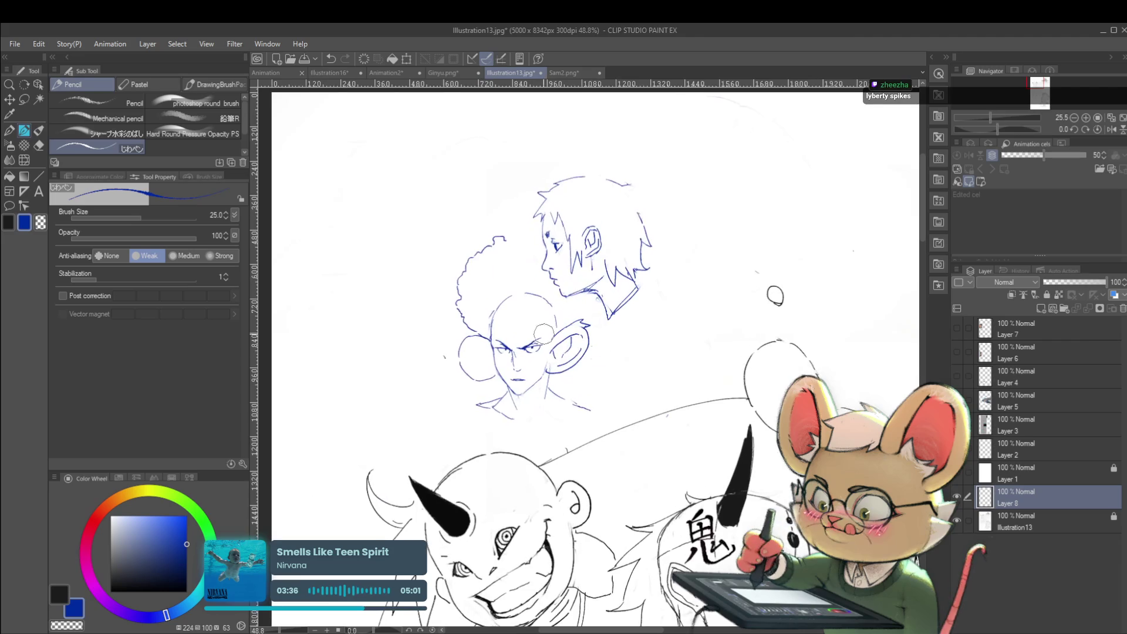
mouse_move(478, 326)
left_mouse_down()
mouse_move(464, 296)
mouse_move(446, 314)
mouse_move(499, 244)
mouse_move(471, 298)
left_mouse_up()
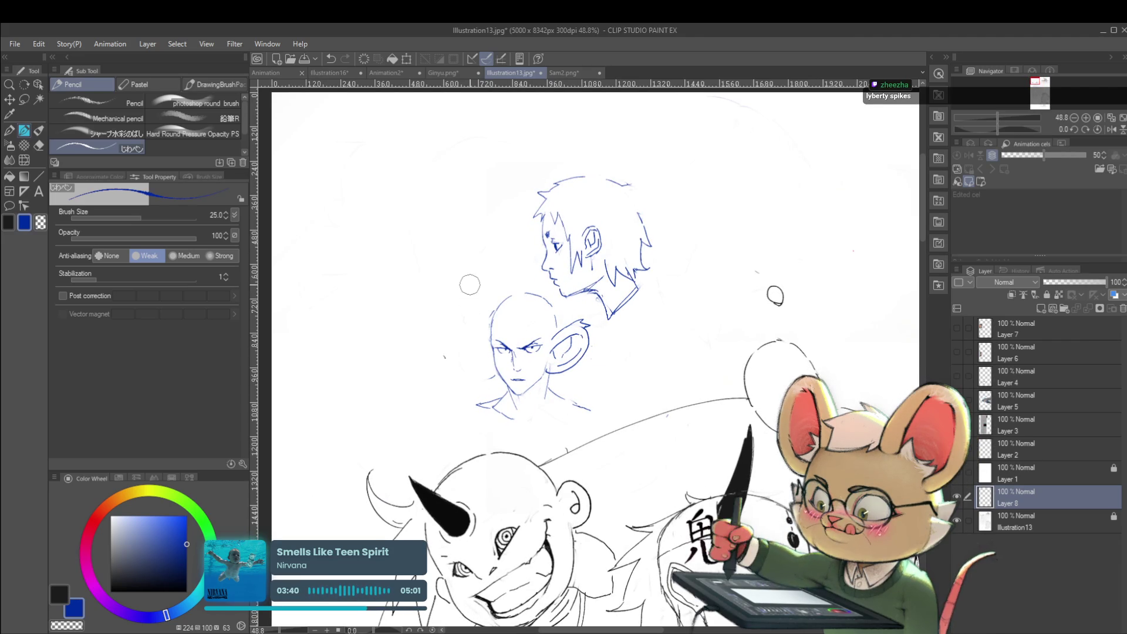
scroll(557, 401, "up", 4)
key("bracketleft")
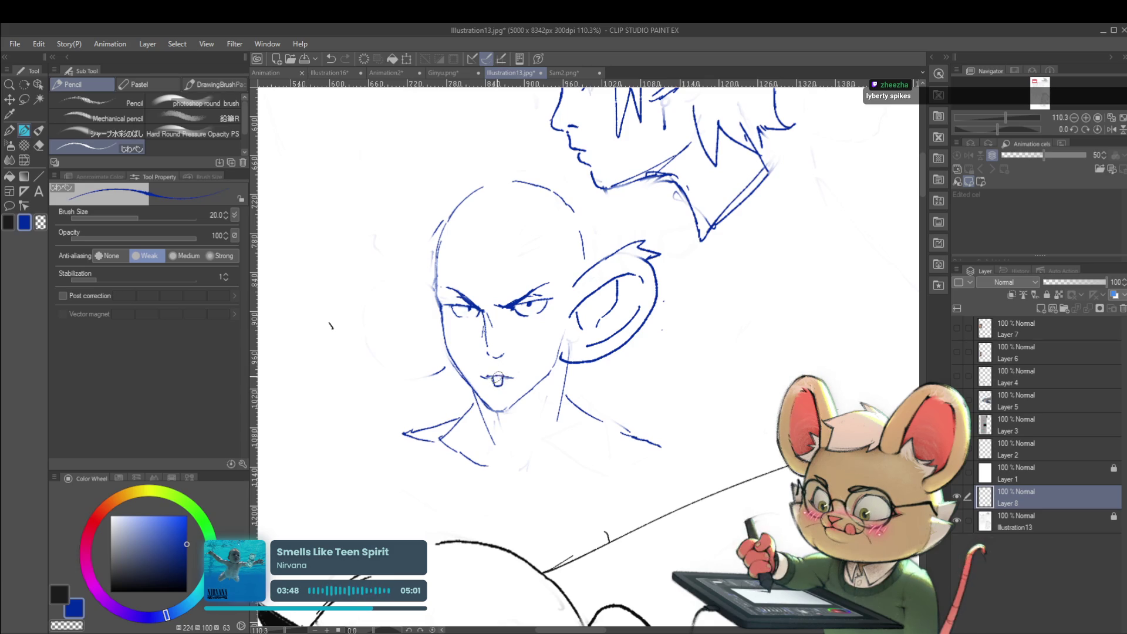
scroll(508, 339, "down", 5)
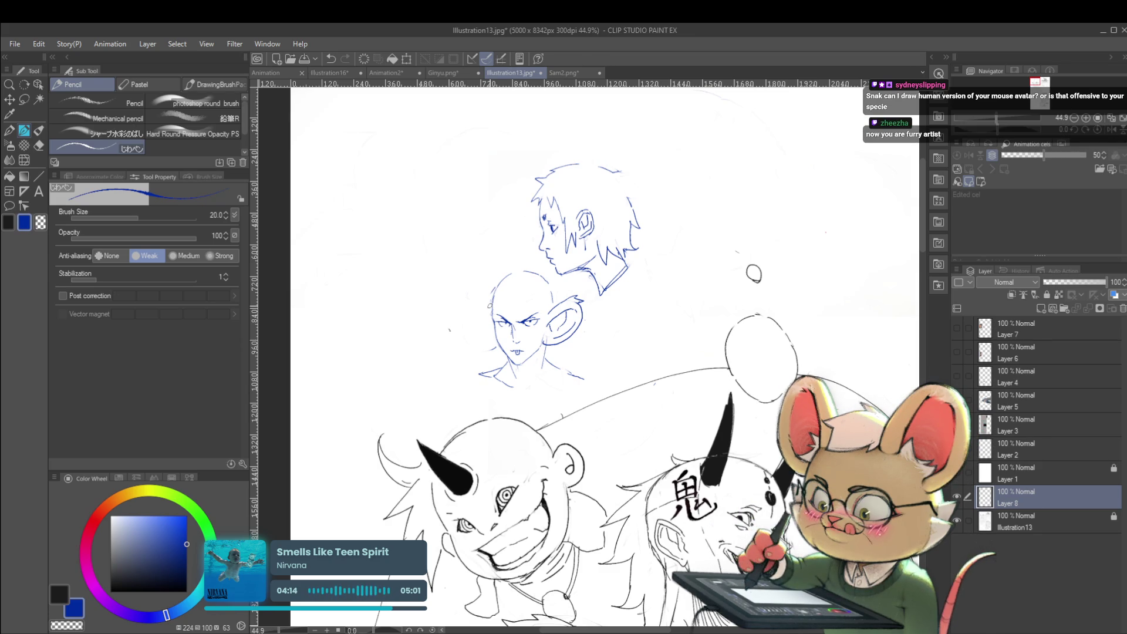
scroll(586, 304, "up", 3)
key("ctrl+y")
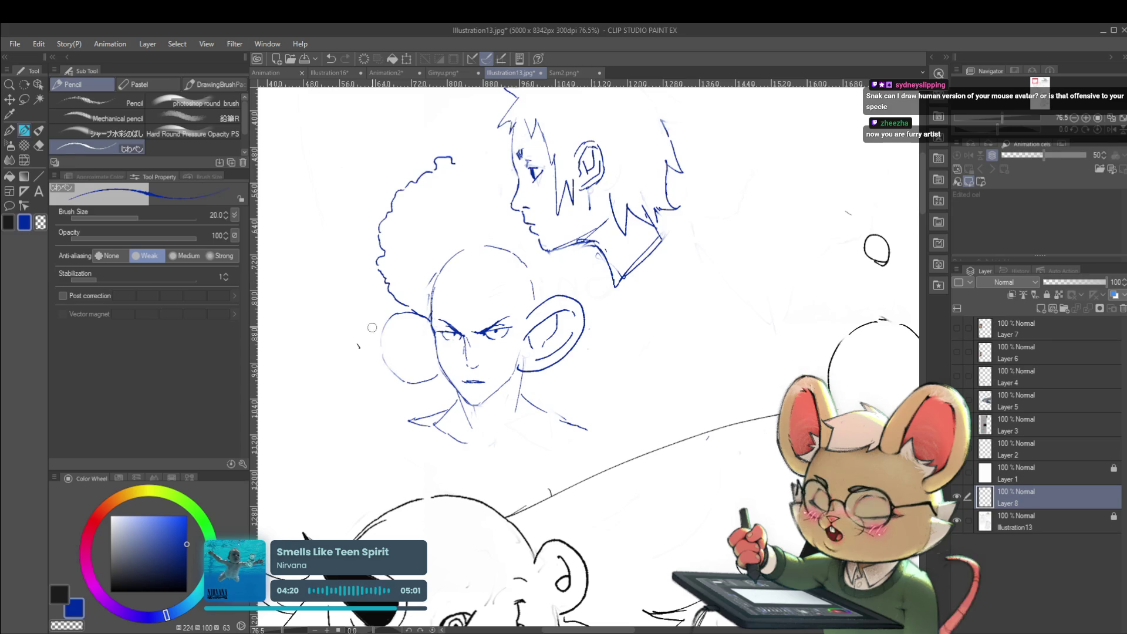
key("ctrl+z")
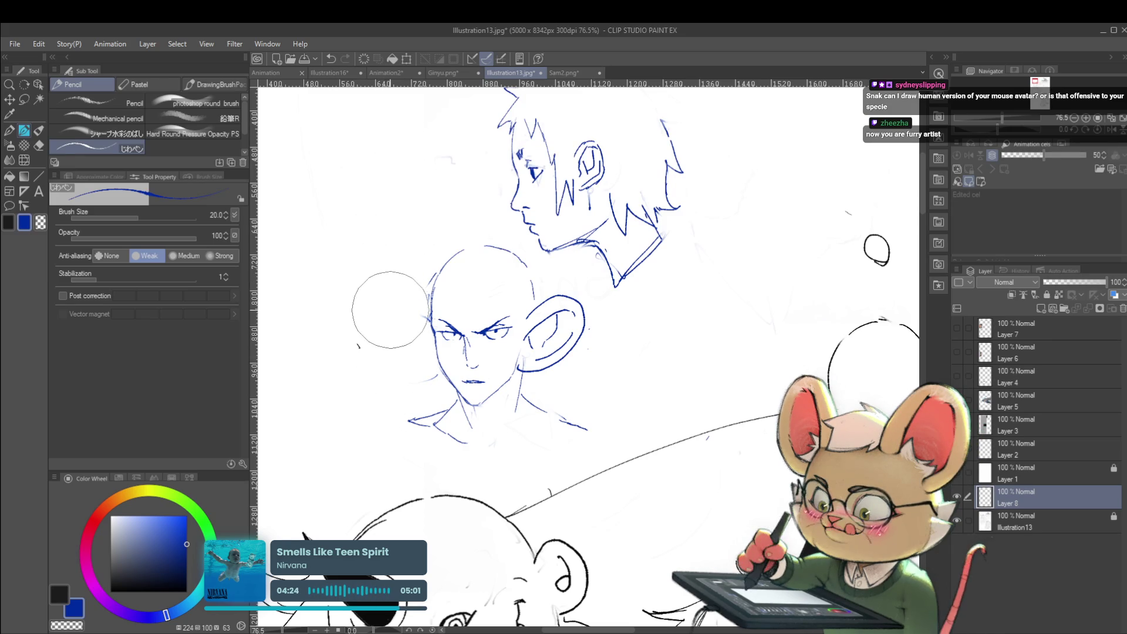
scroll(411, 314, "up", 2)
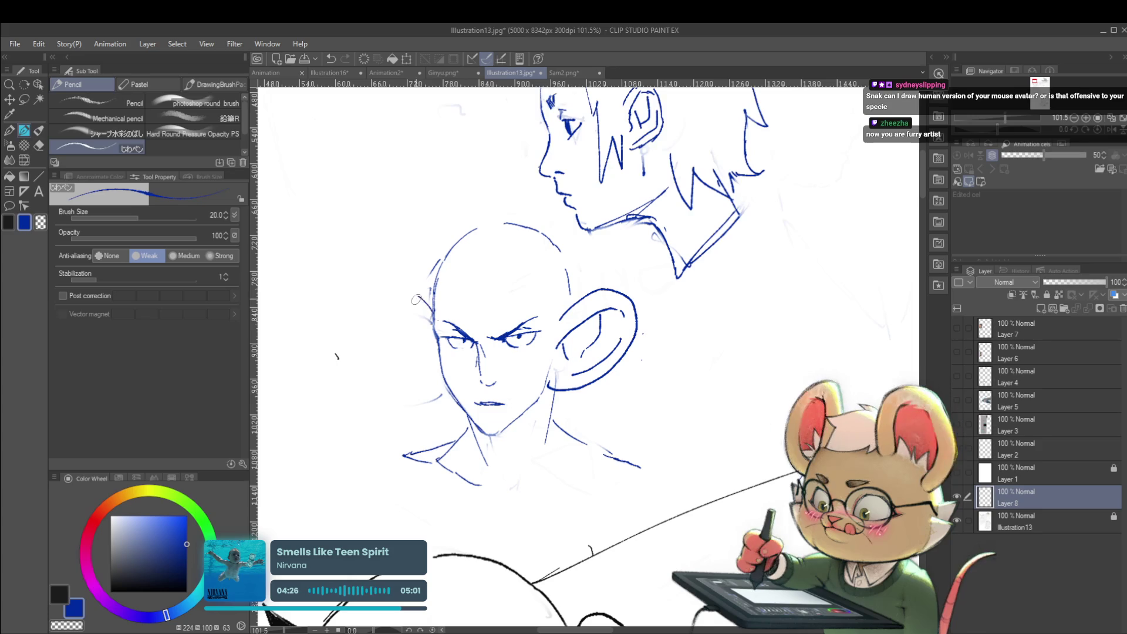
Draw a large round ear curve on the left of the head.
left_click_drag(404, 303, 396, 333)
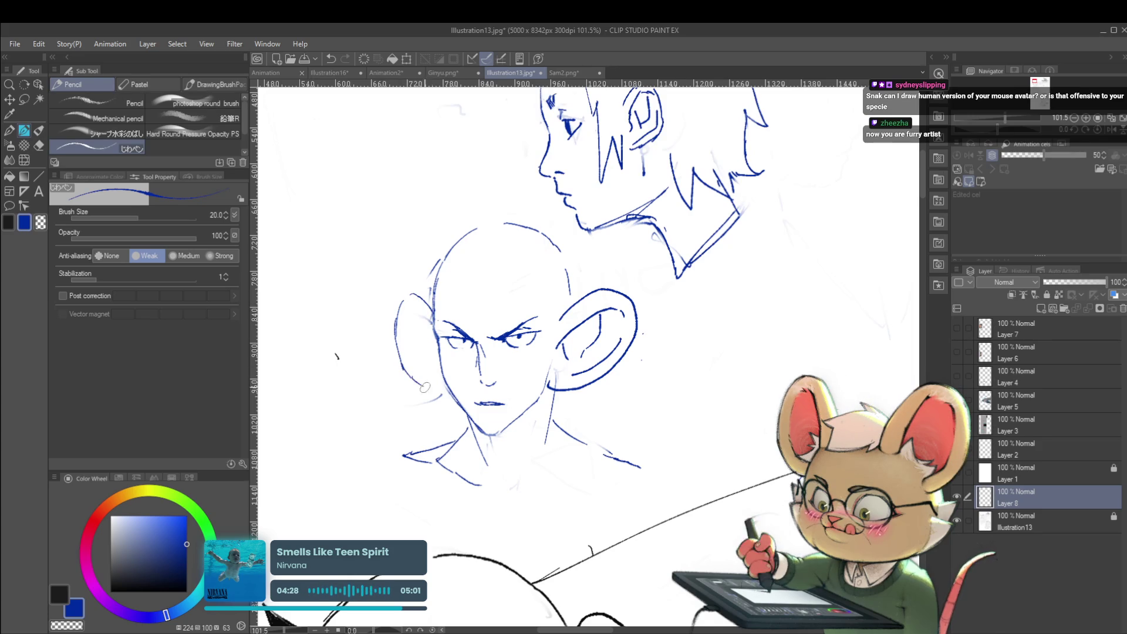
key("ctrl+z")
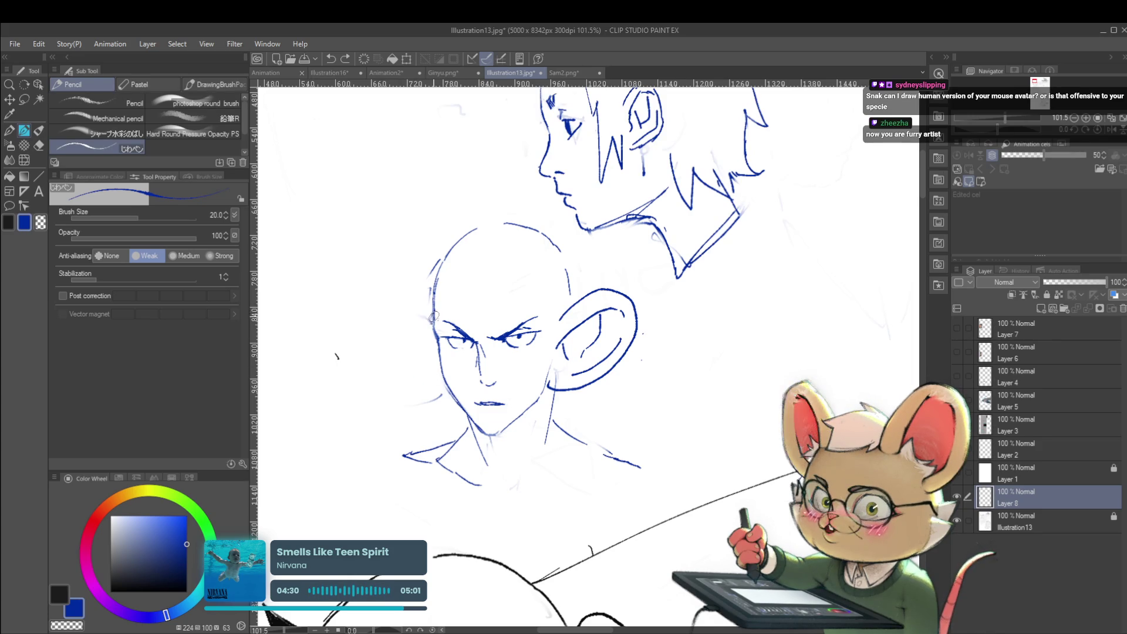
mouse_move(387, 312)
left_mouse_down()
mouse_move(399, 365)
mouse_move(442, 385)
left_mouse_up()
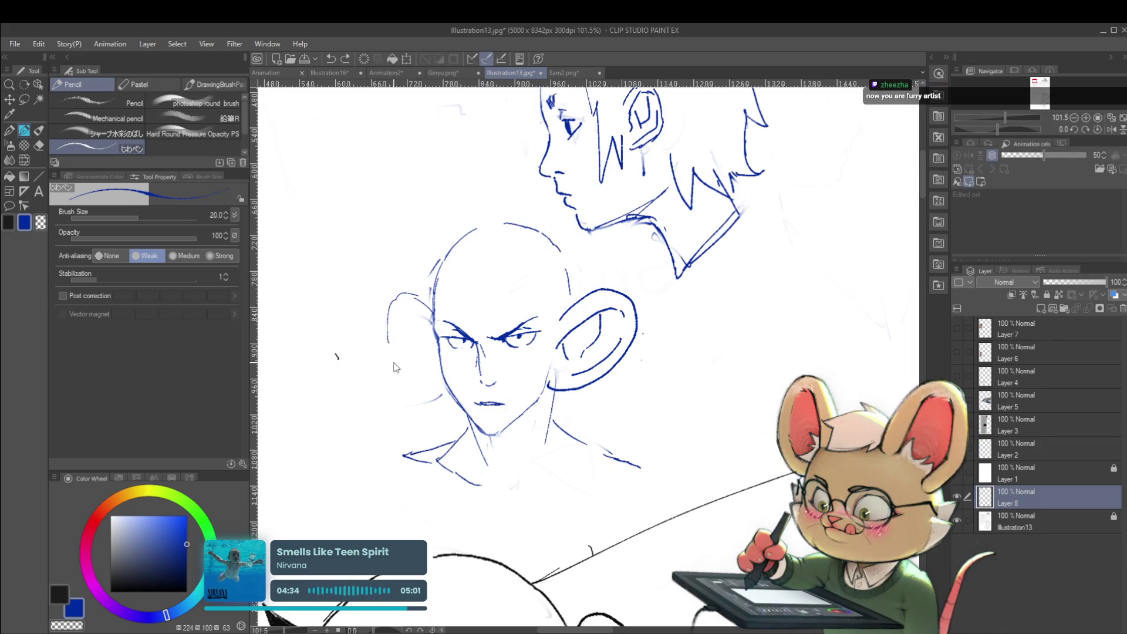
left_click_drag(386, 339, 392, 364)
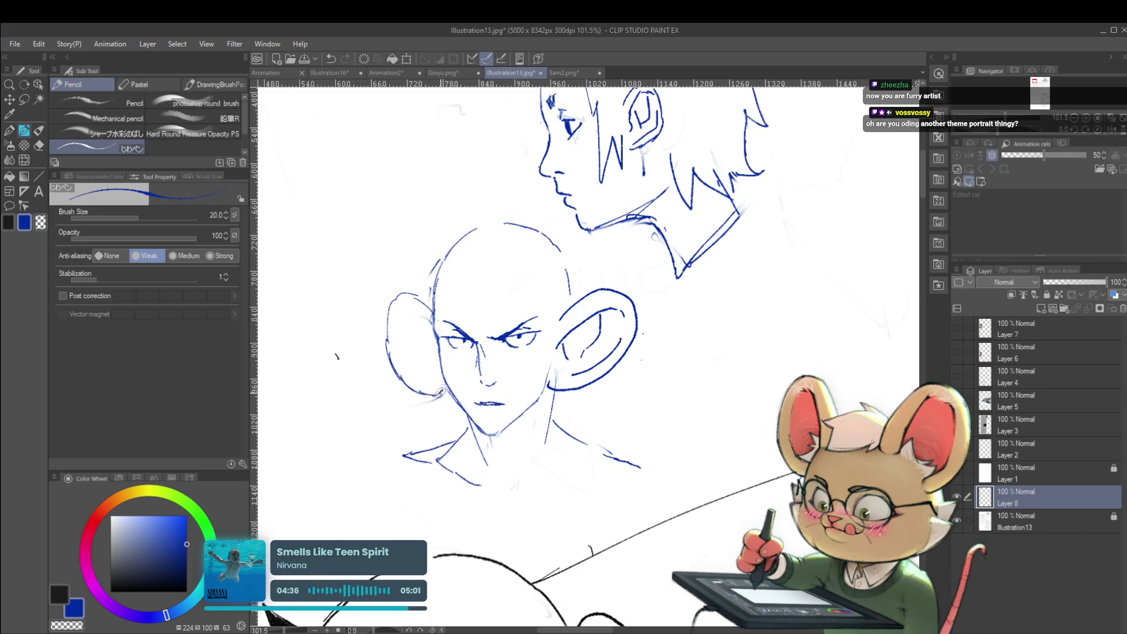
scroll(439, 392, "down", 5)
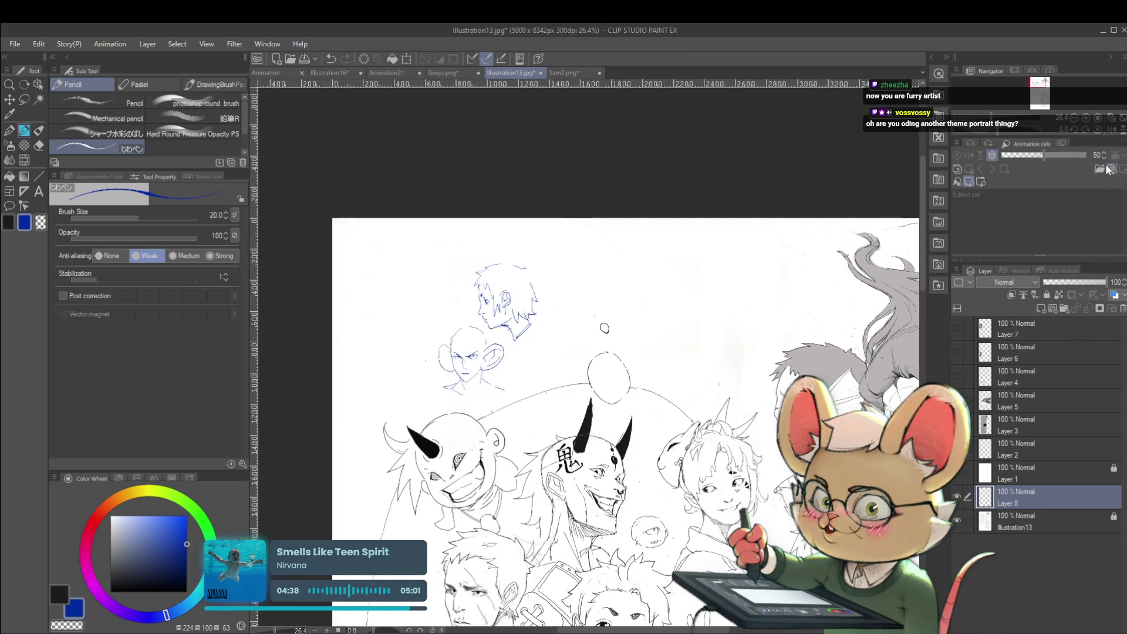
Mirror the view and draw the right ear outline with a longer inner line.
left_click(1109, 128)
scroll(743, 343, "up", 5)
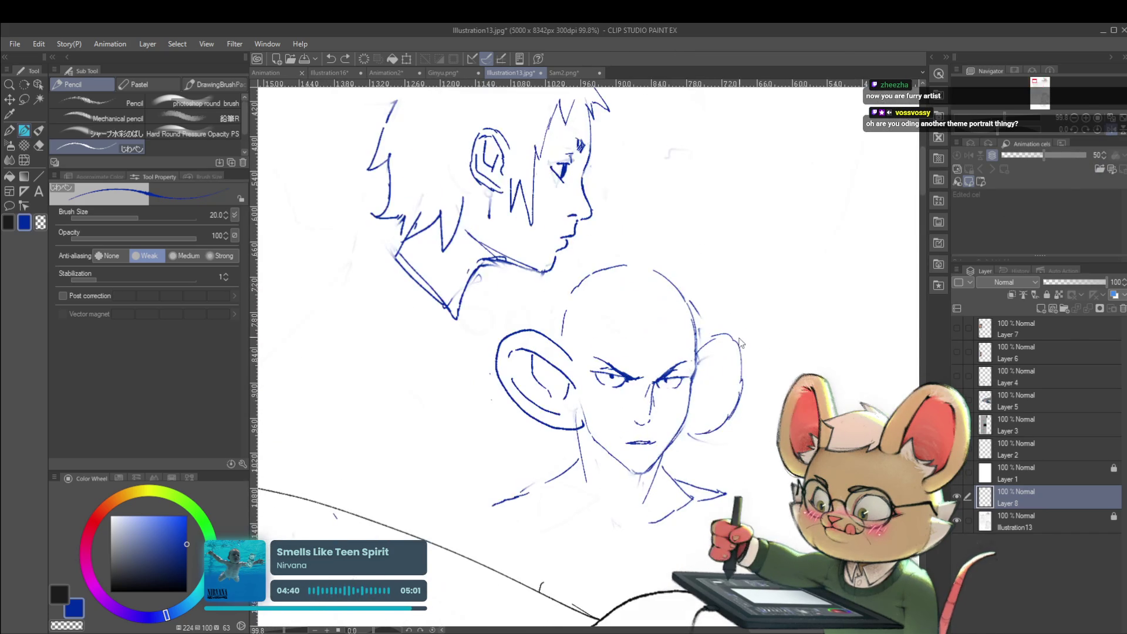
mouse_move(697, 354)
left_mouse_down()
mouse_move(718, 335)
mouse_move(760, 336)
mouse_move(746, 405)
mouse_move(683, 433)
left_mouse_up()
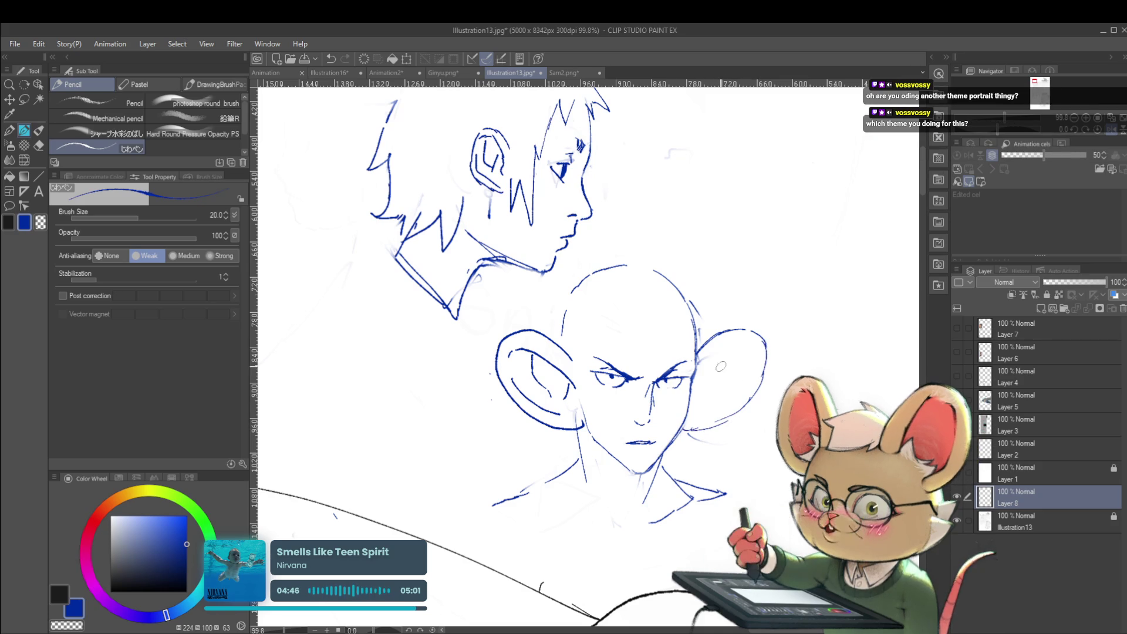
left_click_drag(731, 352, 754, 343)
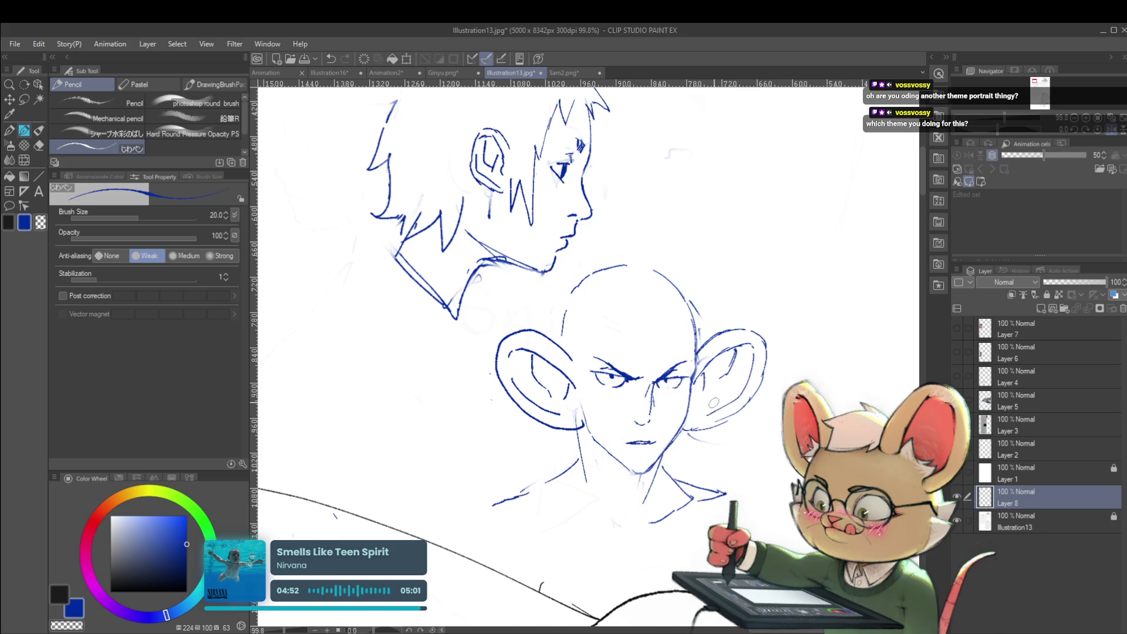
scroll(739, 400, "down", 5)
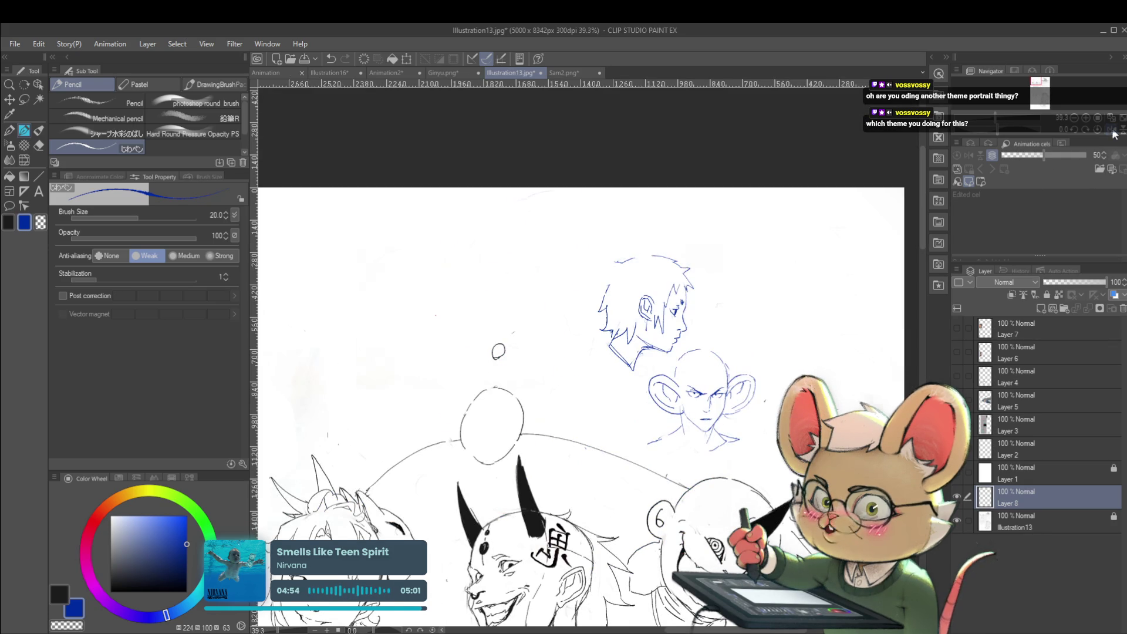
scroll(704, 405, "up", 5)
left_click_drag(417, 413, 499, 406)
left_click(24, 161)
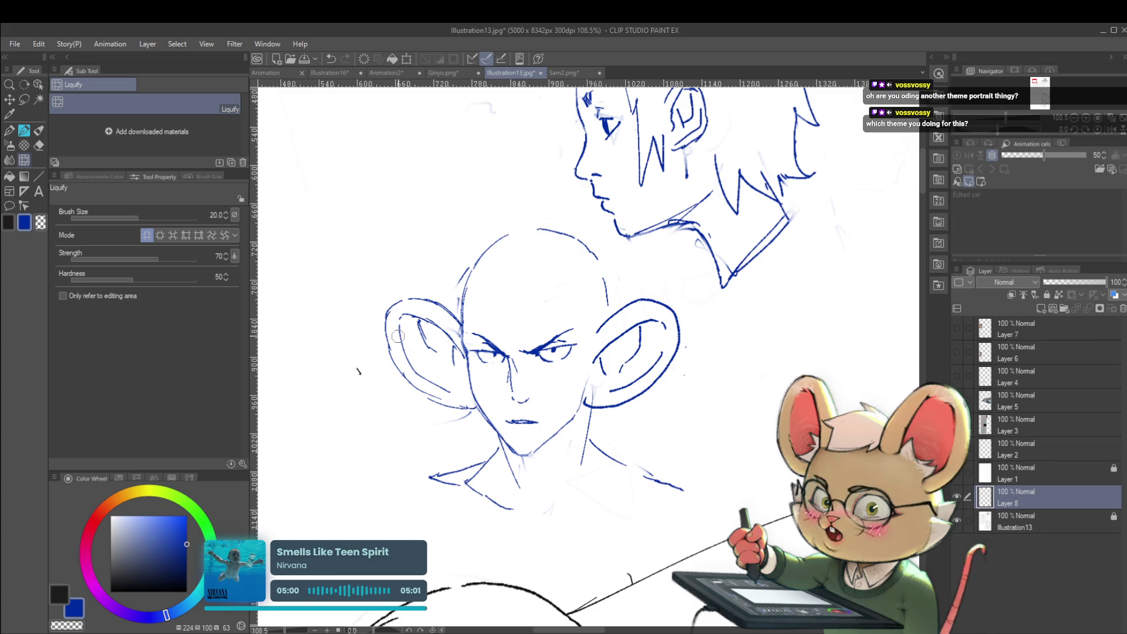
Set the Liquify brush to 400, 200, then 120 and push the left and right ear outlines.
key("bracketright")
key("bracketright")
key("bracketright")
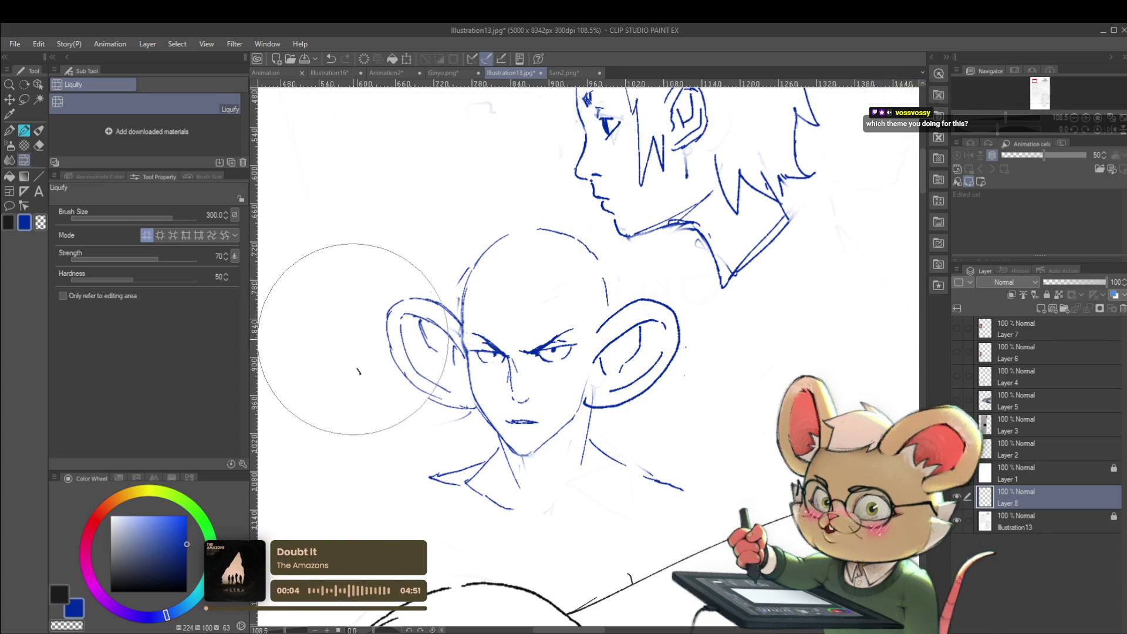
key("bracketleft")
key("bracketleft")
key("bracketleft")
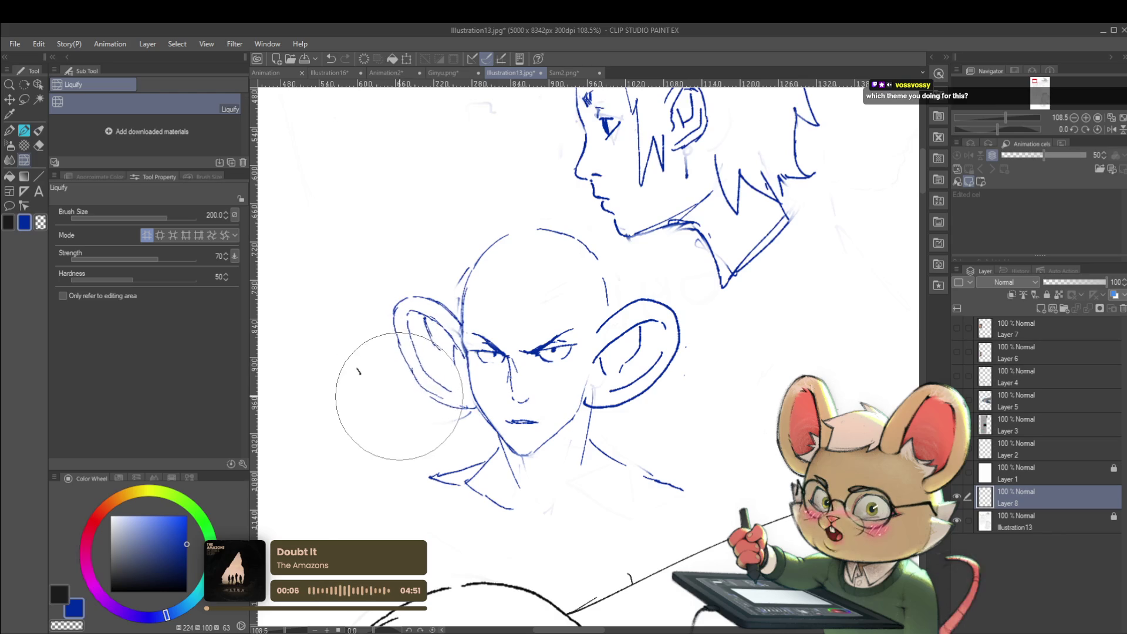
key("bracketleft")
key("bracketleft")
key("bracketleft")
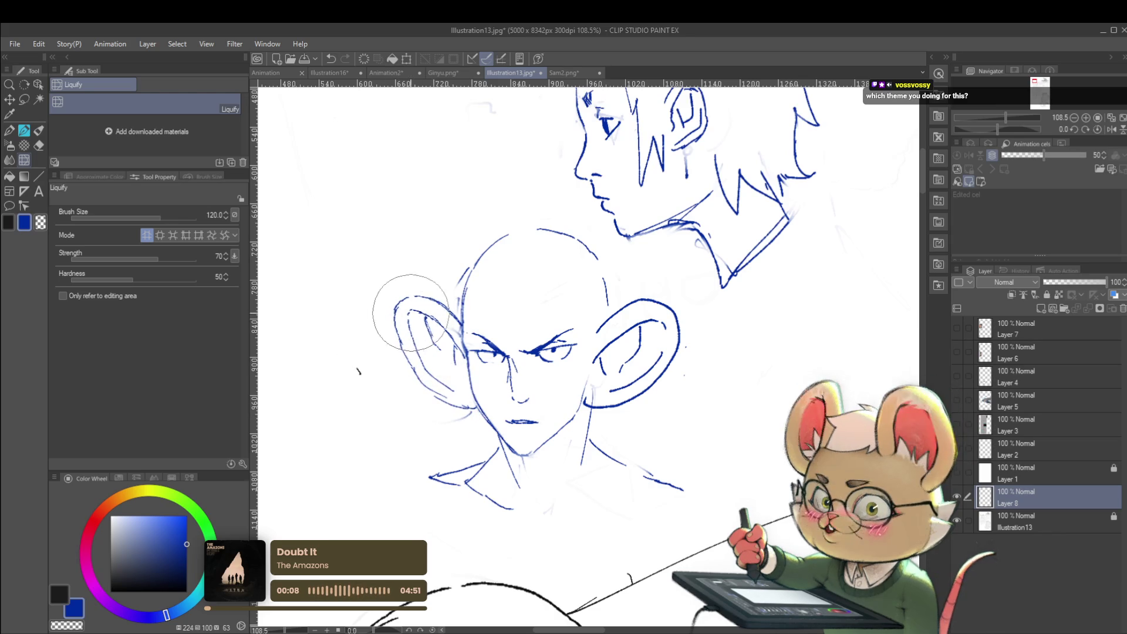
left_click_drag(410, 315, 415, 286)
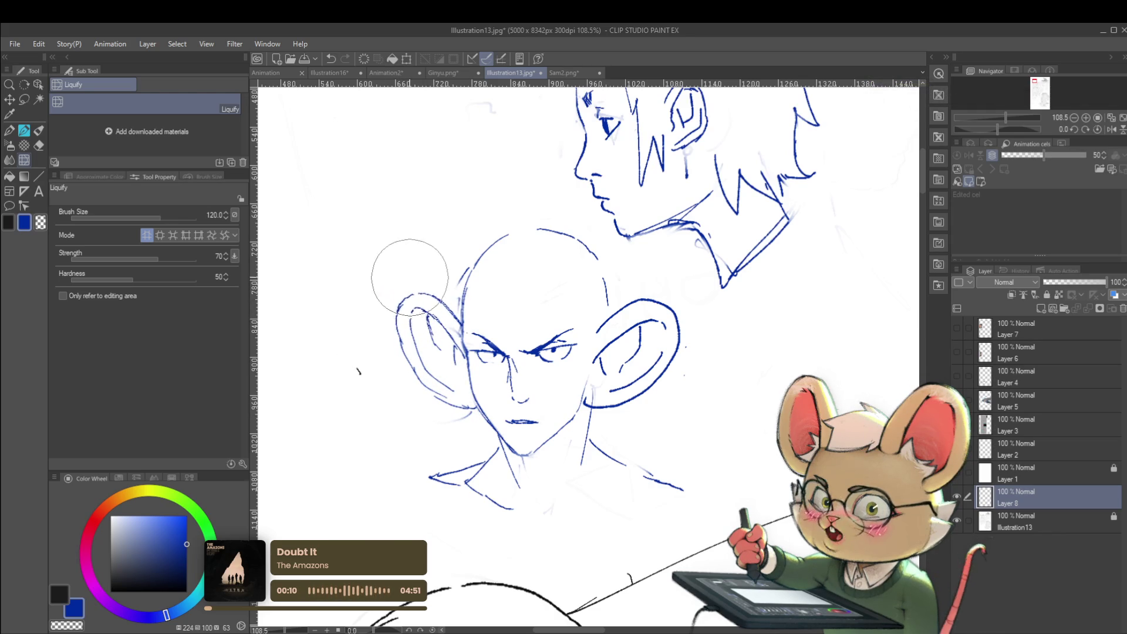
scroll(679, 364, "down", 5)
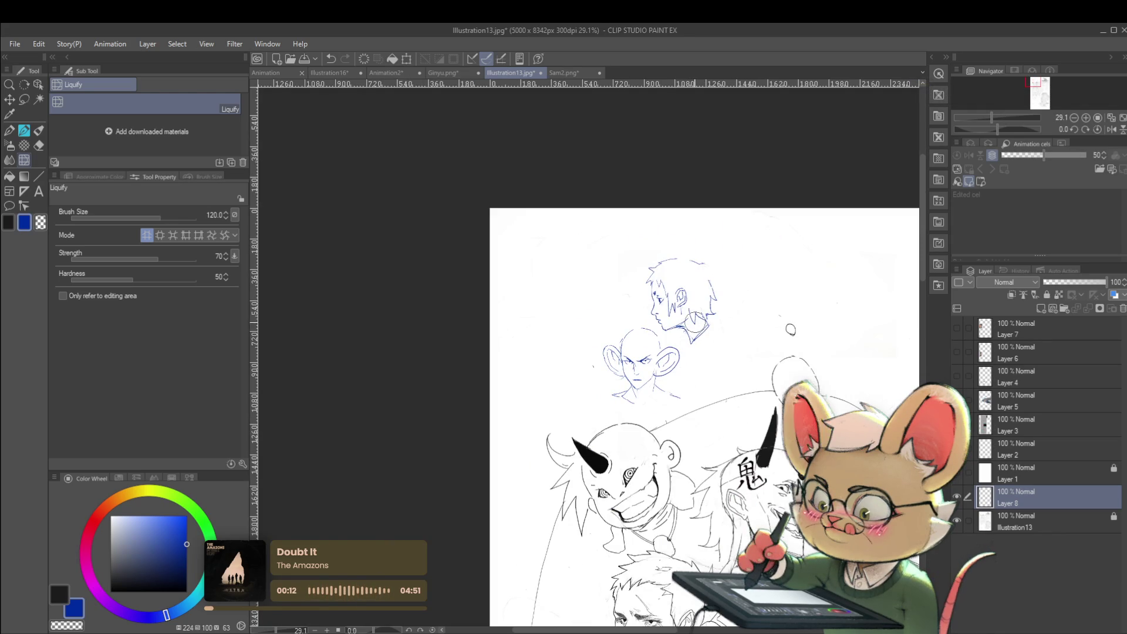
scroll(686, 340, "up", 3)
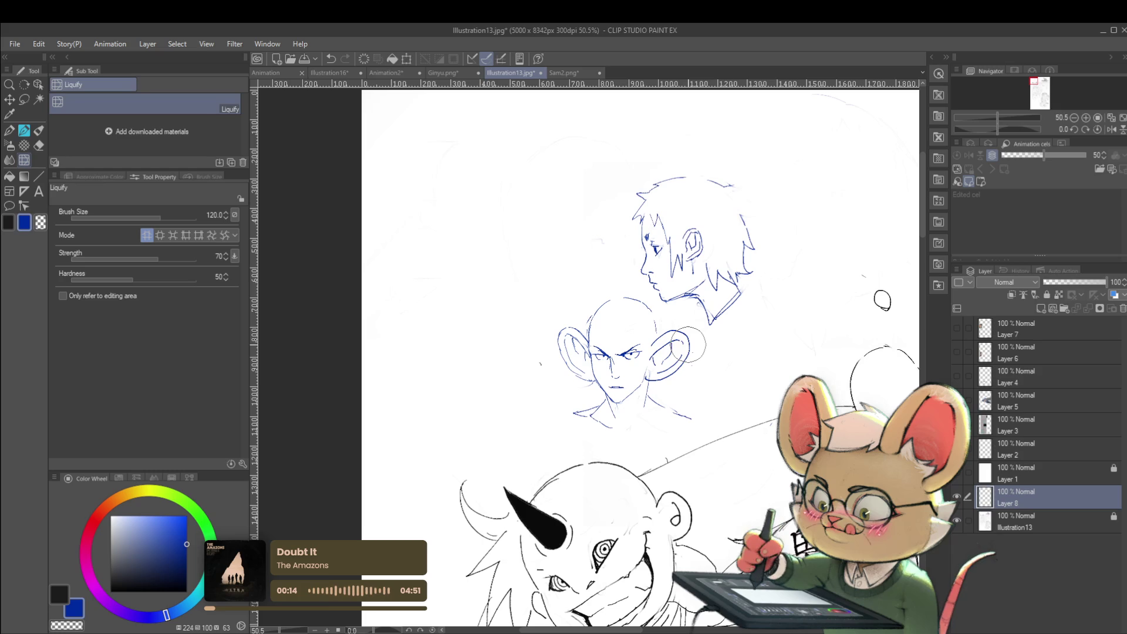
left_click_drag(672, 348, 668, 364)
With the G-Pen, add a short curve beside the bald head's ear.
key("p")
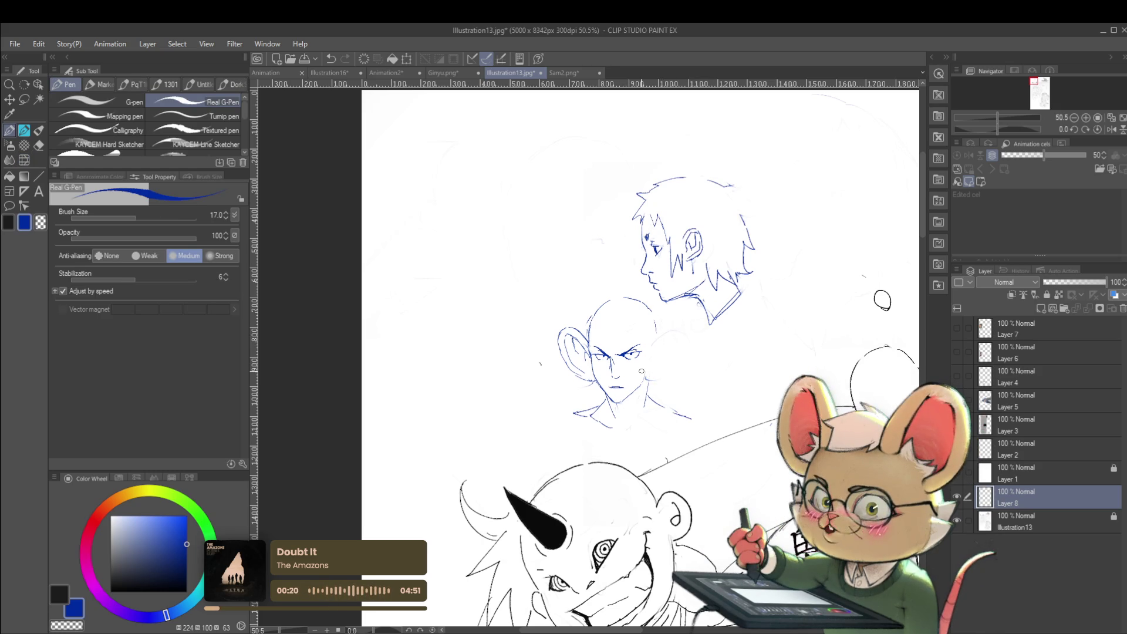
mouse_move(652, 346)
left_mouse_down()
mouse_move(669, 326)
mouse_move(689, 327)
mouse_move(666, 380)
mouse_move(670, 335)
left_mouse_up()
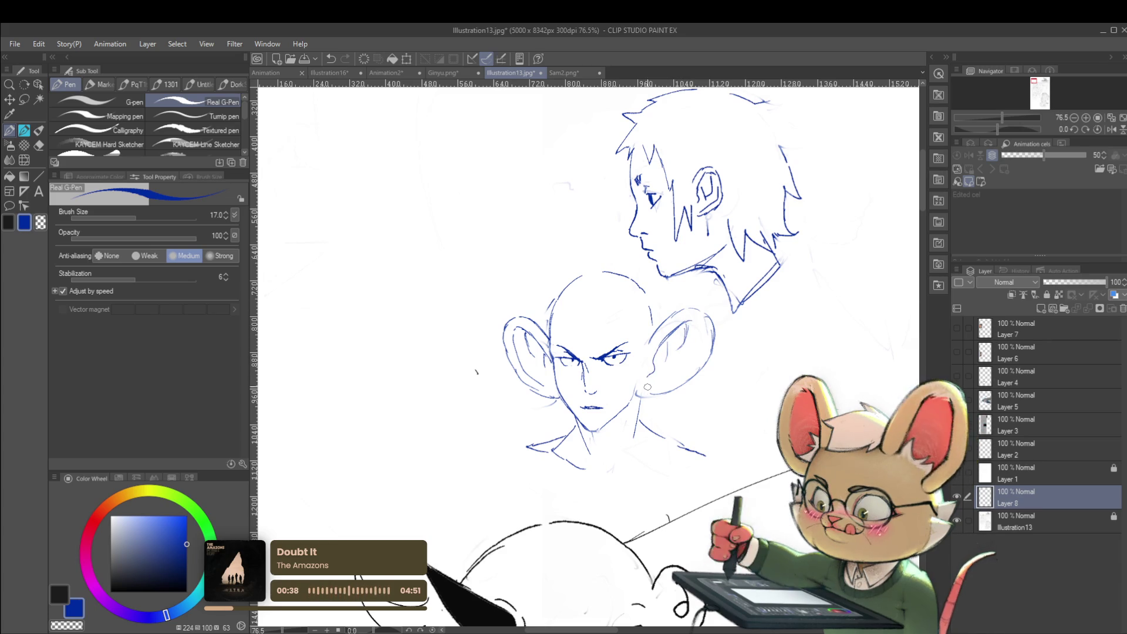
scroll(636, 396, "down", 3)
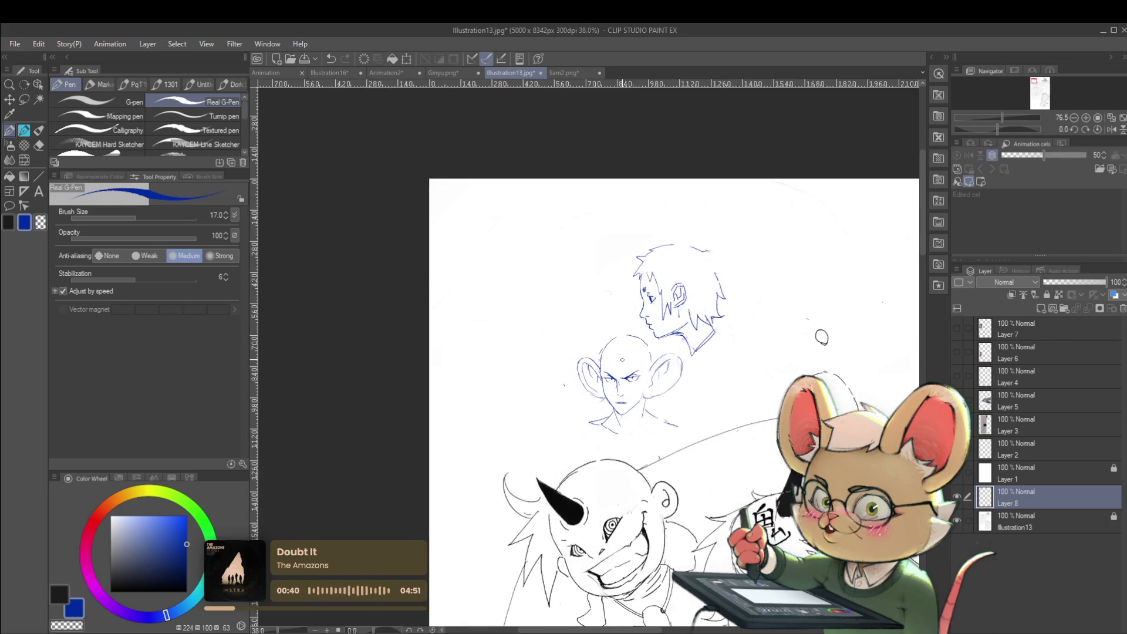
scroll(640, 390, "up", 2)
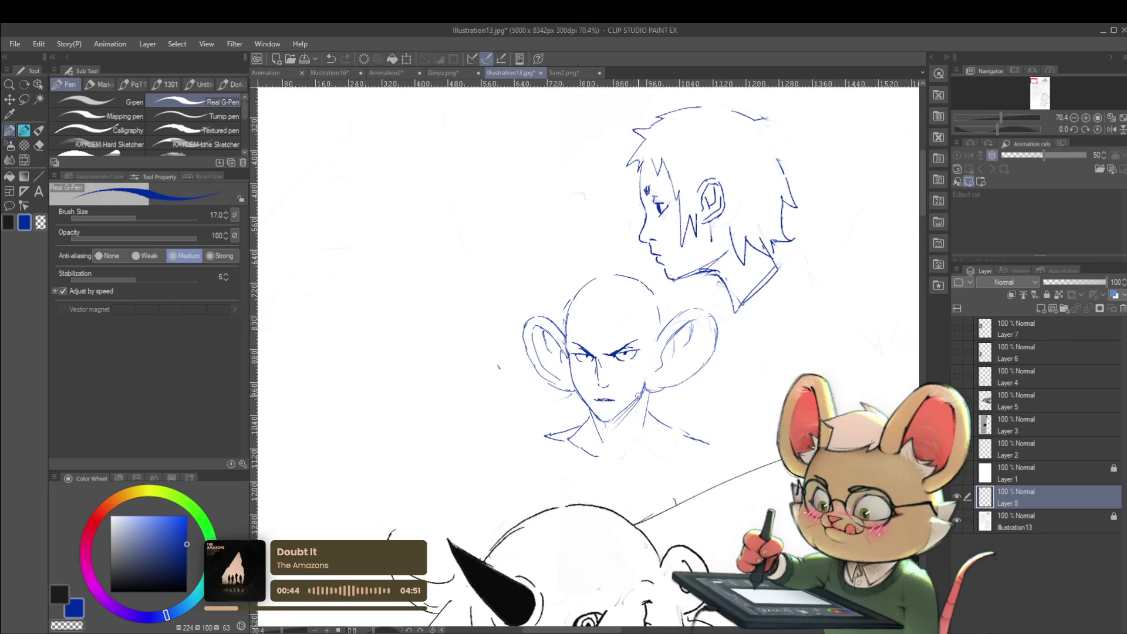
scroll(637, 410, "down", 3)
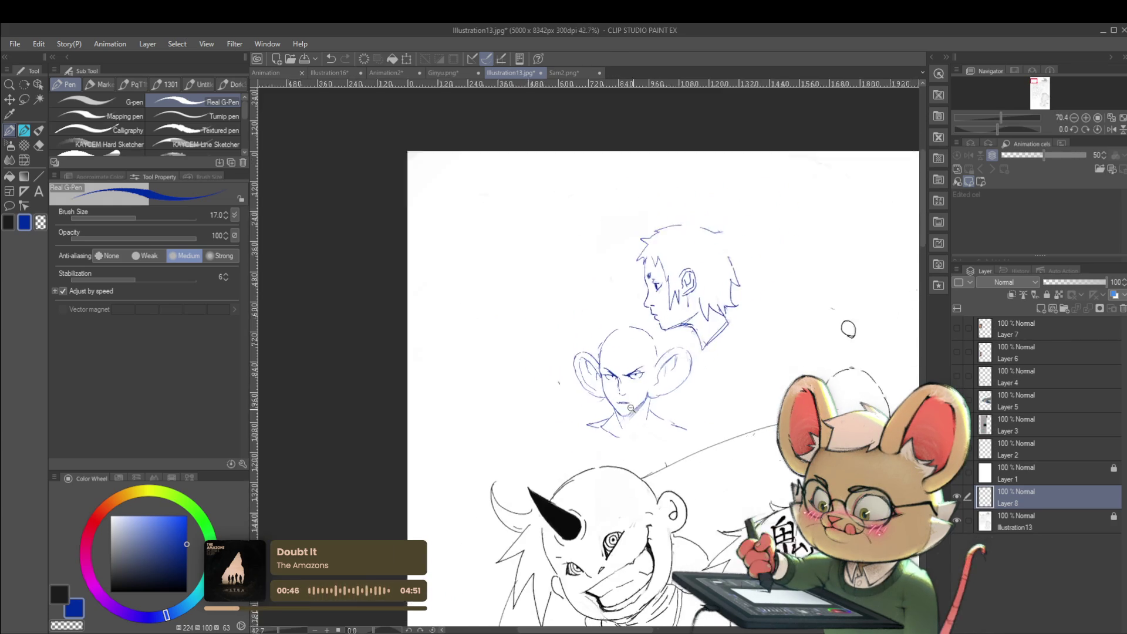
scroll(610, 399, "up", 5)
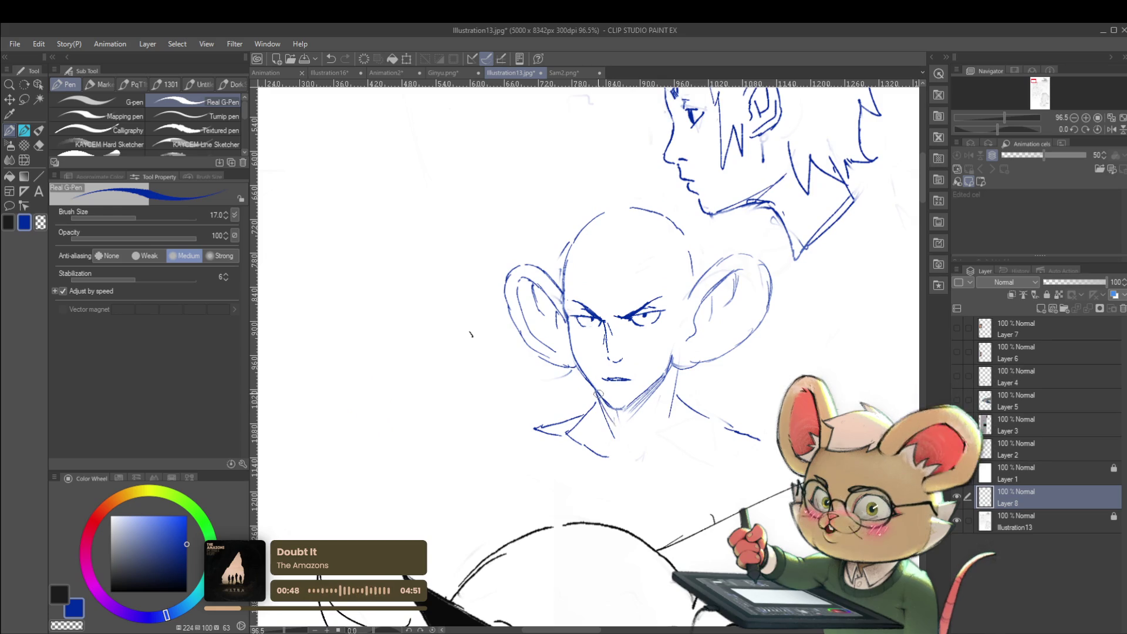
scroll(644, 390, "down", 4)
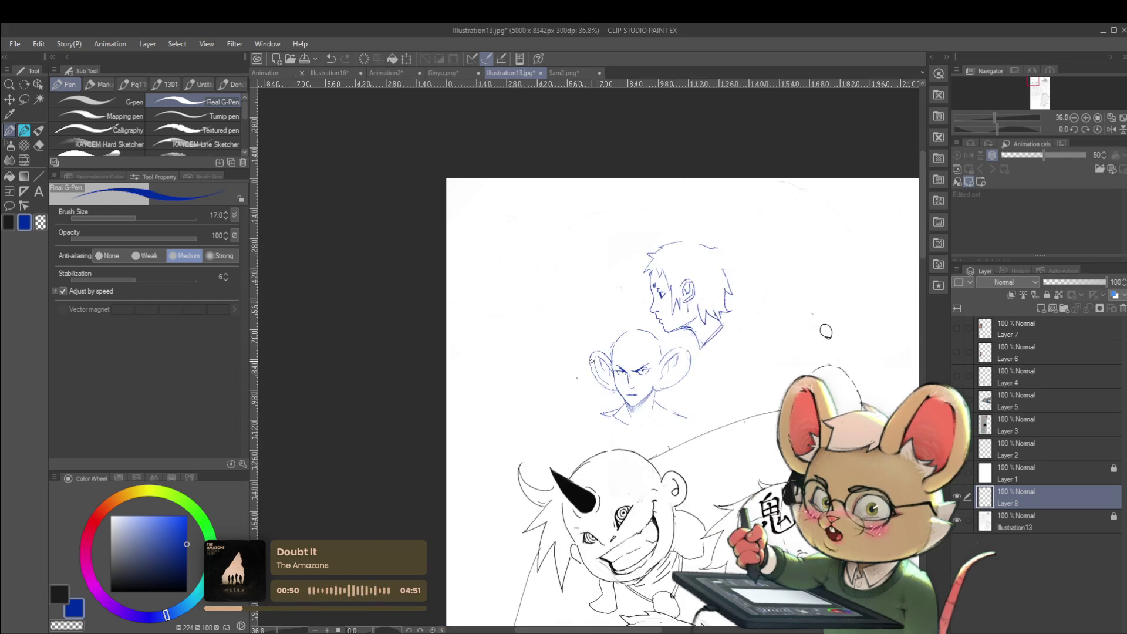
scroll(652, 375, "up", 3)
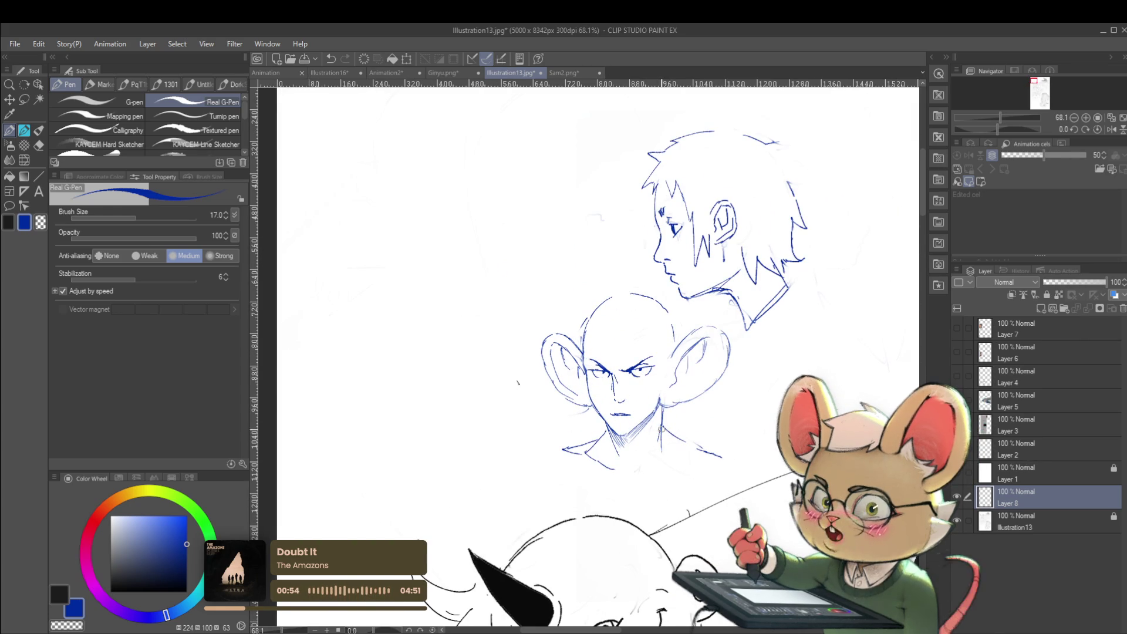
Undo the last neck stroke and redraw the line along the neck and shoulders.
key("ctrl+z")
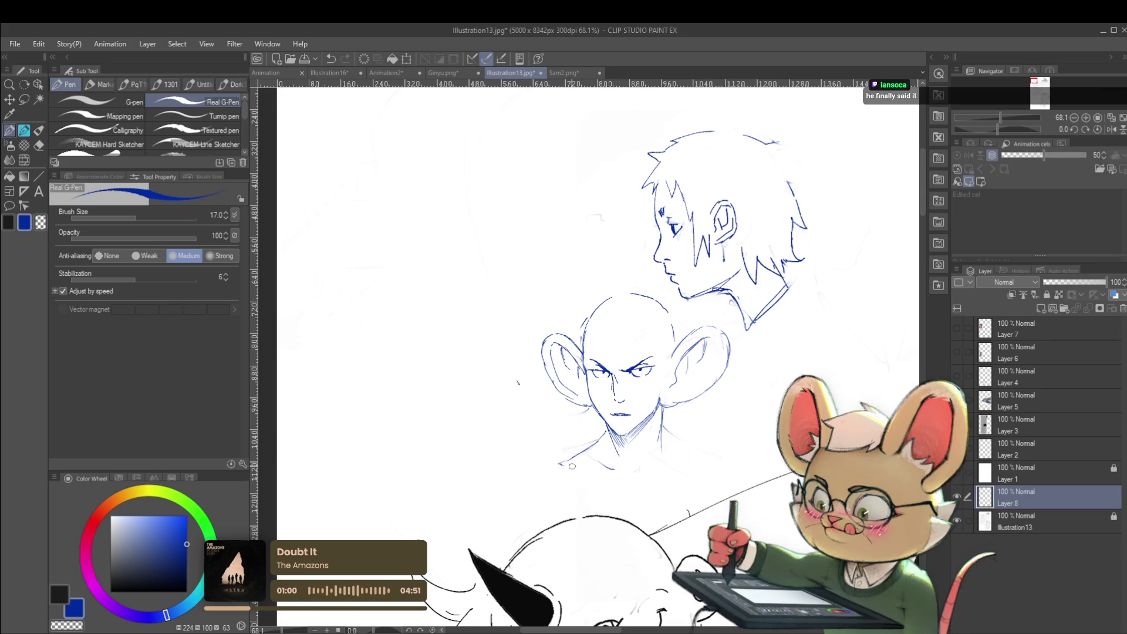
left_click_drag(560, 463, 615, 474)
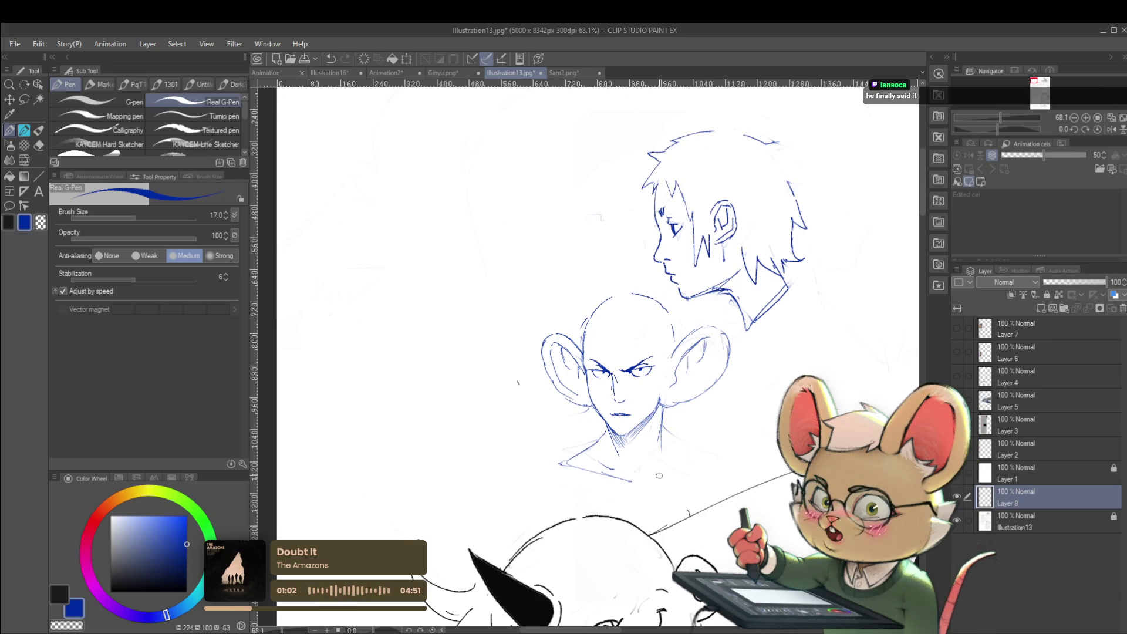
scroll(668, 353, "up", 3)
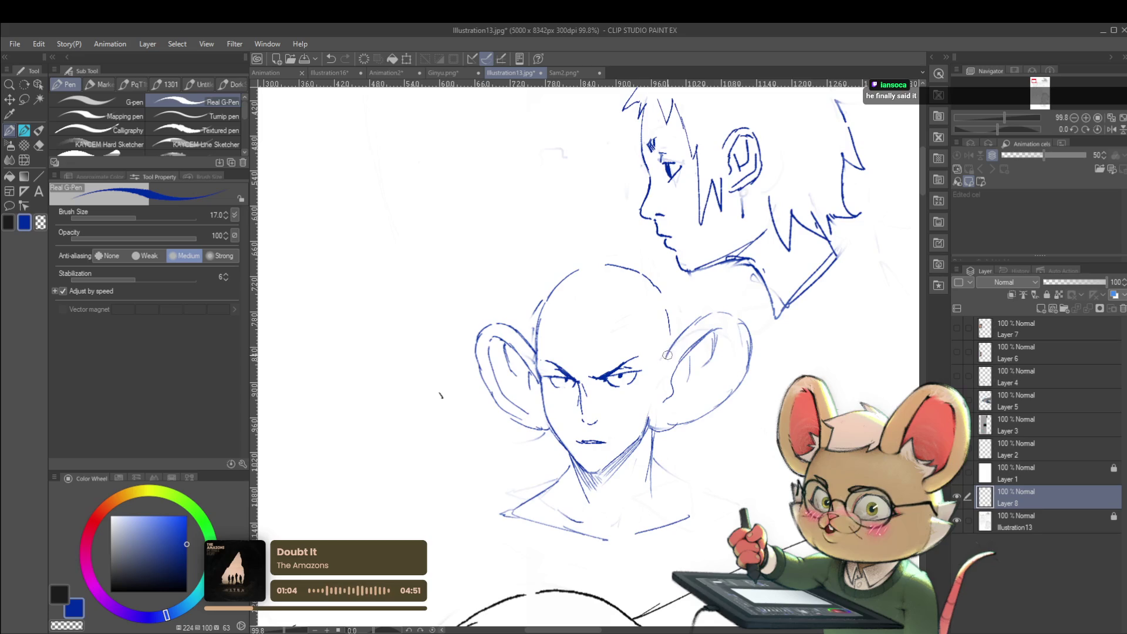
key("p")
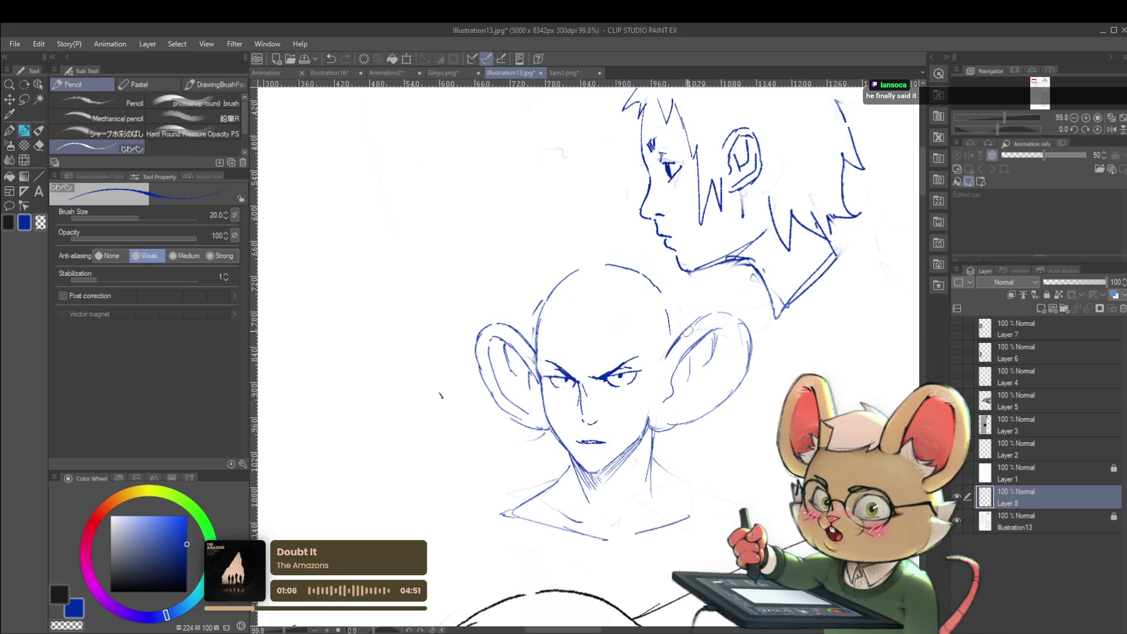
Trace the right ear's upper edge with a firmer pencil line.
mouse_move(683, 333)
left_mouse_down()
mouse_move(721, 315)
mouse_move(747, 335)
mouse_move(737, 376)
mouse_move(711, 403)
left_mouse_up()
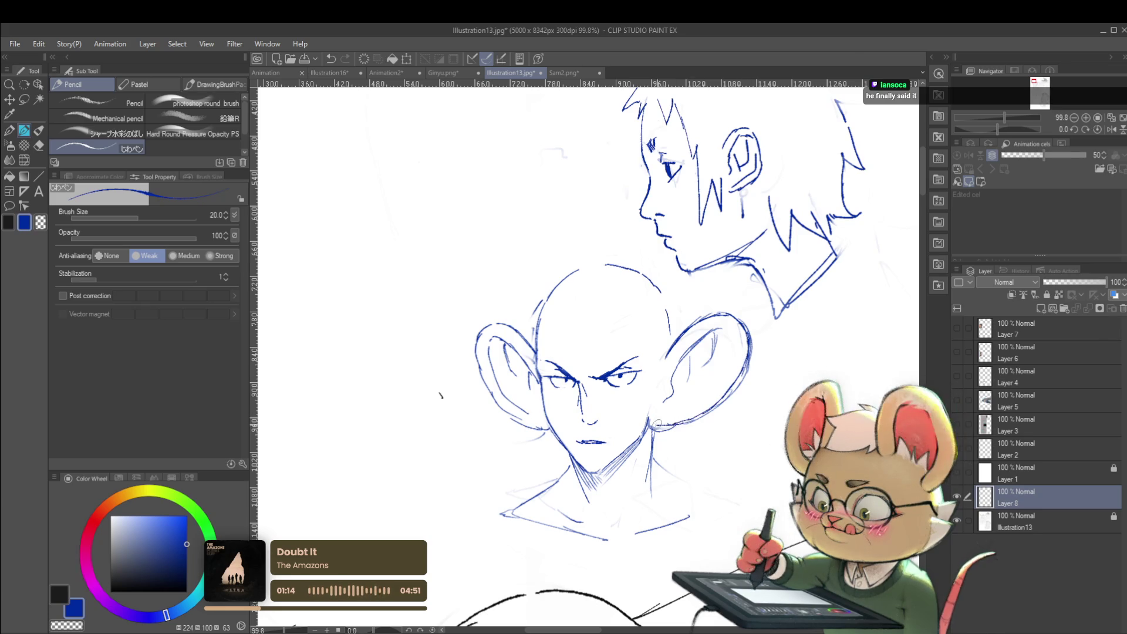
scroll(712, 403, "down", 5)
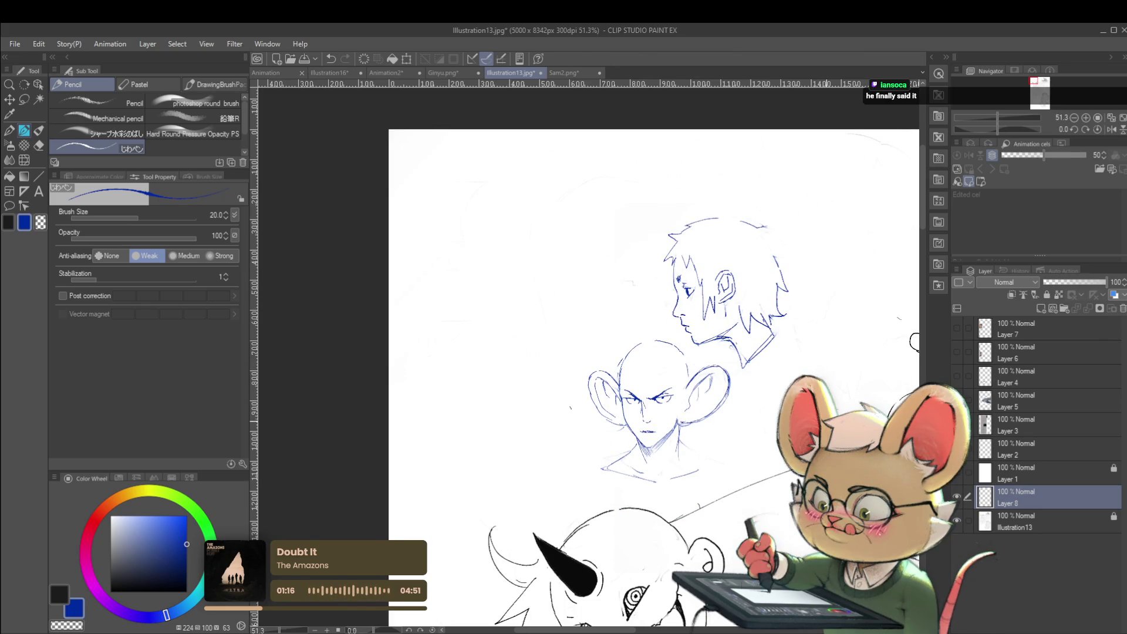
left_click_drag(914, 341, 833, 334)
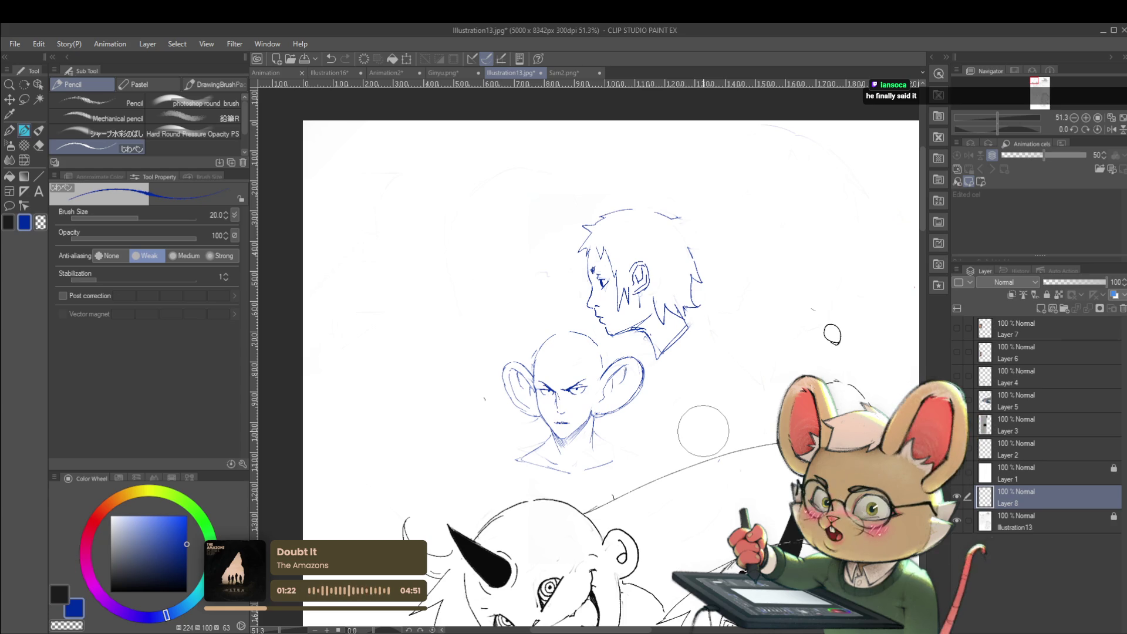
scroll(540, 348, "up", 1)
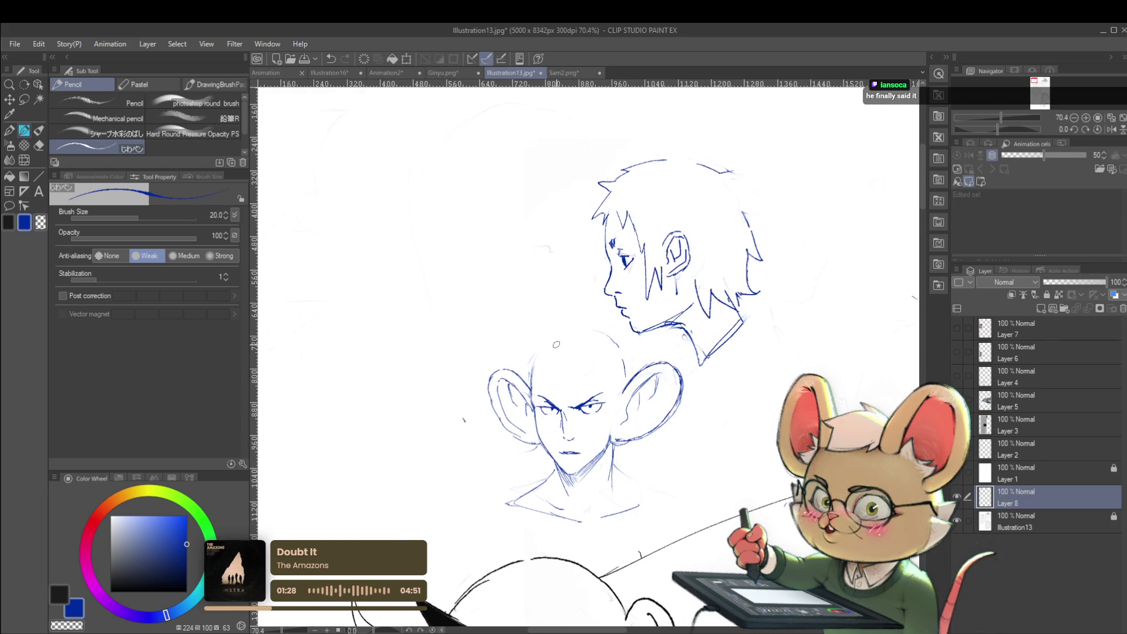
Draw a spiky hair tuft on the bald crown and mirror the view to check it.
left_click_drag(536, 335, 547, 343)
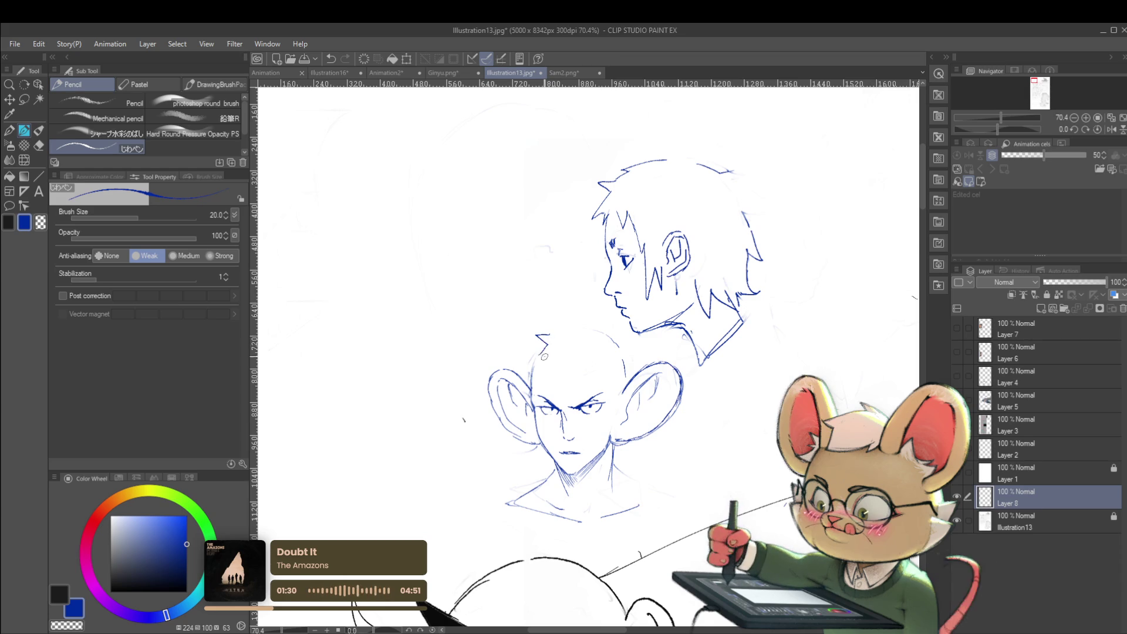
mouse_move(546, 333)
left_mouse_down()
mouse_move(562, 315)
mouse_move(594, 332)
left_mouse_up()
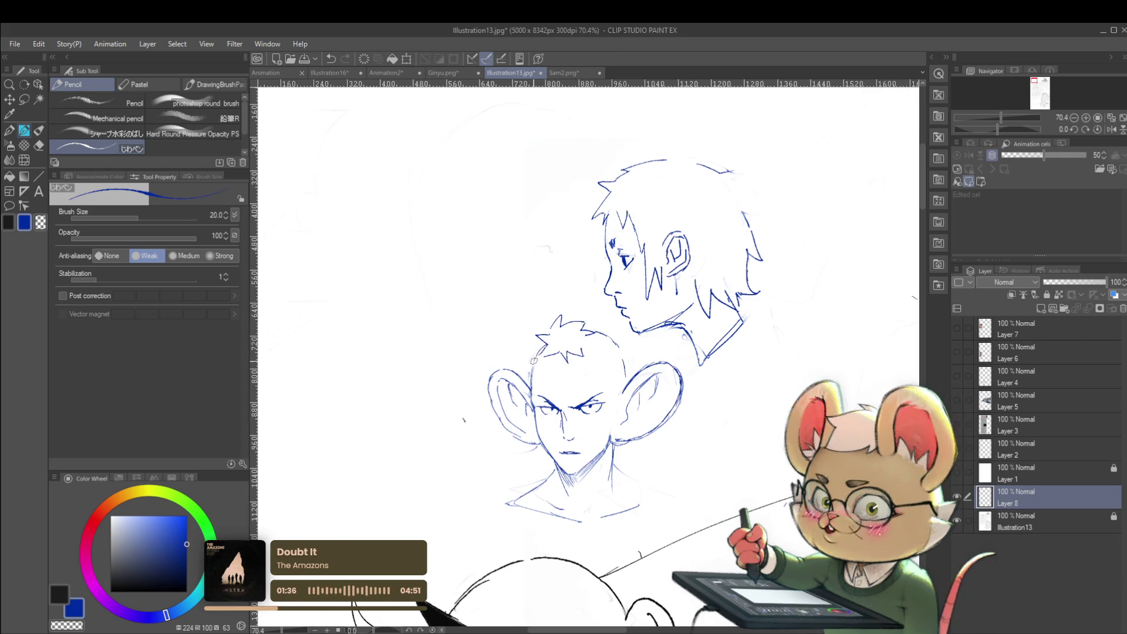
scroll(565, 270, "down", 3)
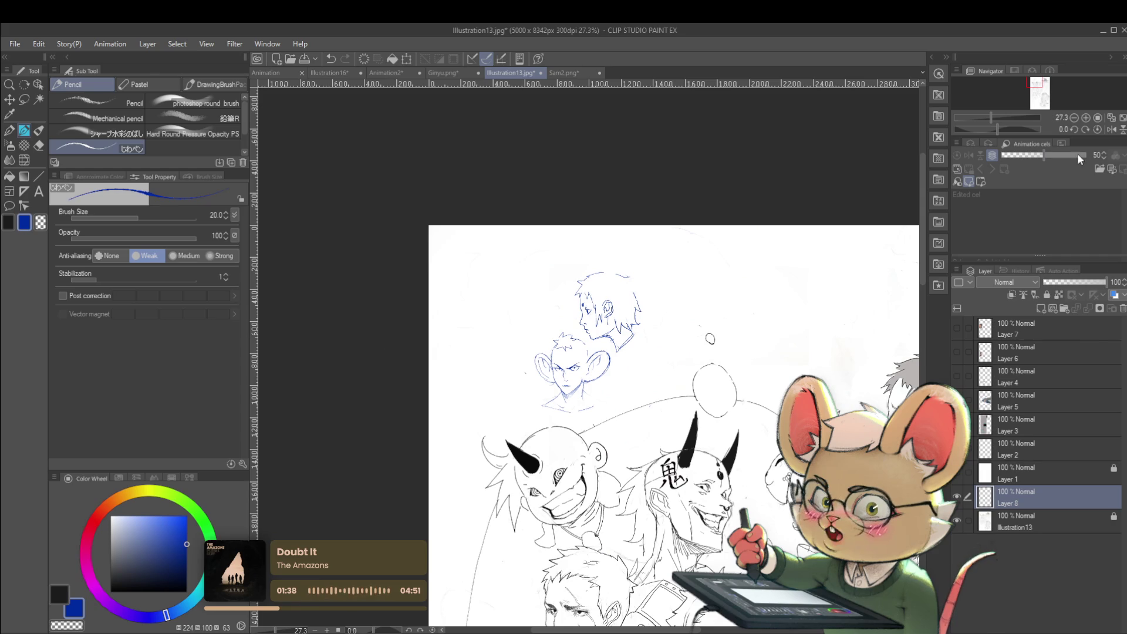
scroll(616, 345, "up", 4)
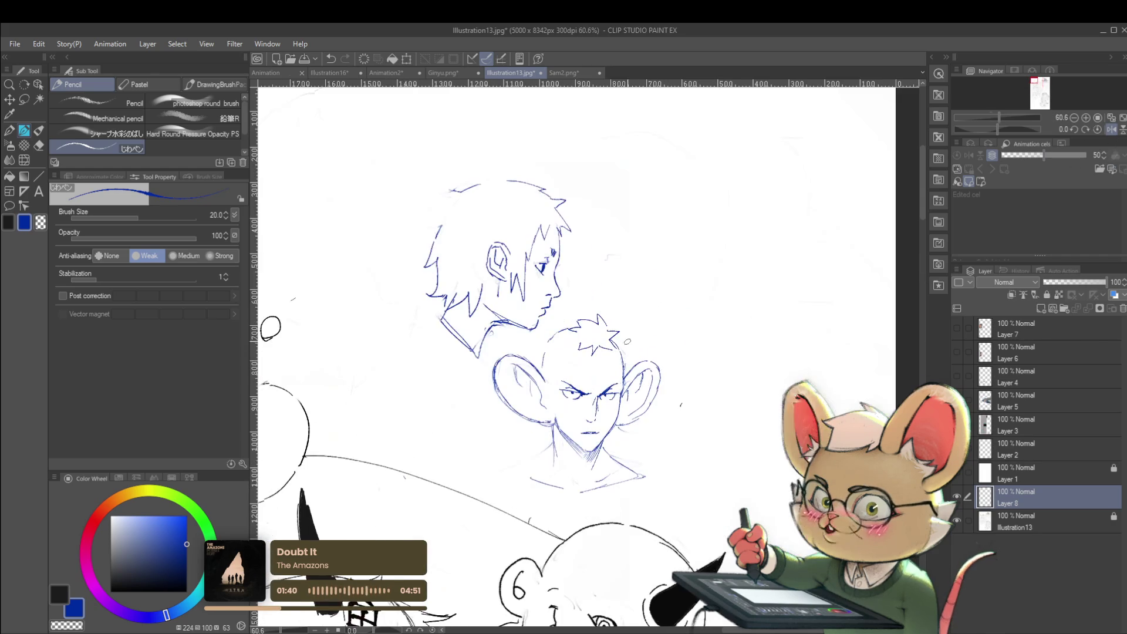
scroll(622, 383, "down", 3)
scroll(622, 370, "up", 3)
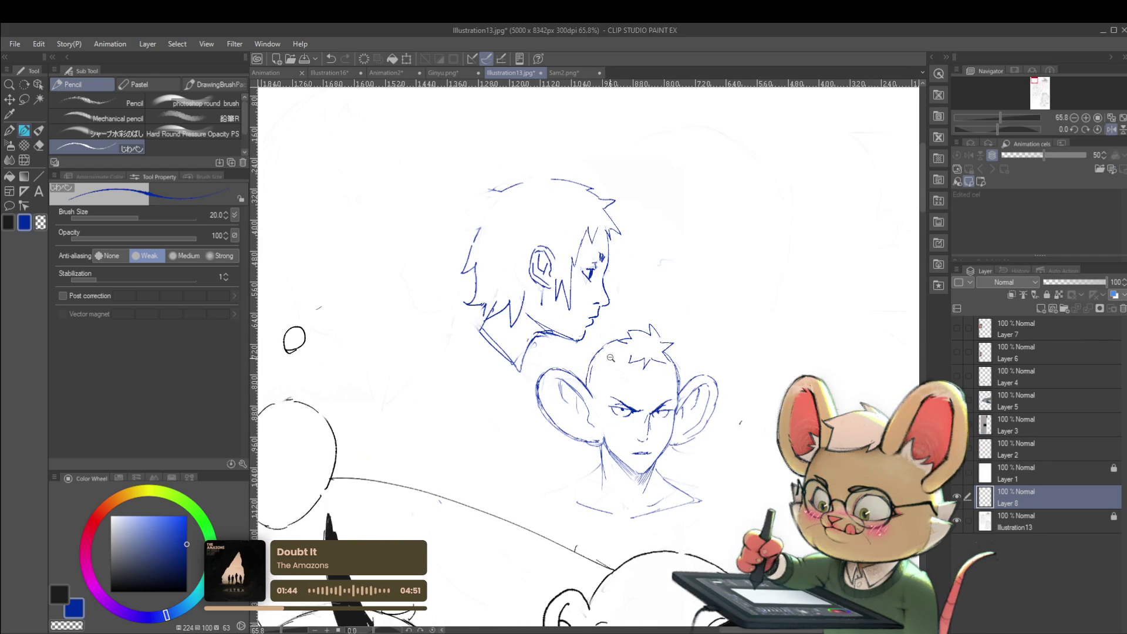
scroll(607, 357, "down", 3)
scroll(604, 360, "up", 3)
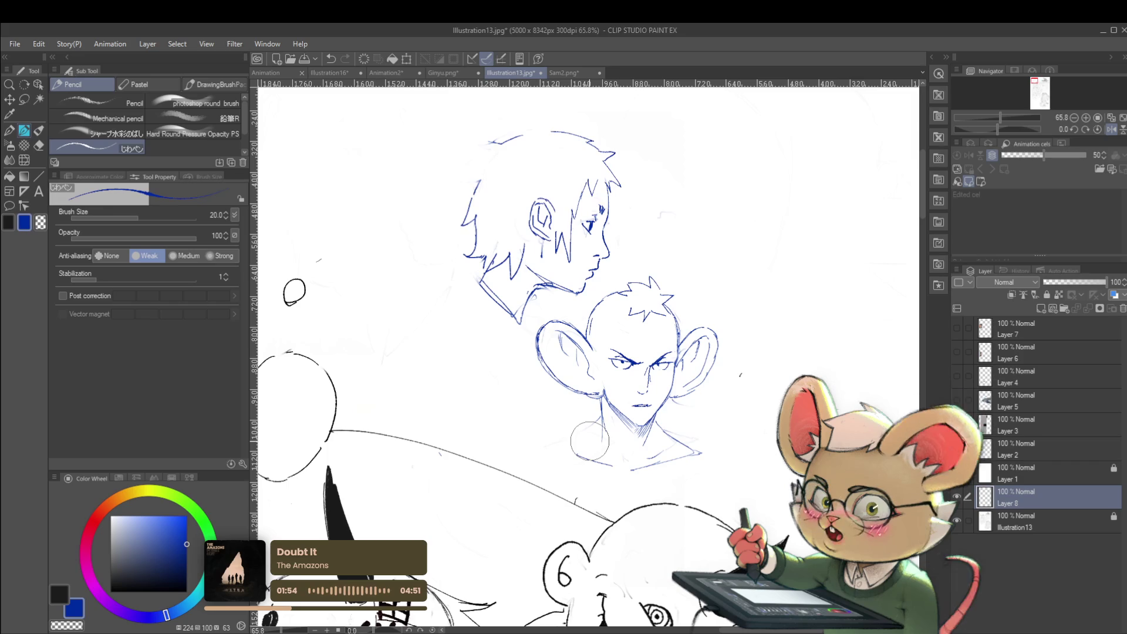
left_click(1108, 131)
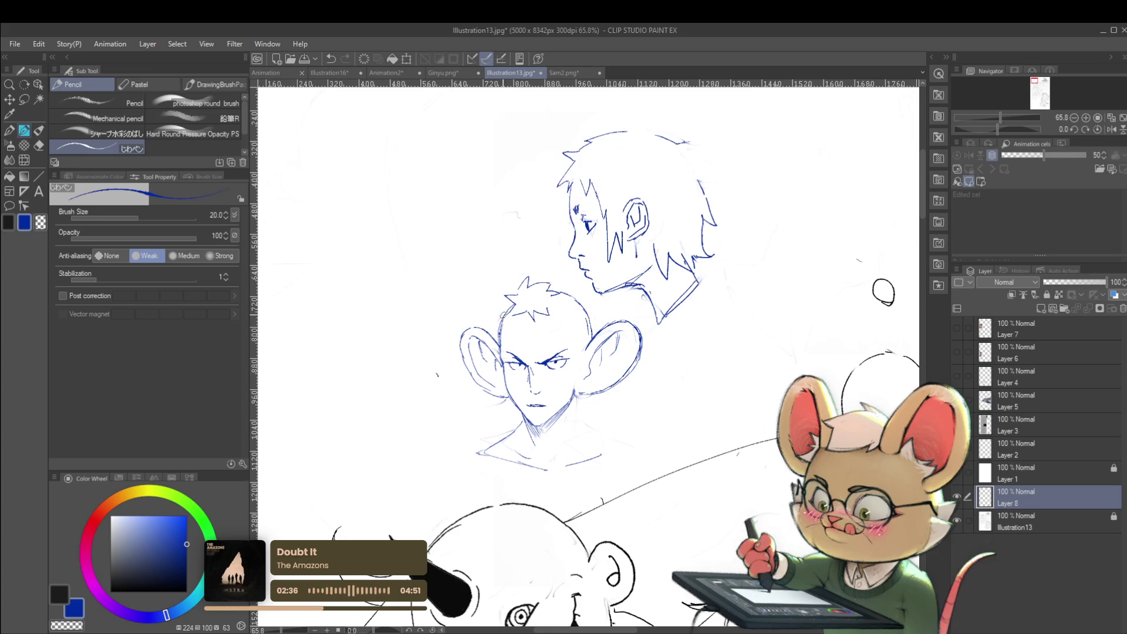
scroll(498, 356, "up", 2)
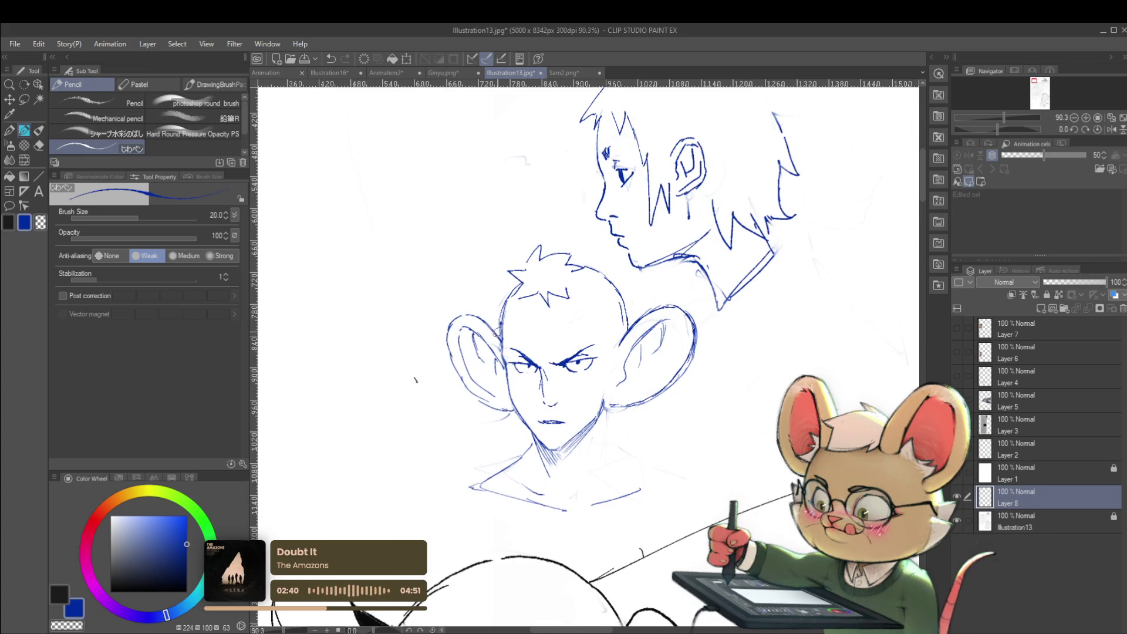
Lasso the left ear and shrink it toward the head.
key("m")
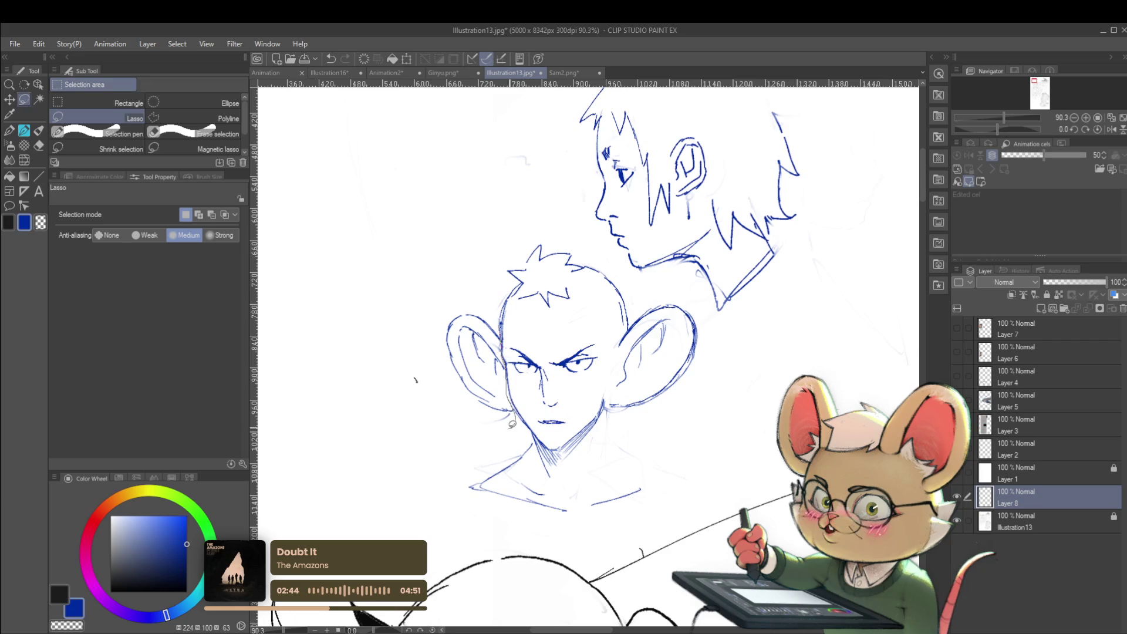
key("ctrl+t")
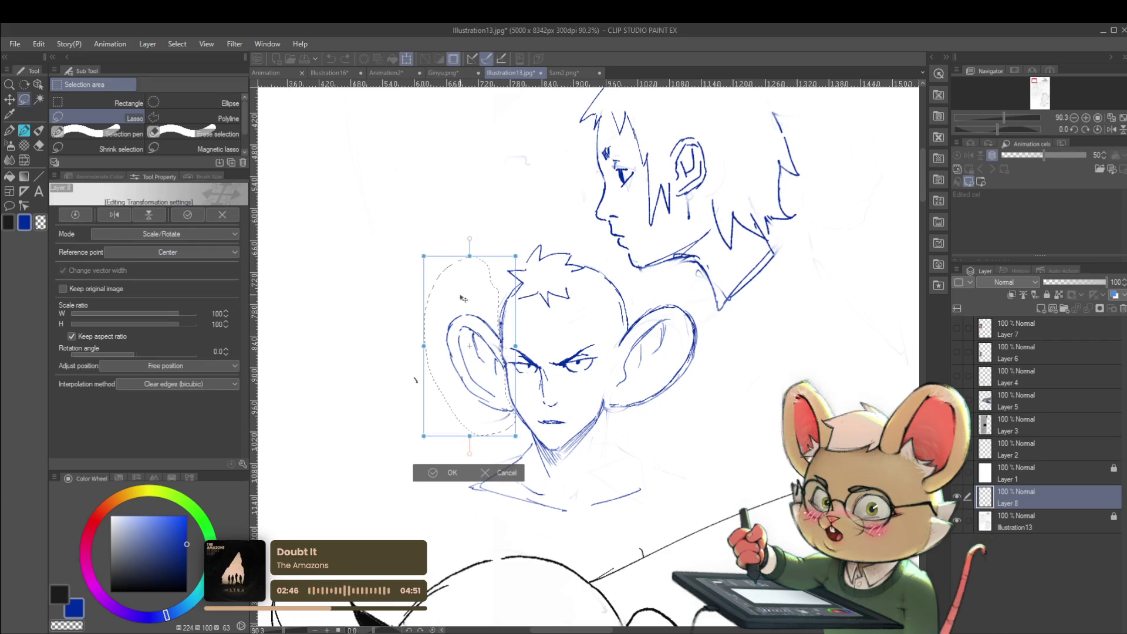
left_click_drag(415, 343, 438, 338)
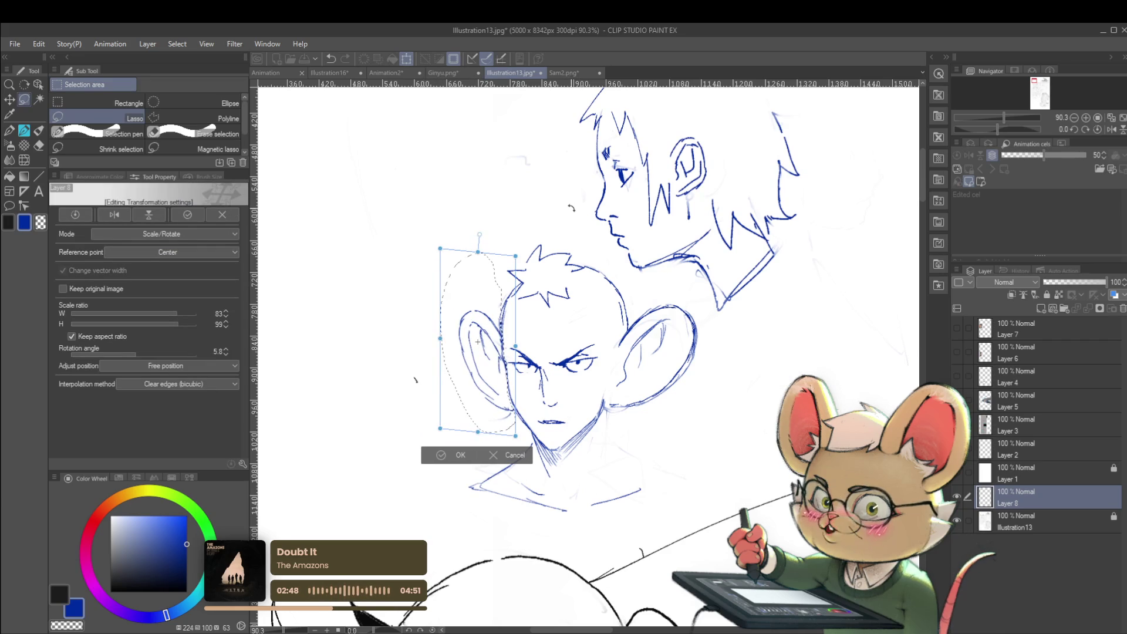
key("Return")
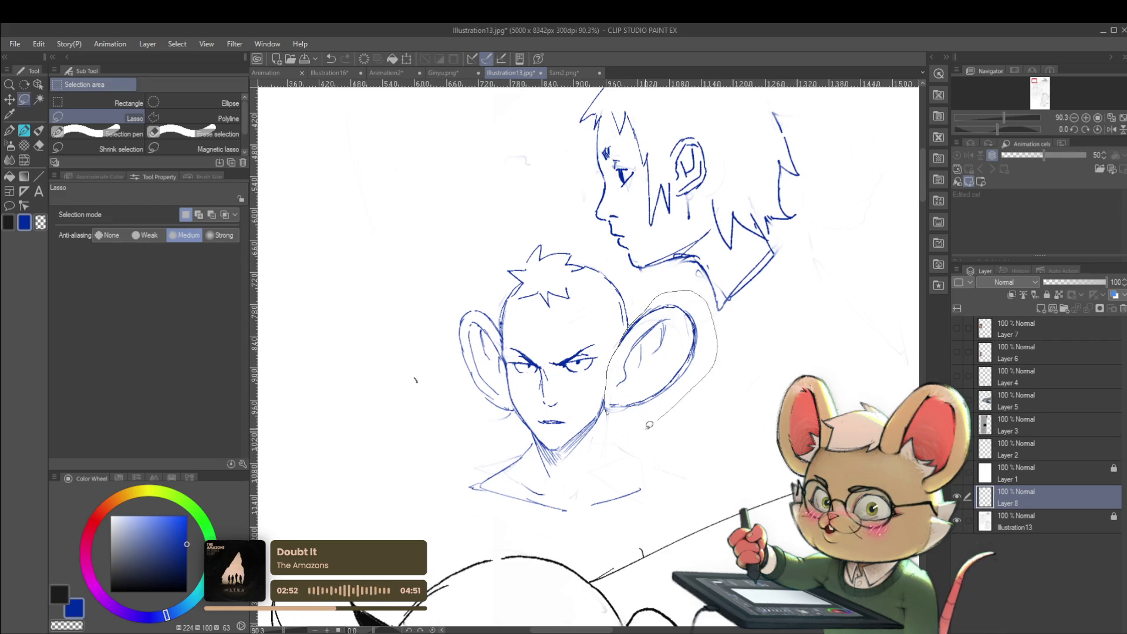
Narrow the right ear to about 92% width with a slight tilt, then mirror the view.
key("ctrl+t")
left_click_drag(717, 365, 708, 365)
left_click_drag(656, 288, 648, 287)
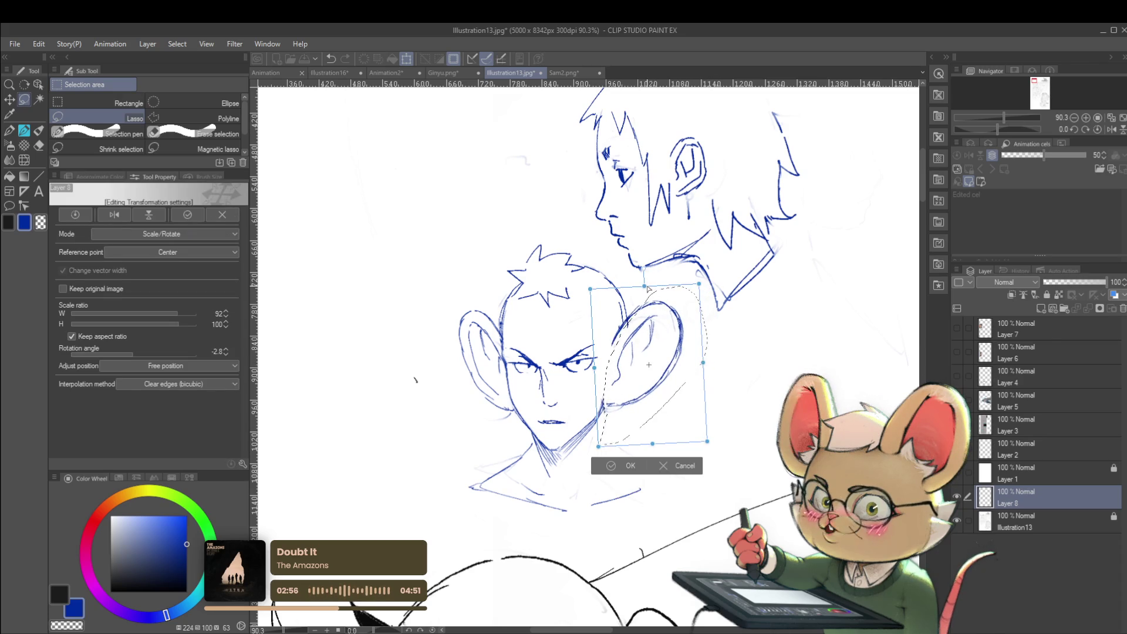
left_click_drag(642, 399, 644, 401)
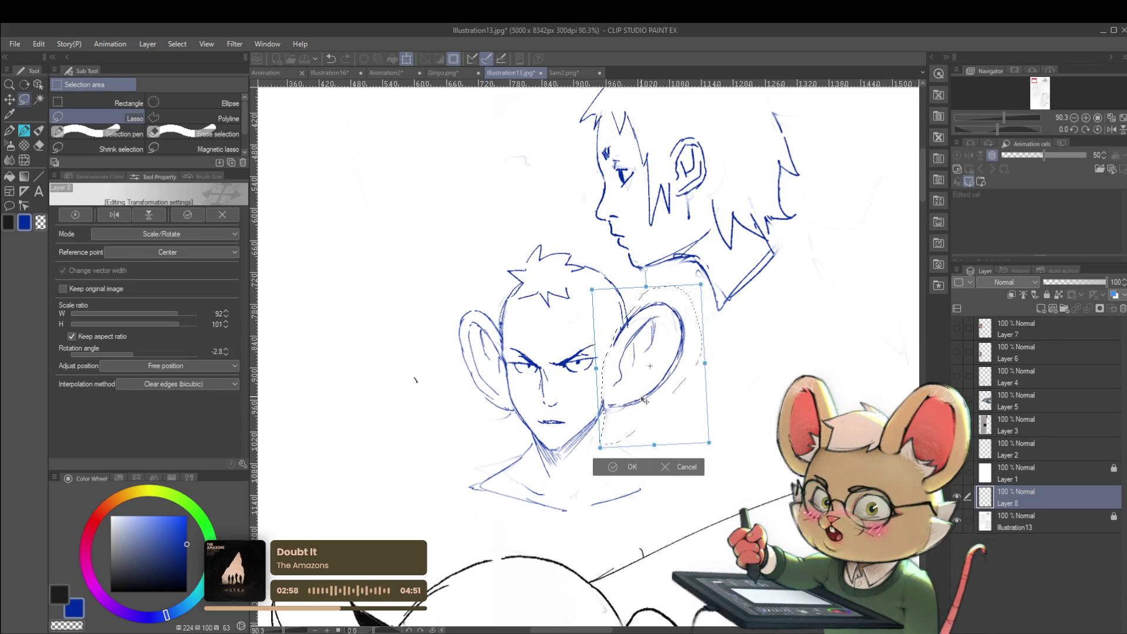
key("Return")
left_click(1111, 130)
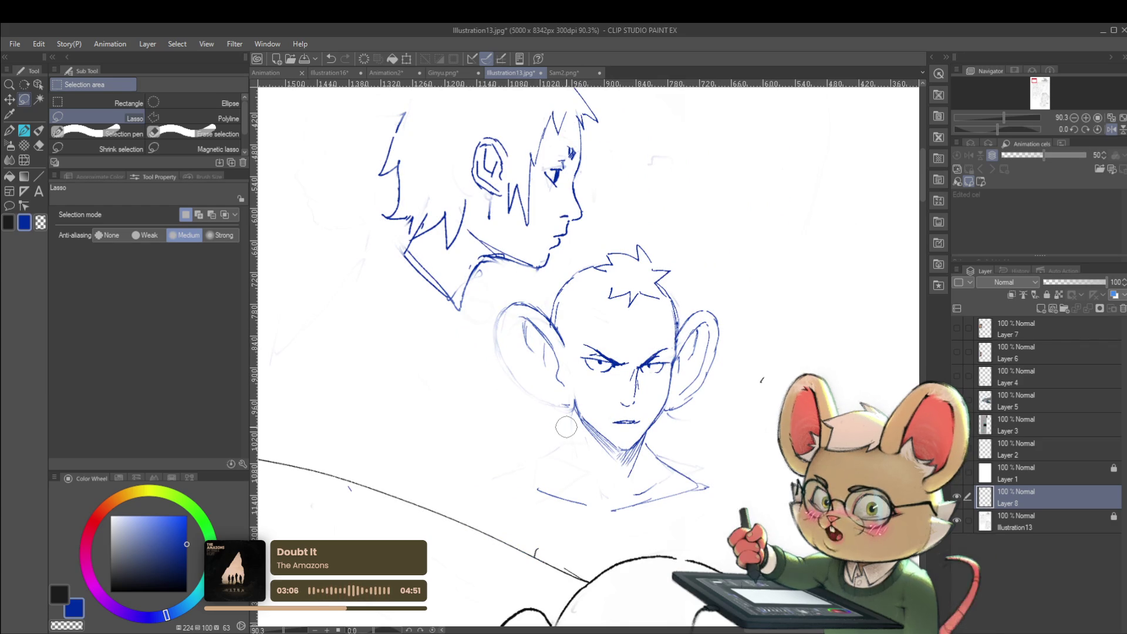
With the pen, undo the stray stroke and draw a tongue sticking out below the mouth.
key("p")
key("p")
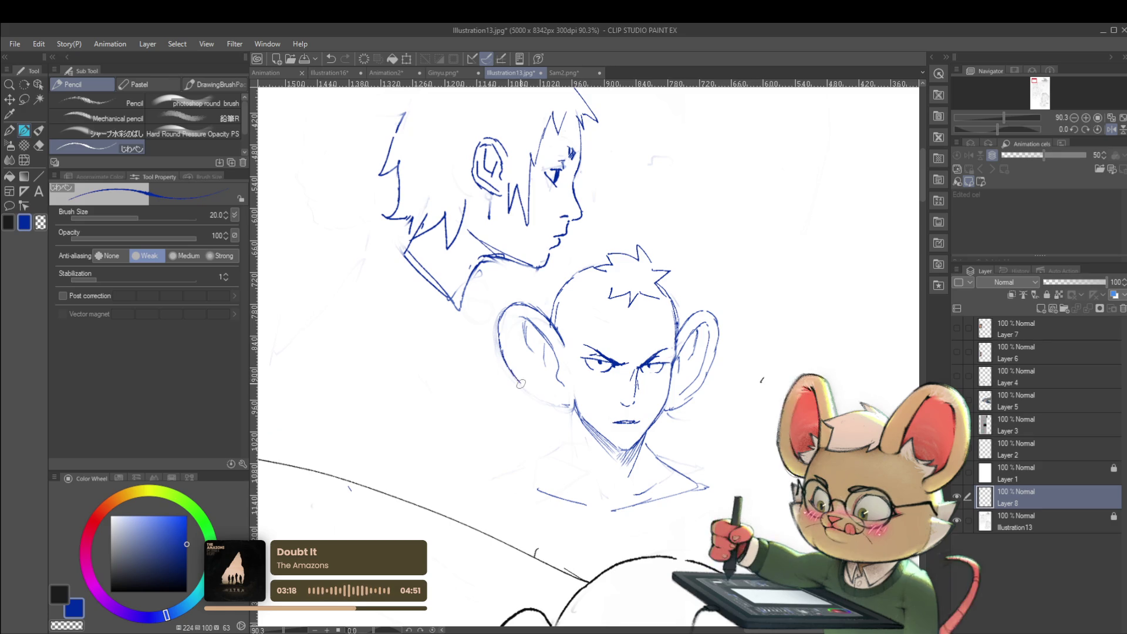
scroll(534, 352, "down", 3)
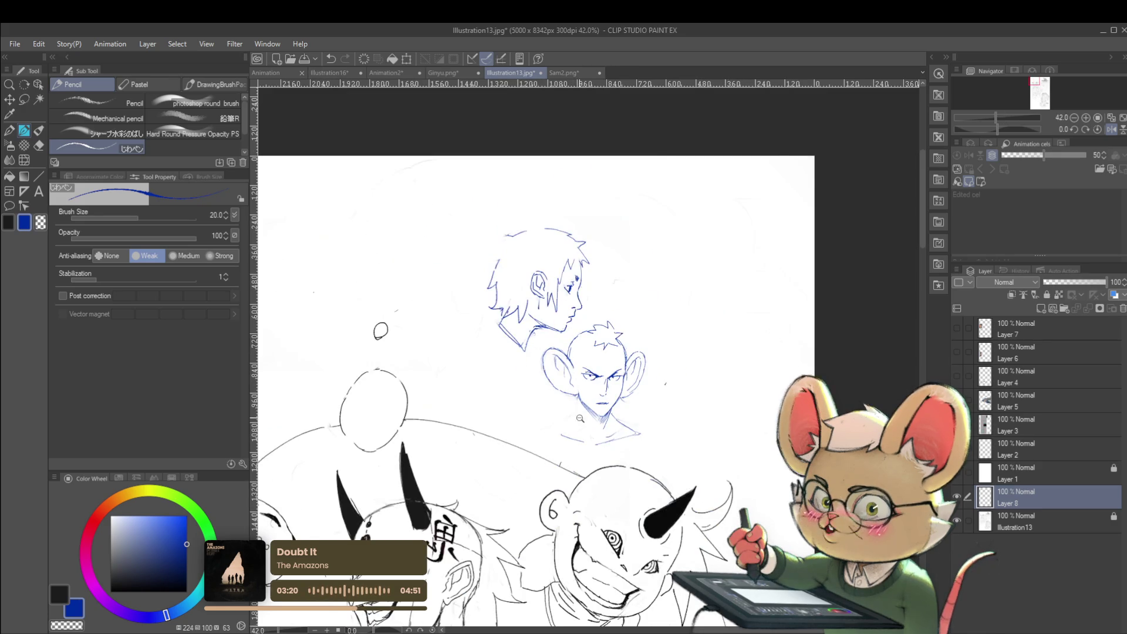
scroll(535, 349, "up", 2)
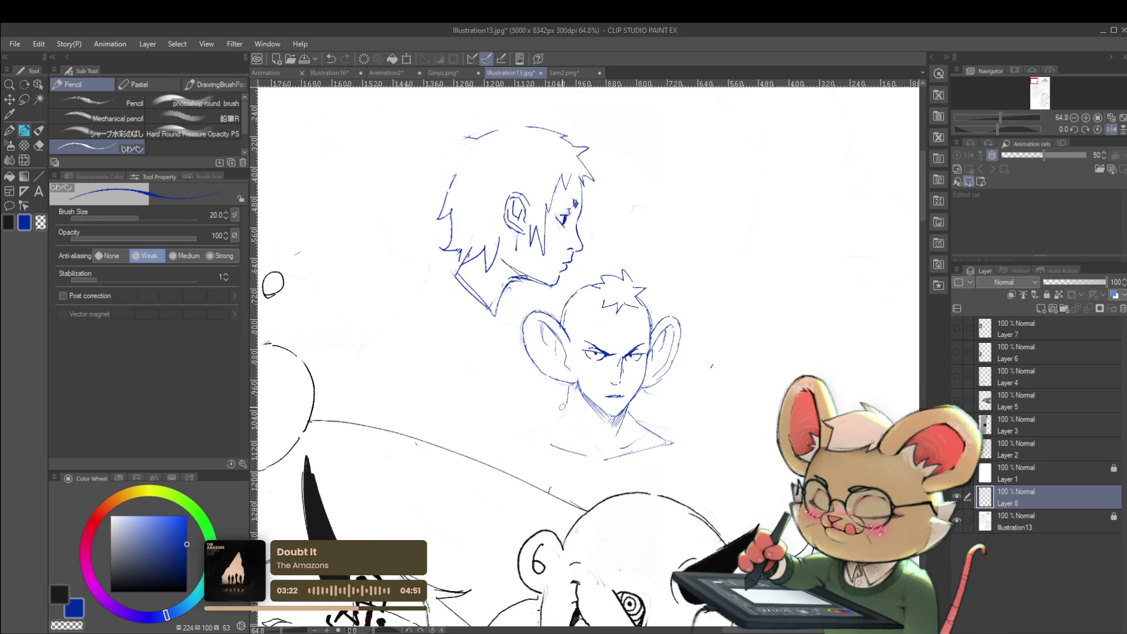
key("ctrl+z")
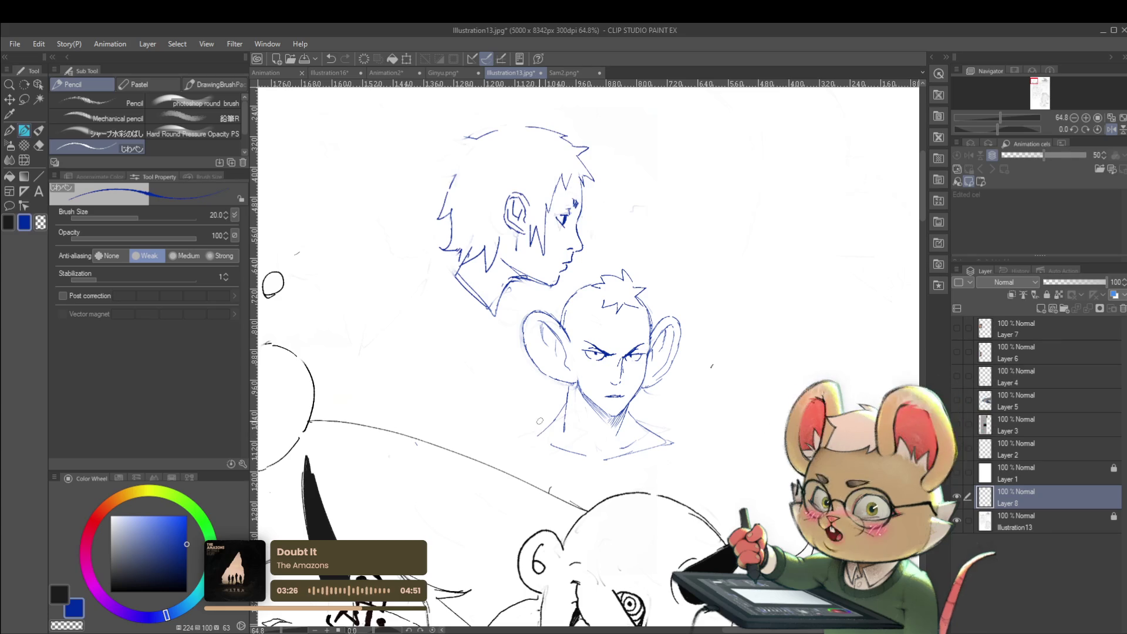
scroll(604, 405, "up", 5)
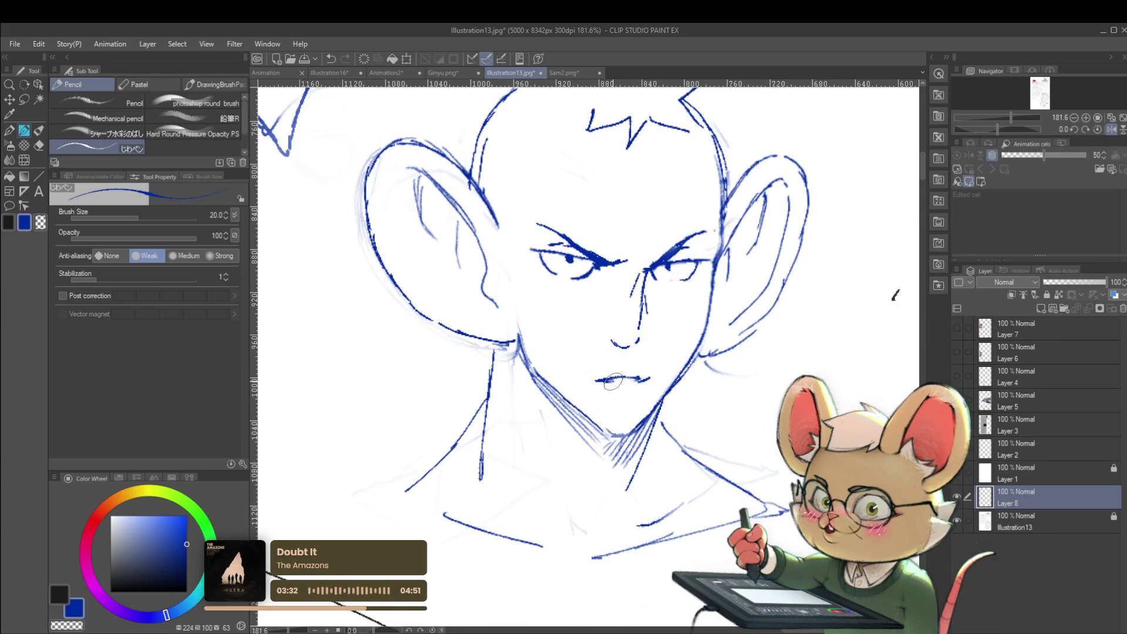
mouse_move(617, 411)
left_mouse_down()
mouse_move(633, 410)
mouse_move(635, 381)
left_mouse_up()
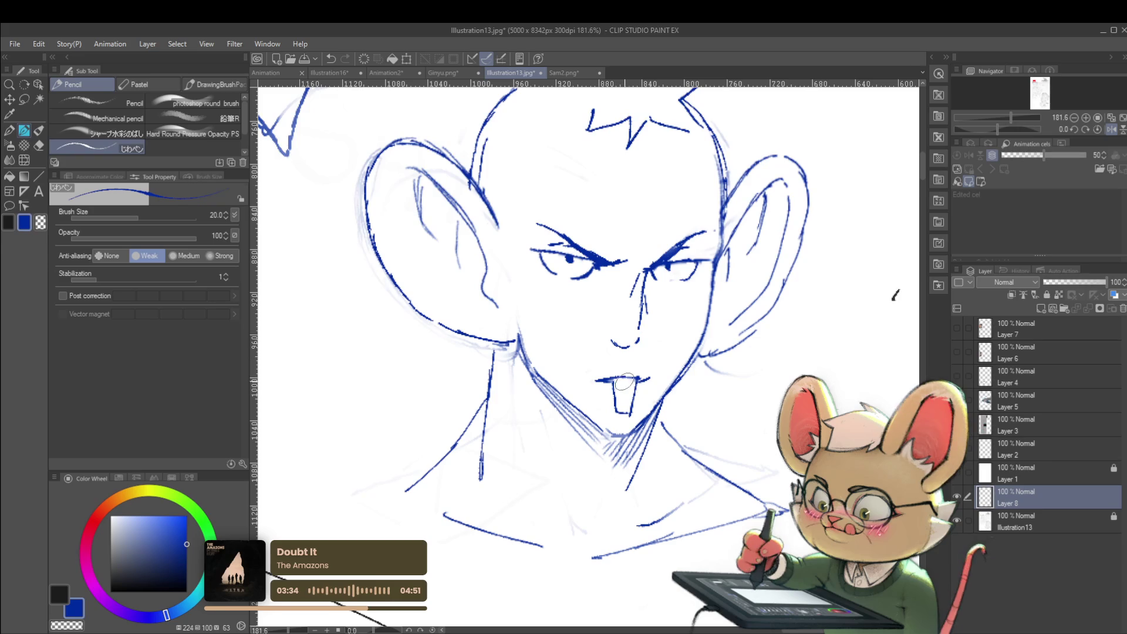
Sketch the shirt collar under the chin.
scroll(623, 396, "down", 6)
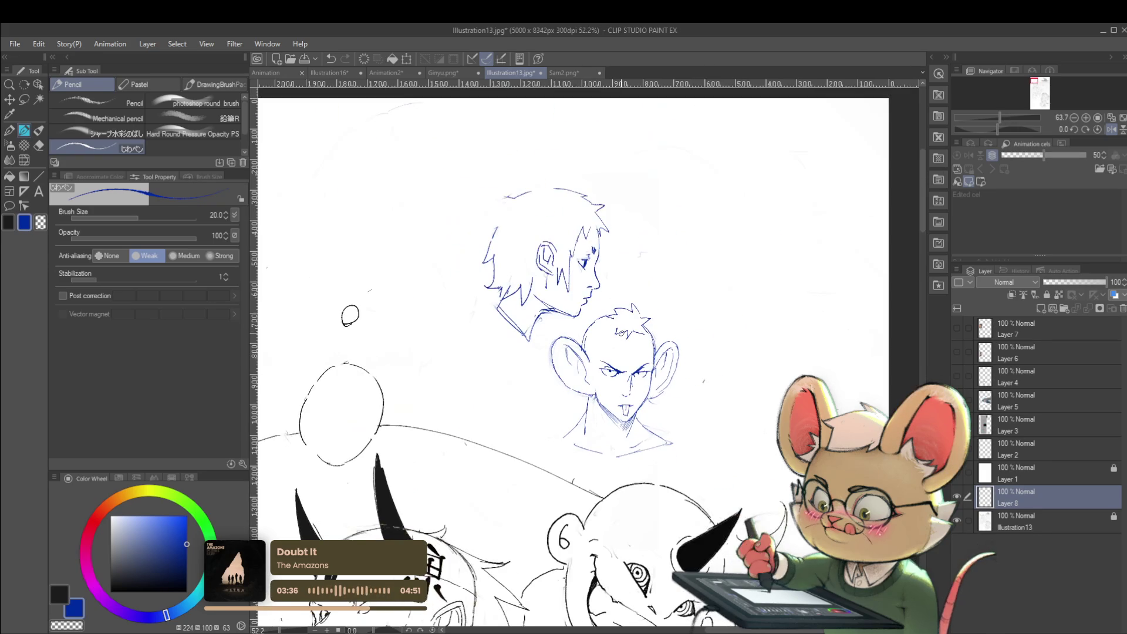
scroll(664, 388, "up", 3)
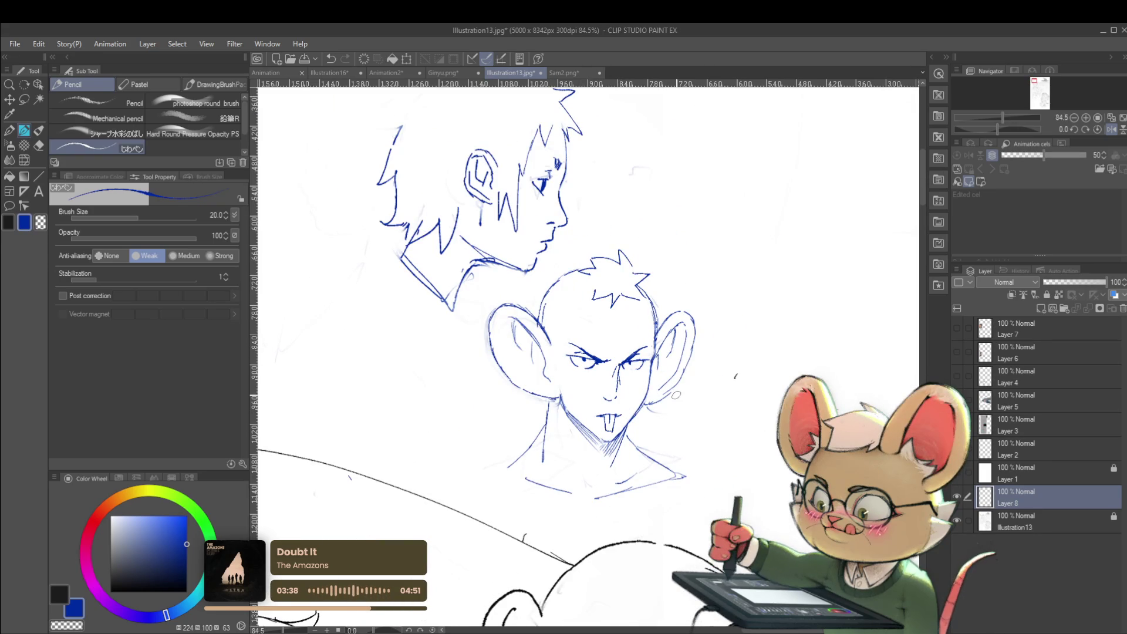
scroll(576, 341, "up", 2)
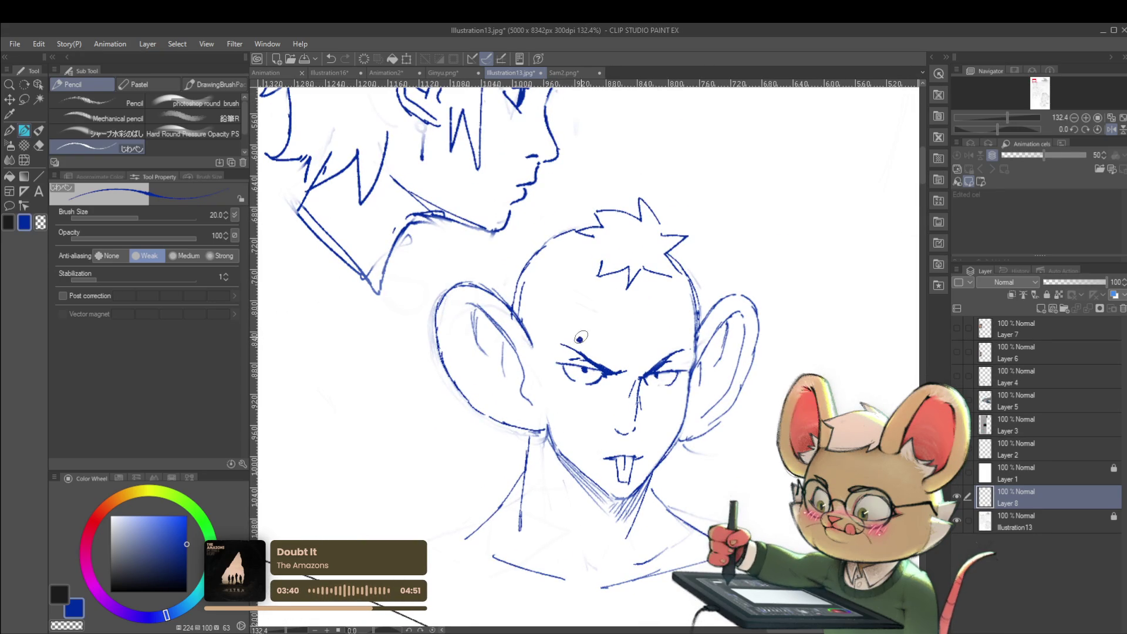
scroll(572, 350, "down", 4)
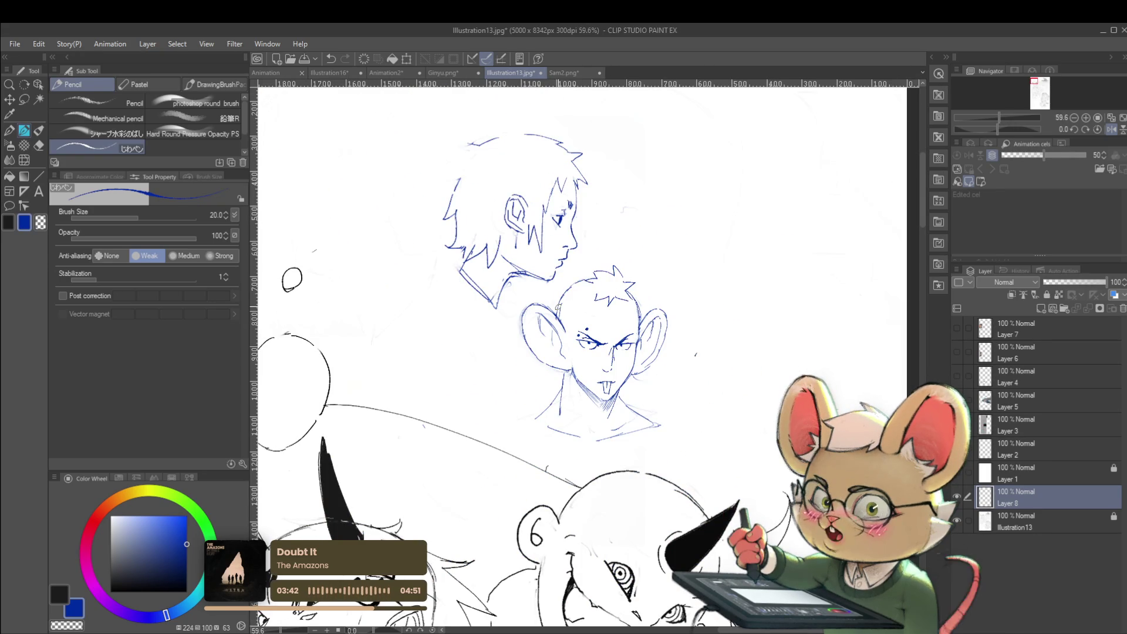
mouse_move(558, 423)
left_mouse_down()
mouse_move(543, 444)
mouse_move(570, 437)
left_mouse_up()
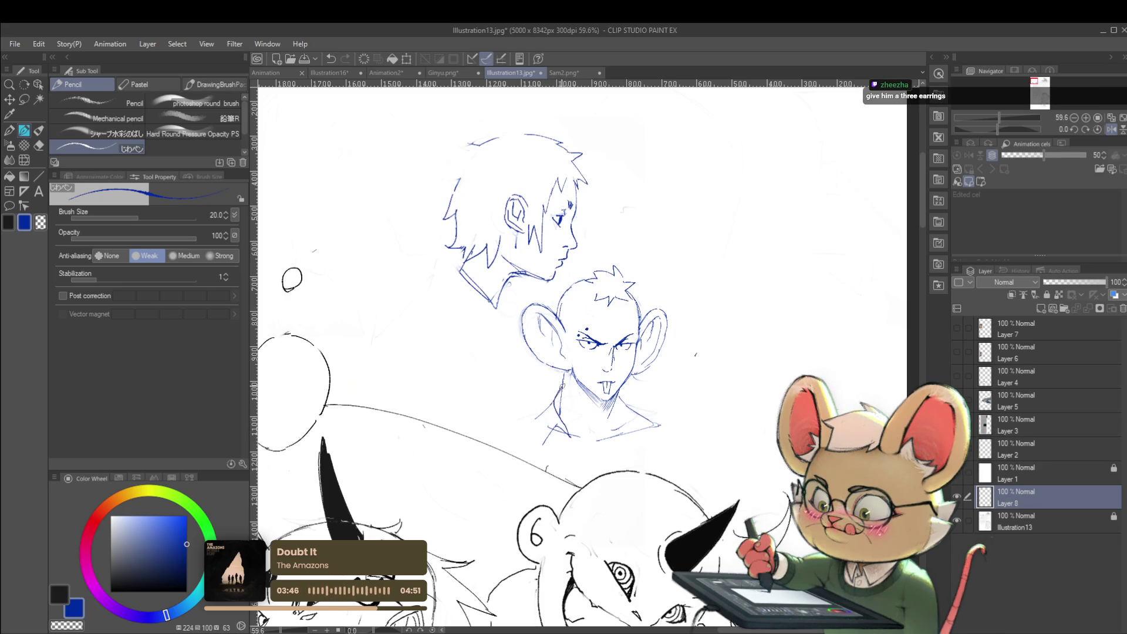
Draw the left shoulder line and sketch more of the open shirt collar.
left_click_drag(553, 388, 528, 425)
scroll(608, 392, "down", 5)
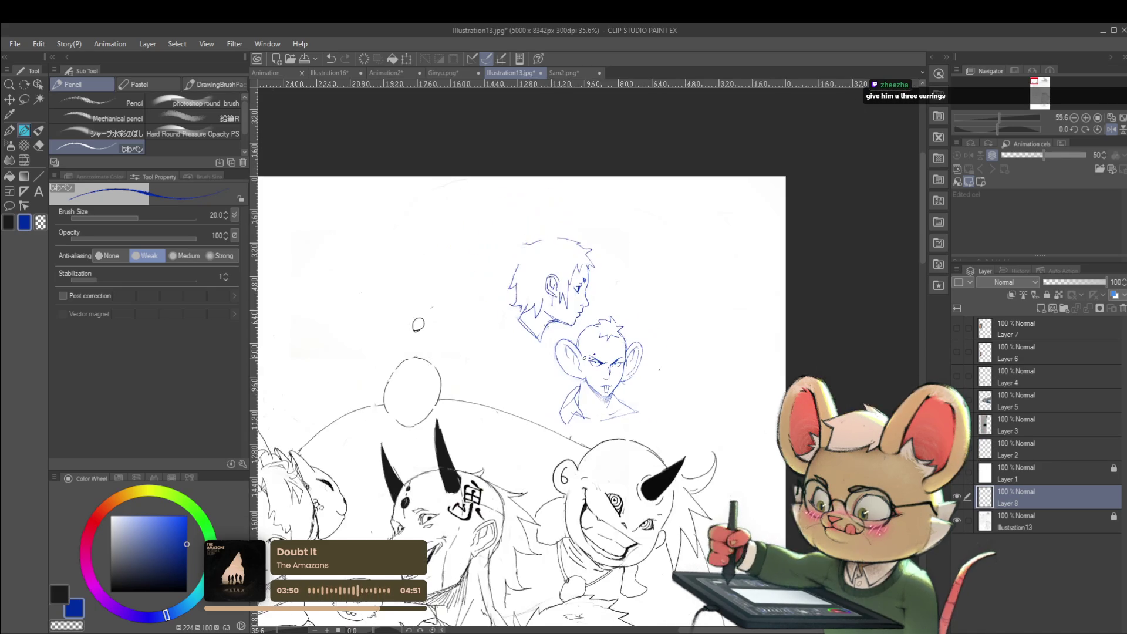
scroll(608, 392, "up", 6)
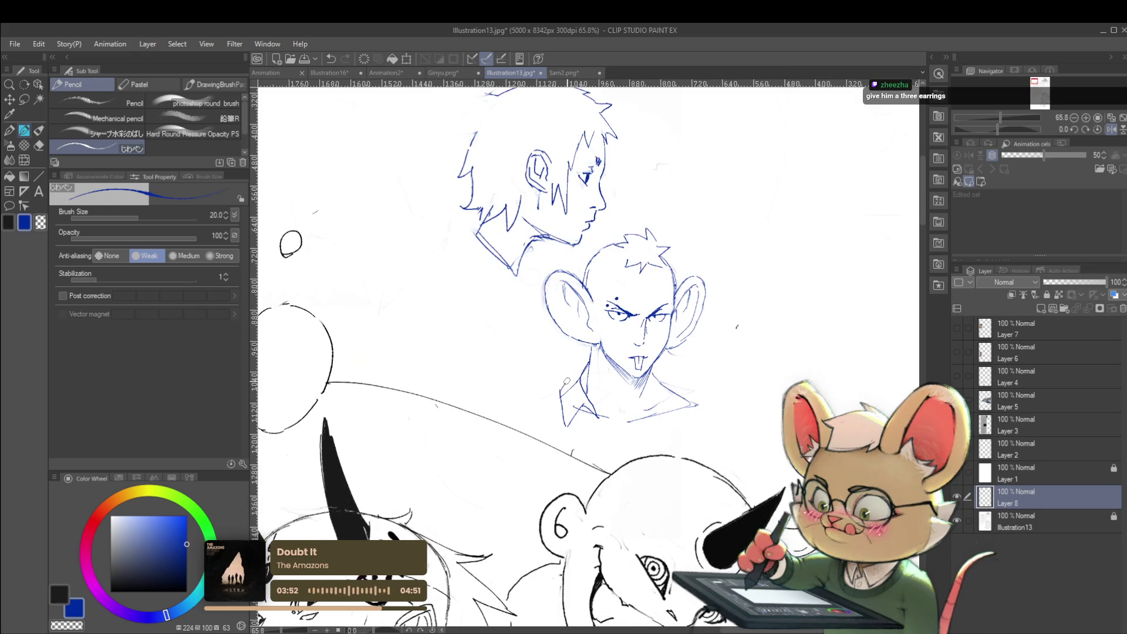
scroll(628, 297, "down", 6)
scroll(628, 296, "up", 4)
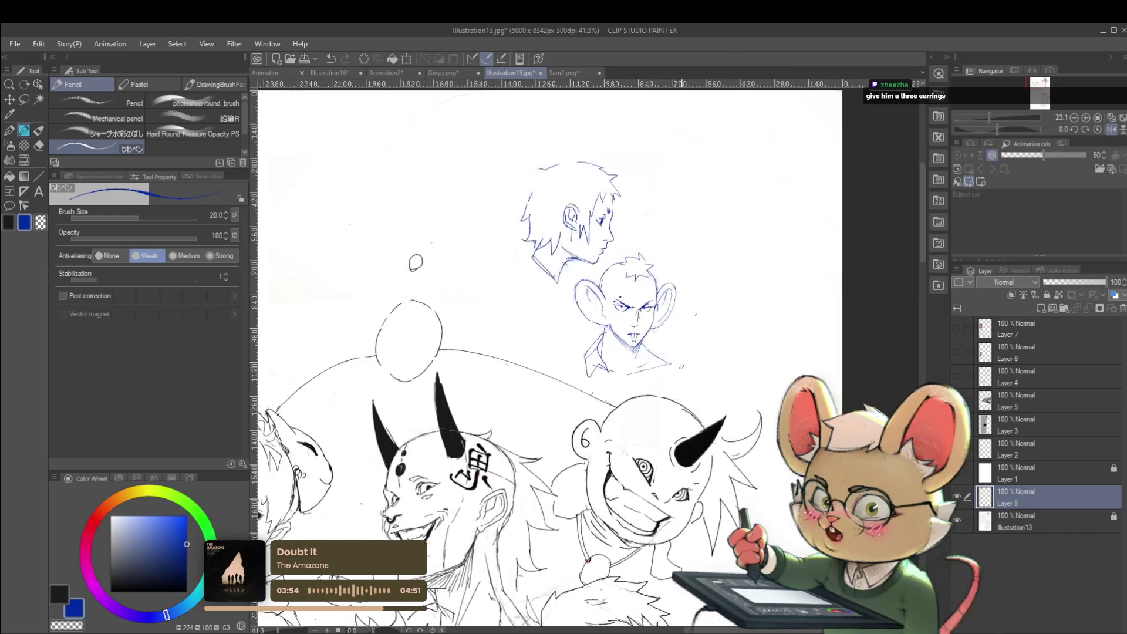
left_click_drag(644, 366, 654, 373)
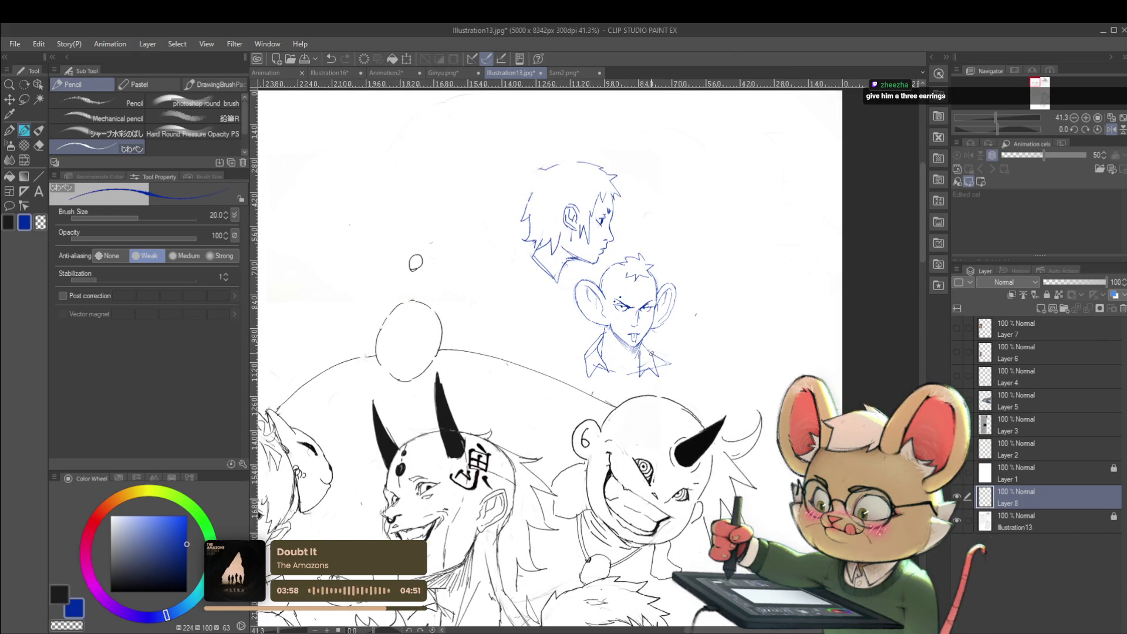
scroll(644, 345, "down", 4)
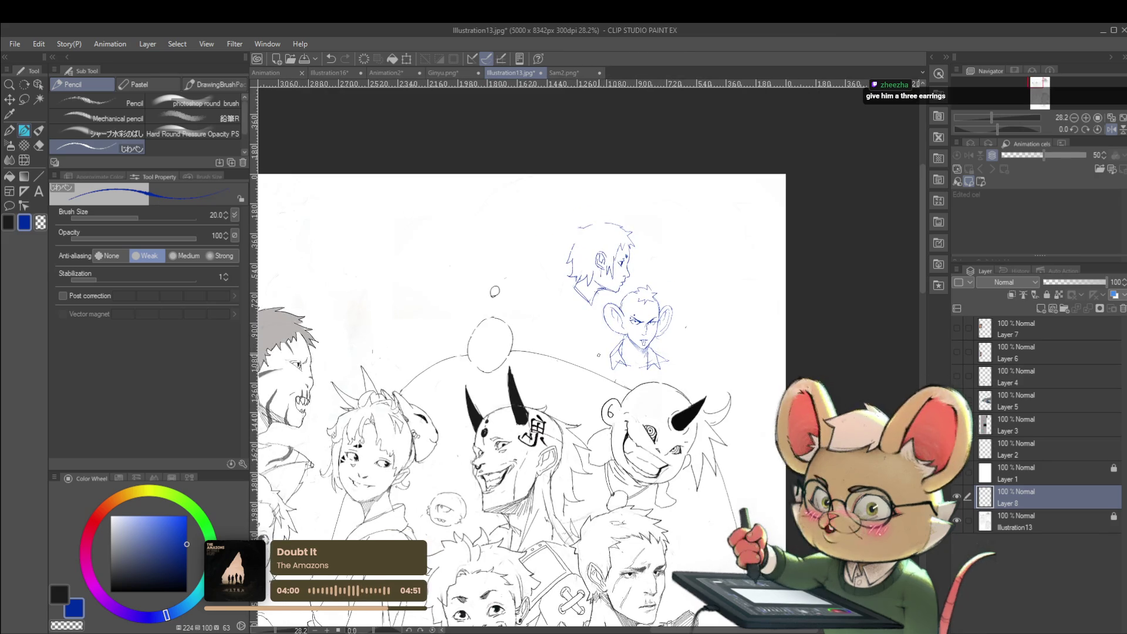
scroll(624, 365, "up", 5)
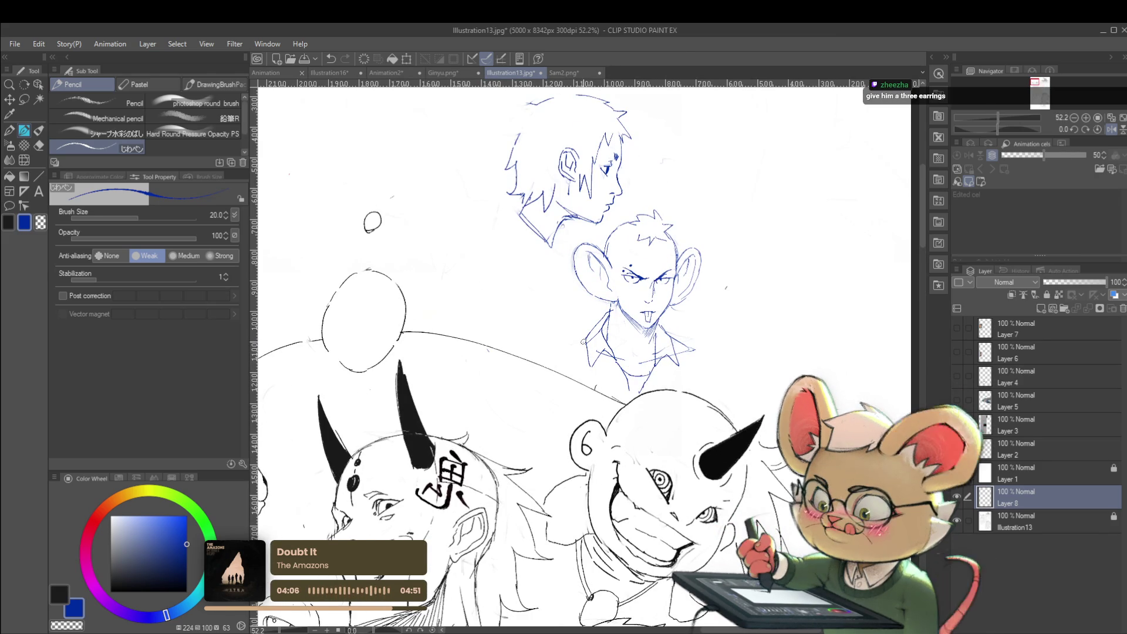
Extend the collar's left end, undo the spiky shoulder mark, and touch up the left ear's top.
left_click_drag(553, 352, 562, 355)
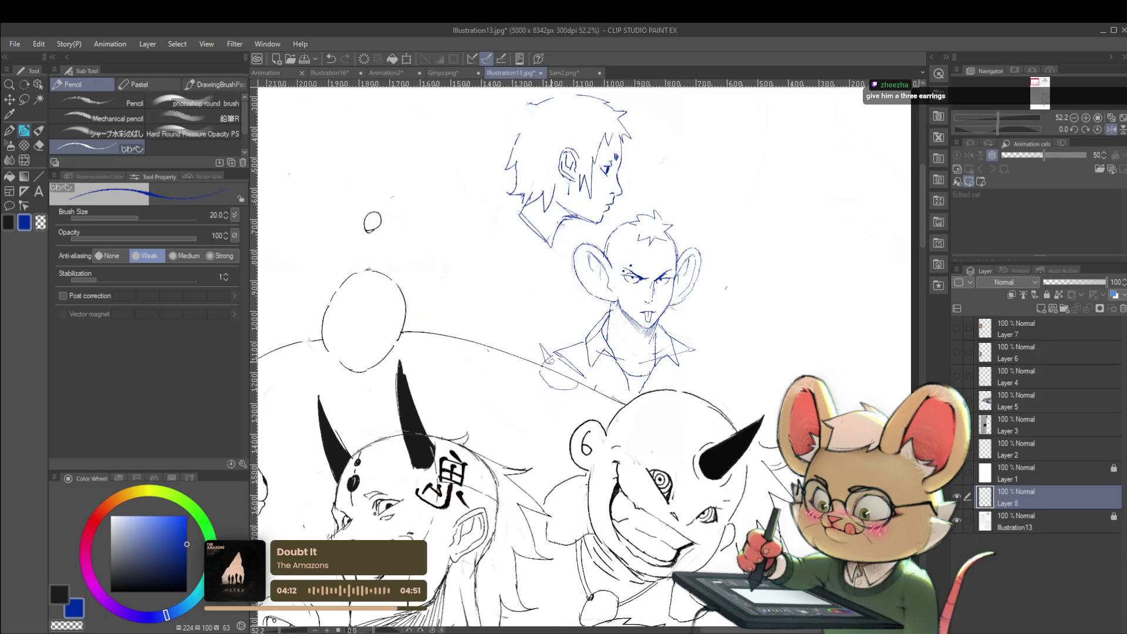
left_click_drag(531, 369, 545, 379)
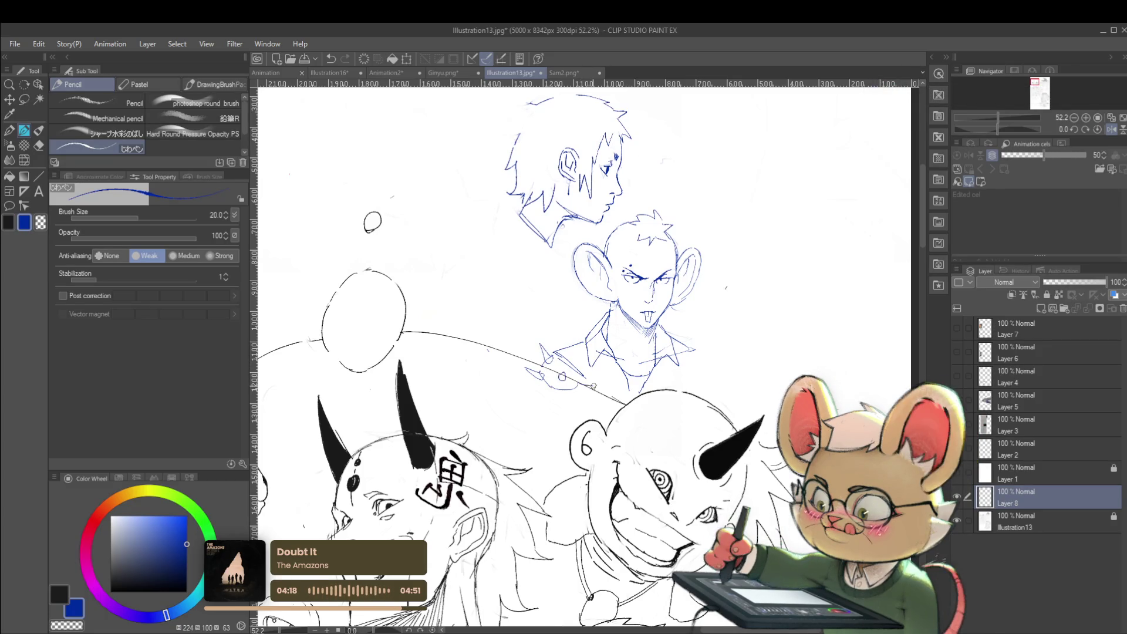
scroll(581, 386, "down", 3)
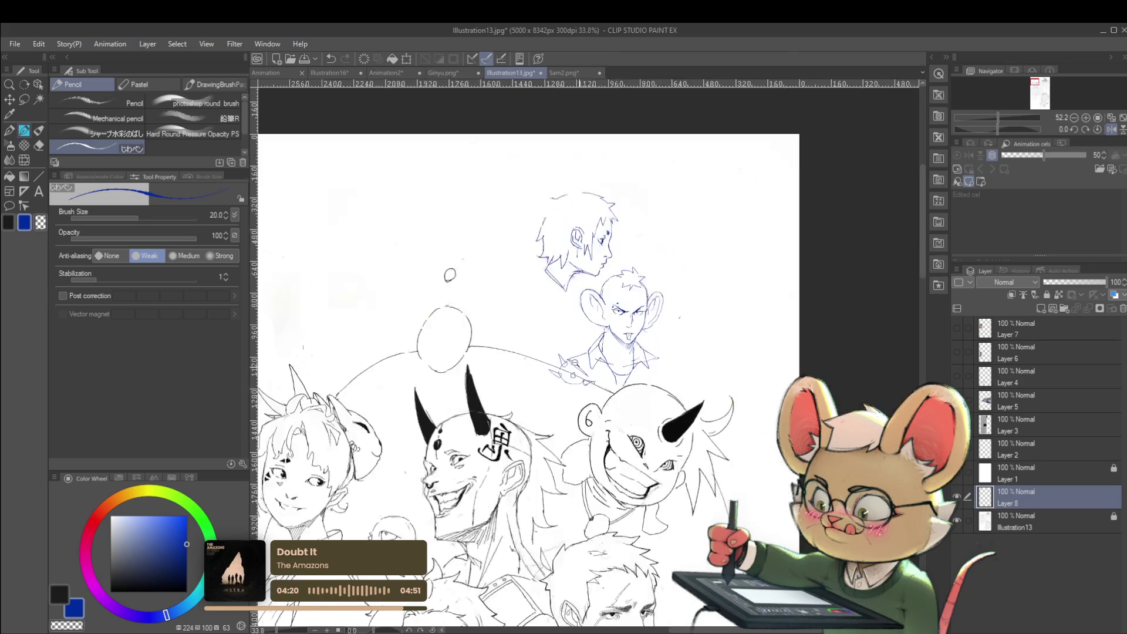
scroll(602, 333, "up", 4)
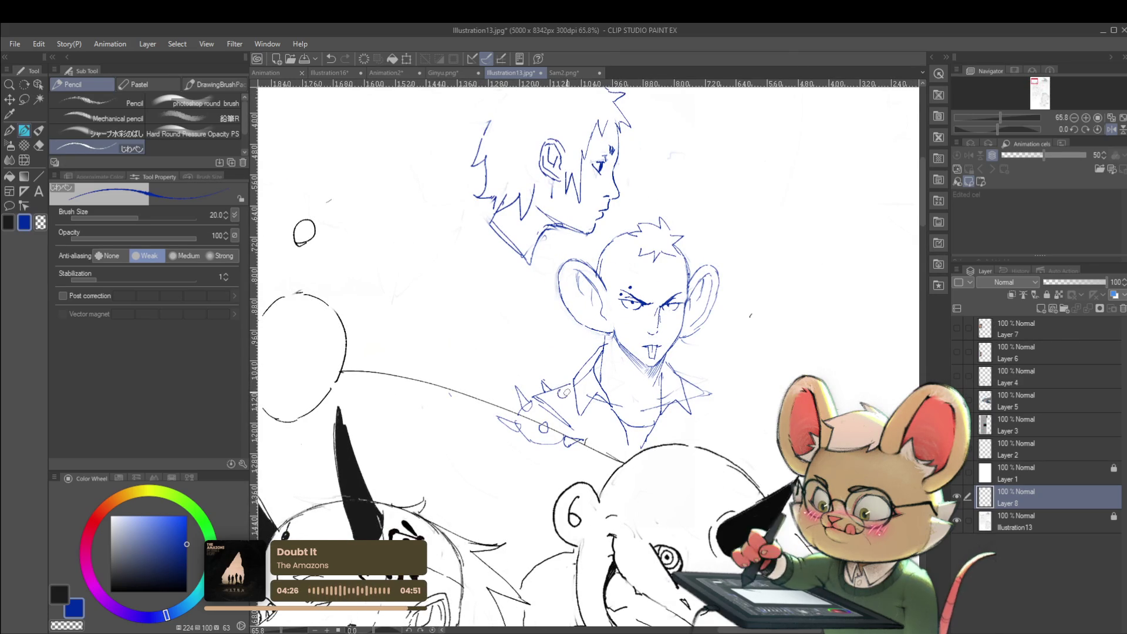
scroll(568, 389, "down", 4)
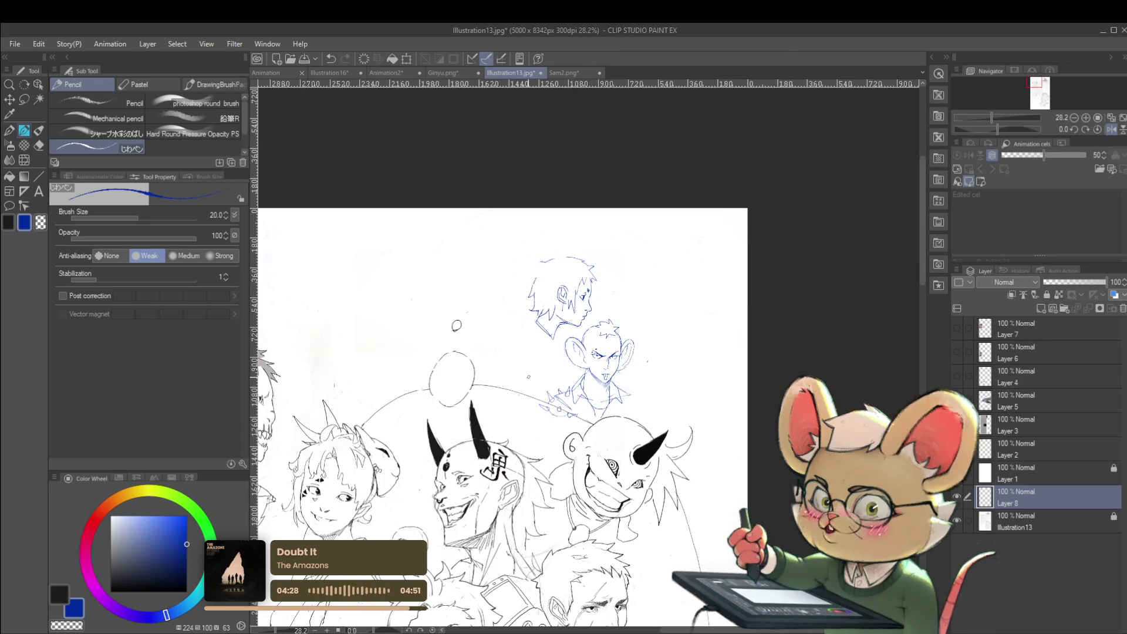
scroll(613, 370, "up", 3)
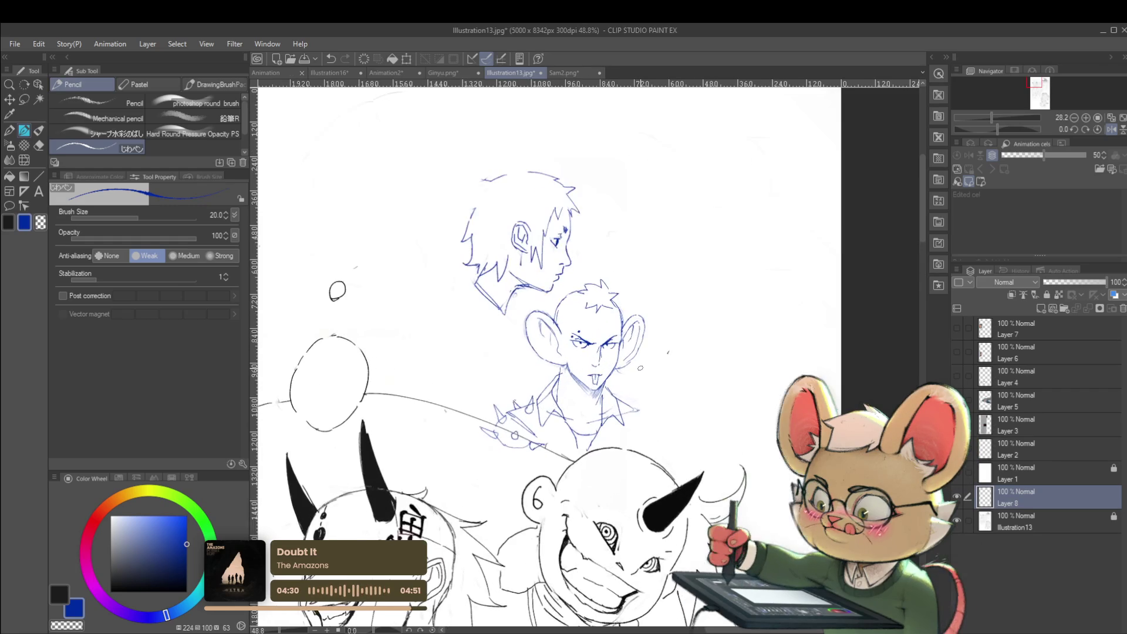
key("ctrl+z")
key("ctrl+z")
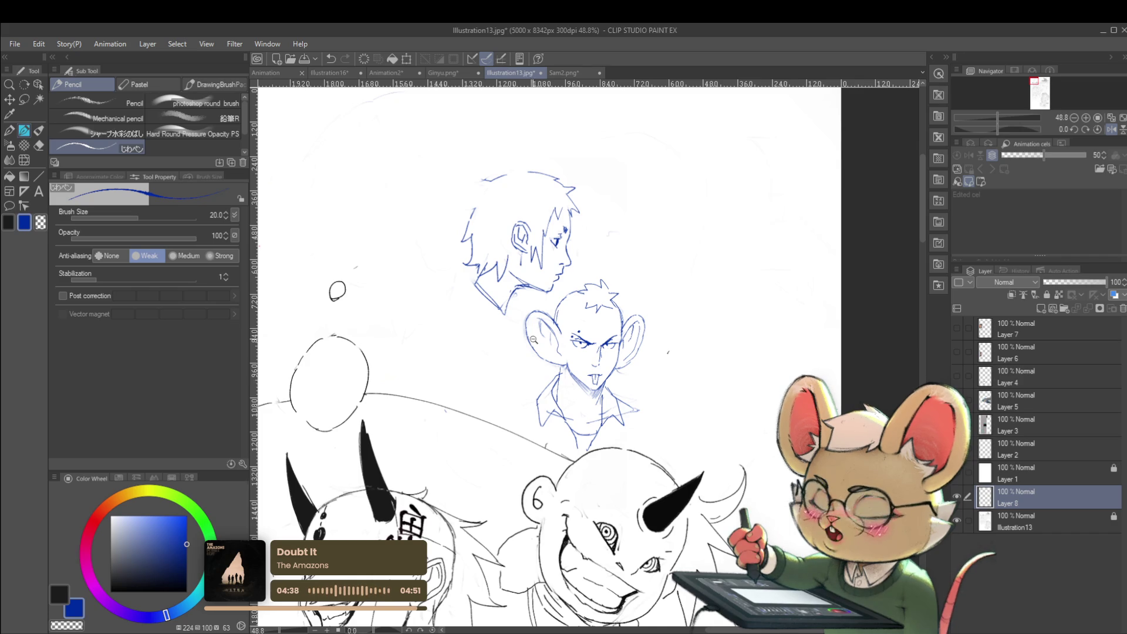
scroll(531, 337, "up", 3)
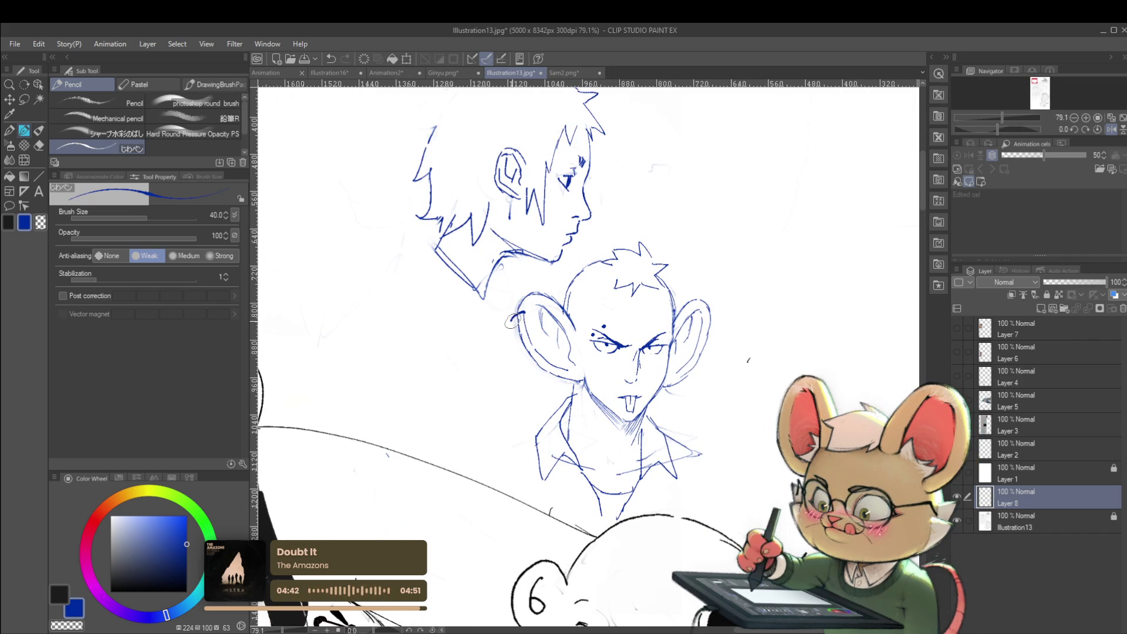
mouse_move(521, 316)
left_mouse_down()
mouse_move(513, 324)
mouse_move(534, 351)
left_mouse_up()
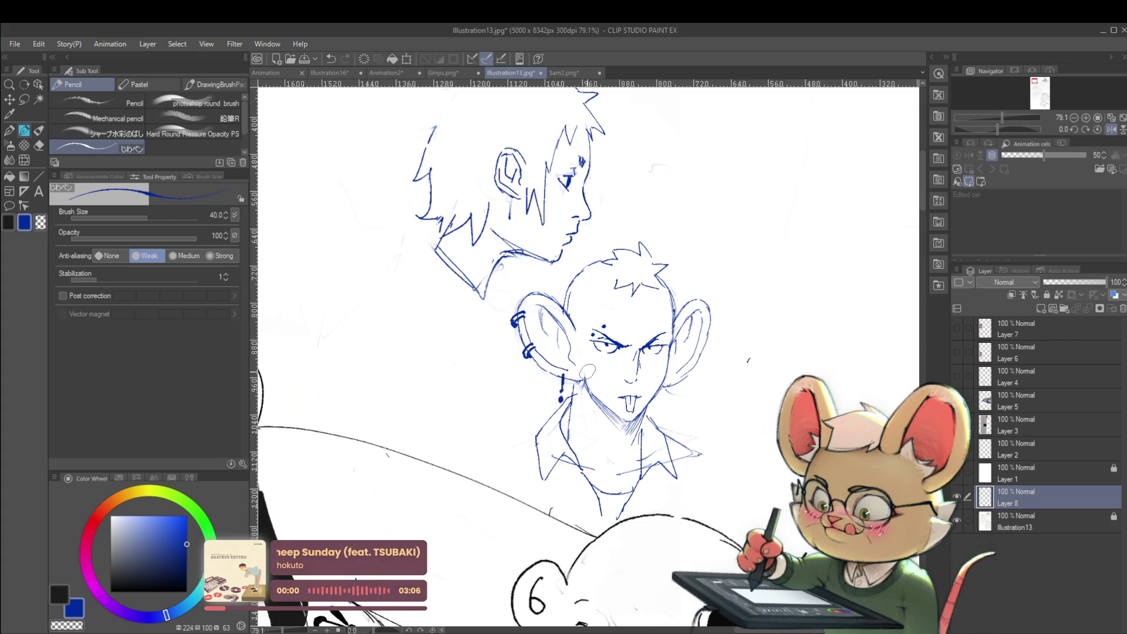
Undo the stray marks below the ear, then dot an earring with a small cross hanging from it.
scroll(584, 371, "down", 3)
key("ctrl+z")
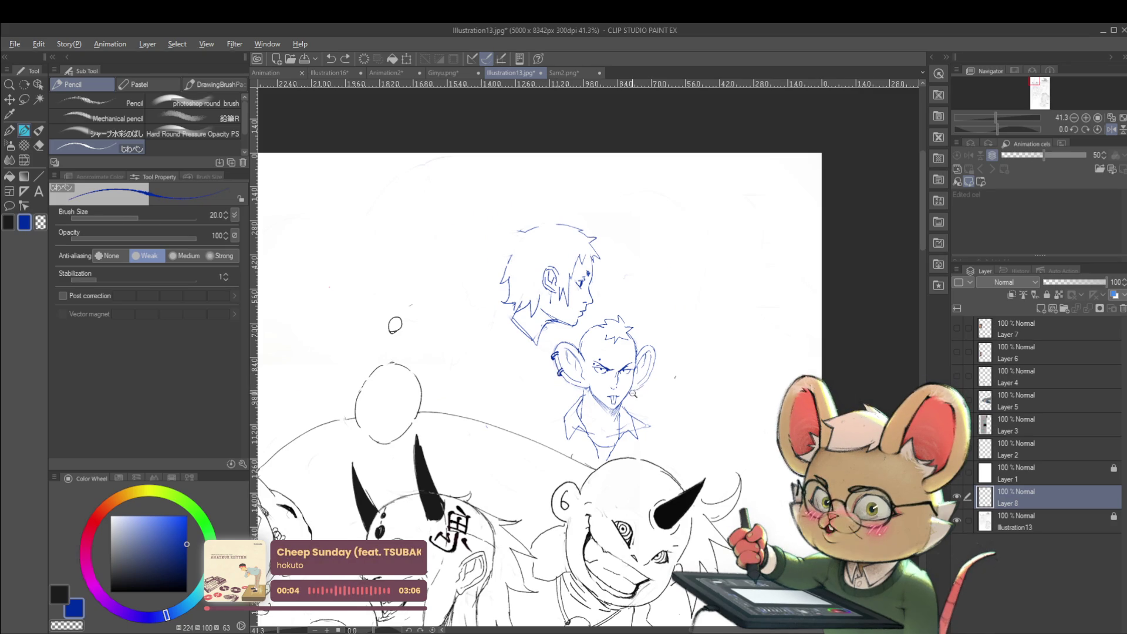
scroll(633, 393, "up", 2)
left_click(635, 385)
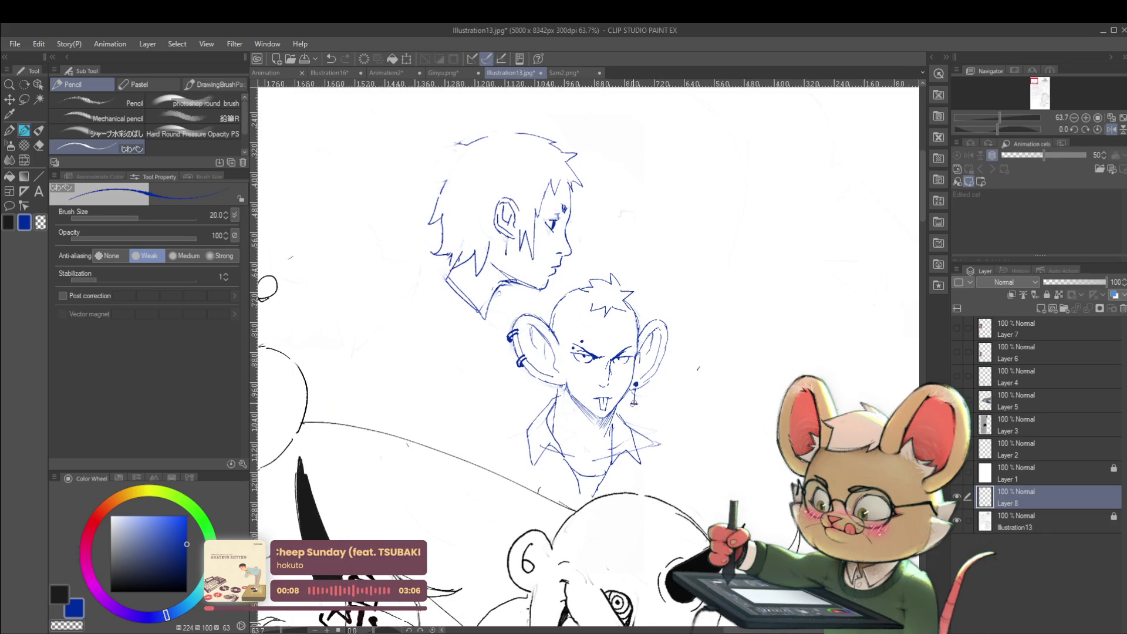
left_click_drag(636, 387, 634, 413)
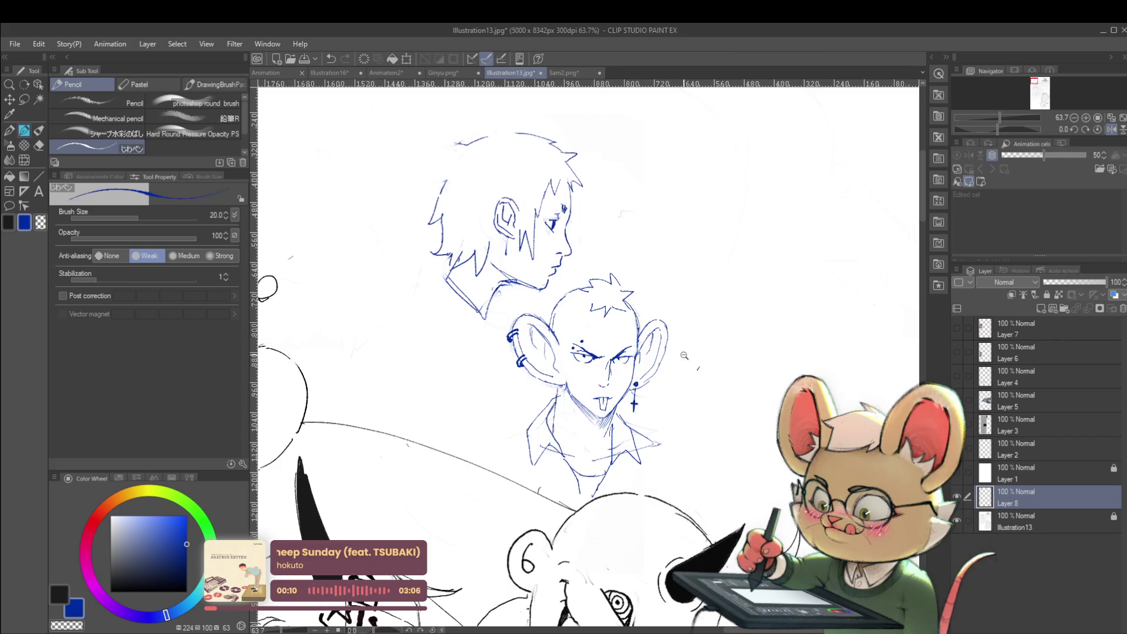
scroll(680, 355, "down", 3)
Undo the last stroke and redraw a darker, thicker jawline from chin toward the neck.
scroll(616, 340, "up", 2)
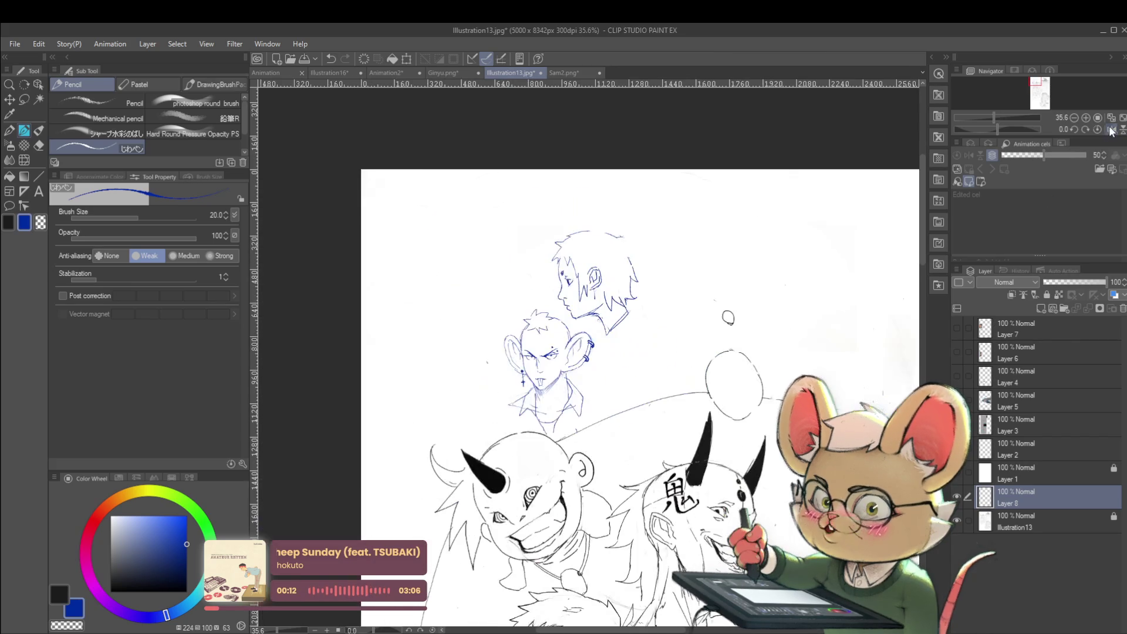
scroll(617, 340, "up", 3)
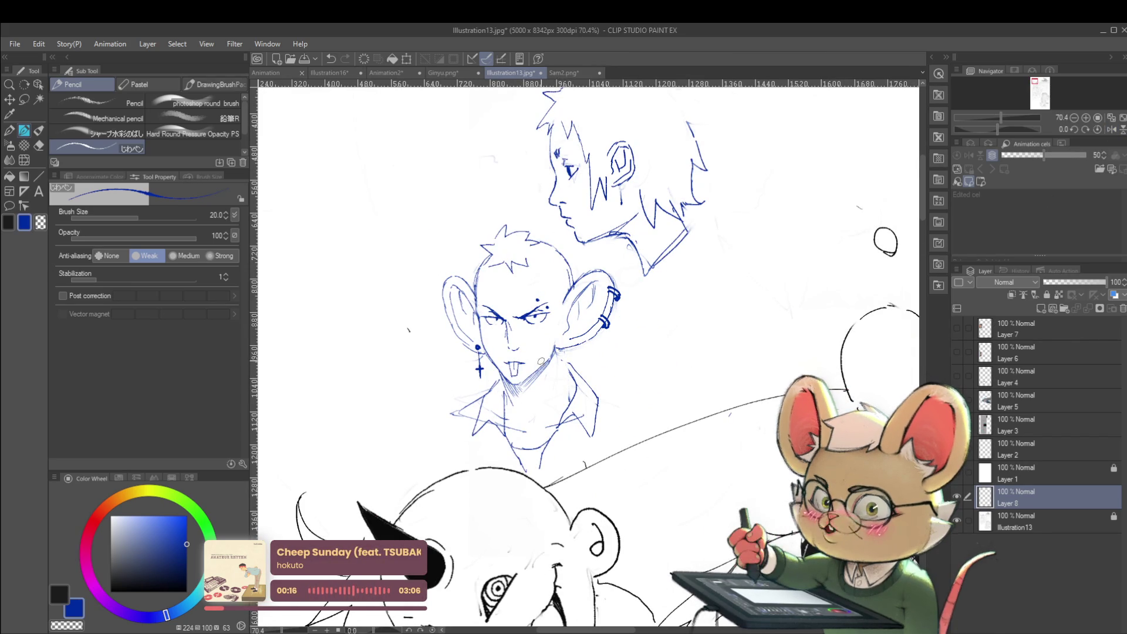
scroll(567, 385, "up", 1)
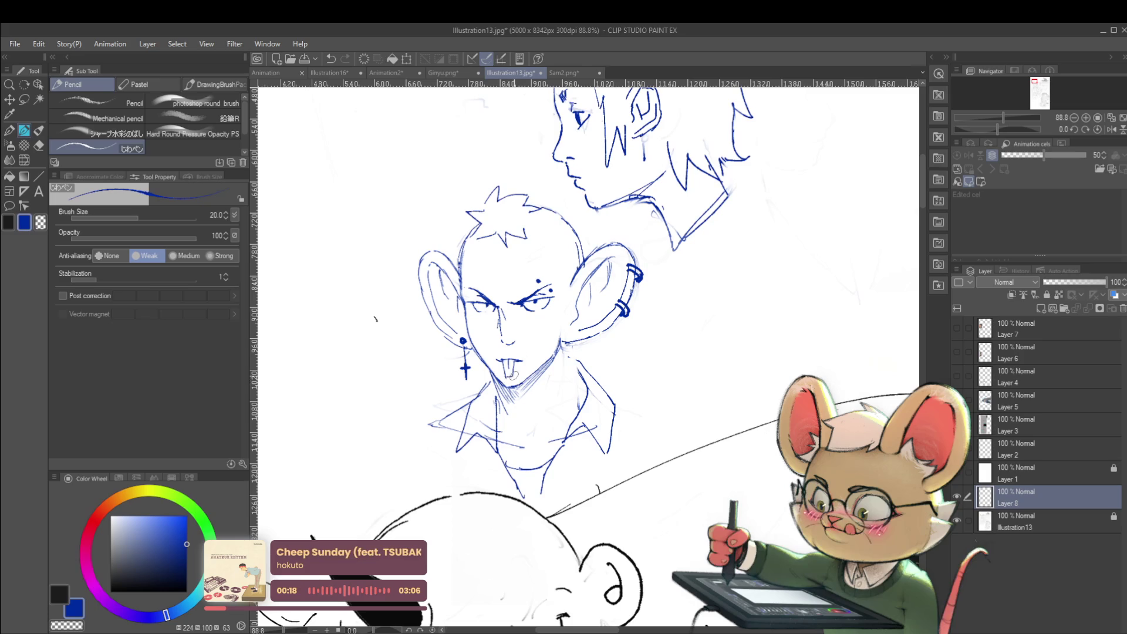
scroll(526, 350, "down", 4)
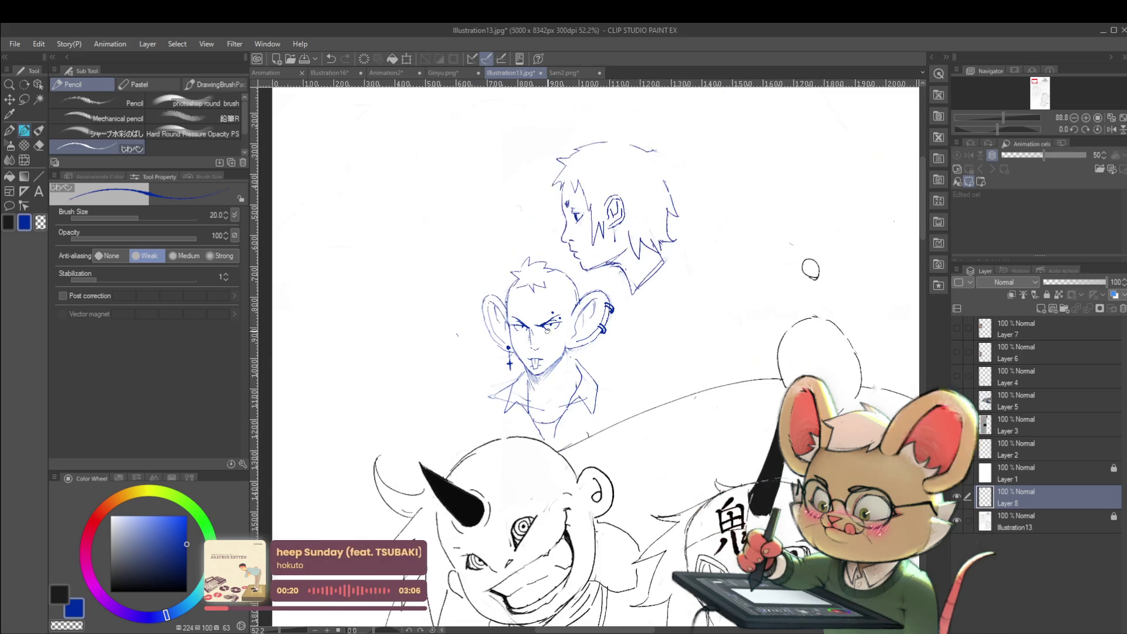
scroll(534, 355, "up", 6)
scroll(536, 358, "down", 3)
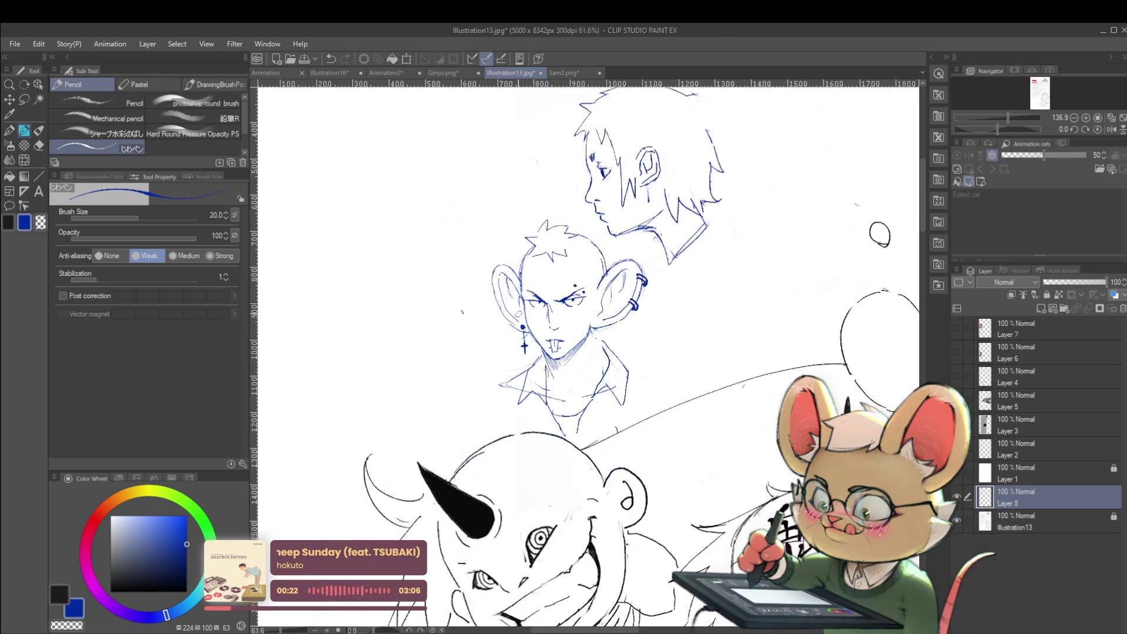
key("ctrl+z")
scroll(594, 338, "up", 3)
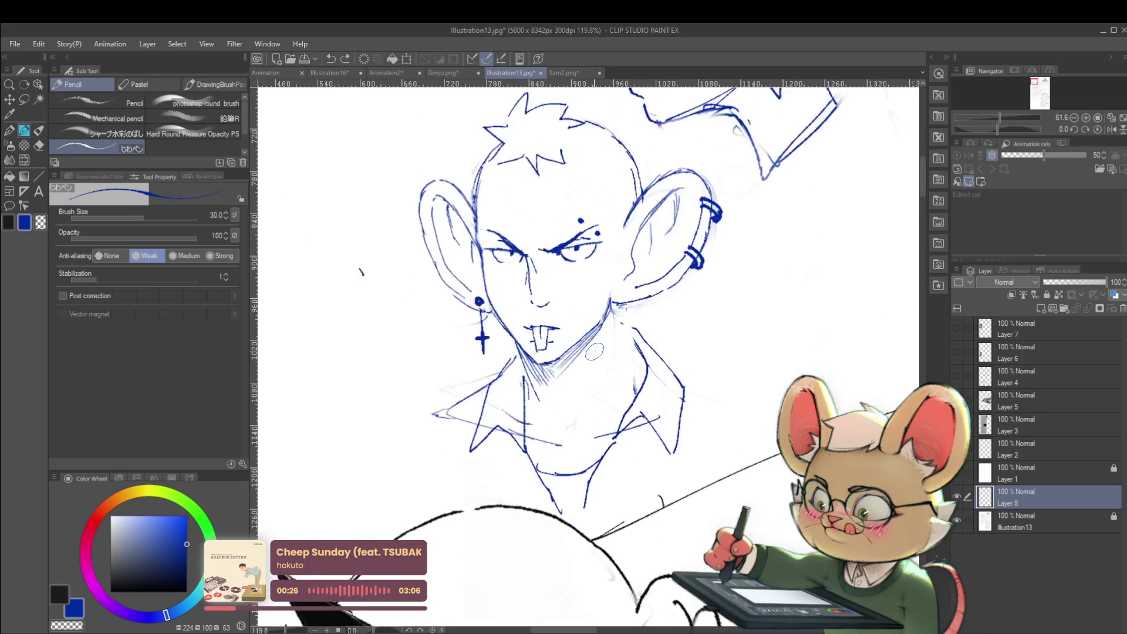
left_click_drag(540, 359, 597, 321)
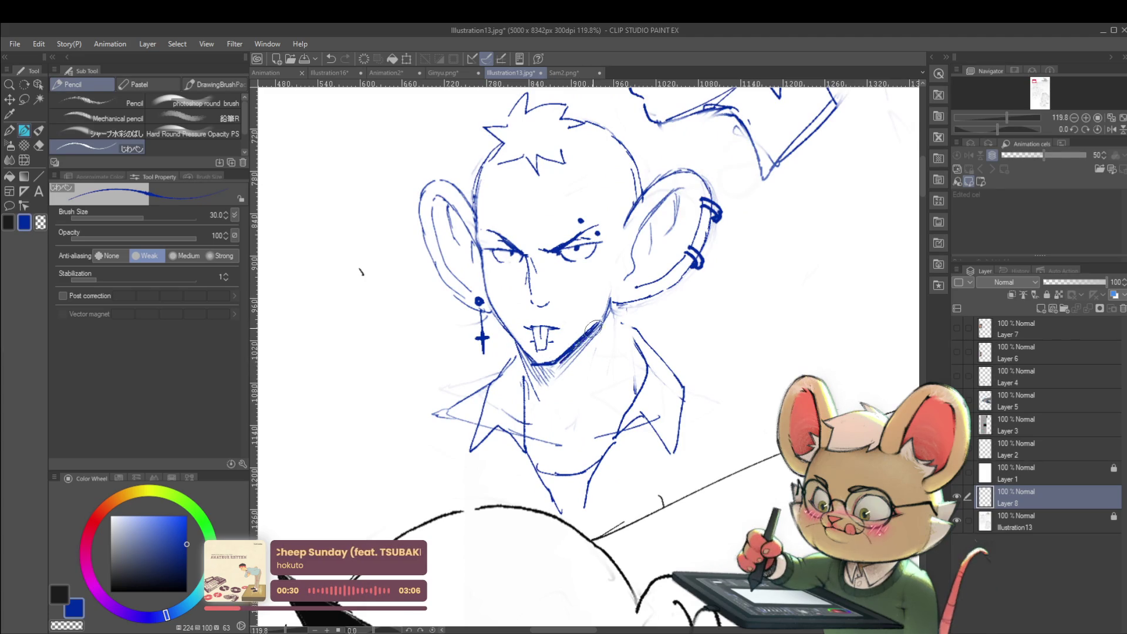
mouse_move(555, 365)
left_mouse_down()
mouse_move(569, 356)
mouse_move(533, 364)
mouse_move(560, 358)
left_mouse_up()
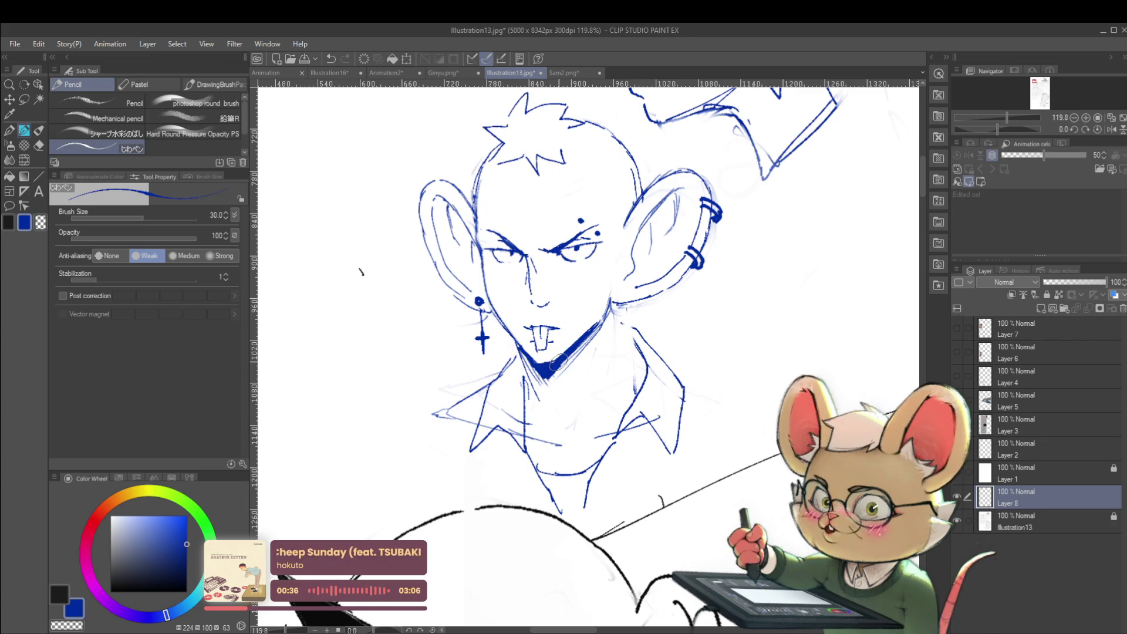
Mirror the canvas view horizontally to check the jawline.
scroll(623, 290, "down", 5)
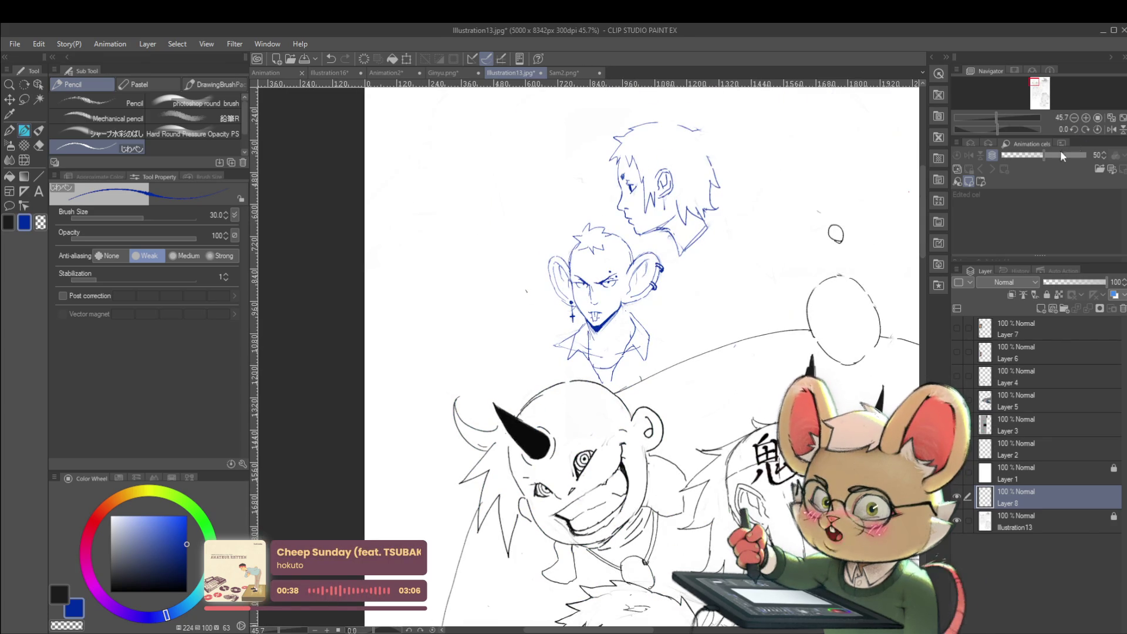
left_click(1113, 129)
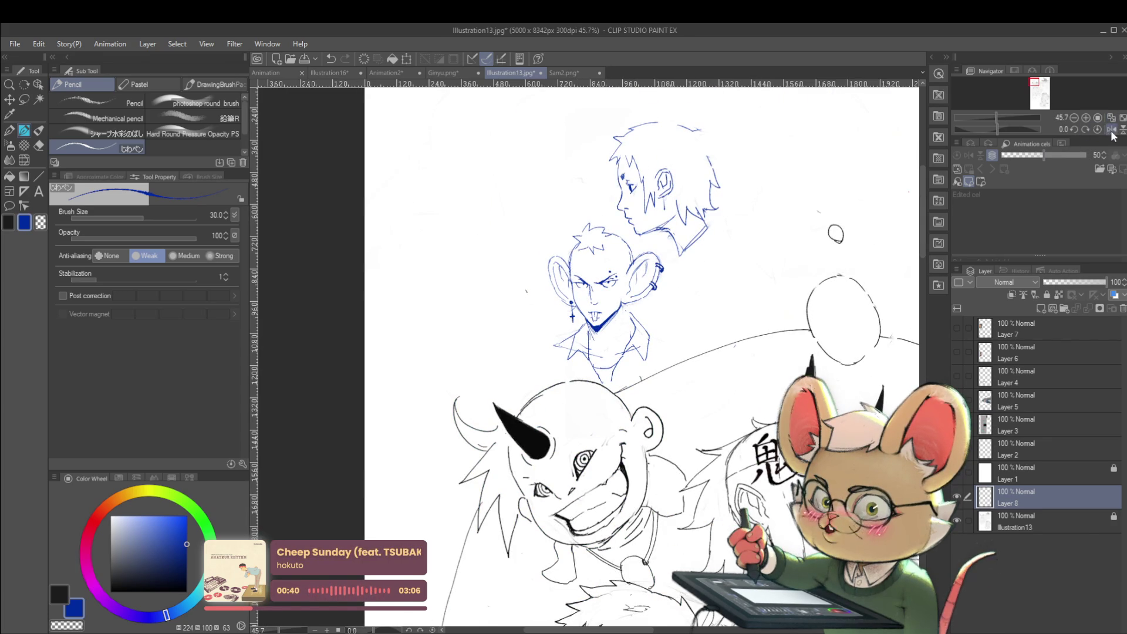
scroll(579, 327, "up", 3)
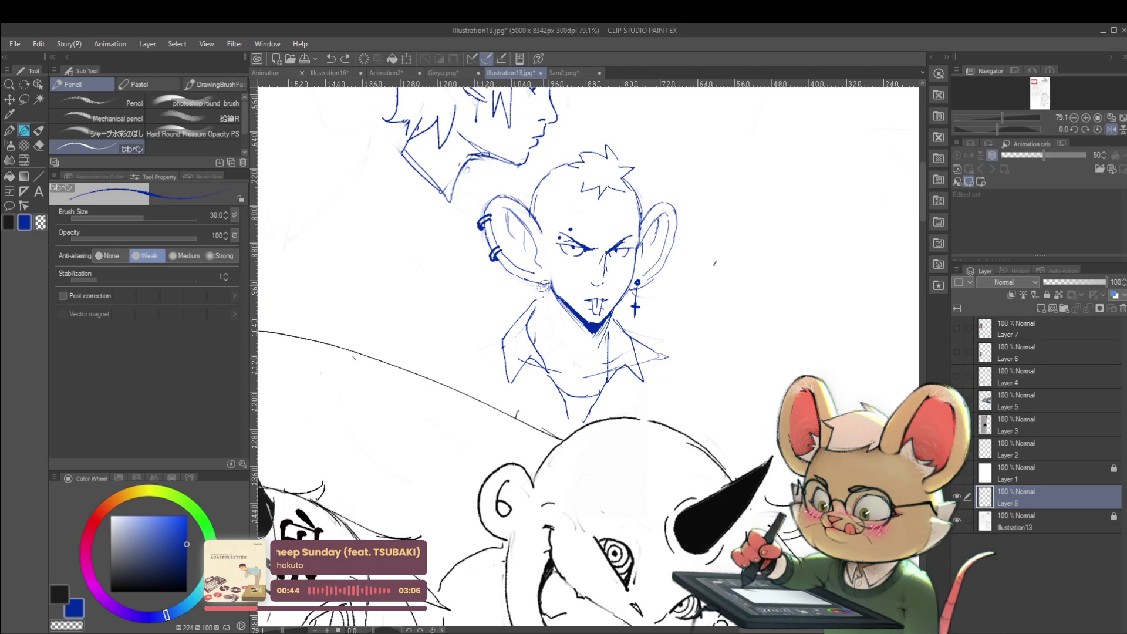
scroll(541, 310, "down", 5)
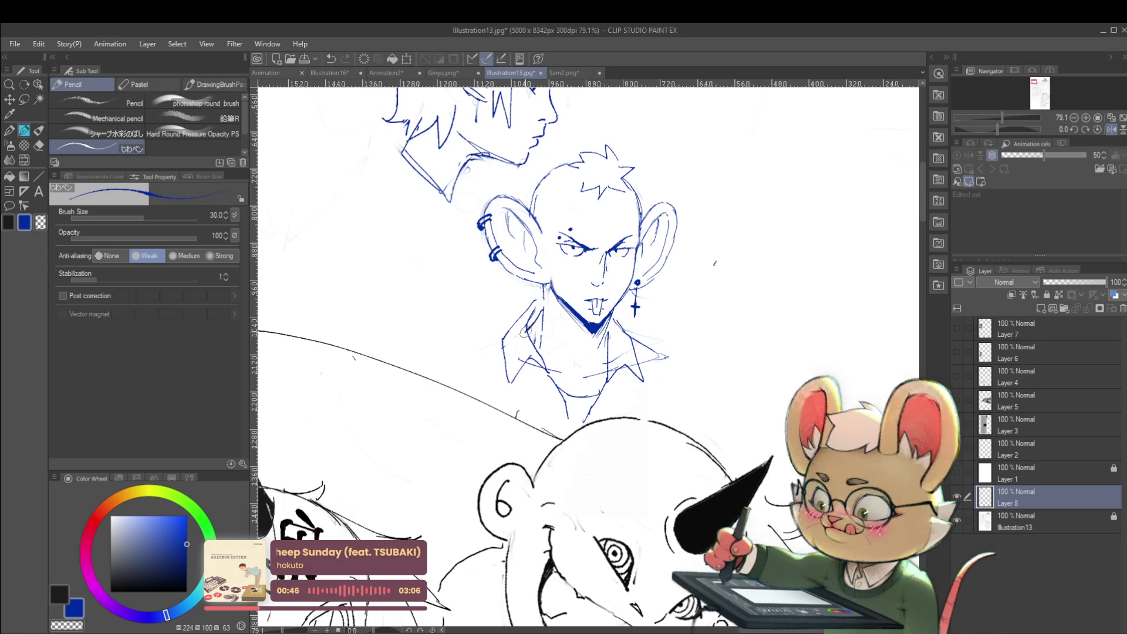
scroll(587, 292, "up", 3)
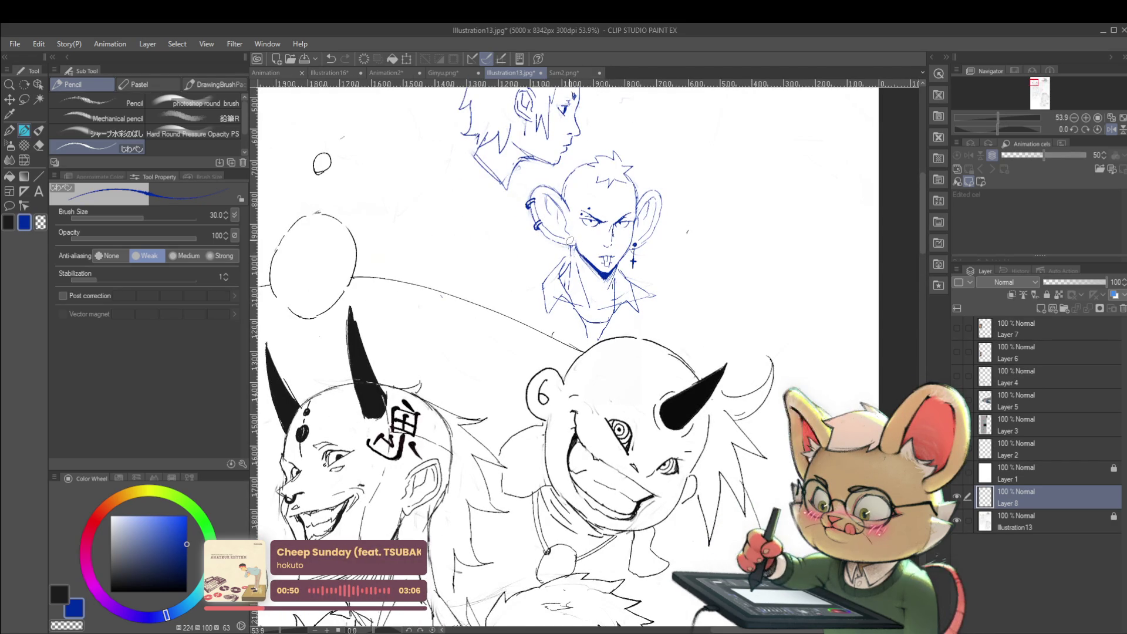
scroll(585, 210, "down", 2)
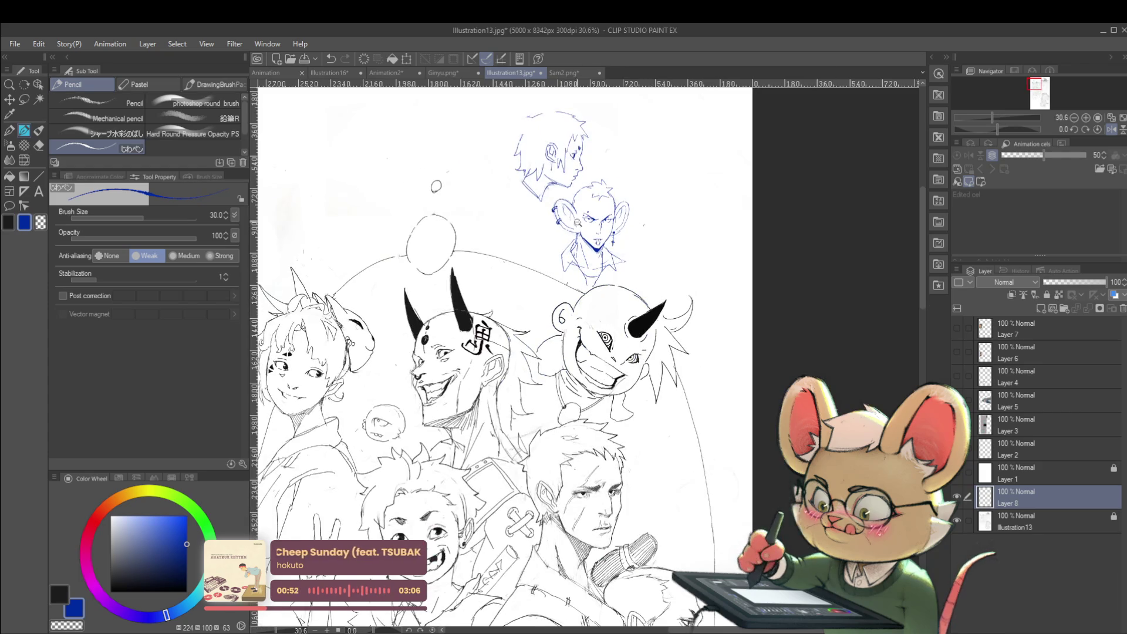
scroll(573, 238, "up", 4)
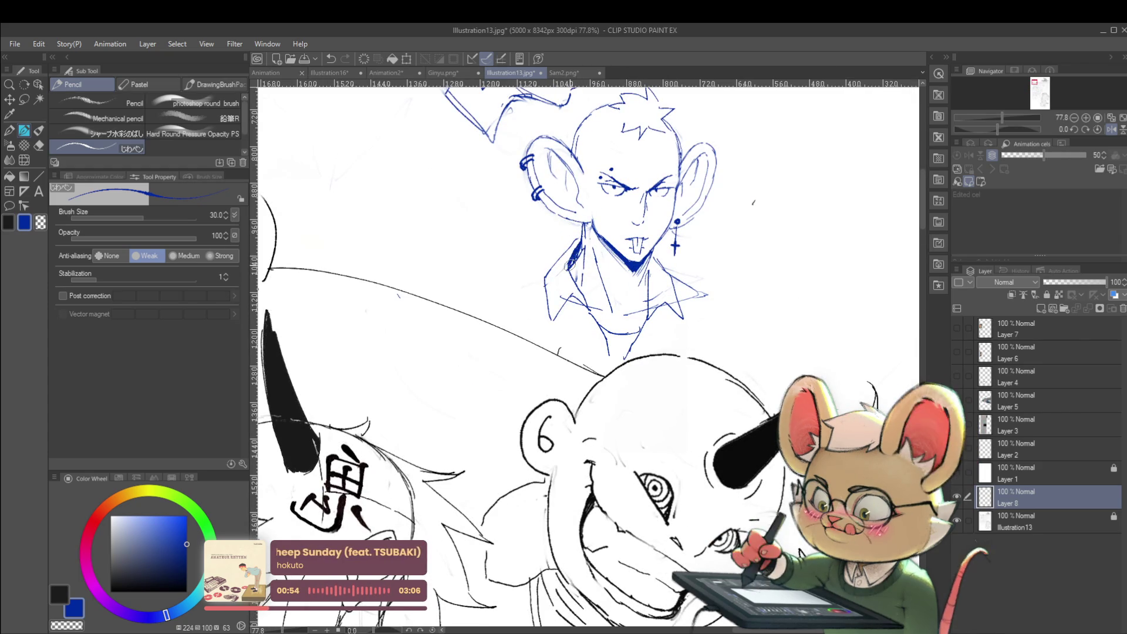
Pan over the oni group, restore the unmirrored view, and switch to freehand lasso selection.
scroll(572, 261, "down", 3)
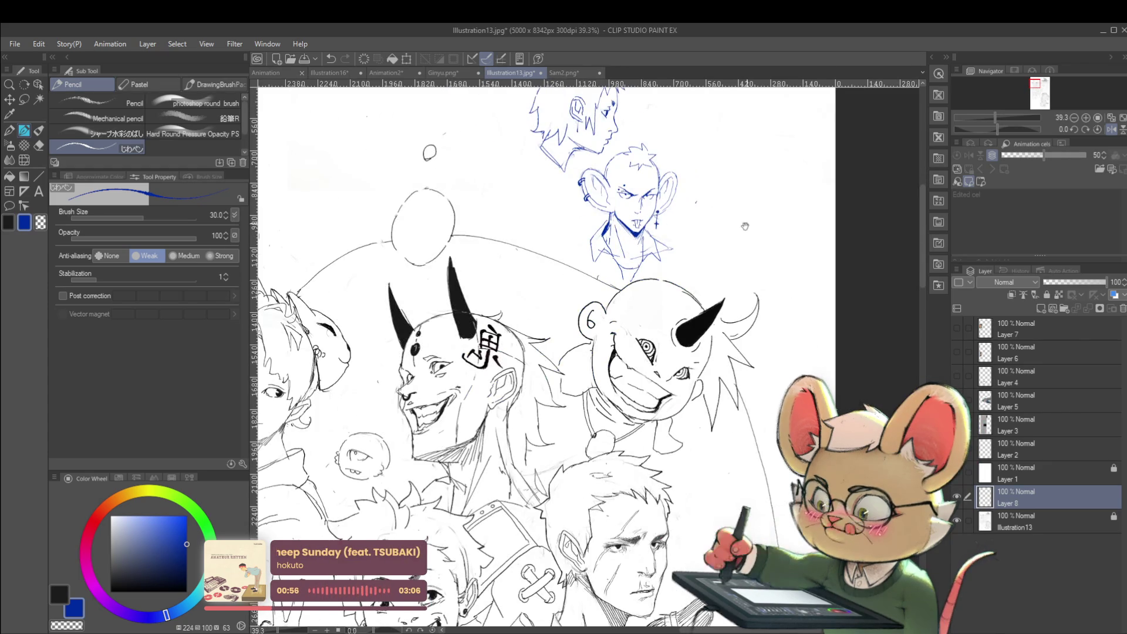
left_click_drag(750, 216, 699, 281)
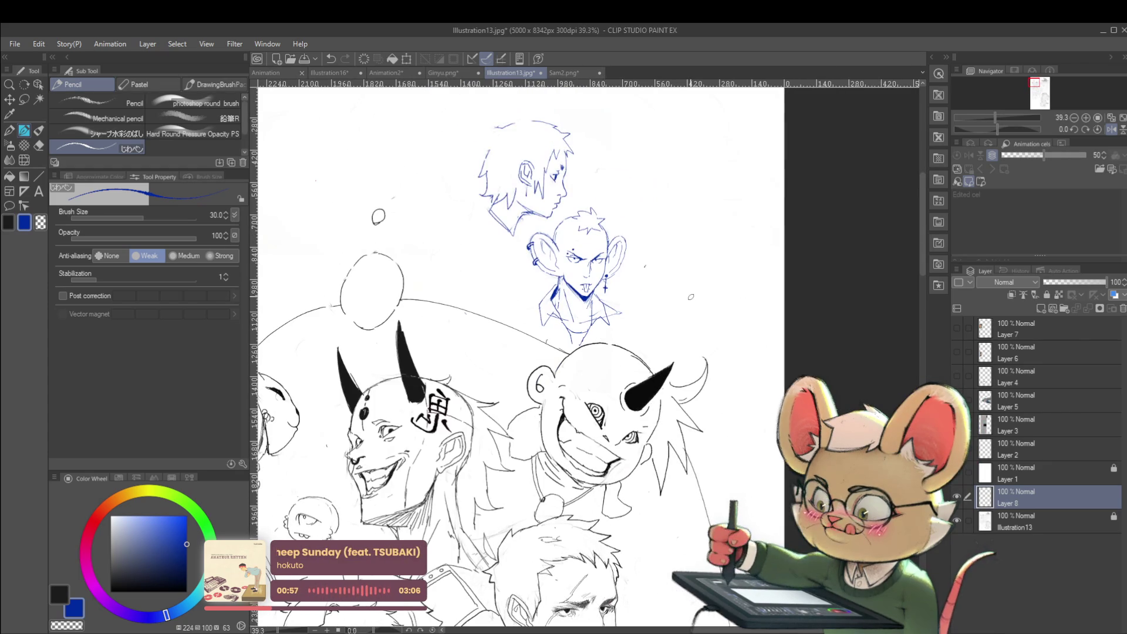
left_click(1106, 130)
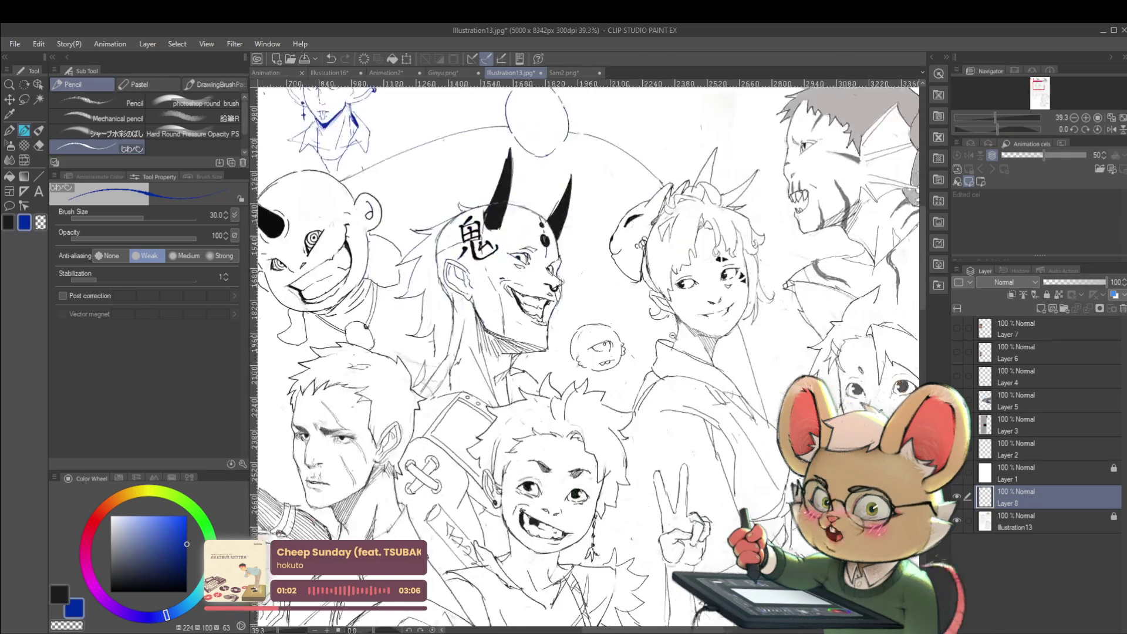
scroll(730, 232, "down", 5)
scroll(747, 308, "up", 6)
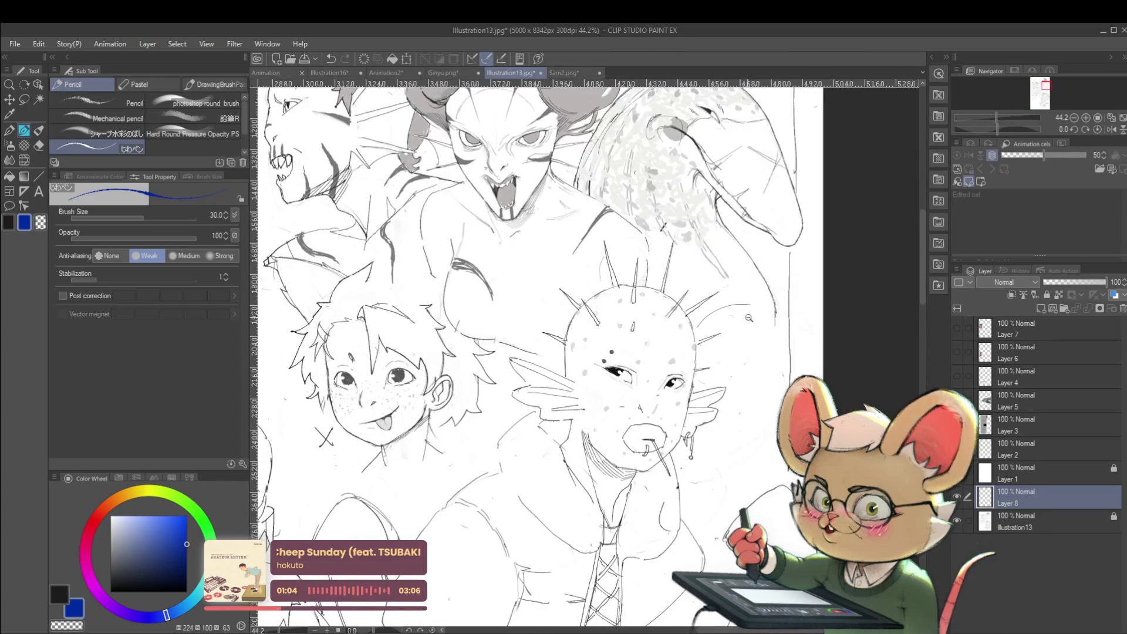
scroll(746, 311, "down", 5)
scroll(613, 168, "up", 1)
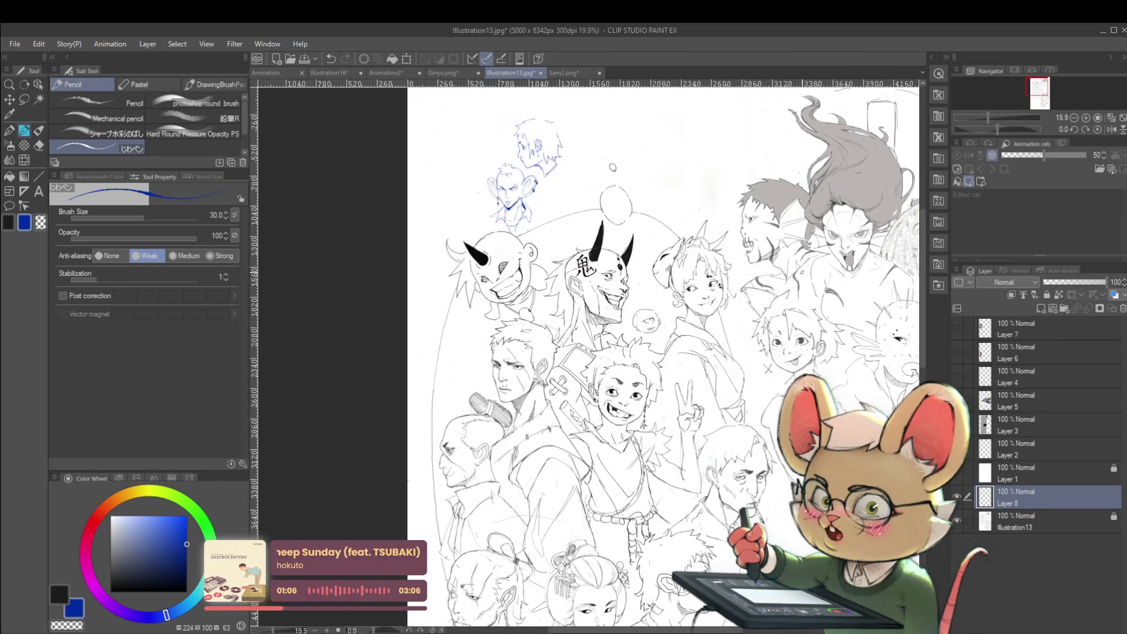
scroll(612, 168, "up", 3)
key("m")
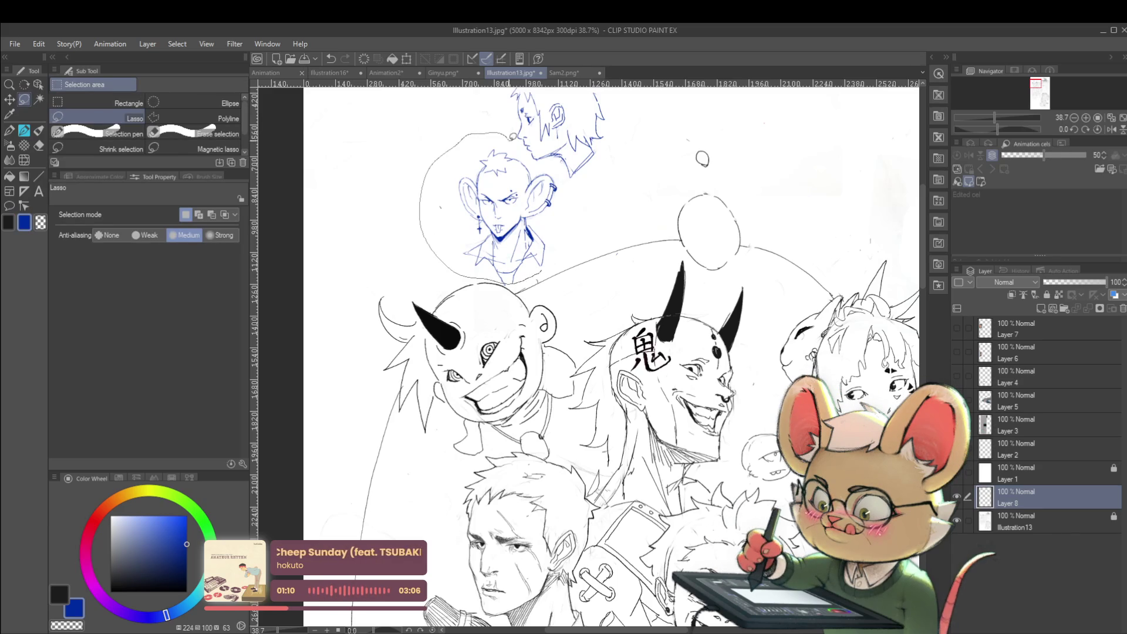
Lasso the mouse-eared man, move it up-left and scale it to 173%, then commit.
mouse_move(552, 159)
left_mouse_down()
mouse_move(555, 194)
mouse_move(510, 142)
left_mouse_up()
key("ctrl+t")
scroll(601, 200, "down", 3)
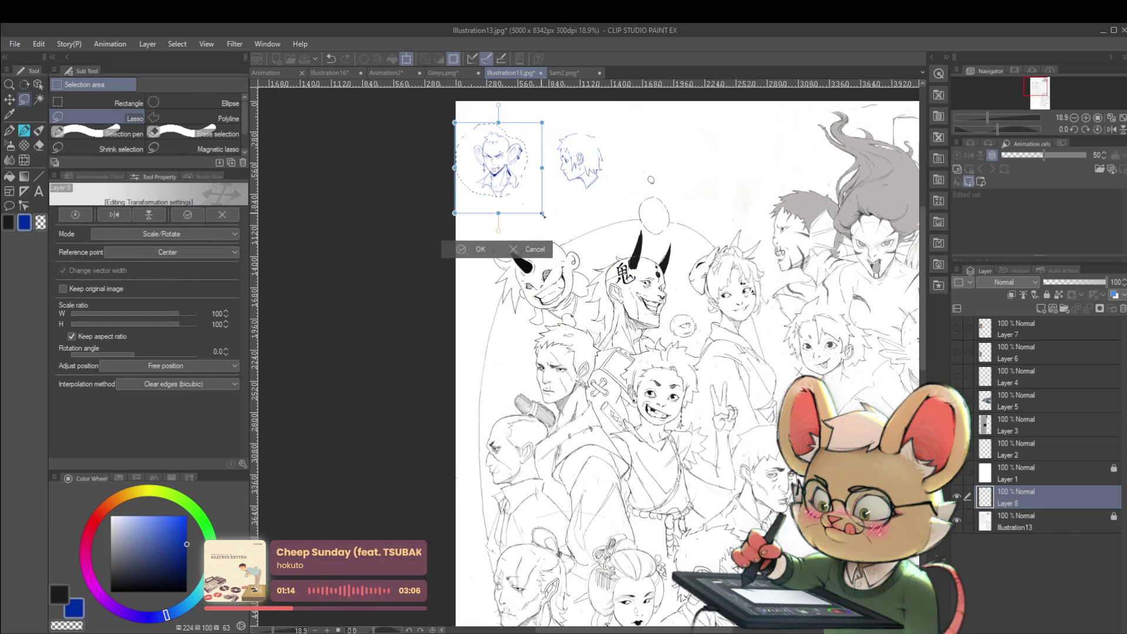
left_click_drag(527, 196, 568, 240)
mouse_move(557, 138)
left_mouse_down()
mouse_move(562, 111)
mouse_move(536, 145)
left_mouse_up()
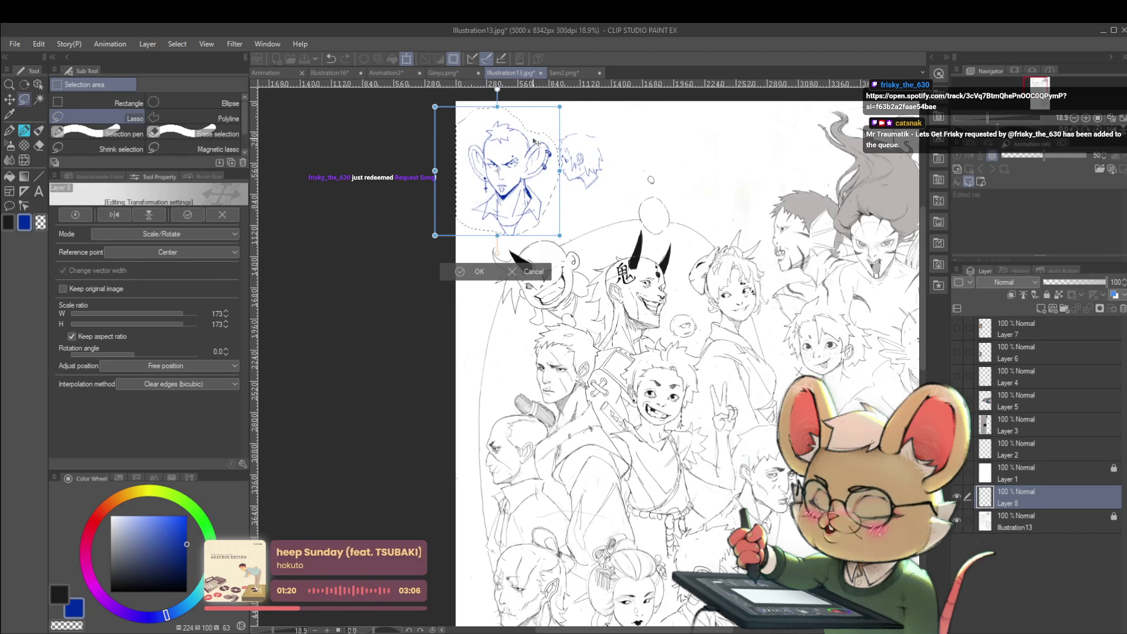
key("Return")
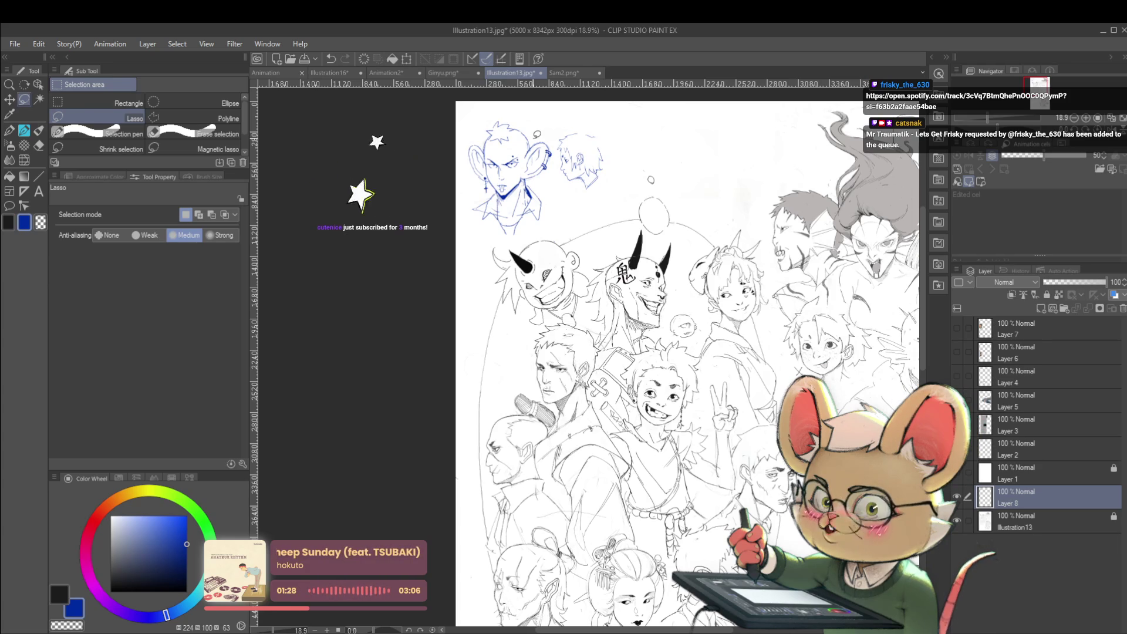
Mirror the view and sketch spiky hair strokes on top and to the right of the head.
key("h")
scroll(482, 405, "up", 2)
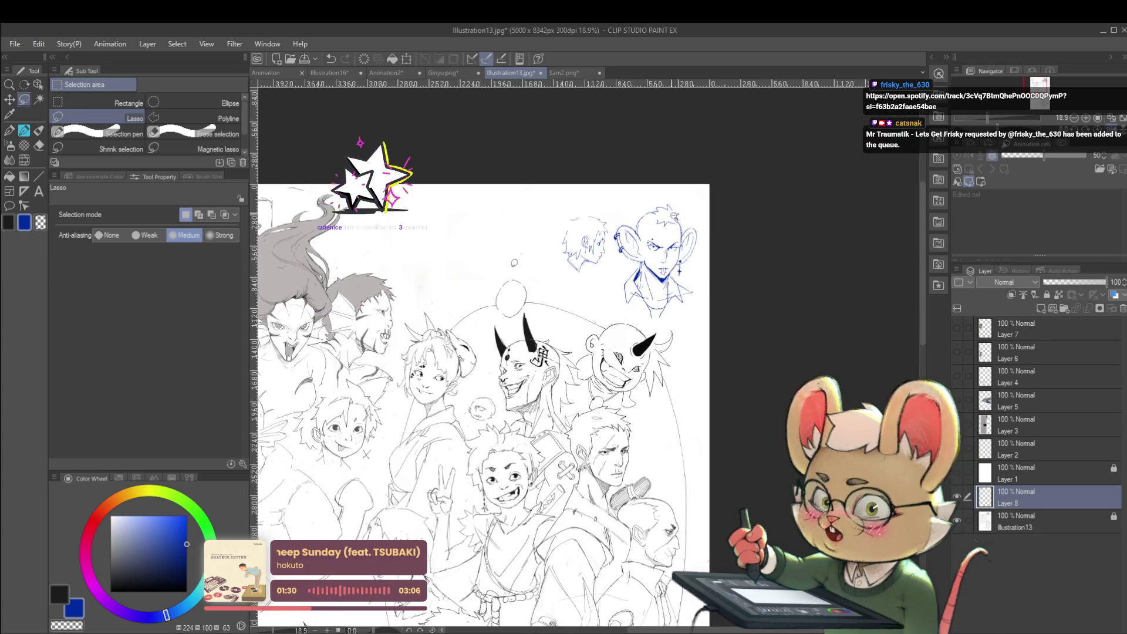
scroll(669, 209, "up", 3)
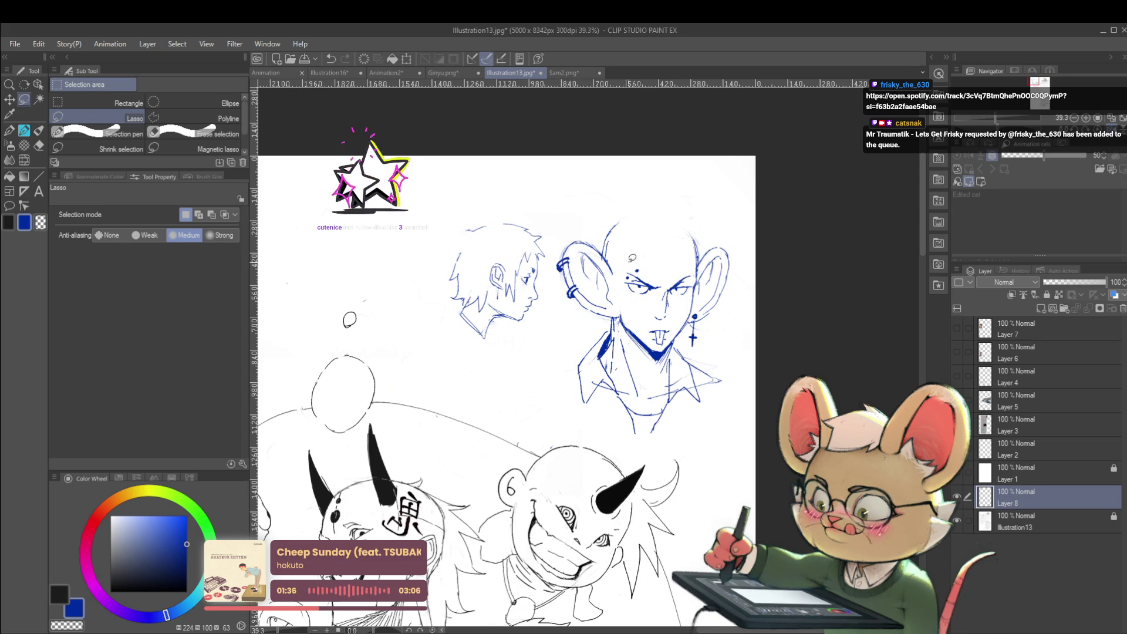
key("p")
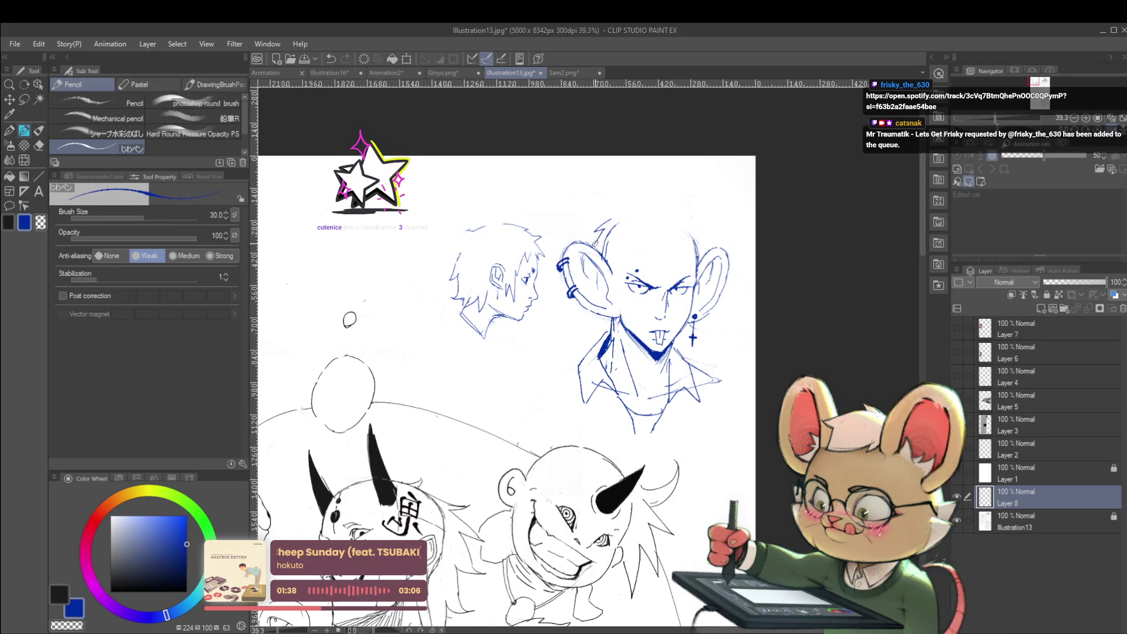
left_click_drag(613, 222, 598, 240)
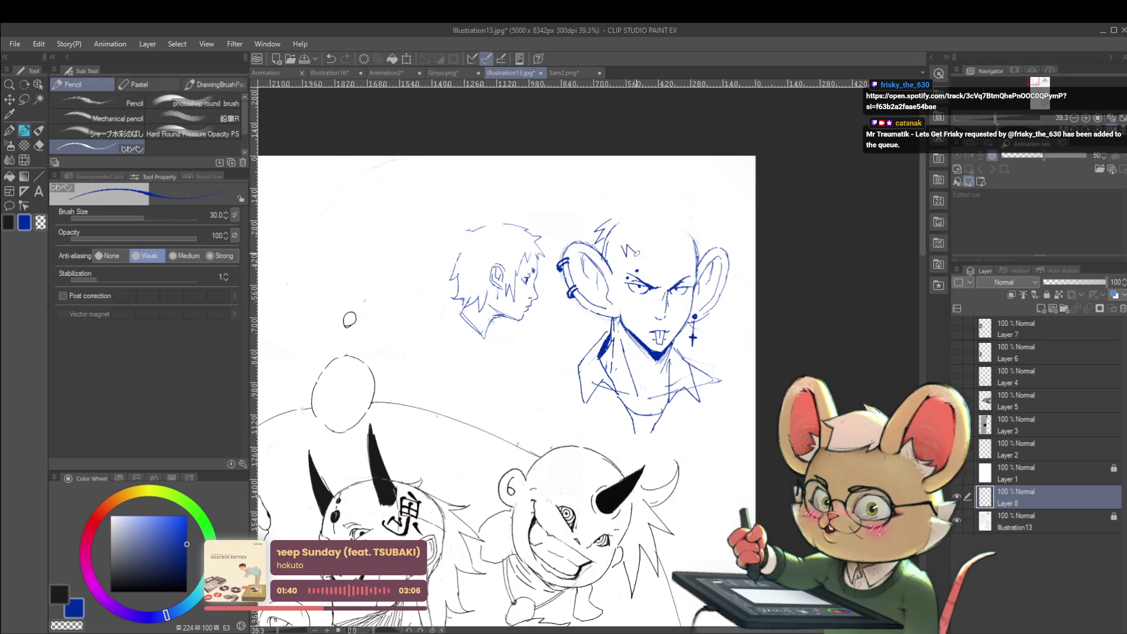
left_click_drag(644, 253, 661, 243)
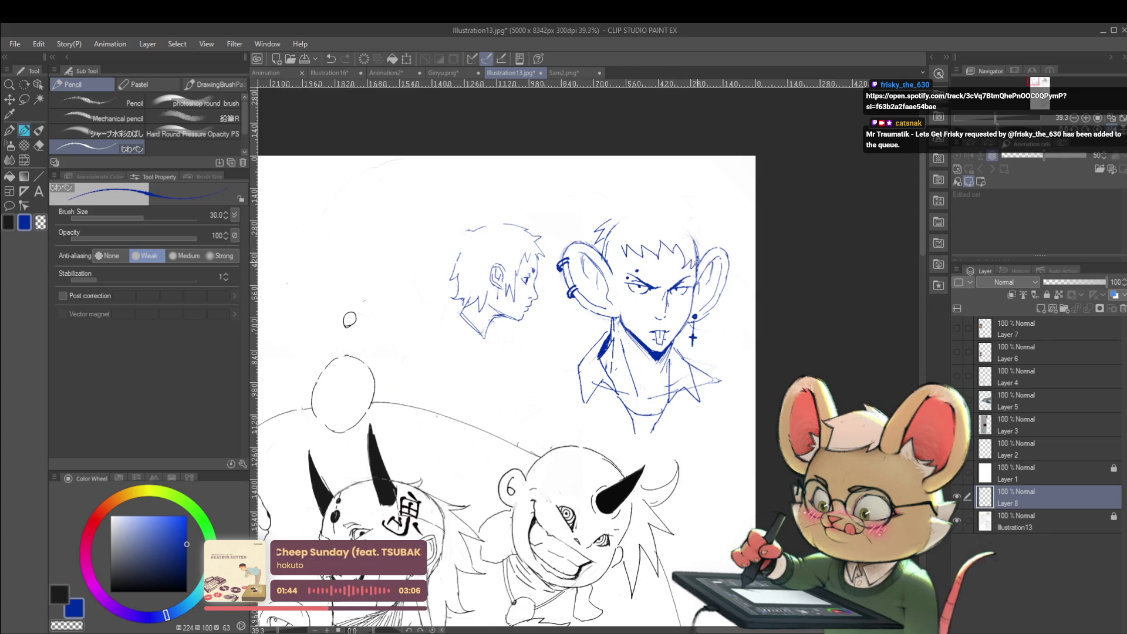
Add a short blue hair stroke, toggle the view flip, and undo a bad stroke atop the head.
scroll(704, 255, "down", 3)
scroll(652, 259, "up", 3)
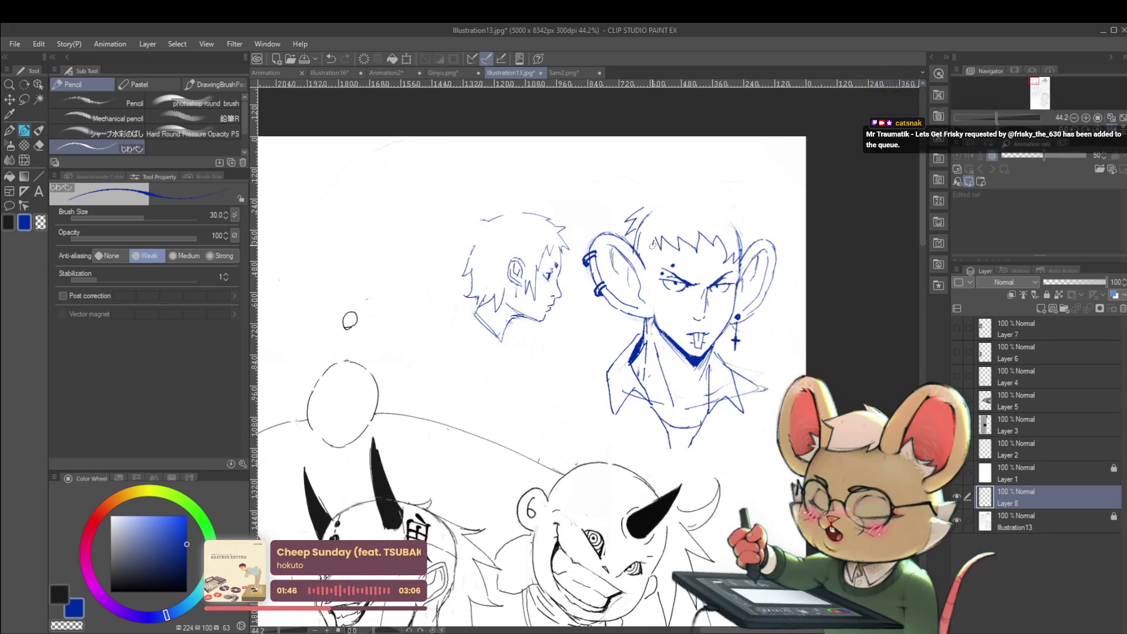
scroll(648, 268, "down", 3)
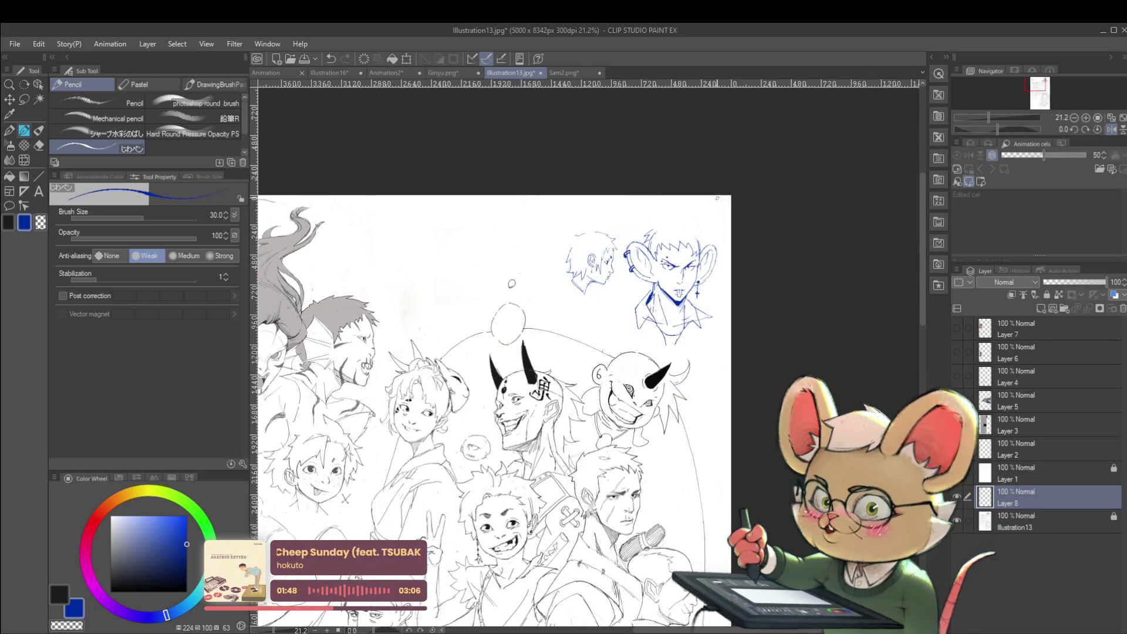
scroll(679, 212, "up", 2)
left_click_drag(672, 216, 693, 210)
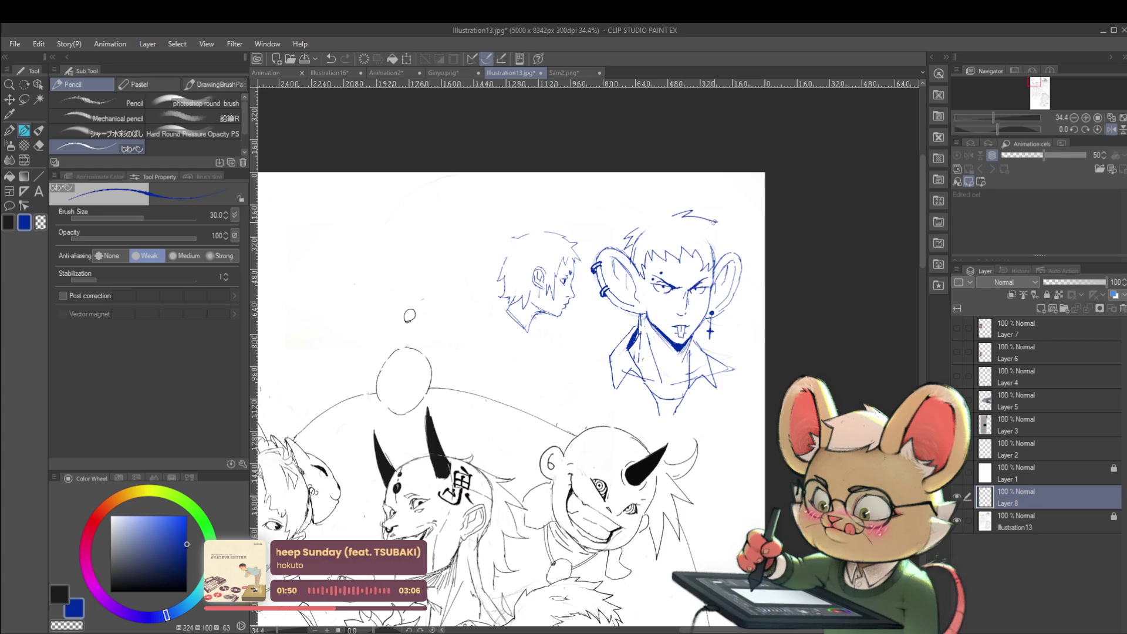
scroll(681, 234, "down", 3)
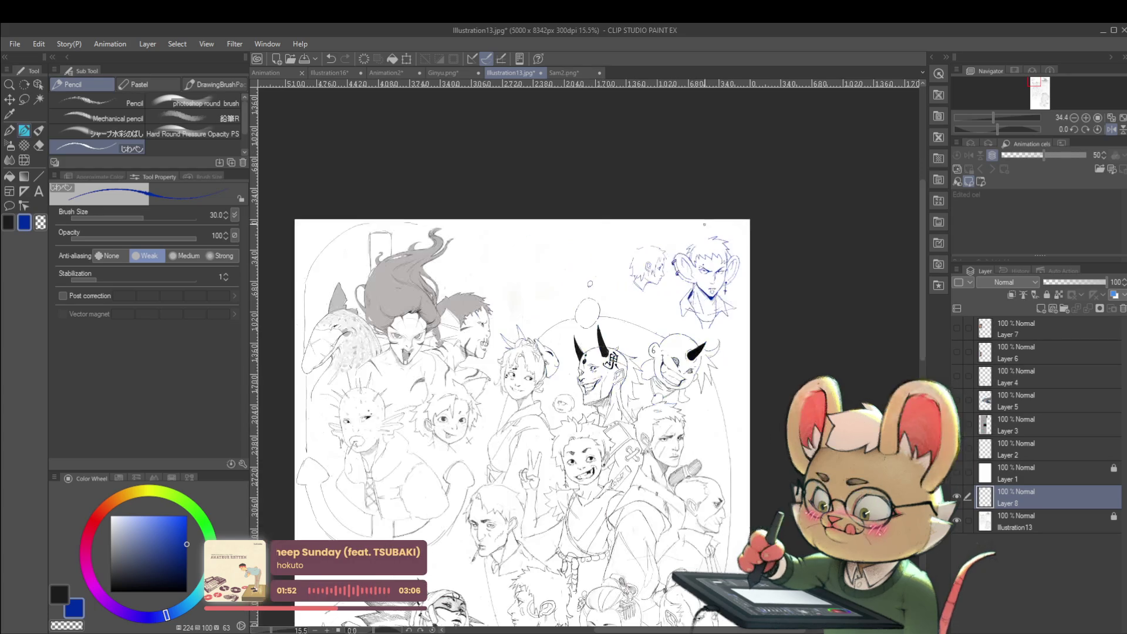
left_click(1111, 129)
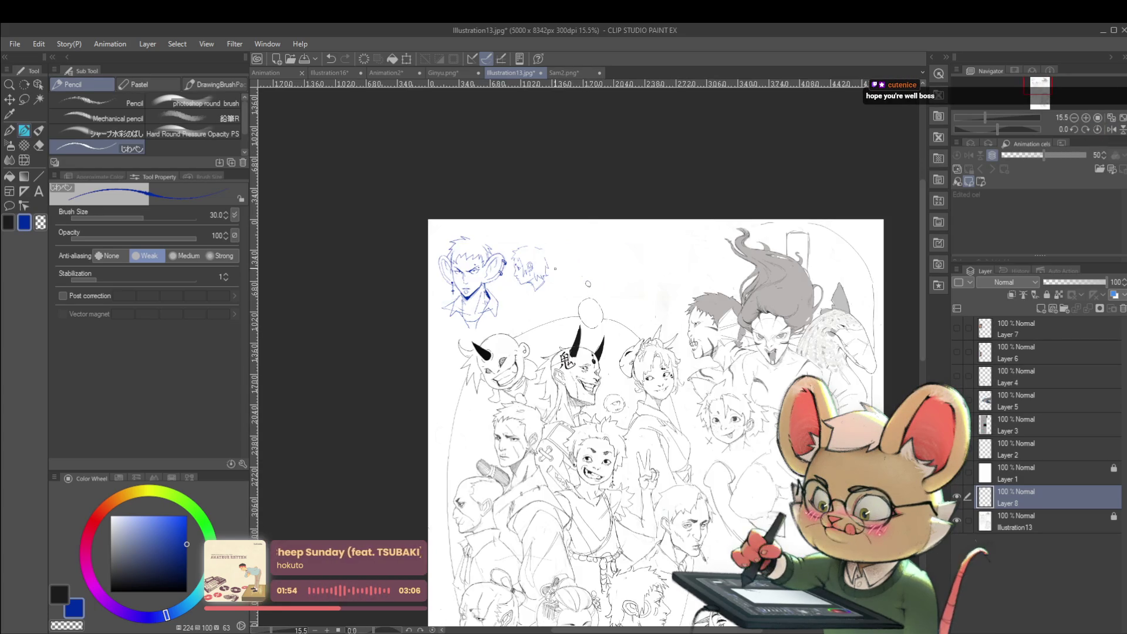
scroll(479, 241, "up", 3)
mouse_move(463, 236)
left_mouse_down()
mouse_move(463, 219)
mouse_move(506, 258)
left_mouse_up()
key("ctrl+z")
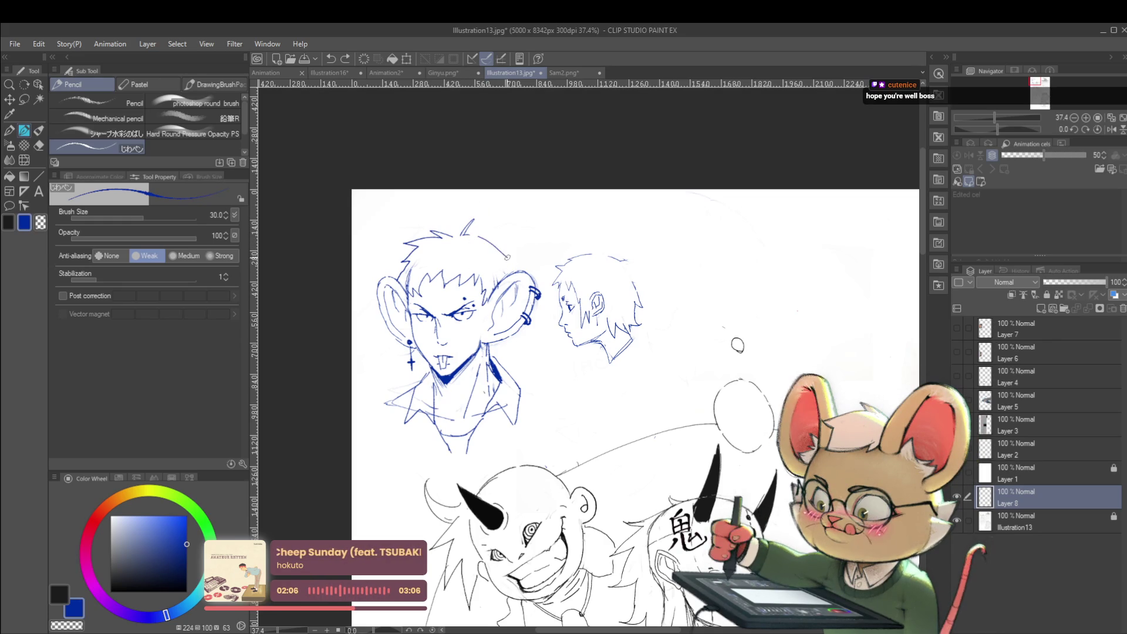
Flip the canvas view back to normal to check the hair.
scroll(509, 249, "down", 4)
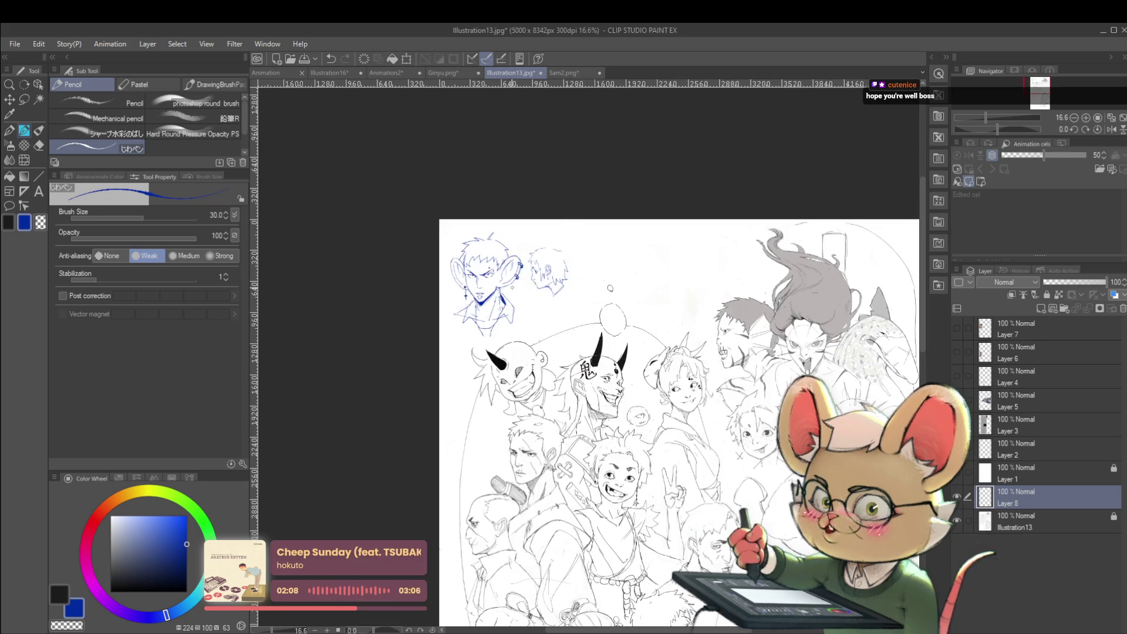
scroll(501, 291, "up", 4)
scroll(499, 294, "down", 2)
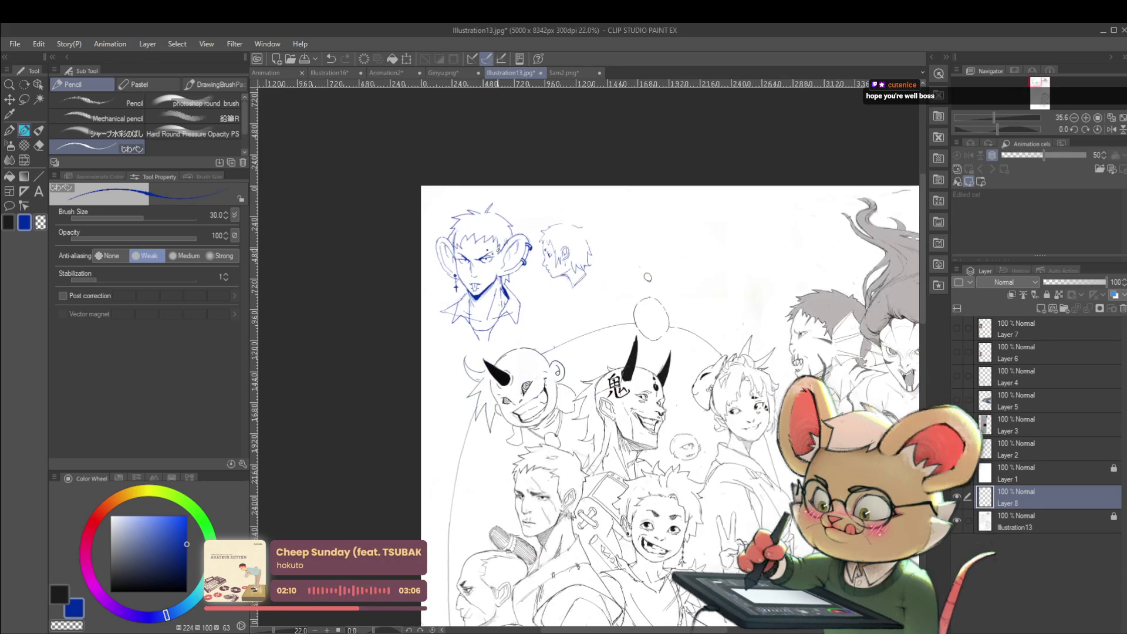
scroll(463, 280, "up", 3)
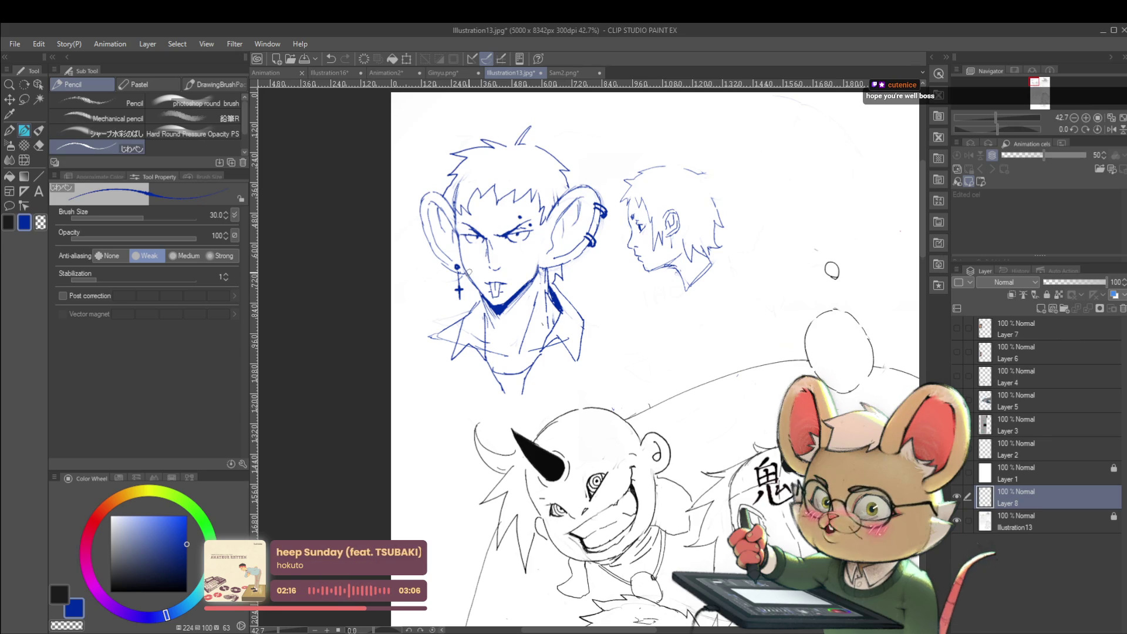
left_click(1112, 130)
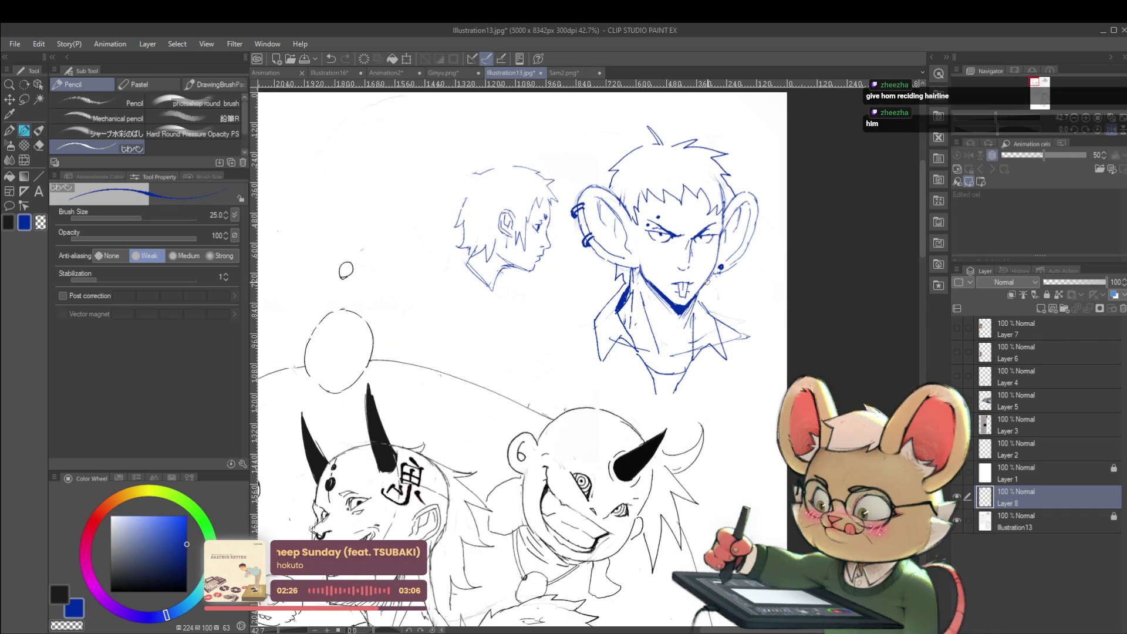
Try new hair strands atop the mouse-eared head, then undo them.
scroll(721, 265, "down", 4)
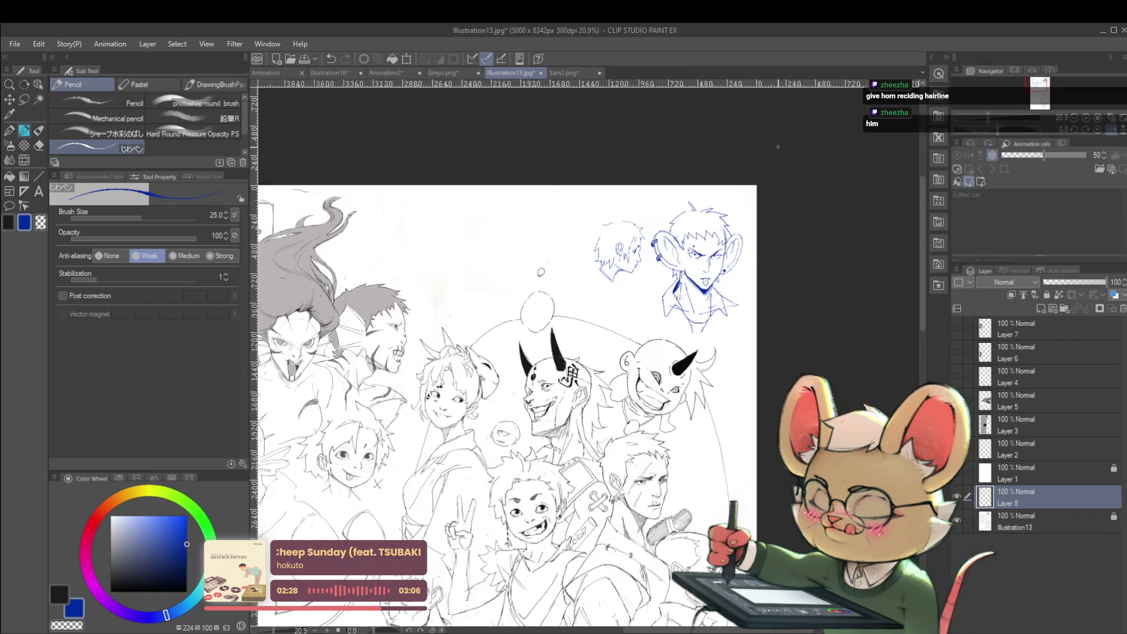
scroll(699, 214, "up", 4)
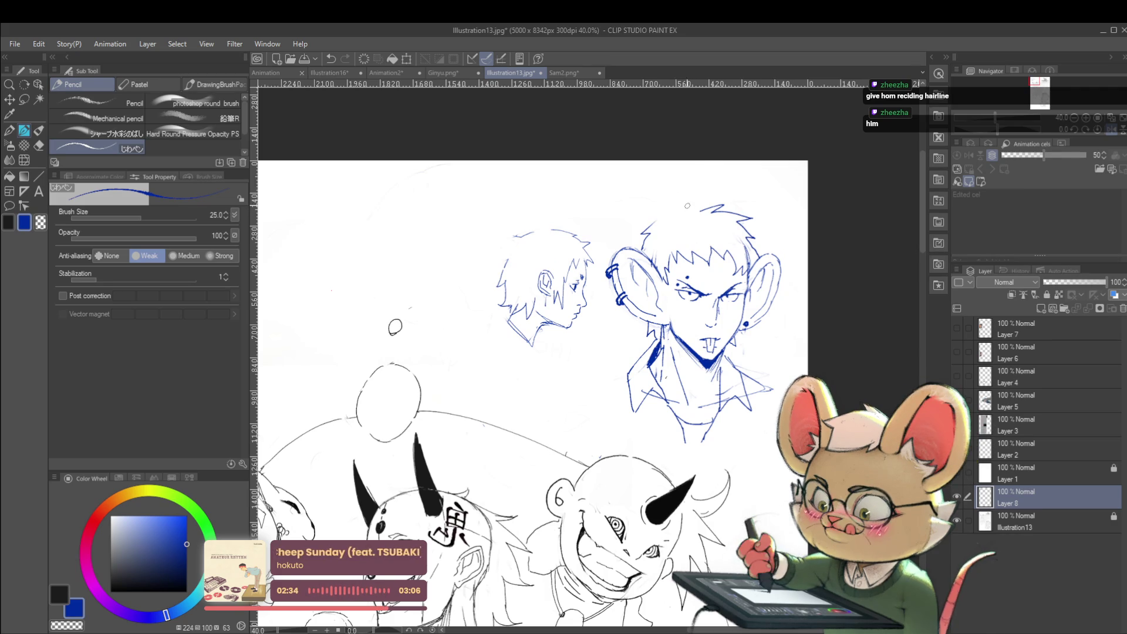
scroll(703, 206, "down", 4)
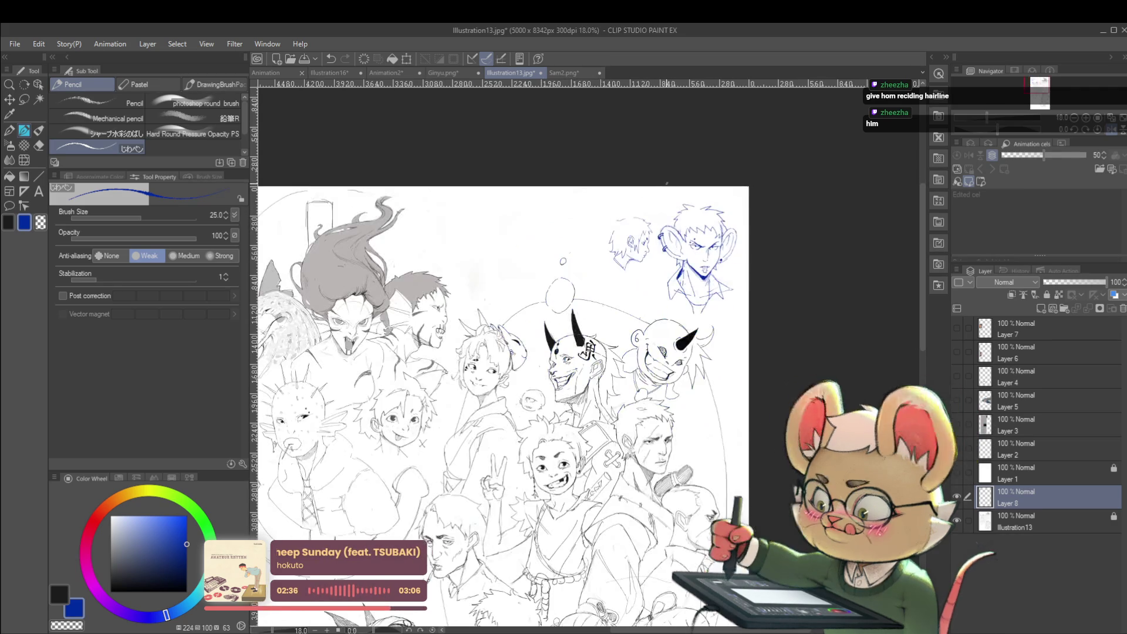
scroll(682, 188, "up", 6)
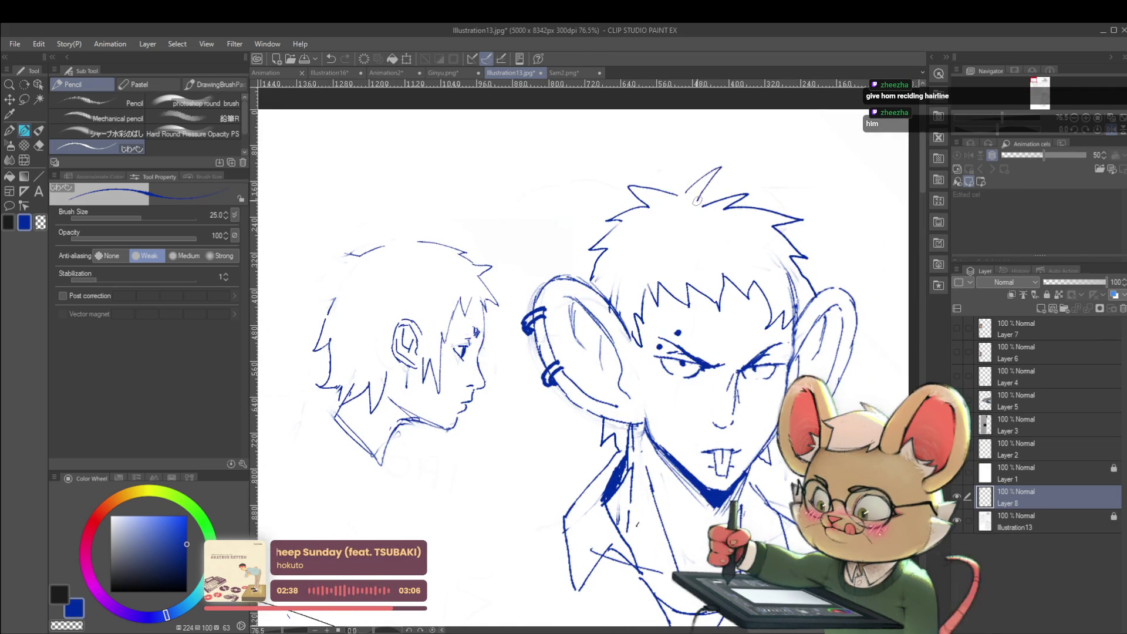
scroll(699, 198, "down", 4)
scroll(765, 203, "up", 3)
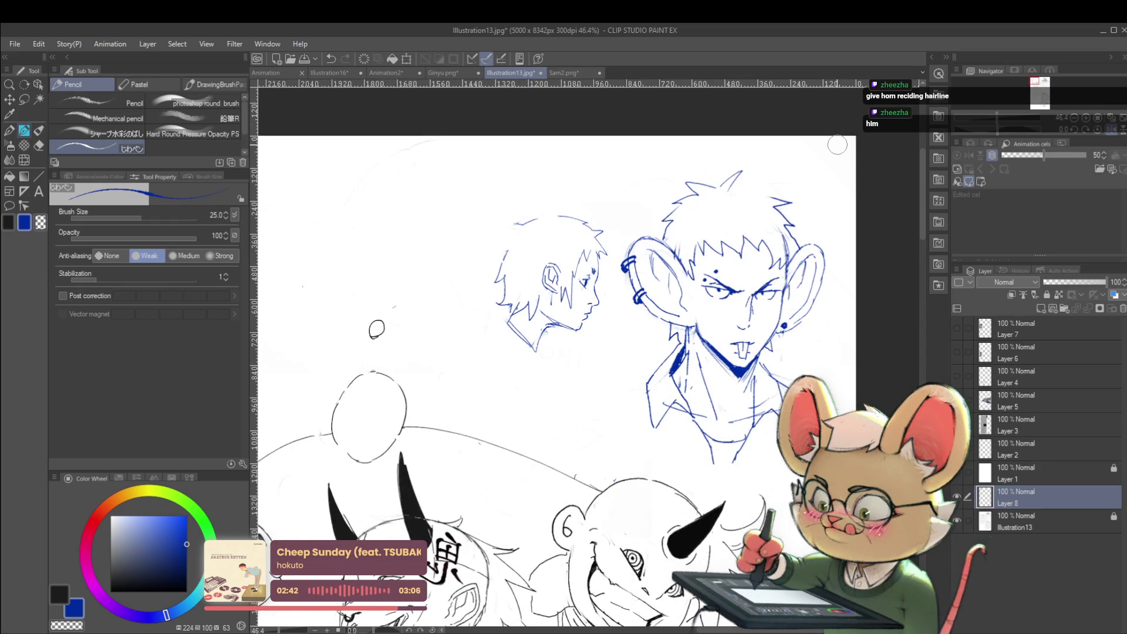
left_click_drag(734, 187, 779, 174)
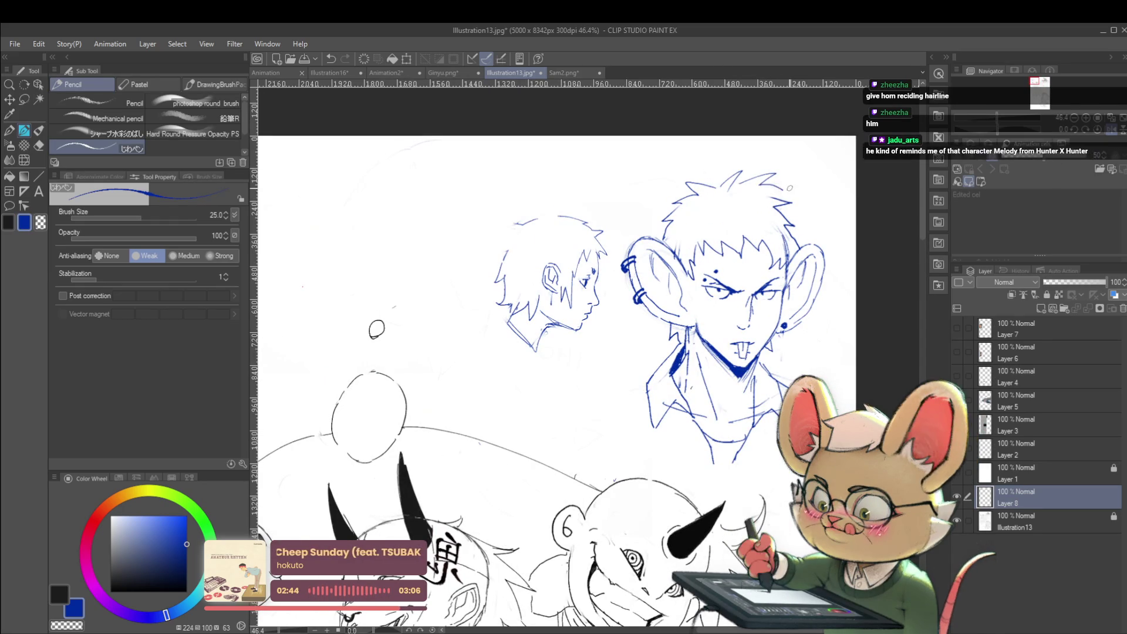
key("ctrl+z")
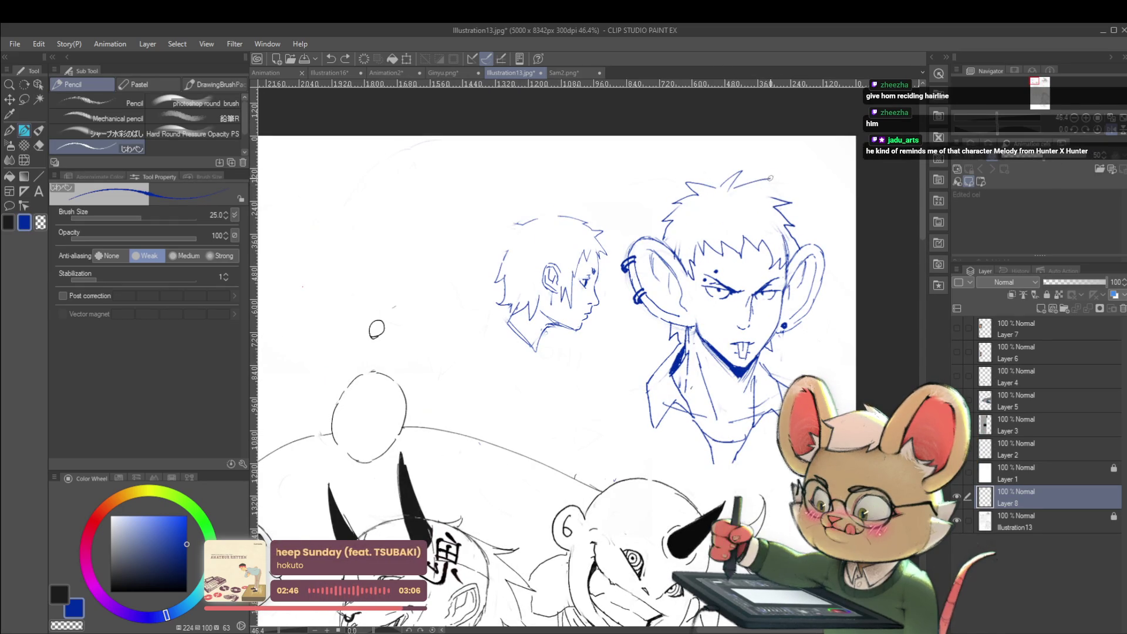
Mirror the view again and draw a line along the side of the hair.
scroll(770, 189, "down", 5)
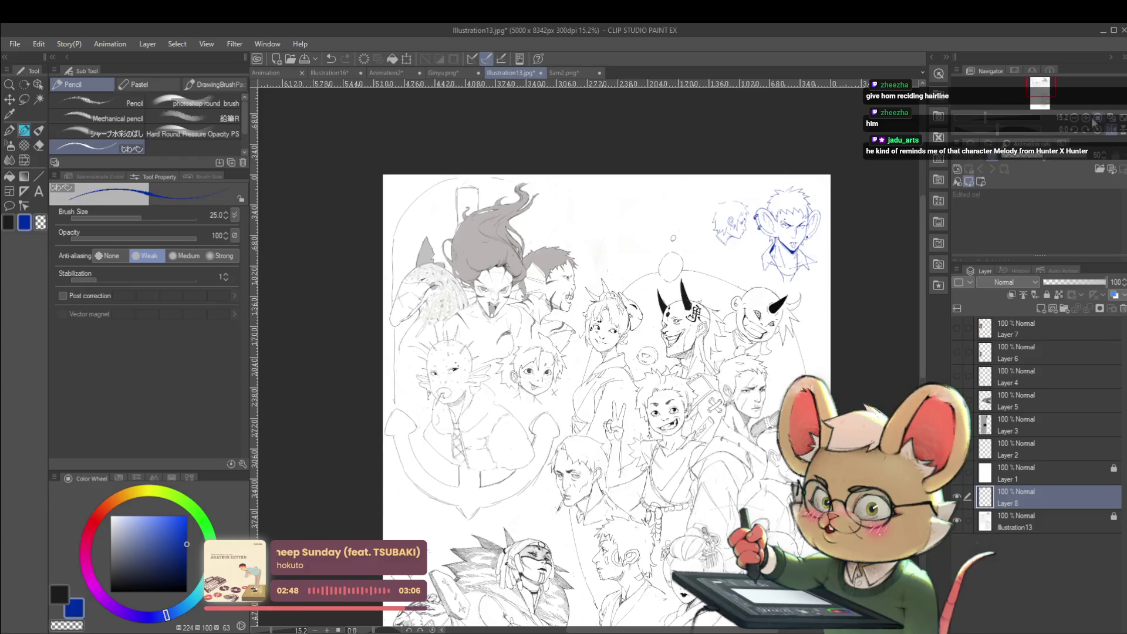
key("h")
scroll(375, 208, "up", 5)
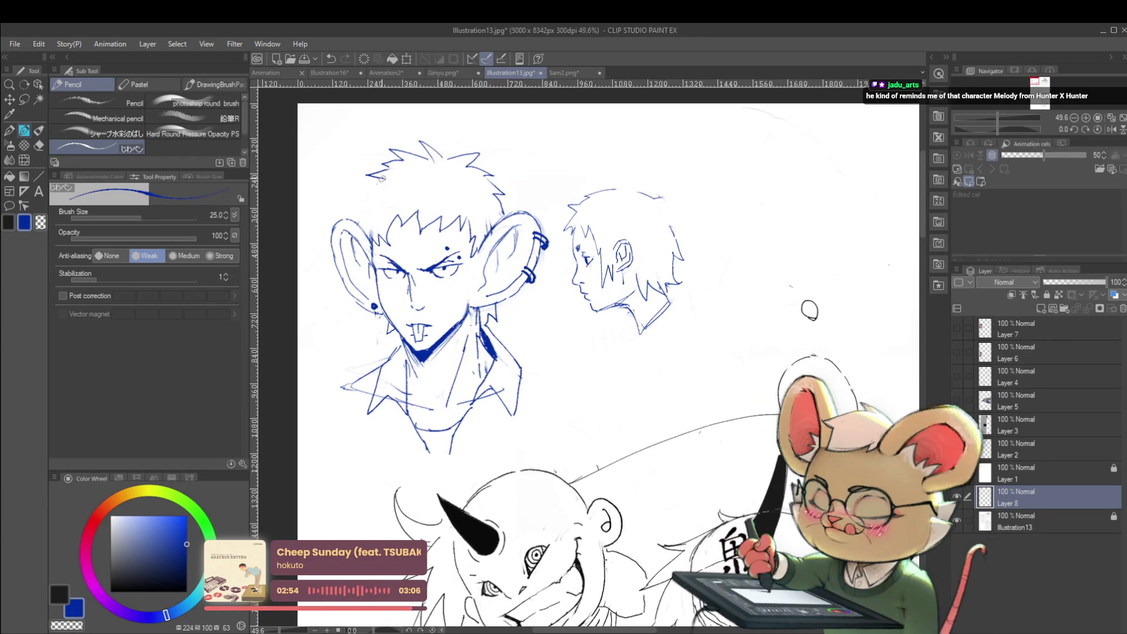
left_click_drag(378, 179, 359, 217)
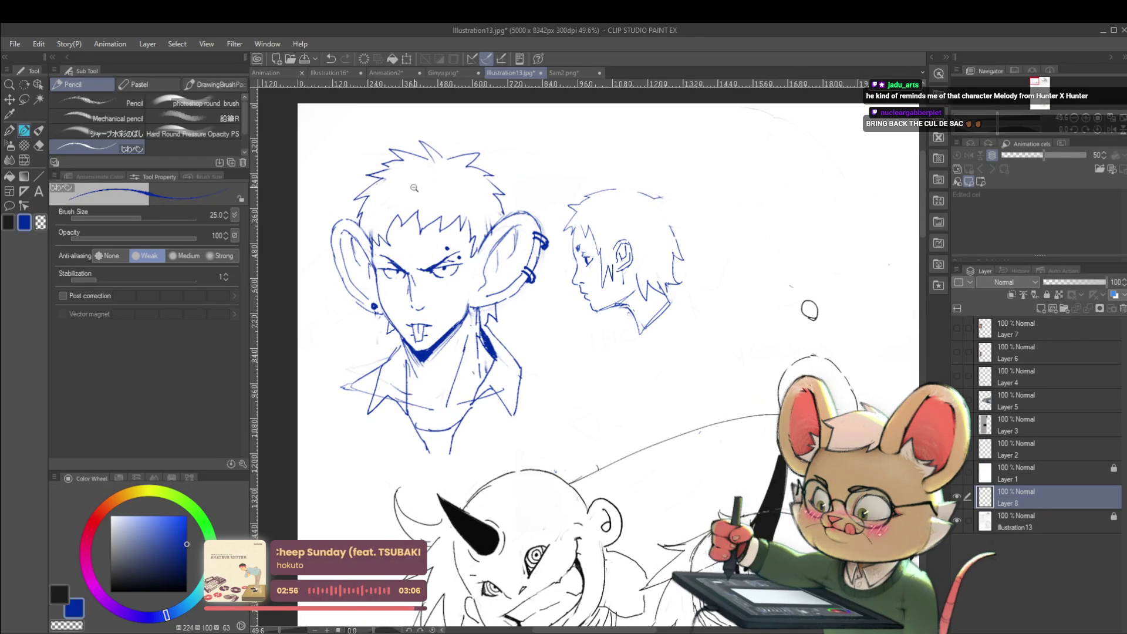
scroll(412, 182, "down", 5)
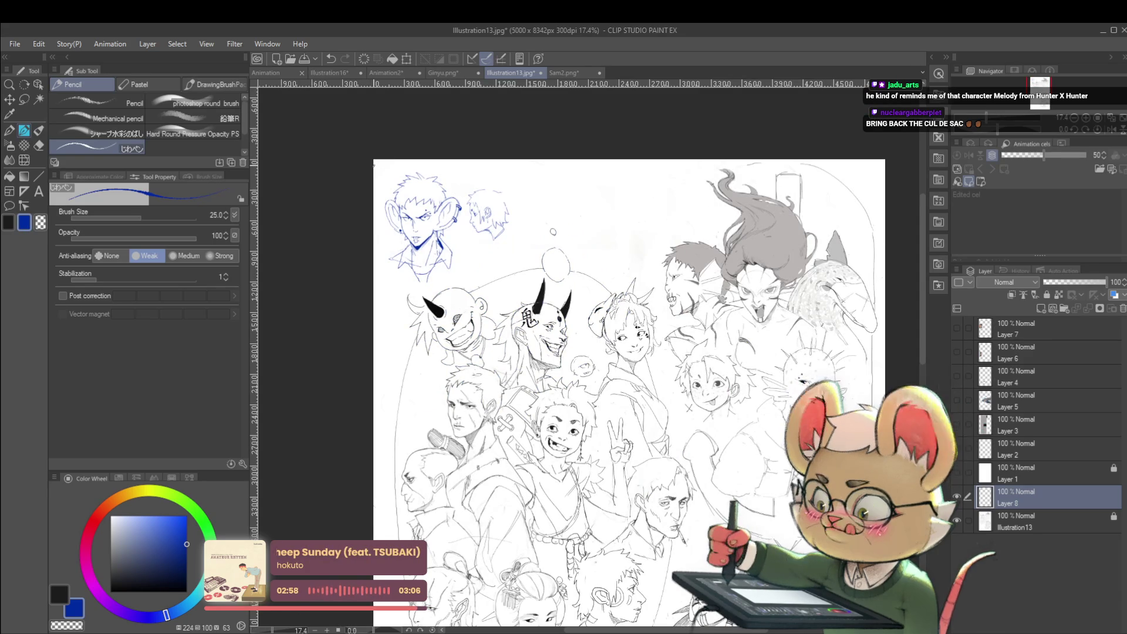
scroll(553, 232, "up", 3)
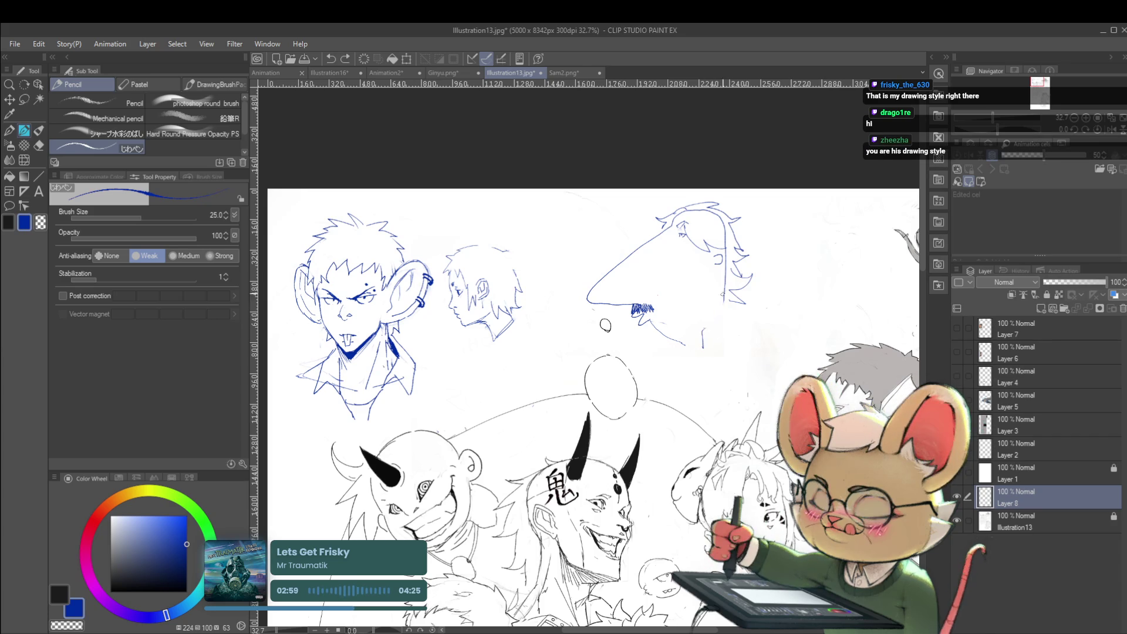
Draw the long-nosed head's neck line, then zoom out to review the drawing.
mouse_move(720, 299)
left_mouse_down()
mouse_move(679, 377)
mouse_move(662, 373)
left_mouse_up()
left_click_drag(760, 336, 679, 302)
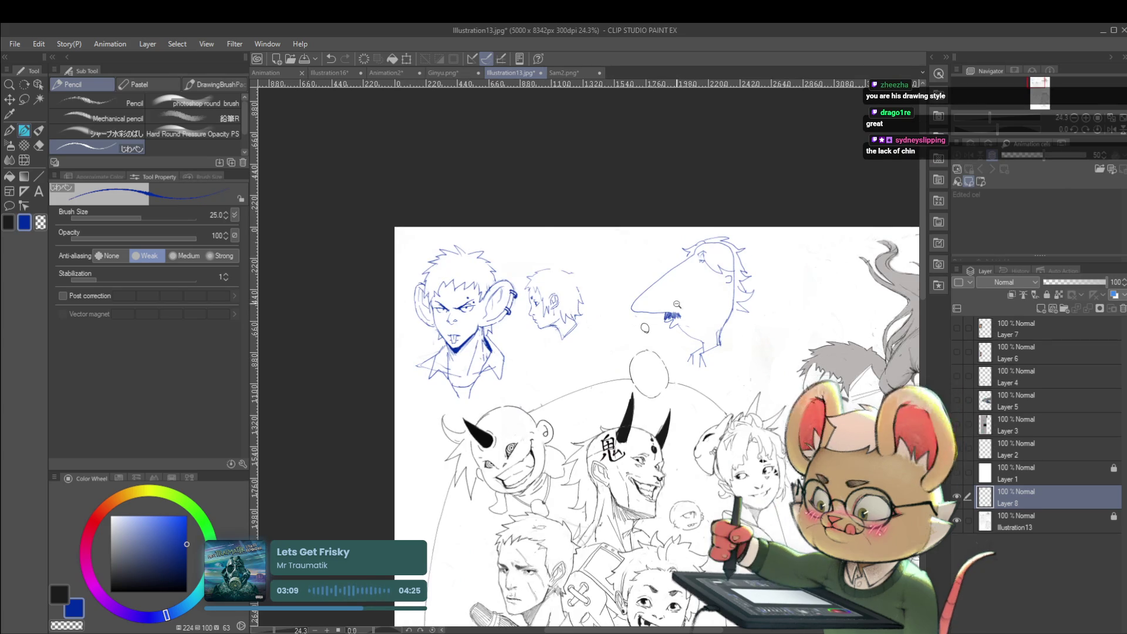
scroll(679, 302, "up", 3)
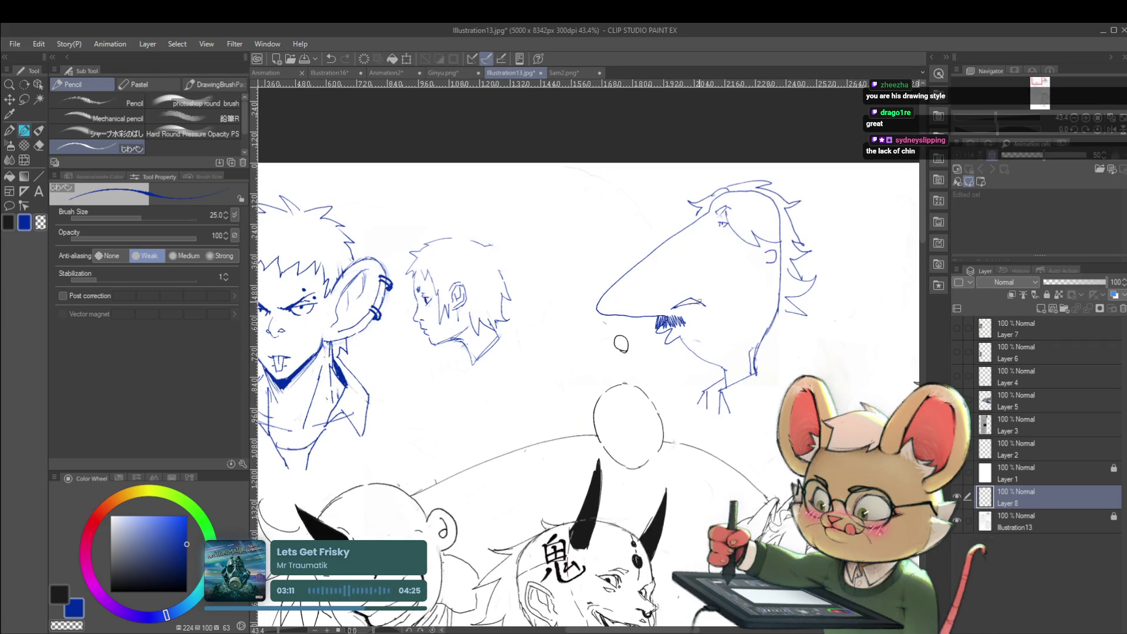
scroll(712, 307, "down", 3)
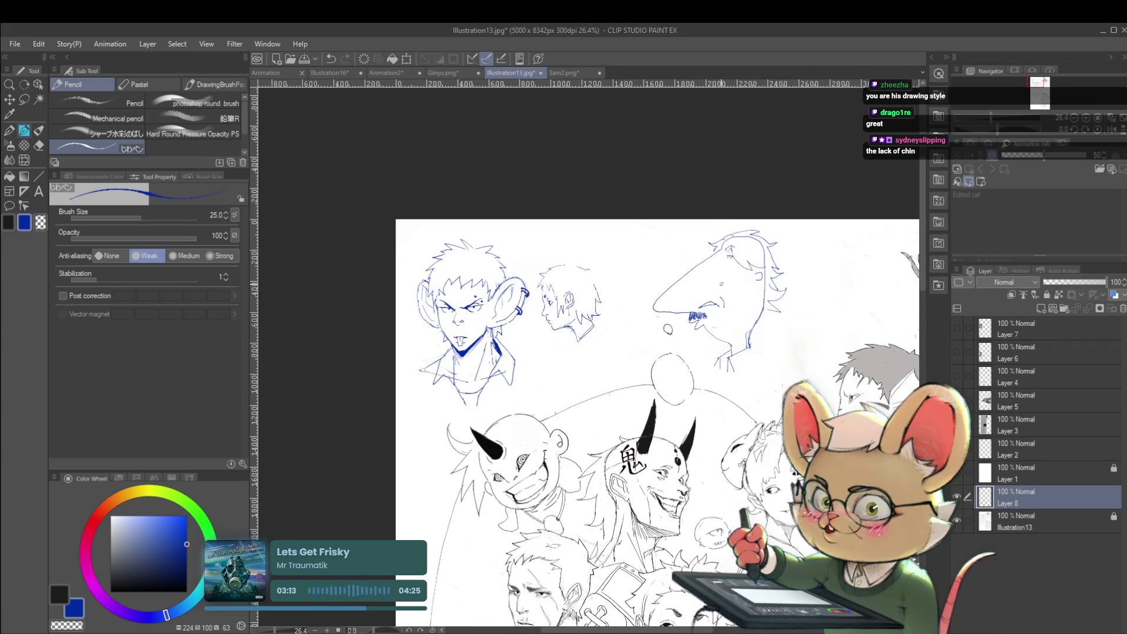
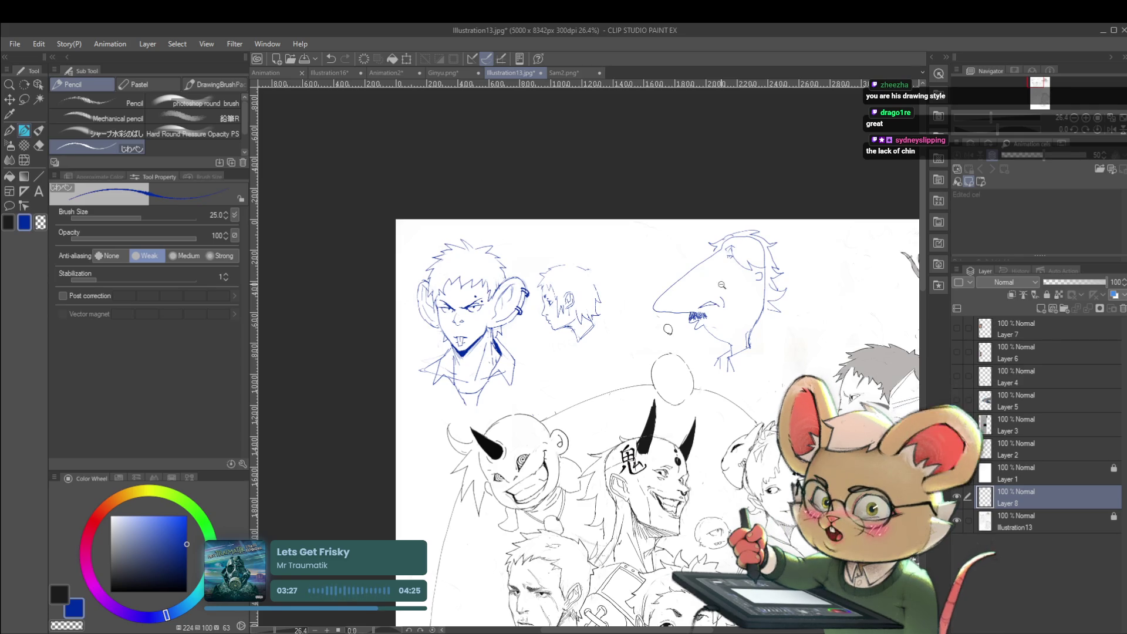
Draw a pointed ear on top of the blue profile head.
scroll(411, 290, "up", 4)
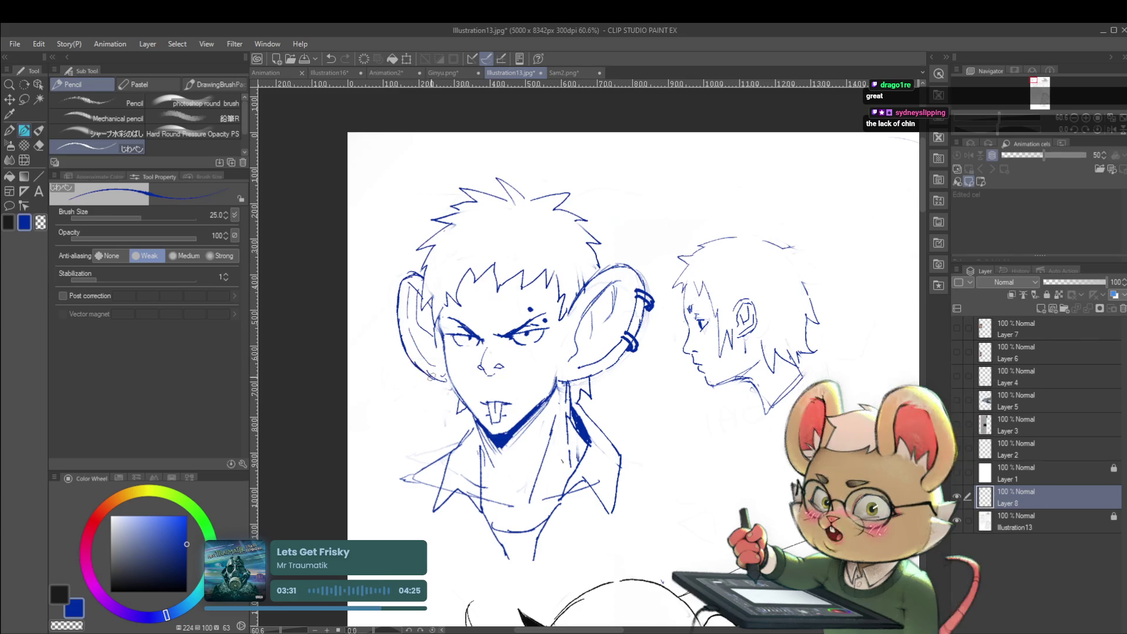
scroll(404, 348, "down", 4)
scroll(802, 257, "down", 2)
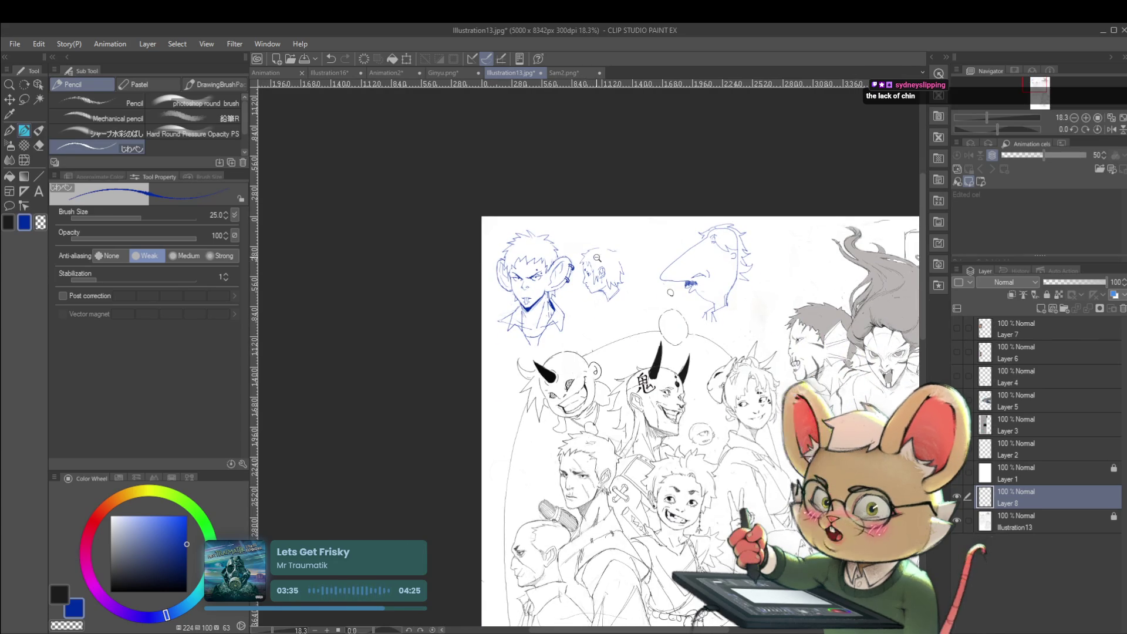
scroll(598, 258, "up", 2)
scroll(593, 243, "up", 1)
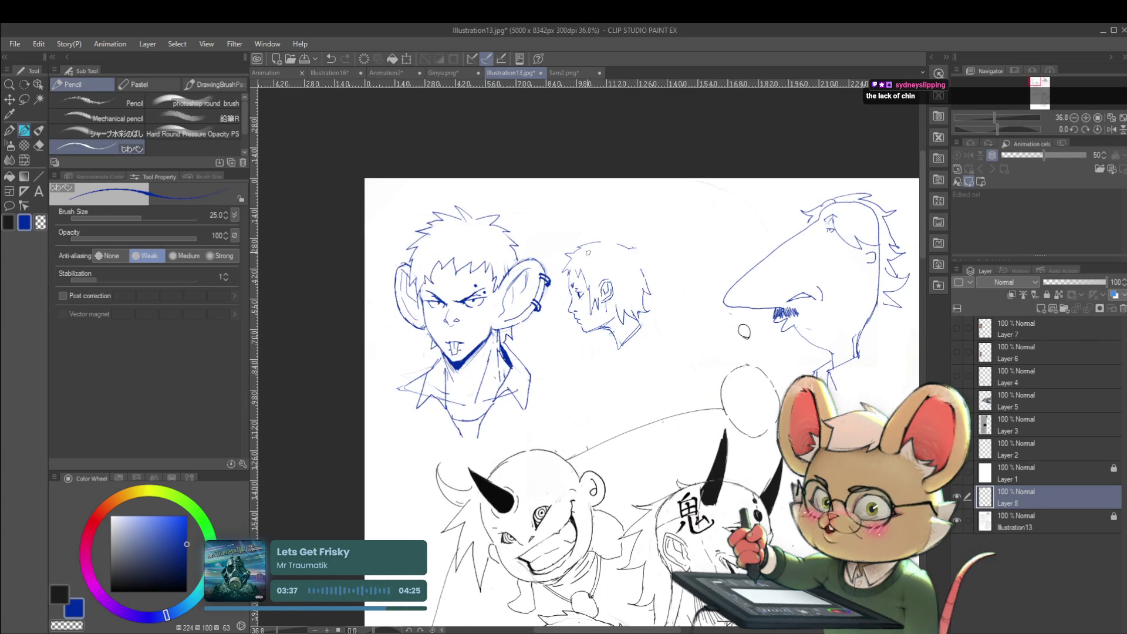
left_click_drag(574, 221, 588, 232)
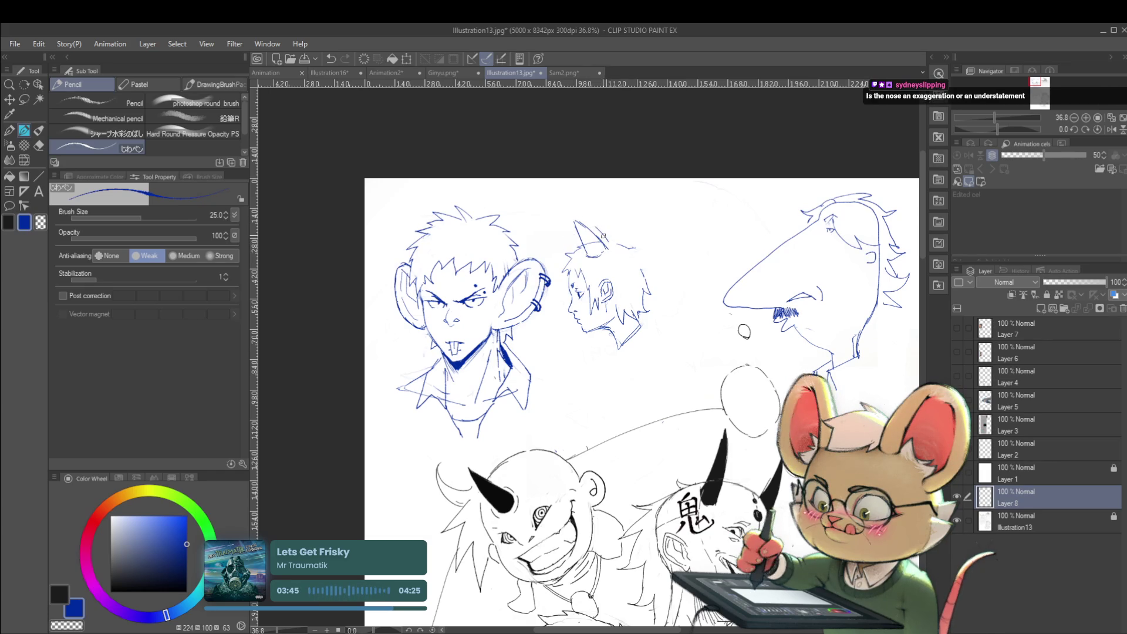
Mirror the view and draw spiky hair at the back of the profile head.
scroll(586, 220, "down", 2)
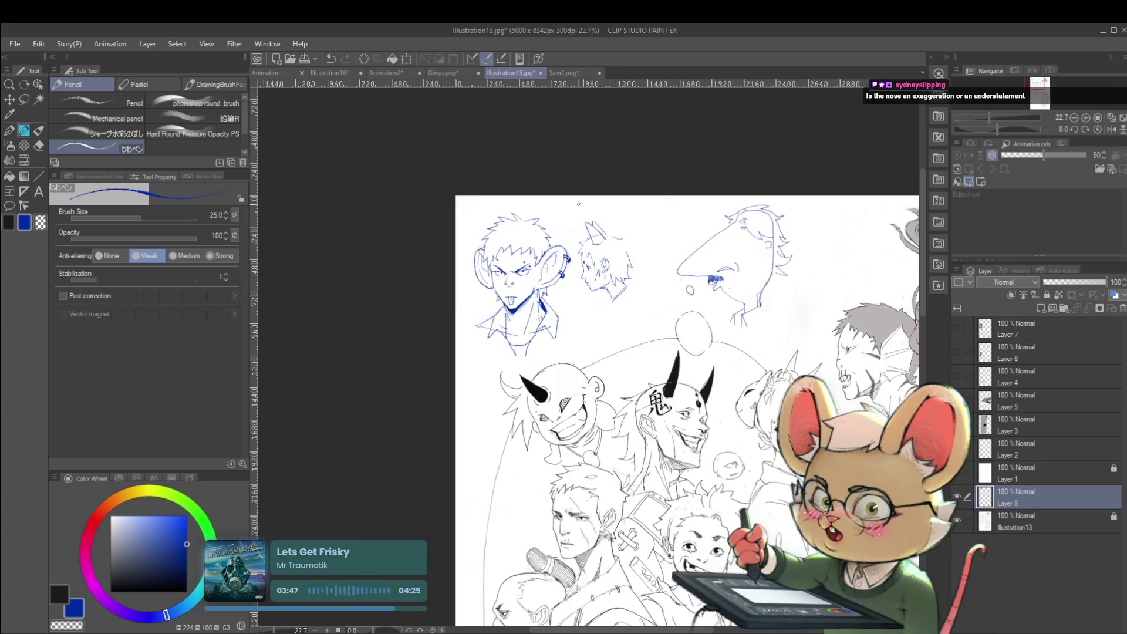
left_click(1111, 129)
scroll(548, 252, "up", 2)
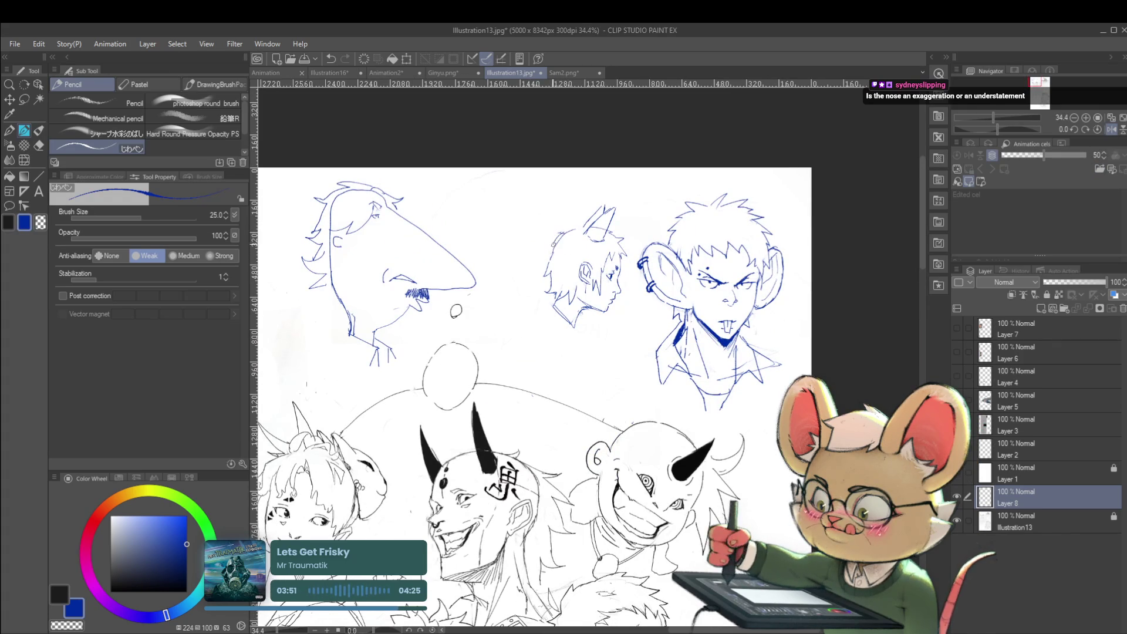
left_click_drag(544, 212, 546, 234)
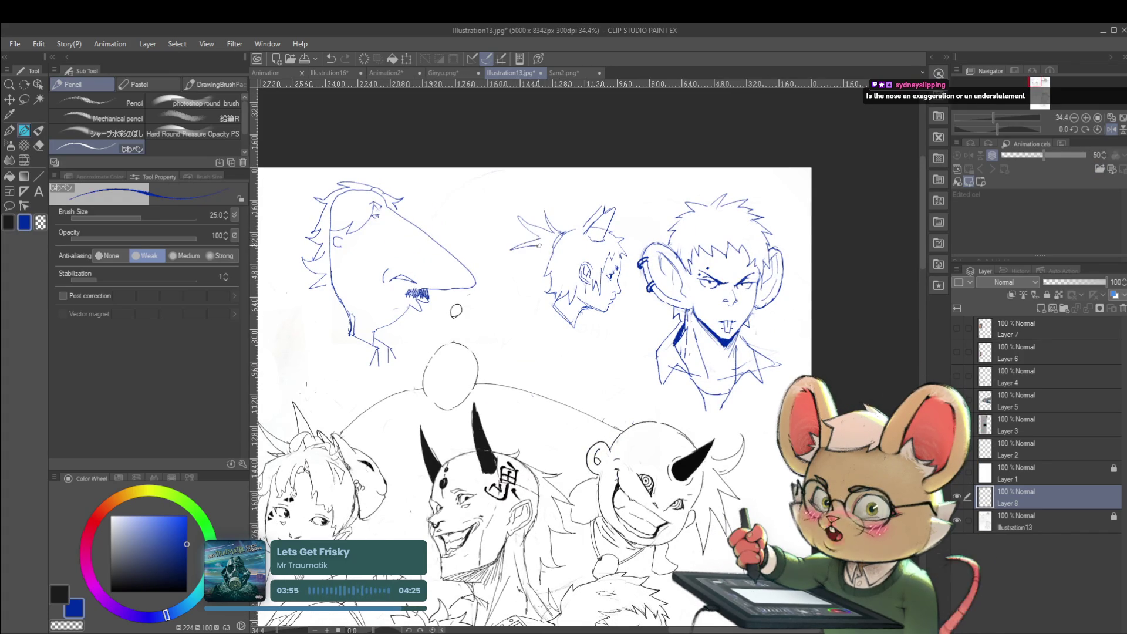
Draw the side of the profile head's neck, then unmirror the view.
scroll(578, 247, "down", 2)
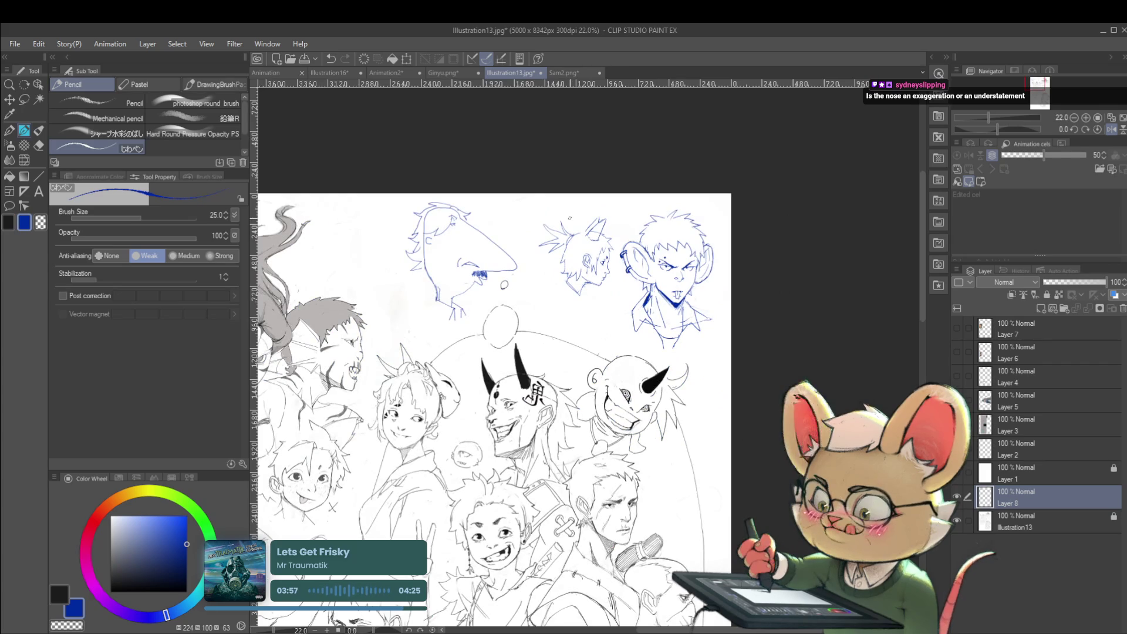
scroll(587, 309, "up", 2)
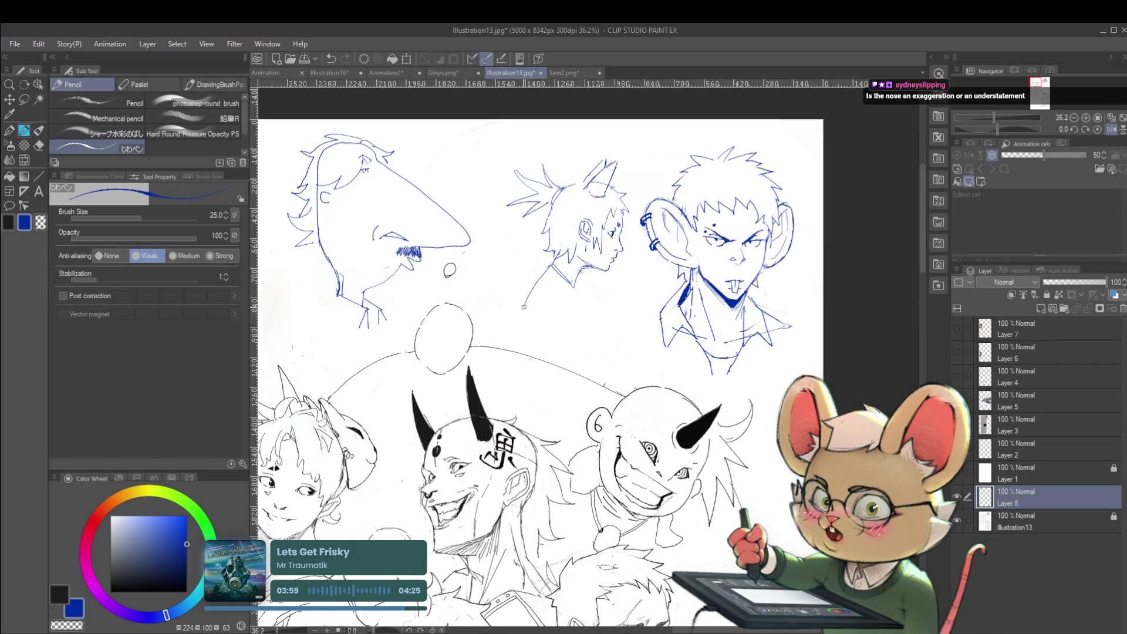
left_click_drag(574, 283, 582, 324)
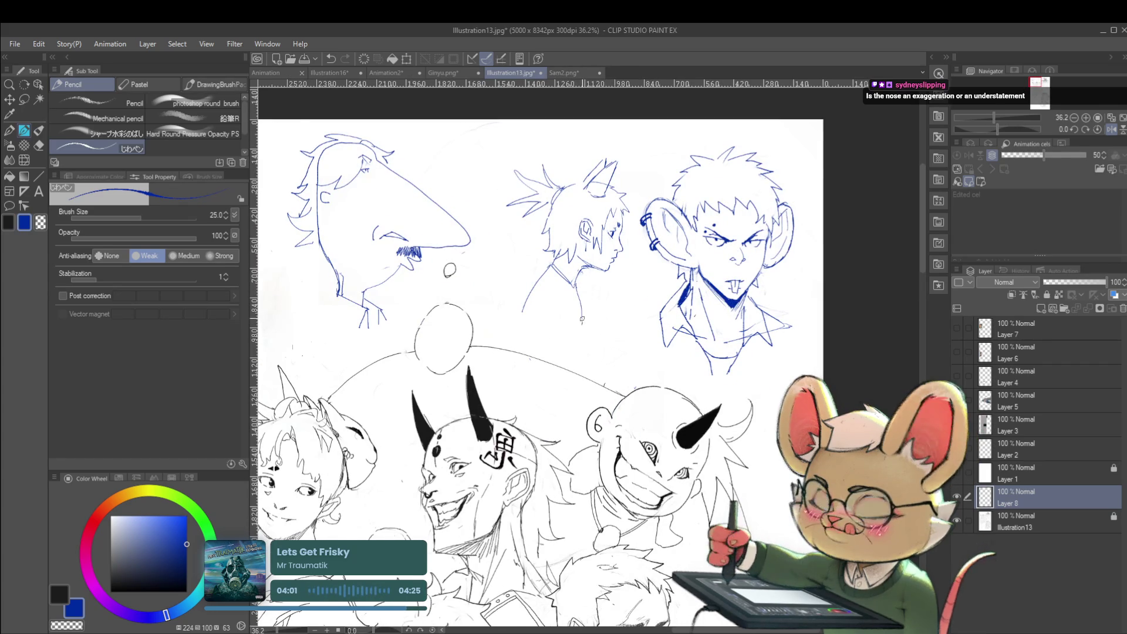
scroll(582, 324, "down", 2)
left_click(1111, 129)
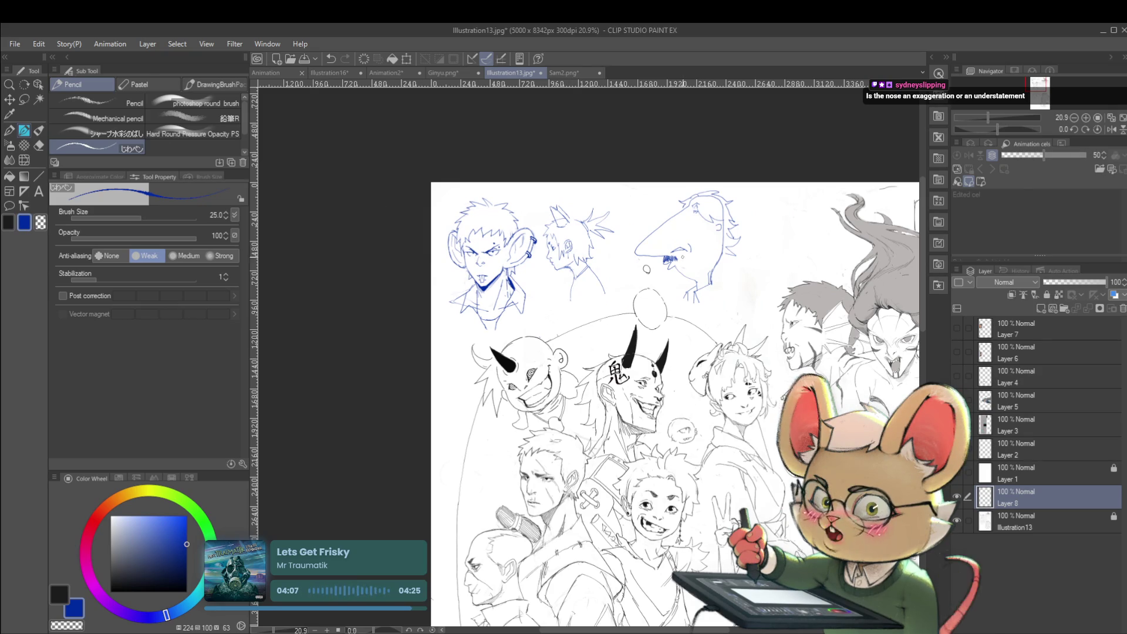
scroll(621, 280, "up", 3)
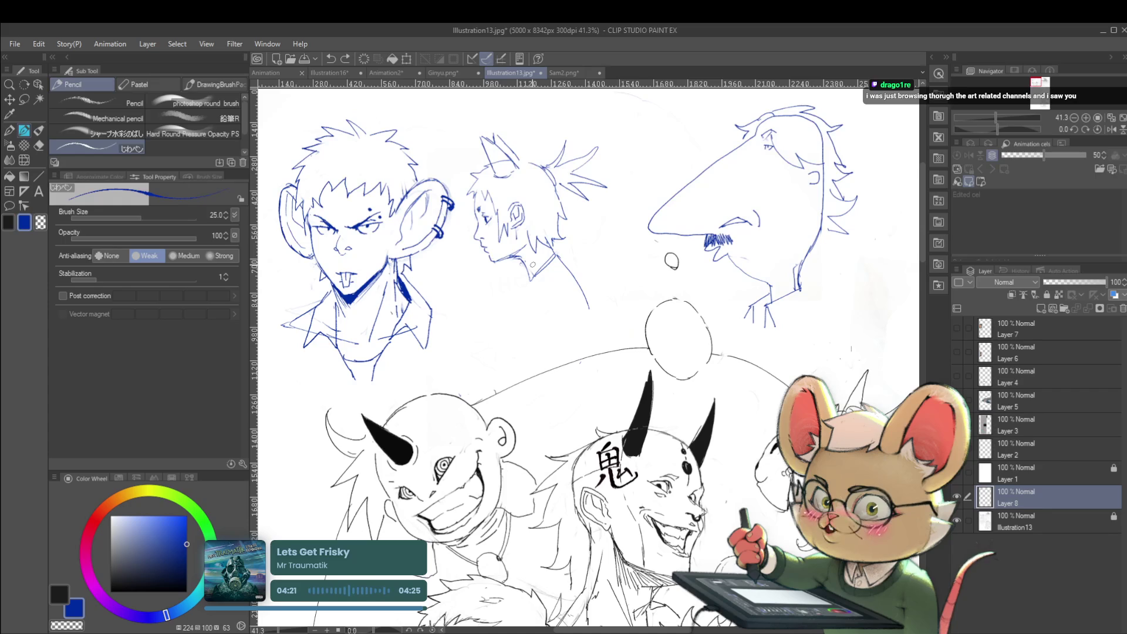
Draw a neck line running down into the shoulder, plus a shoulder line below the chin.
left_click_drag(534, 296, 542, 322)
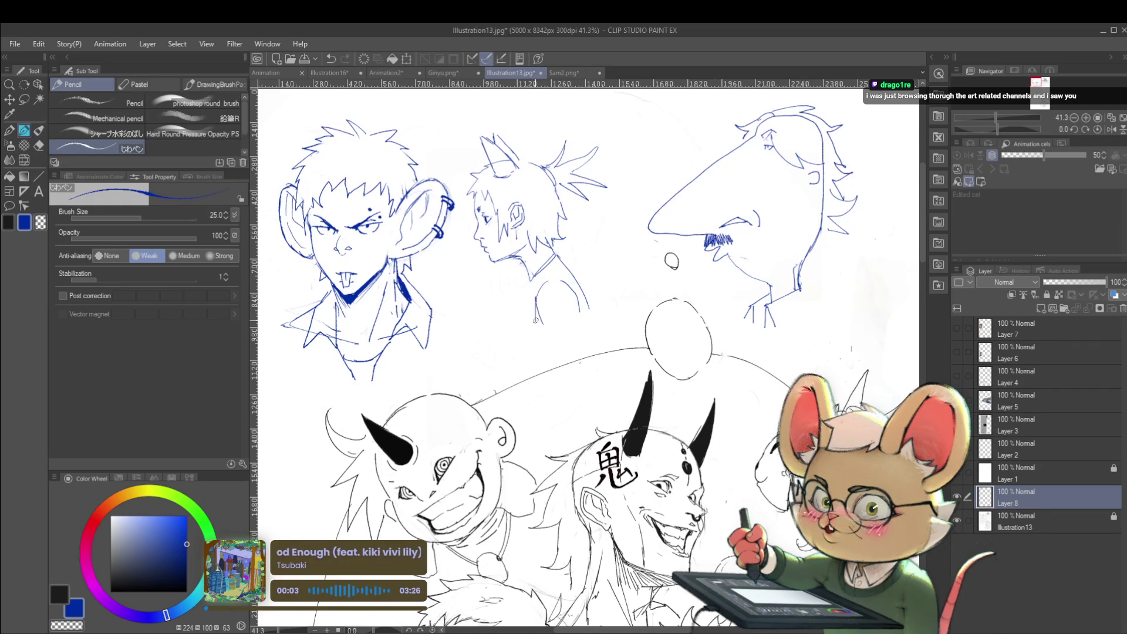
left_click_drag(535, 321, 572, 332)
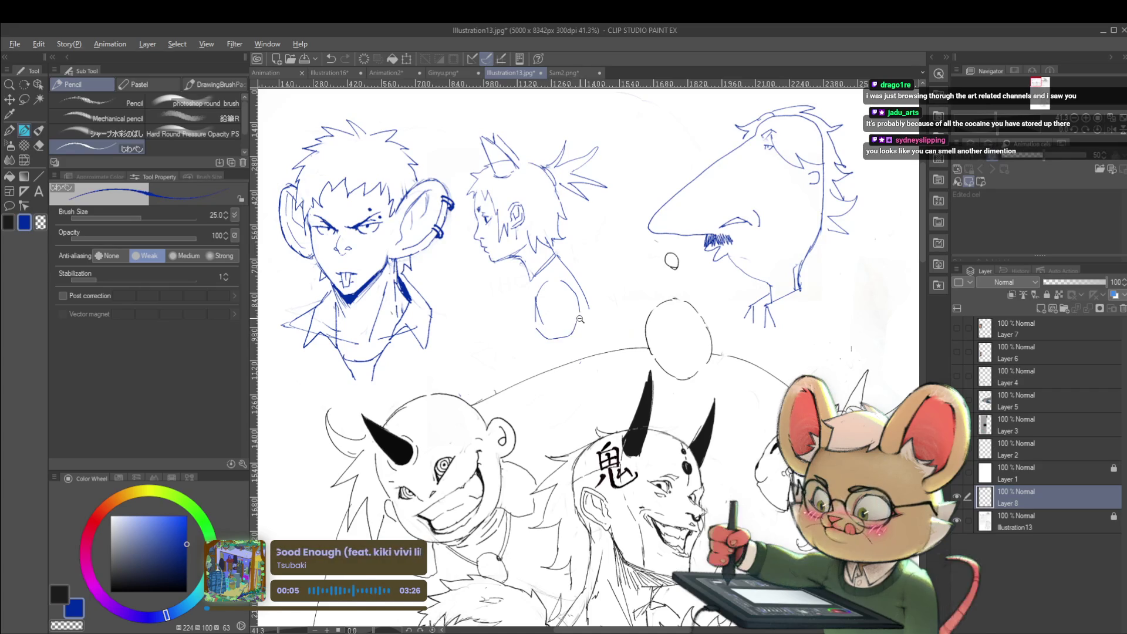
scroll(579, 316, "down", 2)
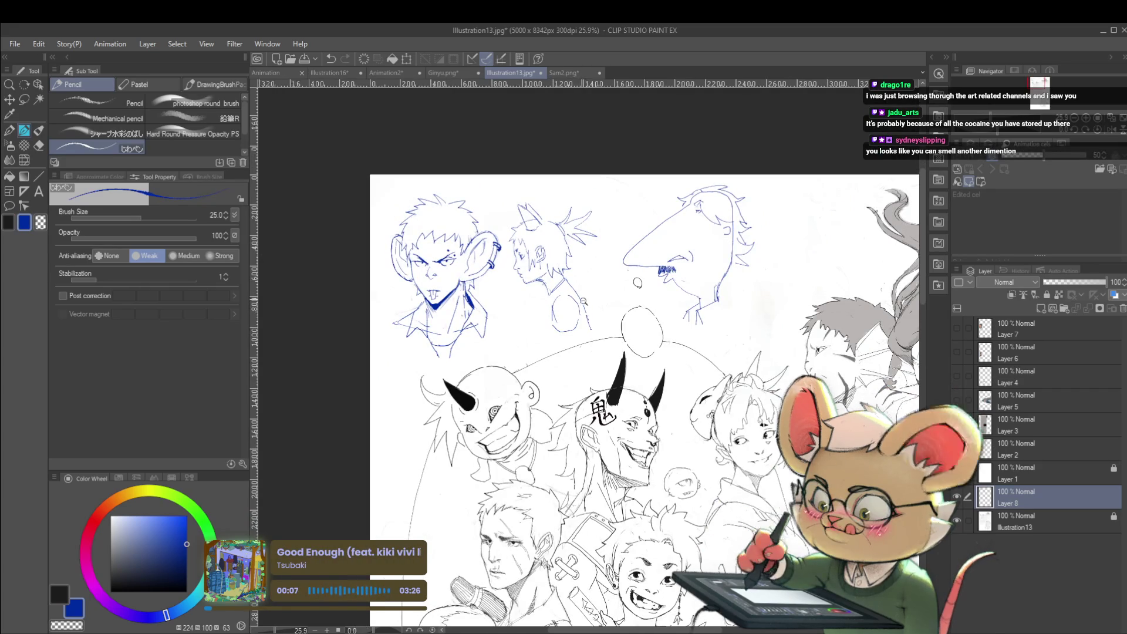
scroll(577, 293, "up", 4)
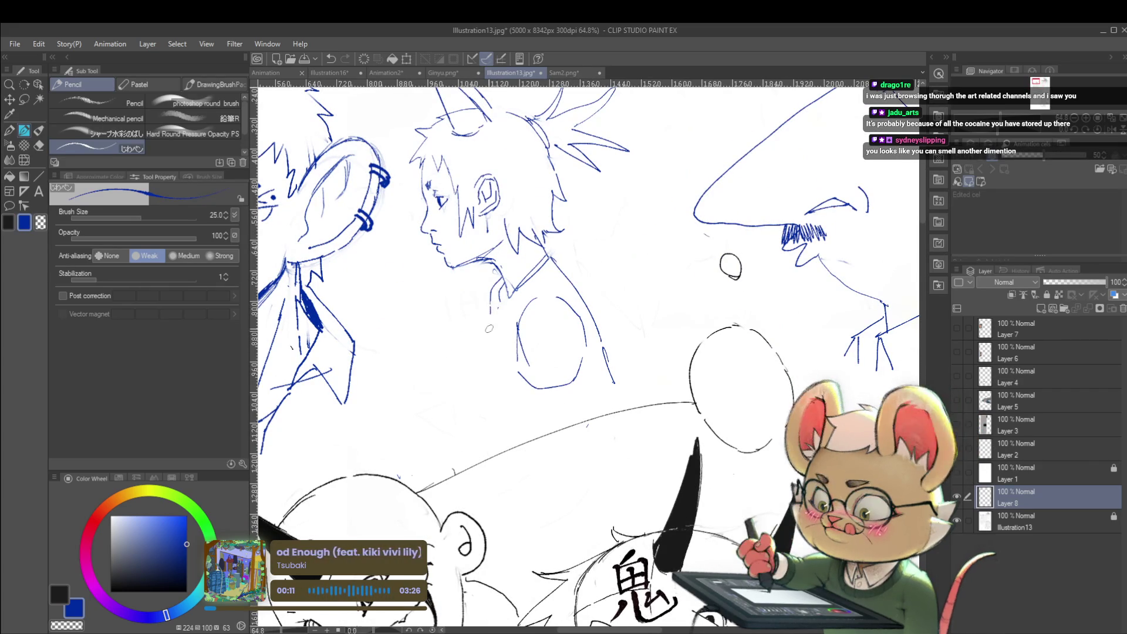
left_click_drag(498, 281, 477, 347)
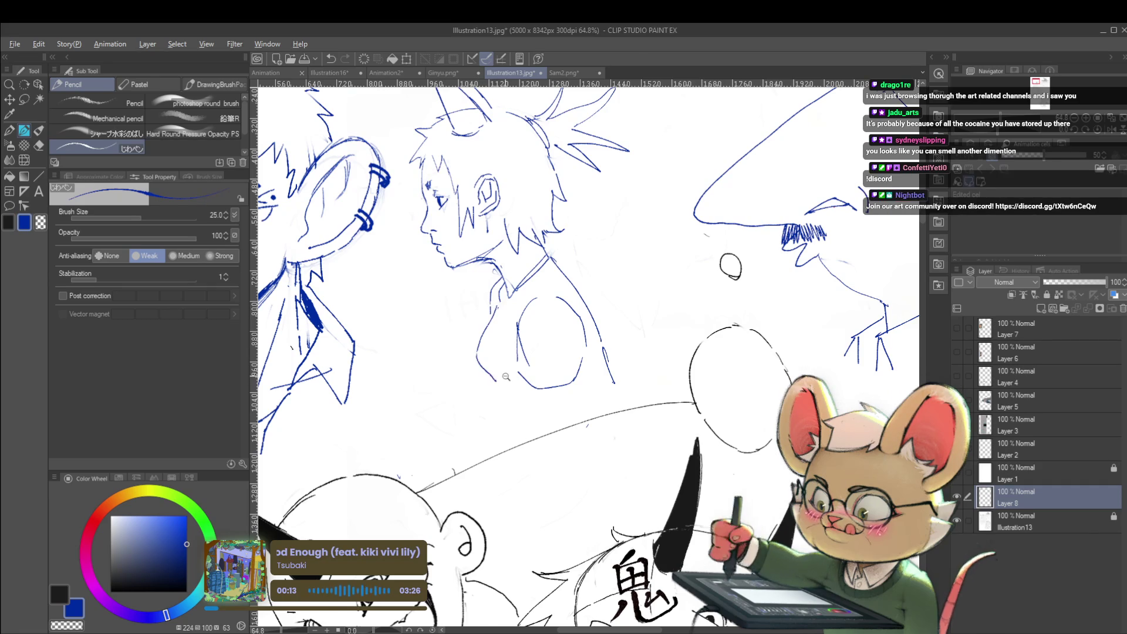
scroll(477, 347, "down", 2)
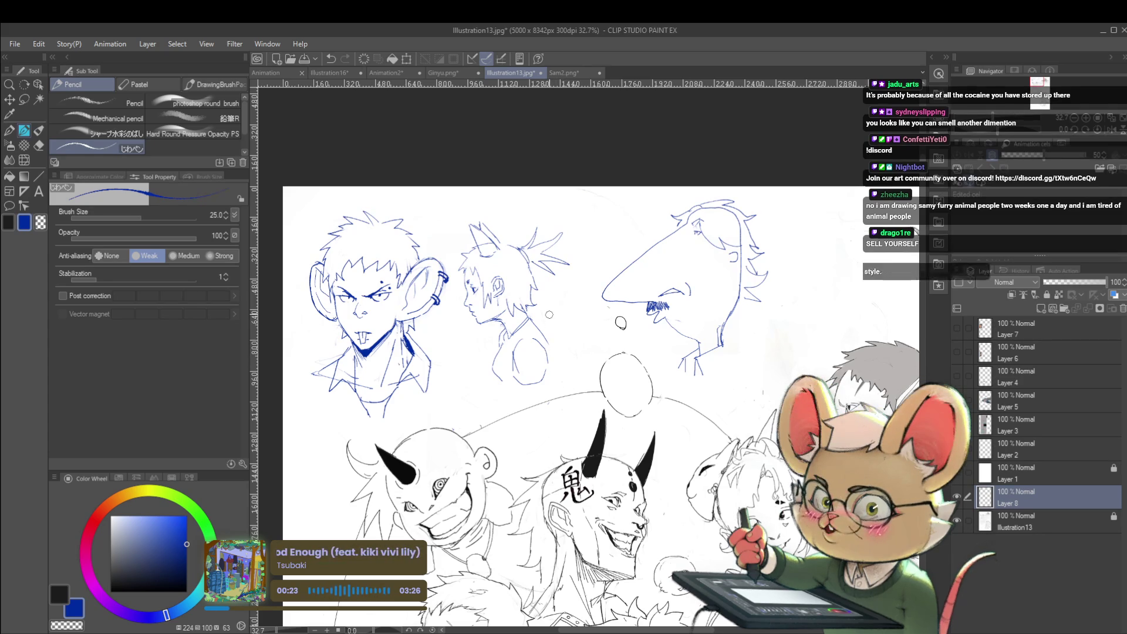
Fit the page, mirror the view to review, then switch to the Animation document.
left_click(1111, 128)
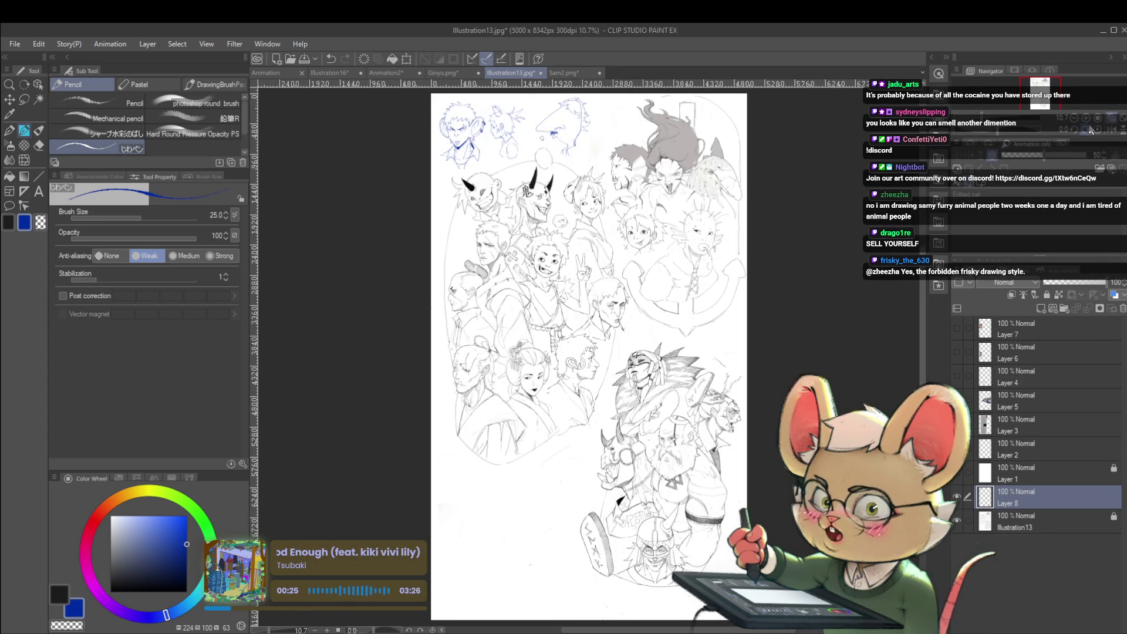
scroll(769, 401, "up", 3)
left_click(1110, 131)
left_click(1085, 116)
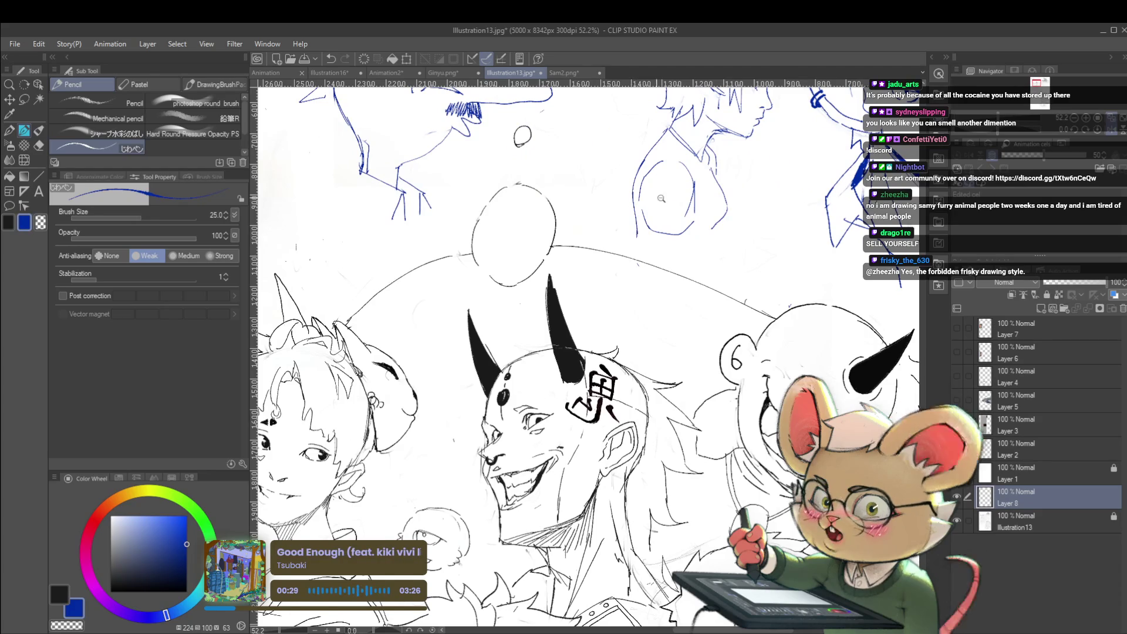
scroll(668, 196, "down", 3)
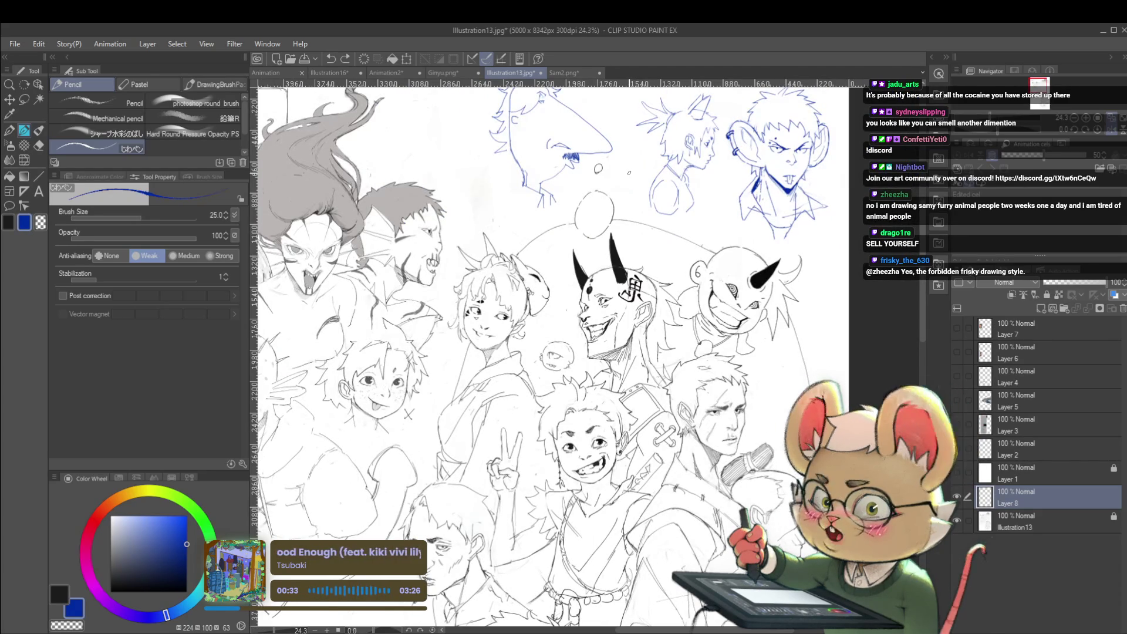
scroll(741, 332, "down", 2)
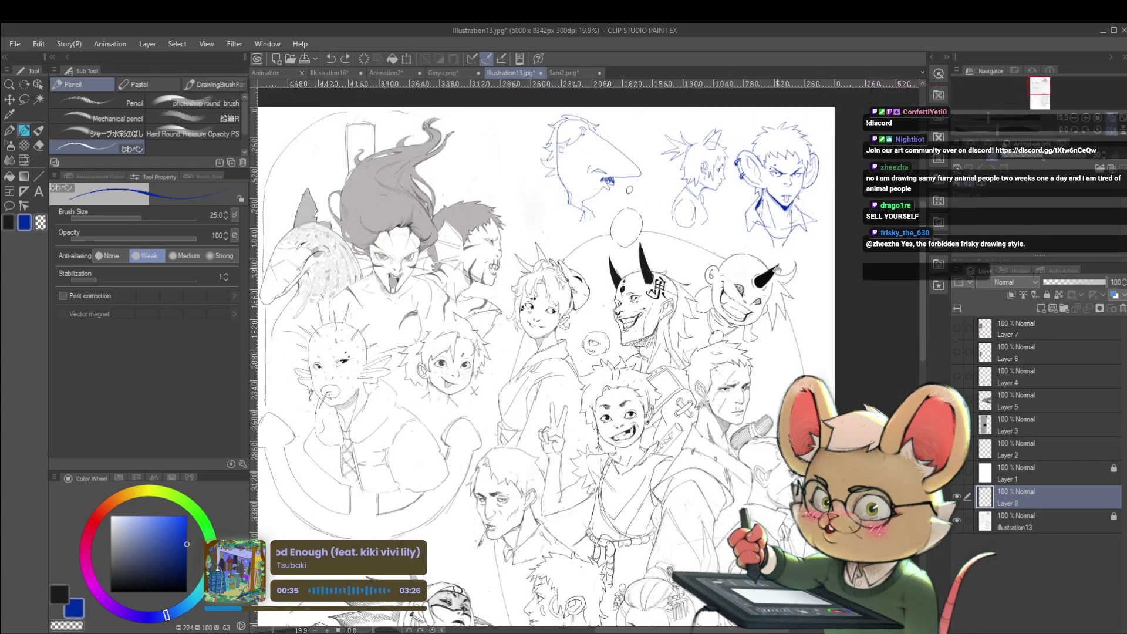
left_click(271, 71)
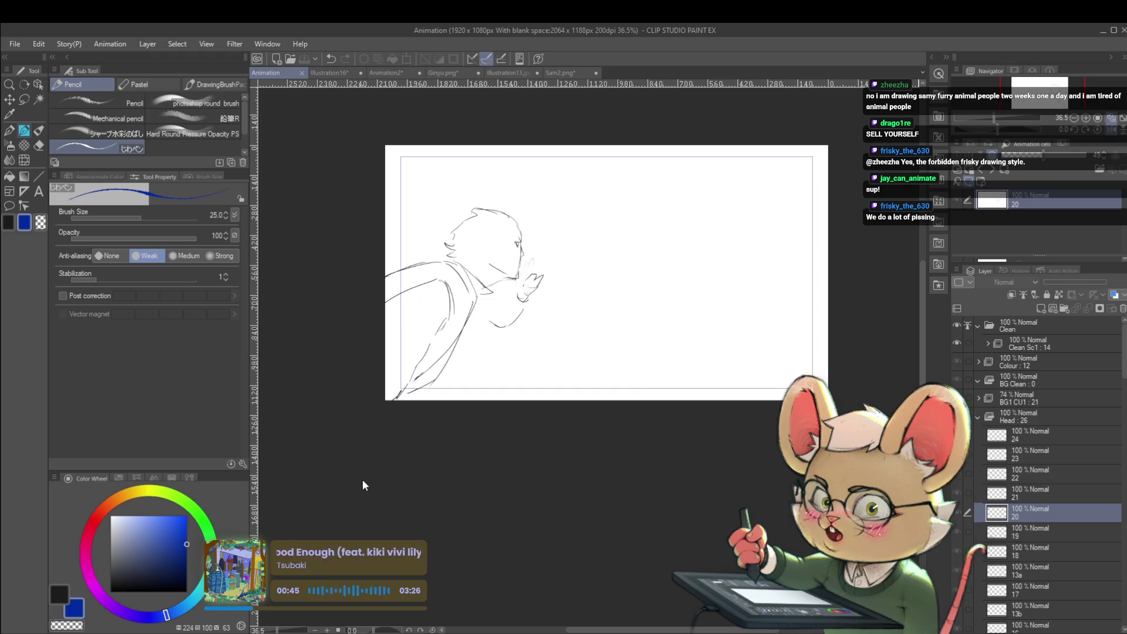
key("Return")
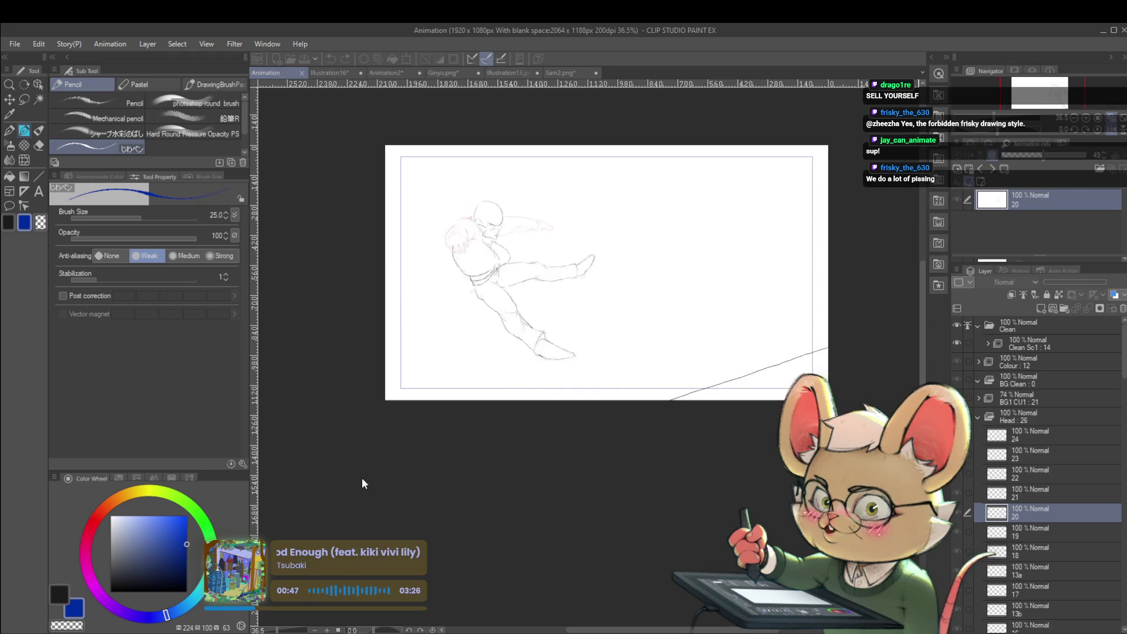
scroll(611, 239, "up", 2)
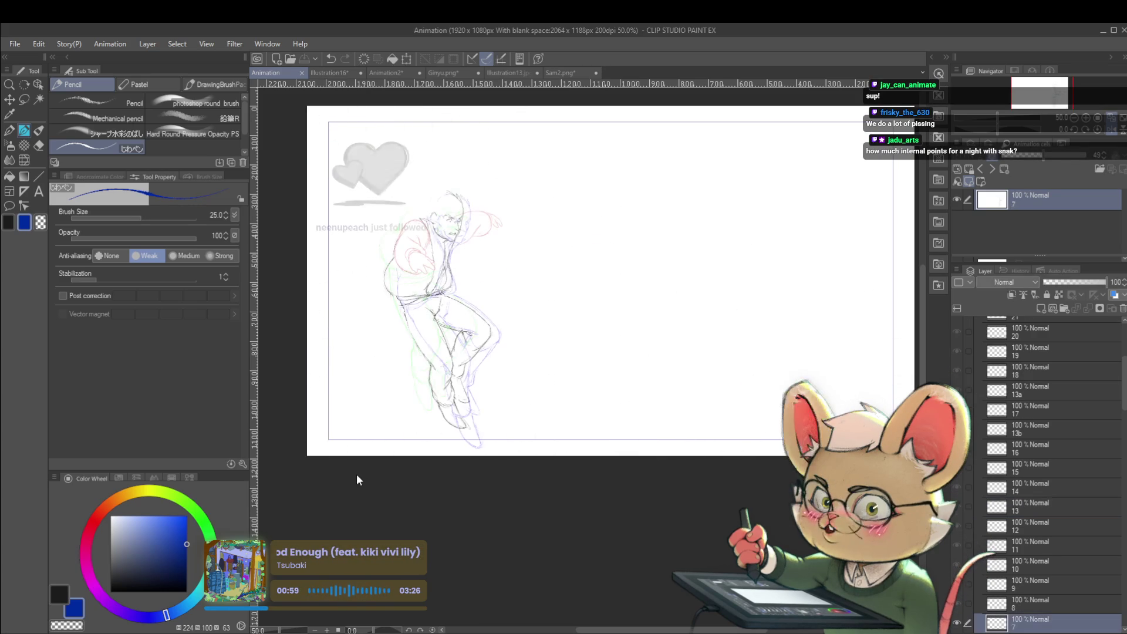
left_click(501, 73)
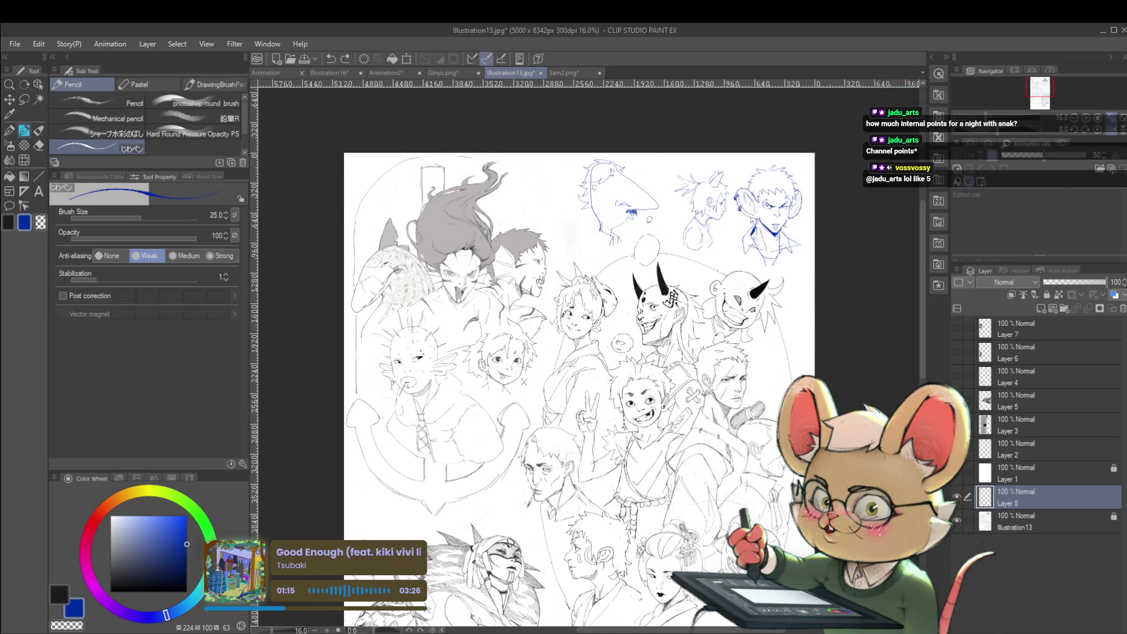
Mirror the view, enlarge the pencil to 30, and sketch the profile's mouth and chin.
left_click(1108, 132)
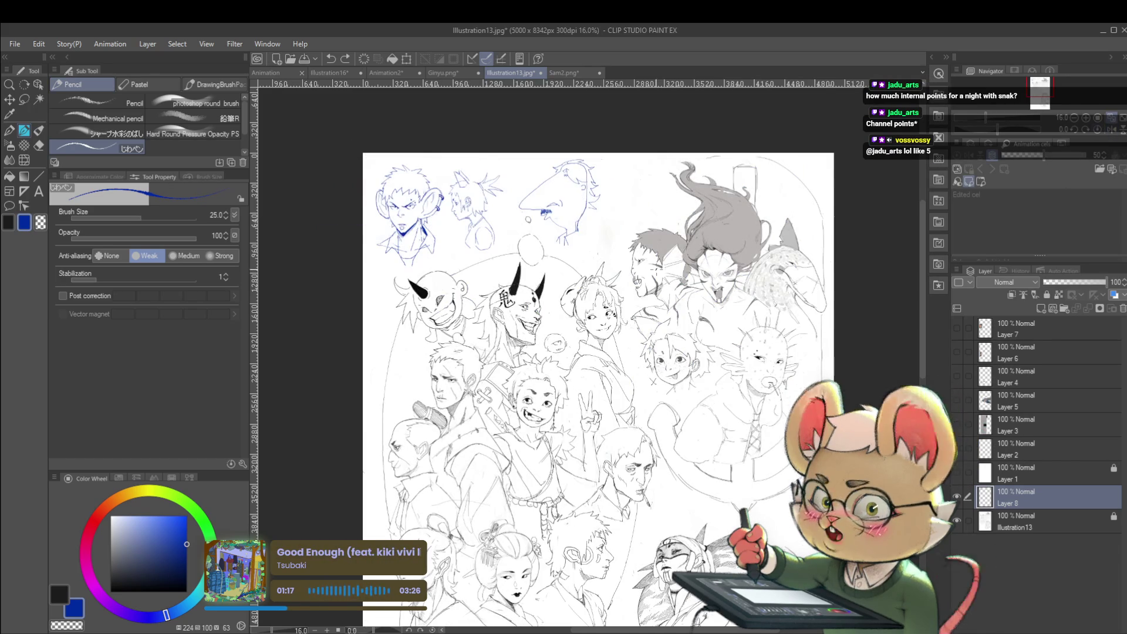
scroll(421, 246, "up", 5)
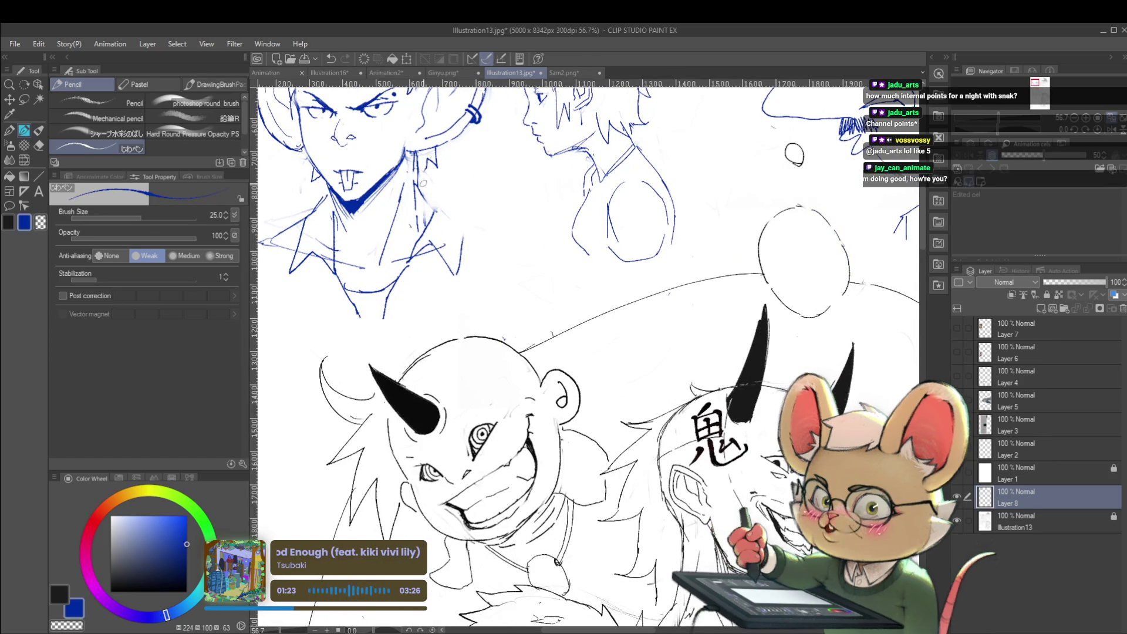
key("bracketright")
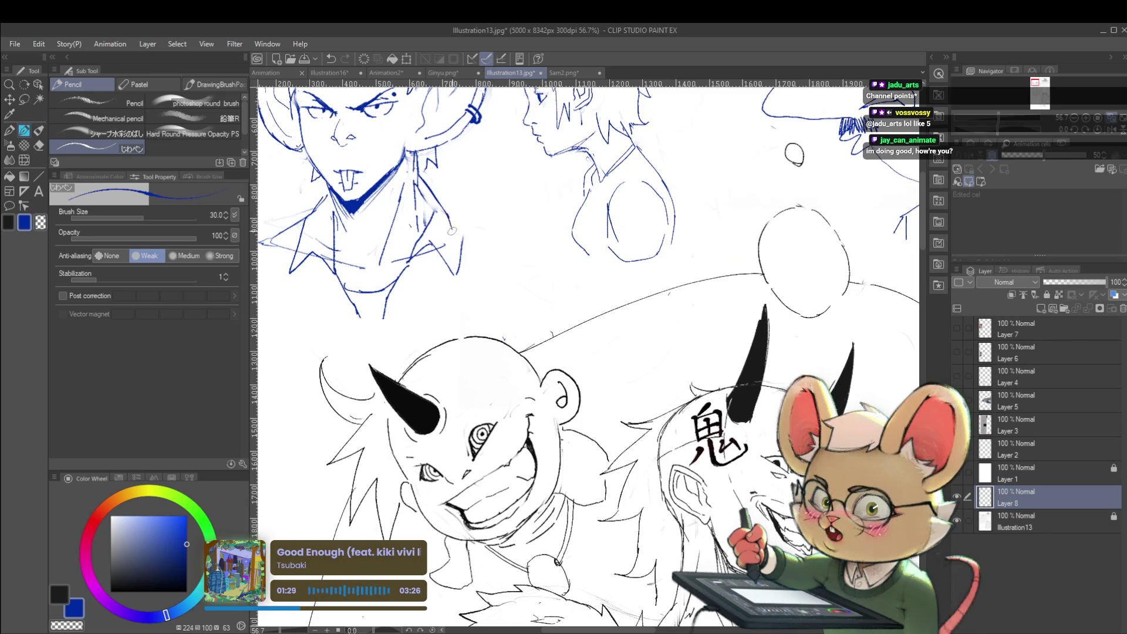
scroll(455, 248, "down", 3)
scroll(434, 311, "down", 1)
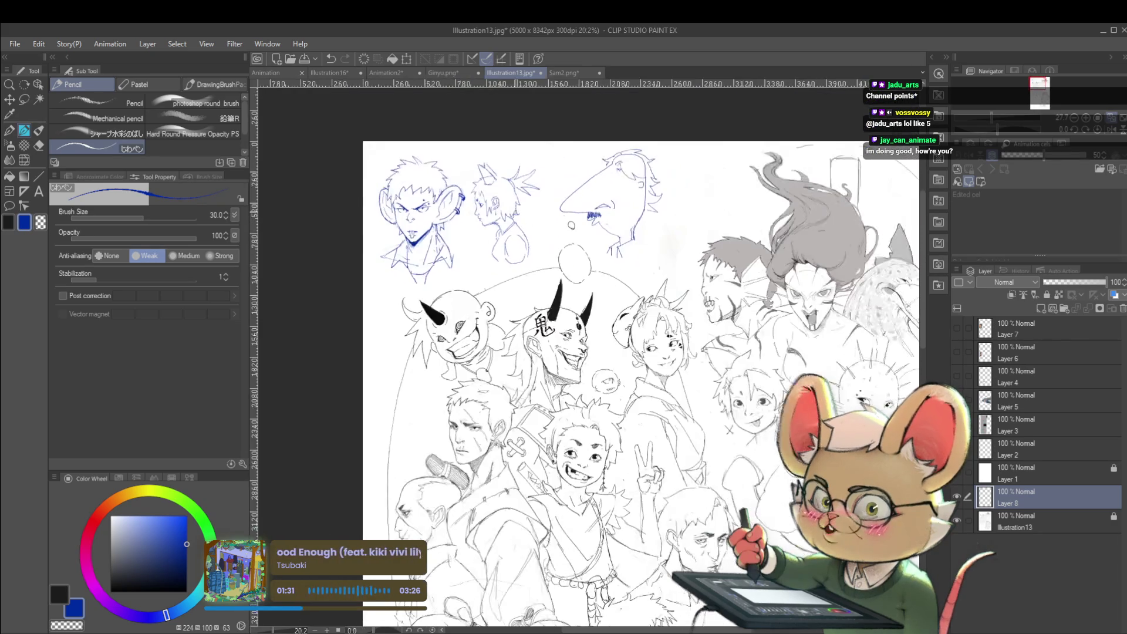
scroll(478, 217, "up", 5)
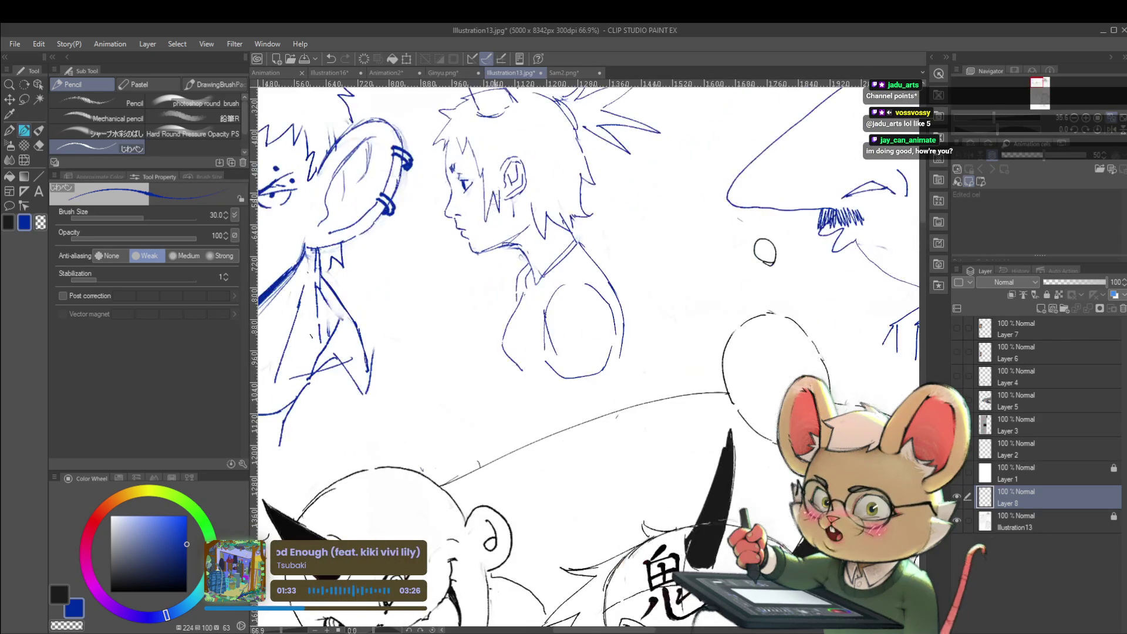
left_click_drag(459, 232, 446, 251)
Undo the unwanted shoulder strokes and mirror the view to check proportions.
scroll(457, 240, "down", 5)
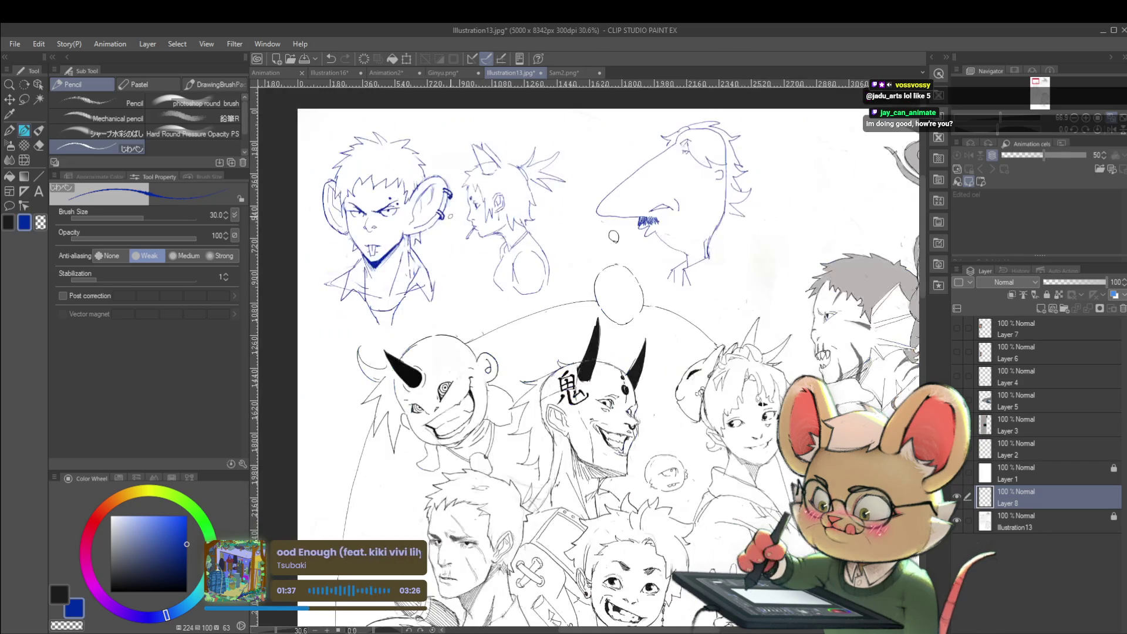
scroll(531, 250, "up", 2)
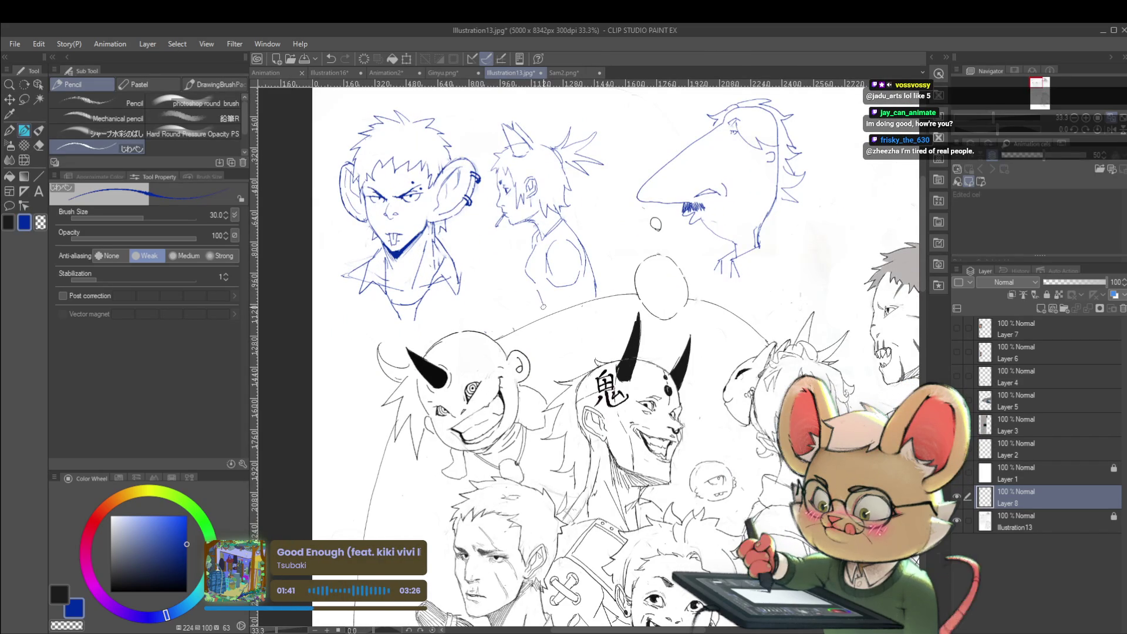
key("ctrl+z")
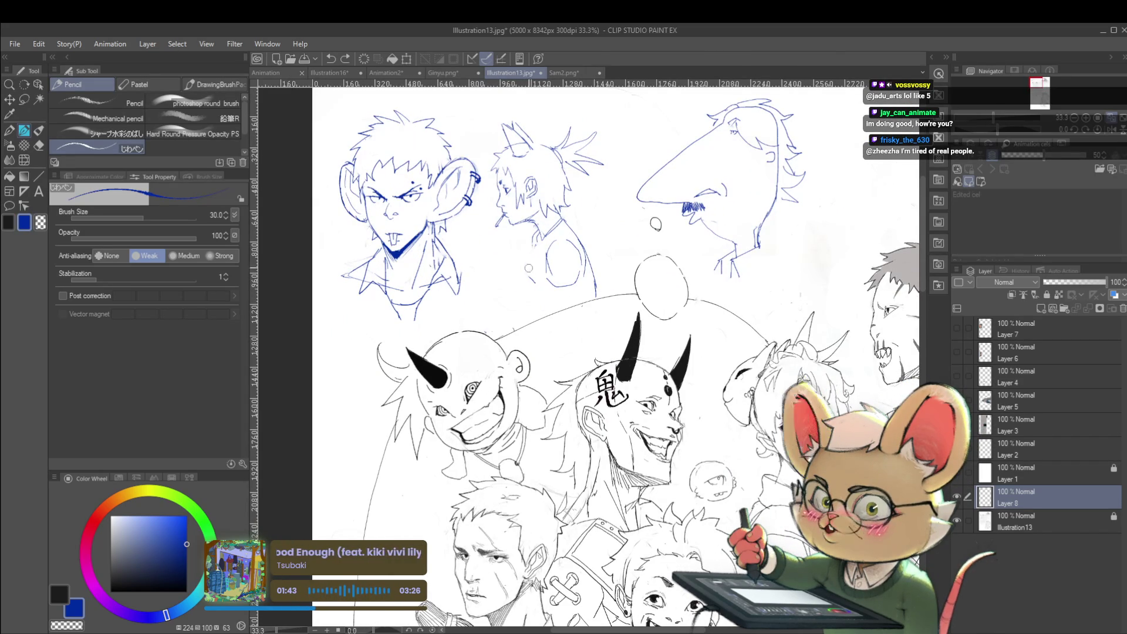
left_click_drag(532, 241, 532, 251)
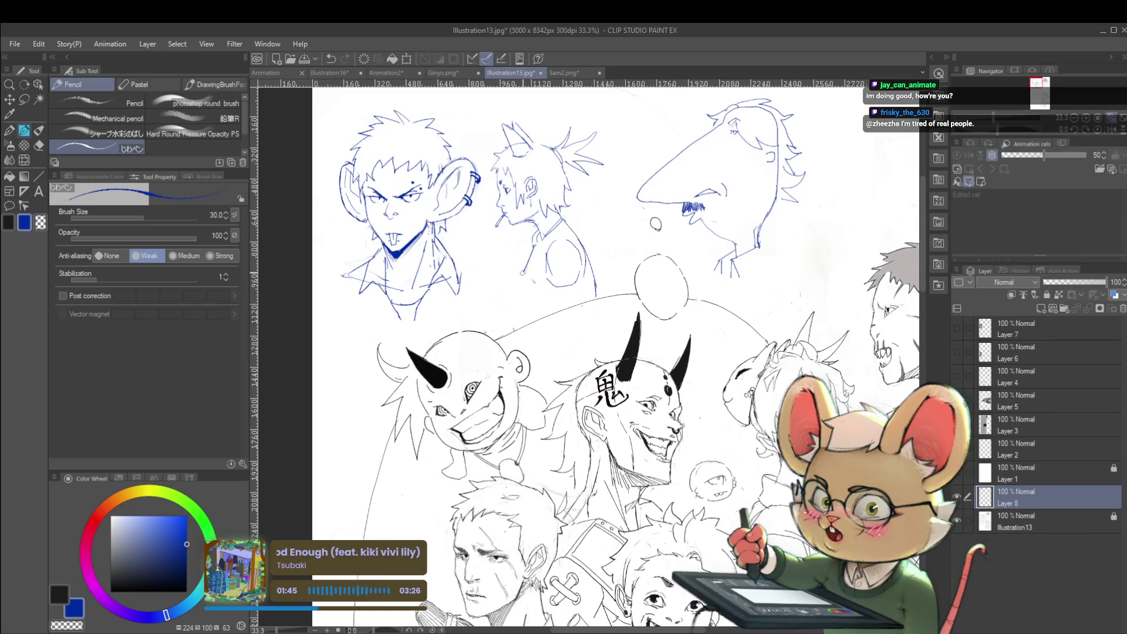
key("ctrl+z")
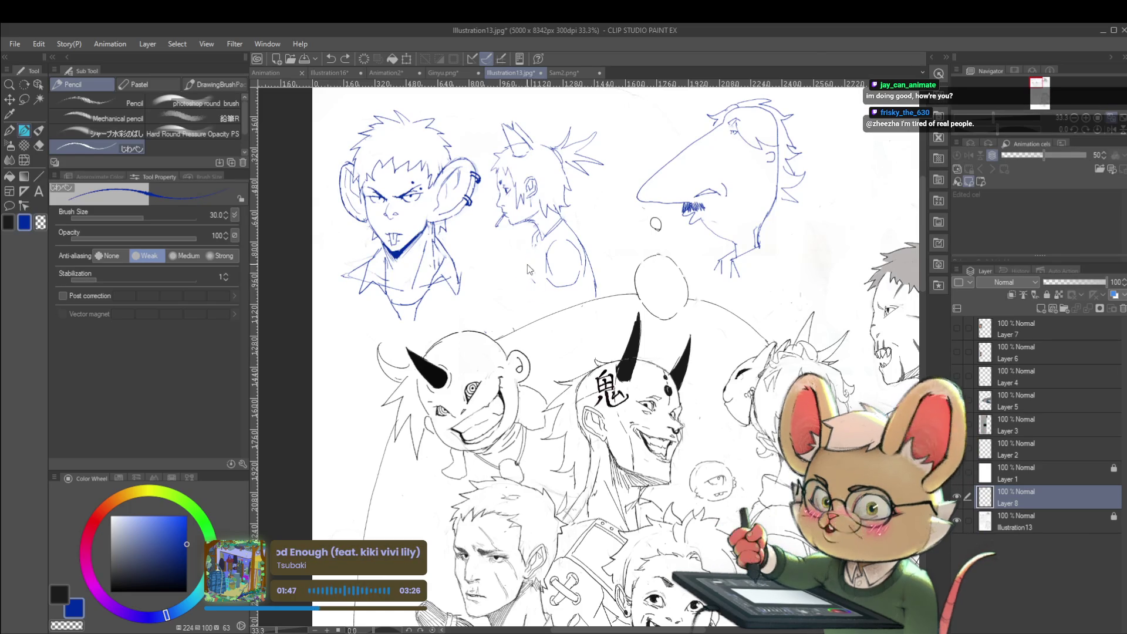
left_click_drag(596, 253, 553, 213)
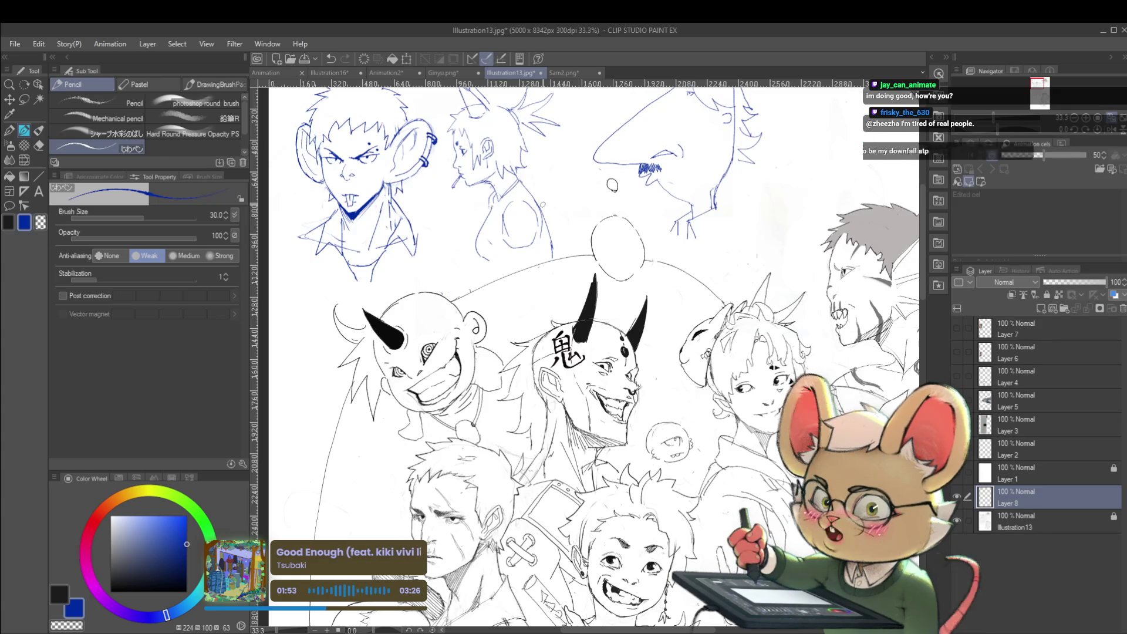
left_click(1102, 130)
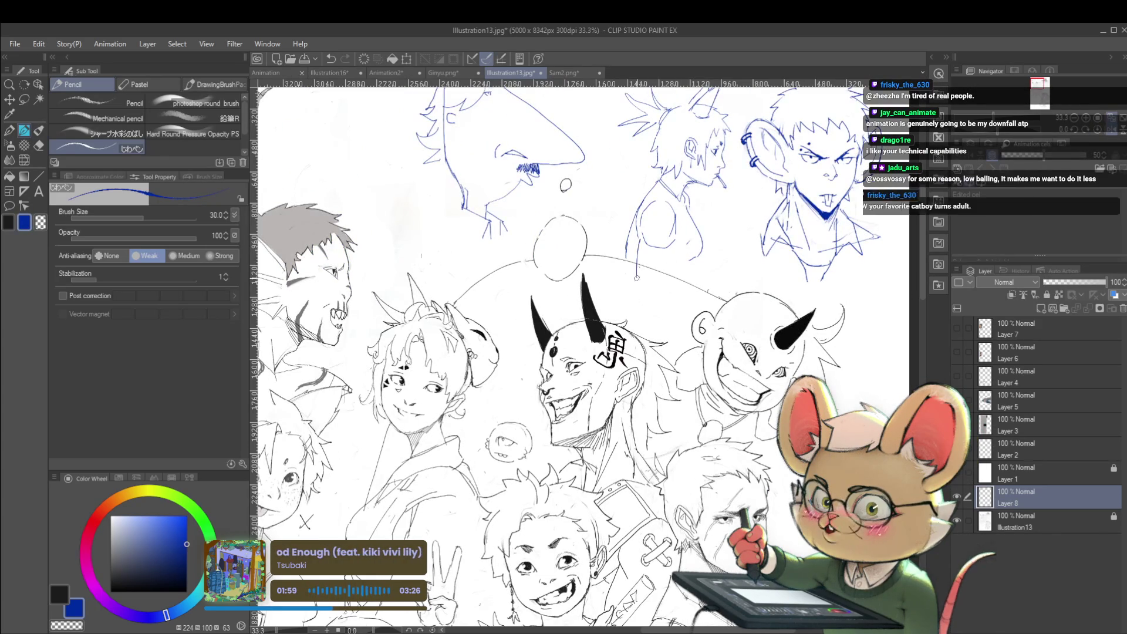
Add a short line and a small circle to the middle sketch with the view unmirrored.
left_click_drag(644, 241, 654, 279)
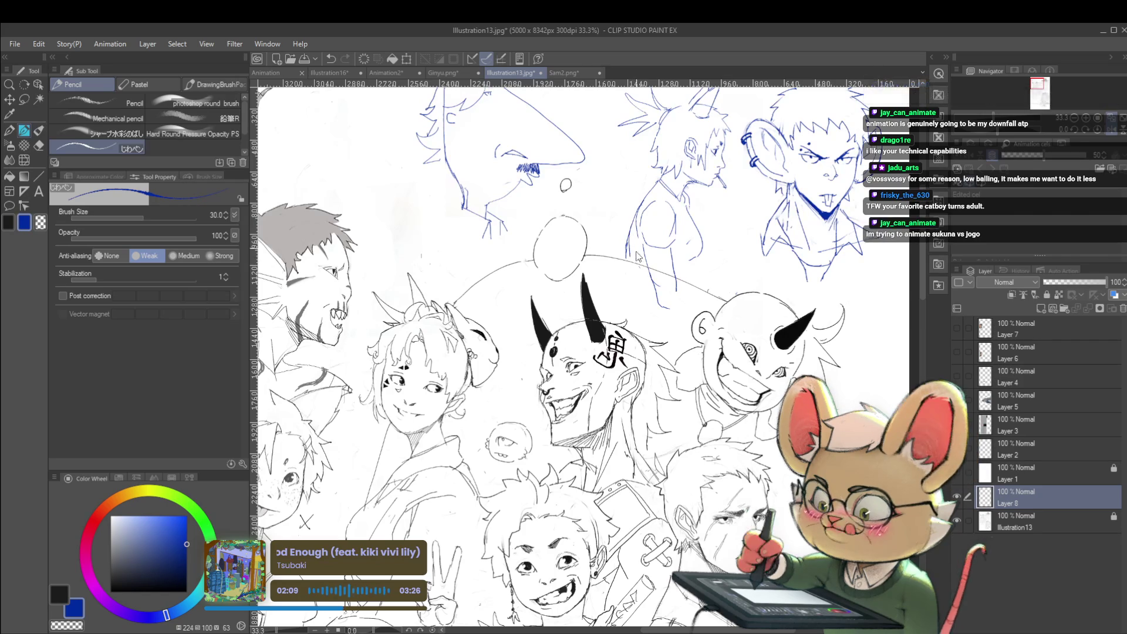
key("ctrl+minus")
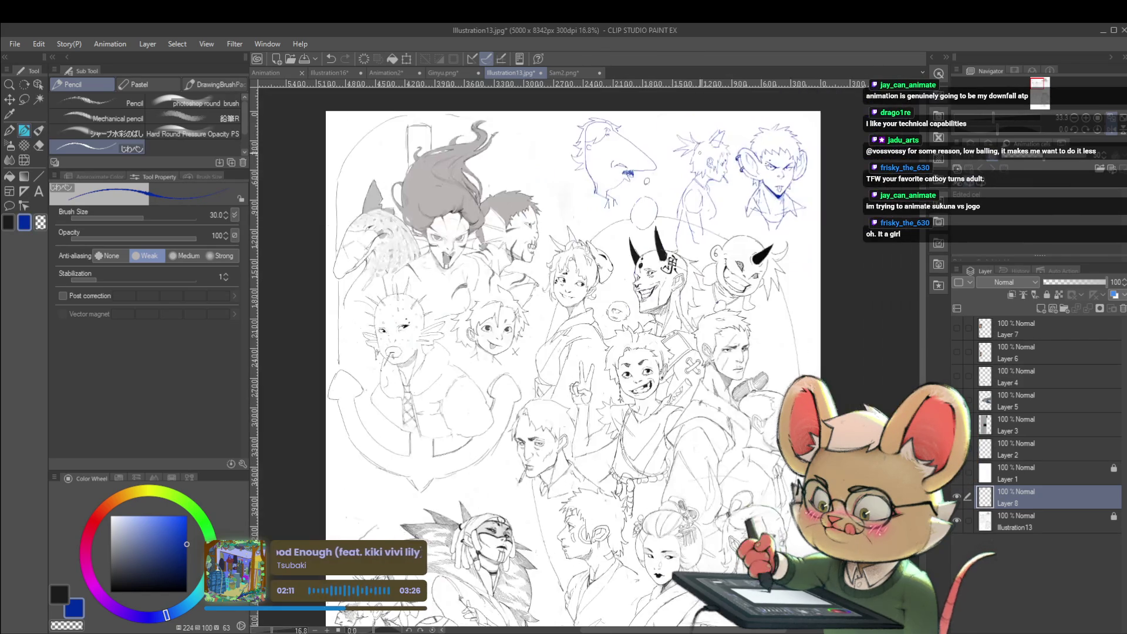
left_click(1111, 130)
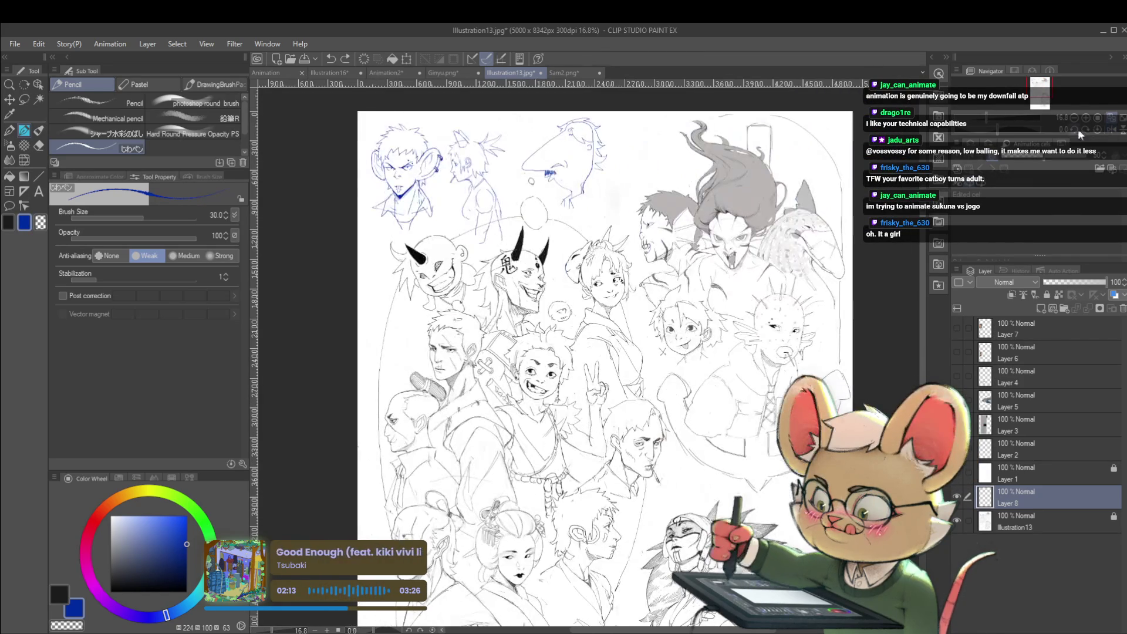
scroll(478, 203, "up", 2)
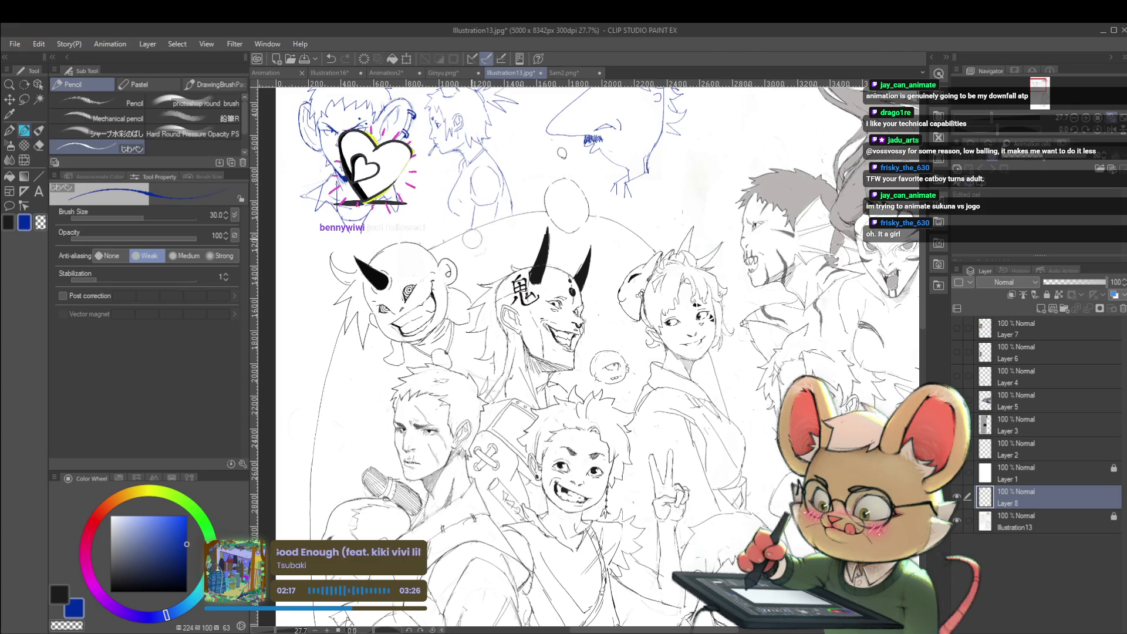
scroll(545, 223, "down", 3)
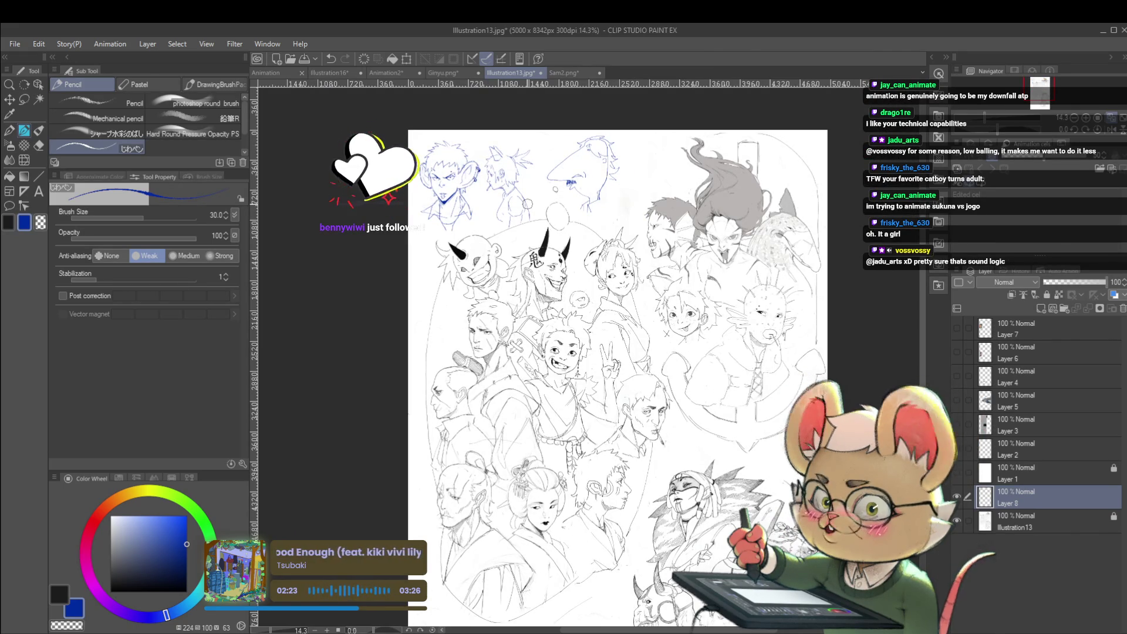
scroll(517, 218, "up", 3)
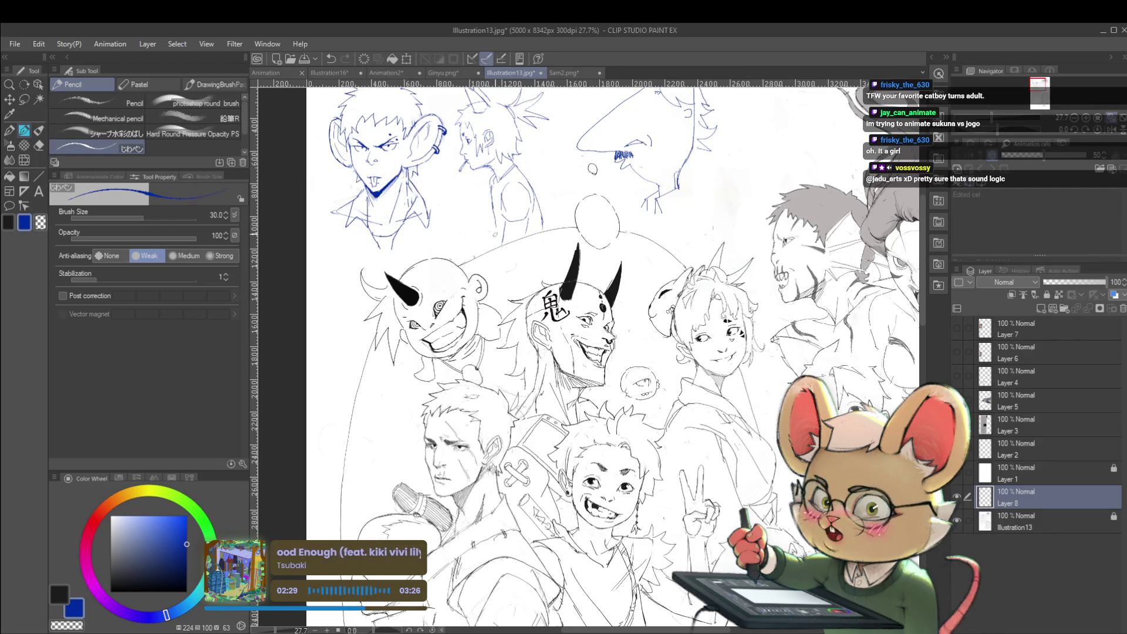
scroll(516, 223, "down", 2)
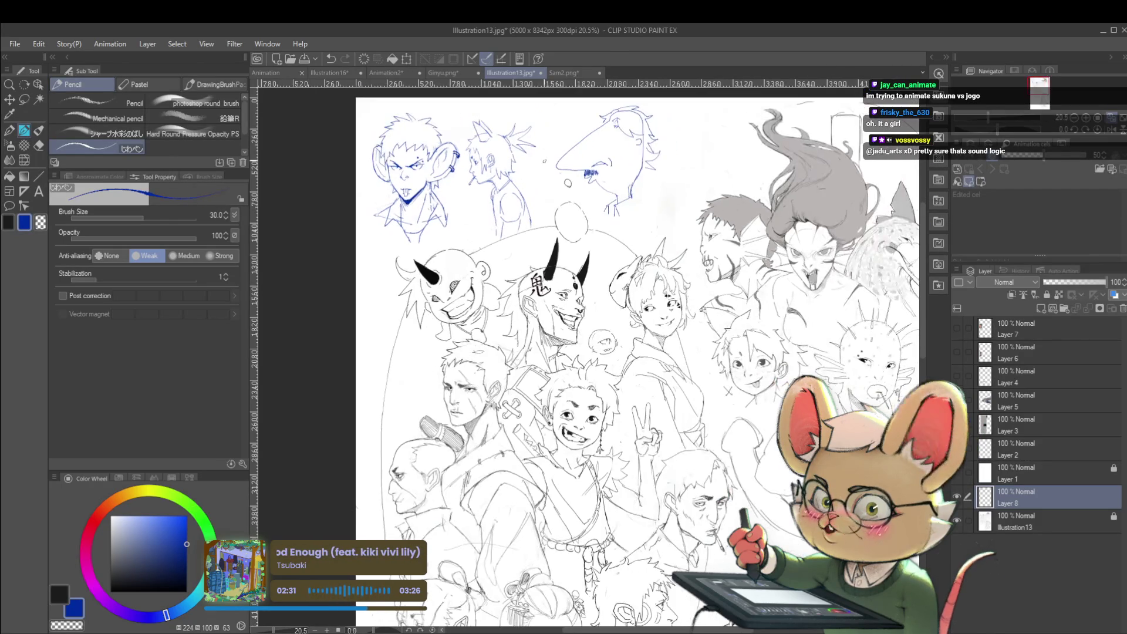
scroll(550, 222, "up", 3)
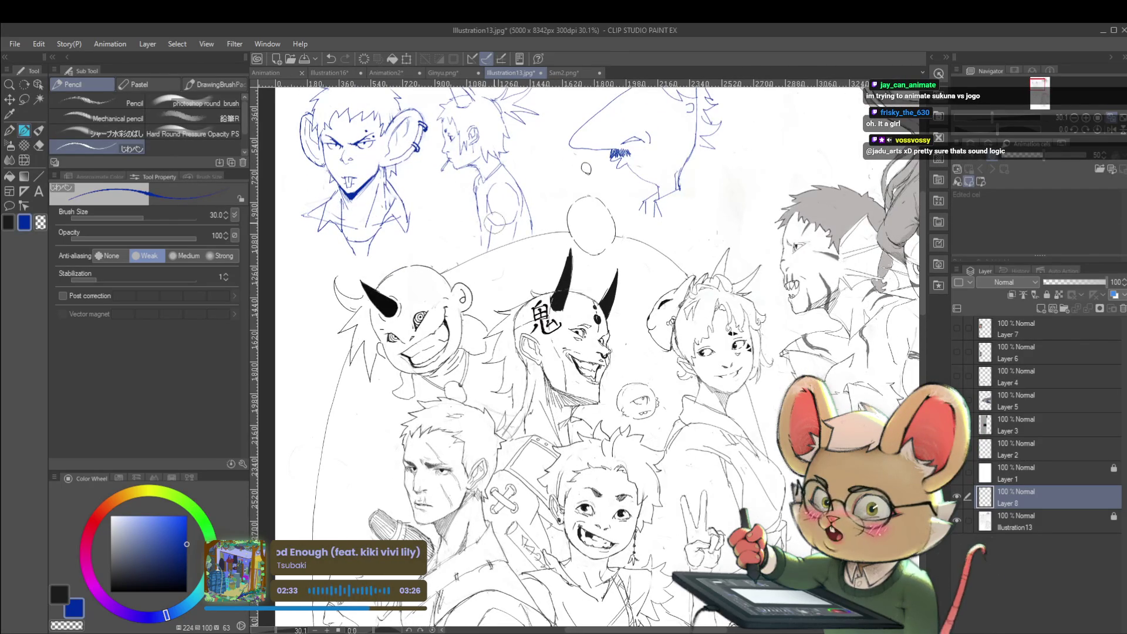
left_click_drag(486, 191, 490, 195)
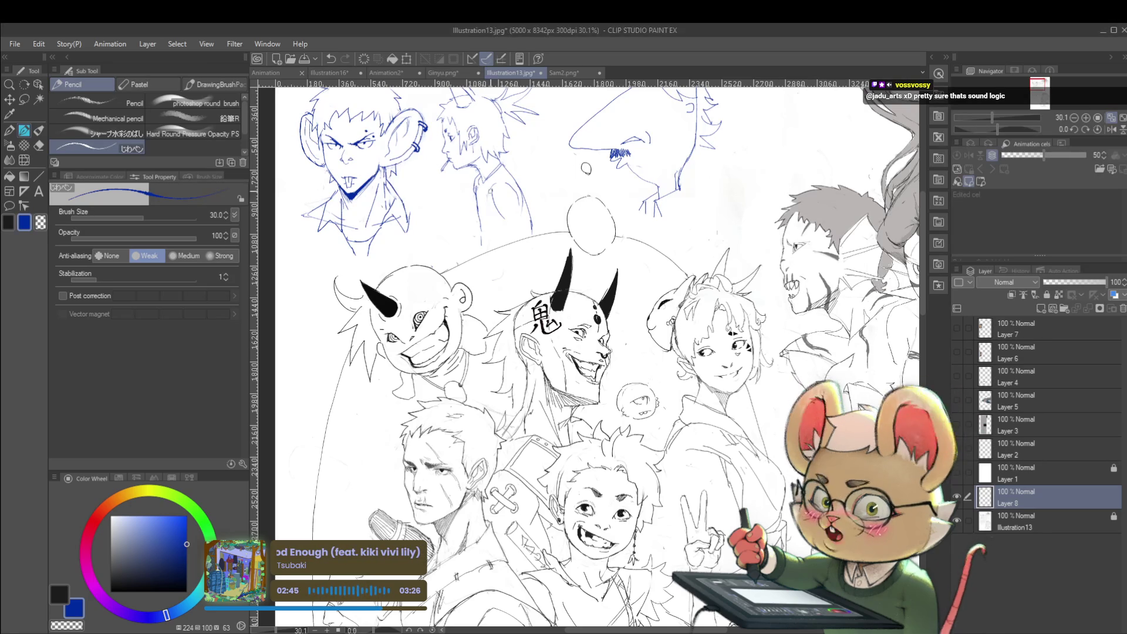
scroll(493, 186, "up", 2)
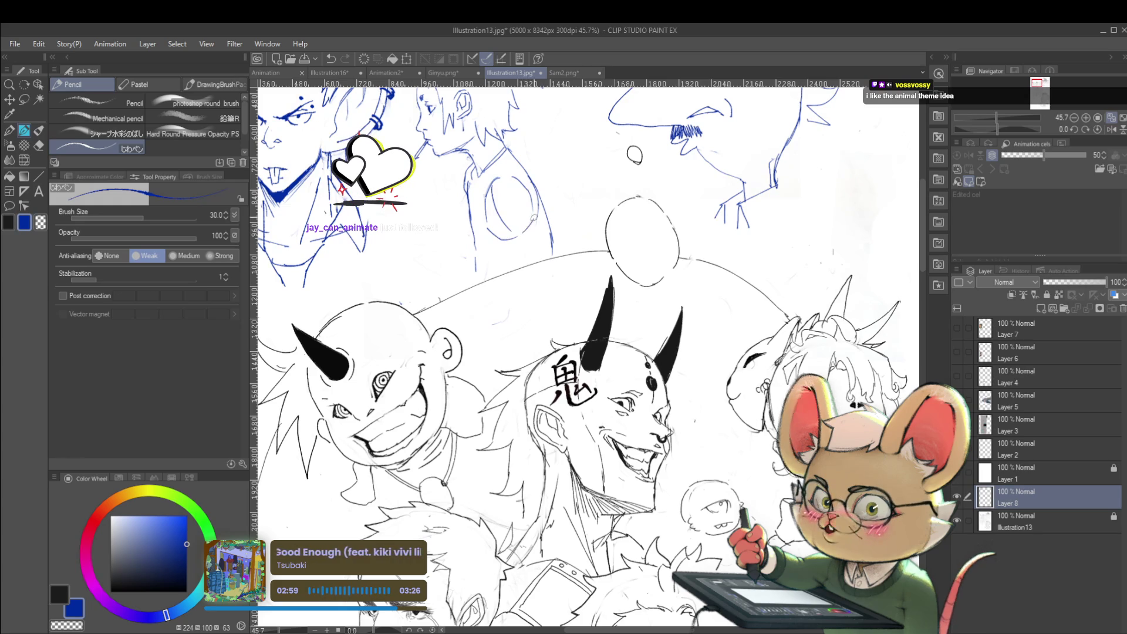
scroll(529, 226, "down", 5)
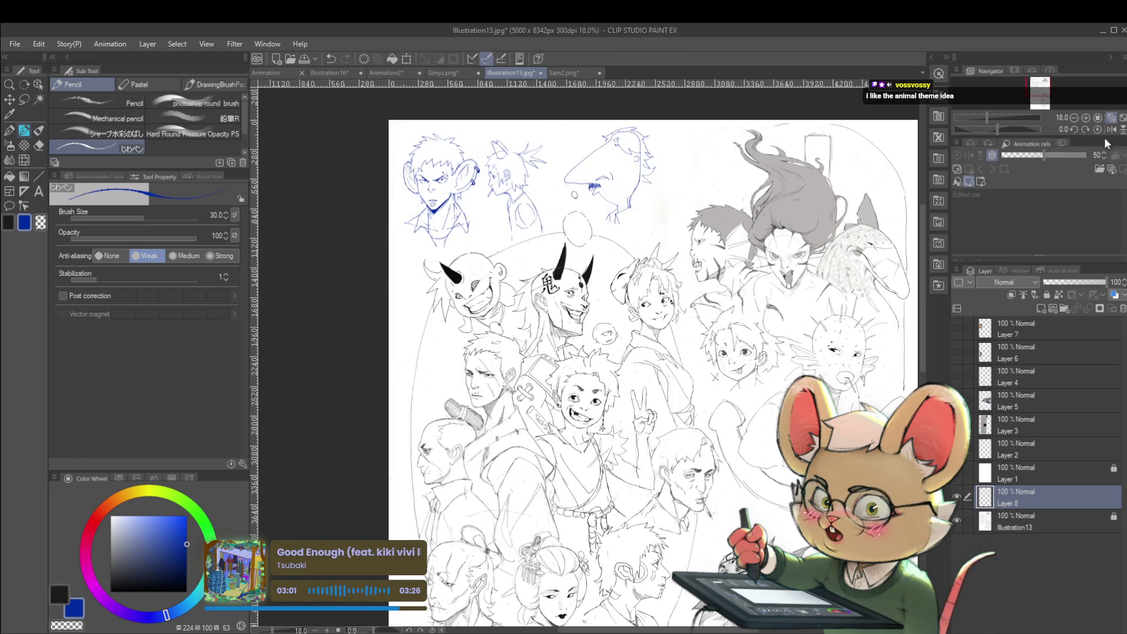
left_click(1111, 130)
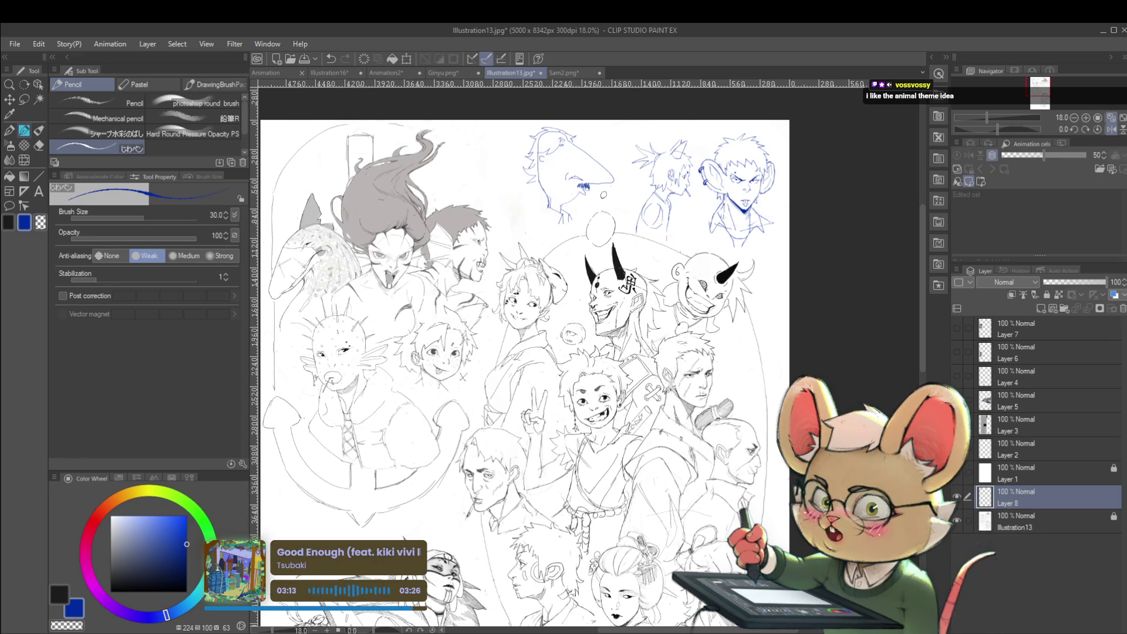
scroll(657, 211, "up", 5)
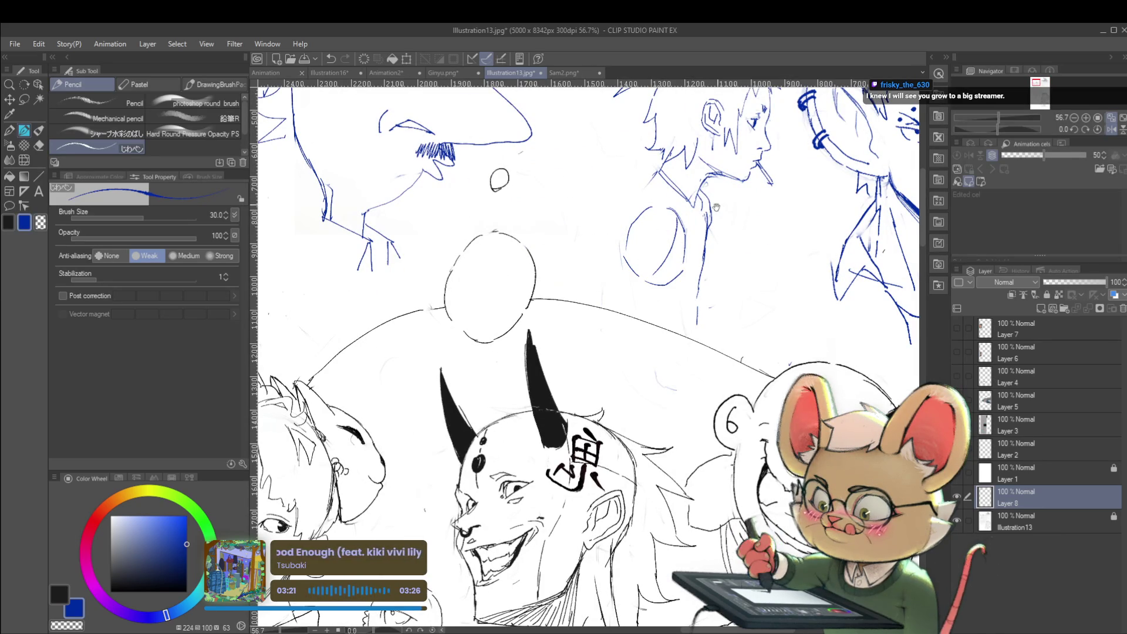
left_click_drag(623, 205, 580, 225)
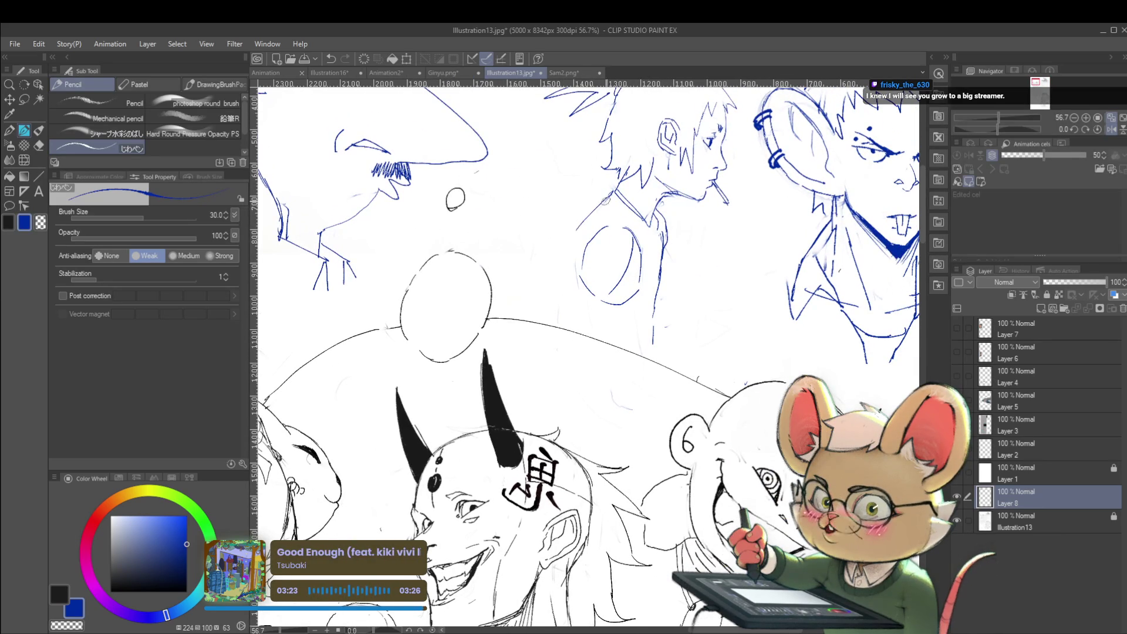
scroll(577, 247, "down", 5)
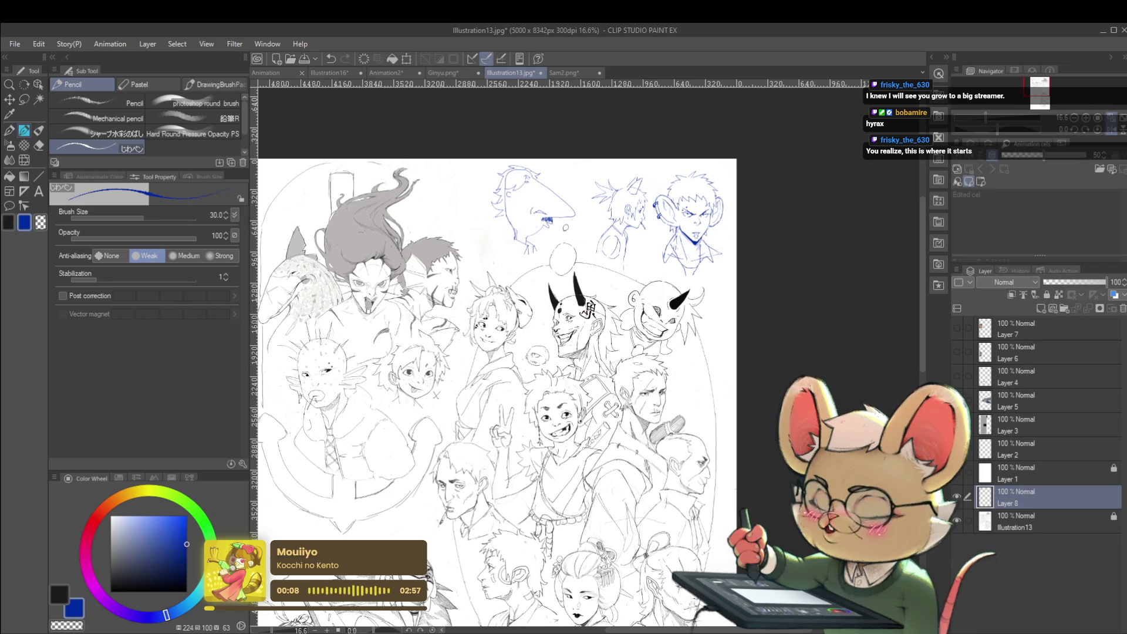
key("h")
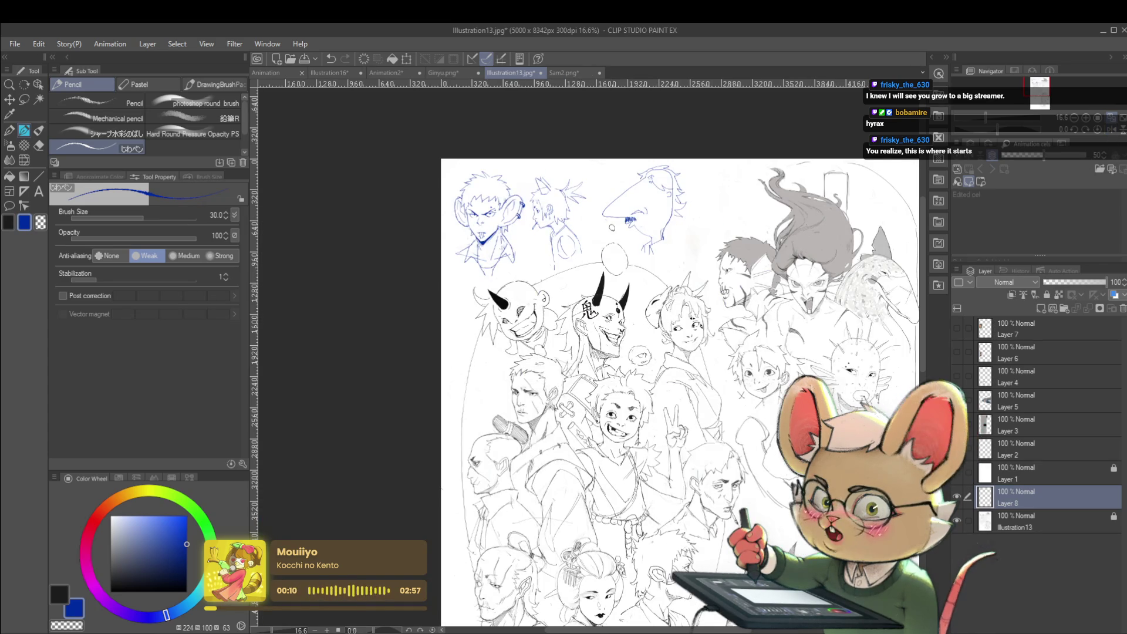
scroll(600, 237, "up", 3)
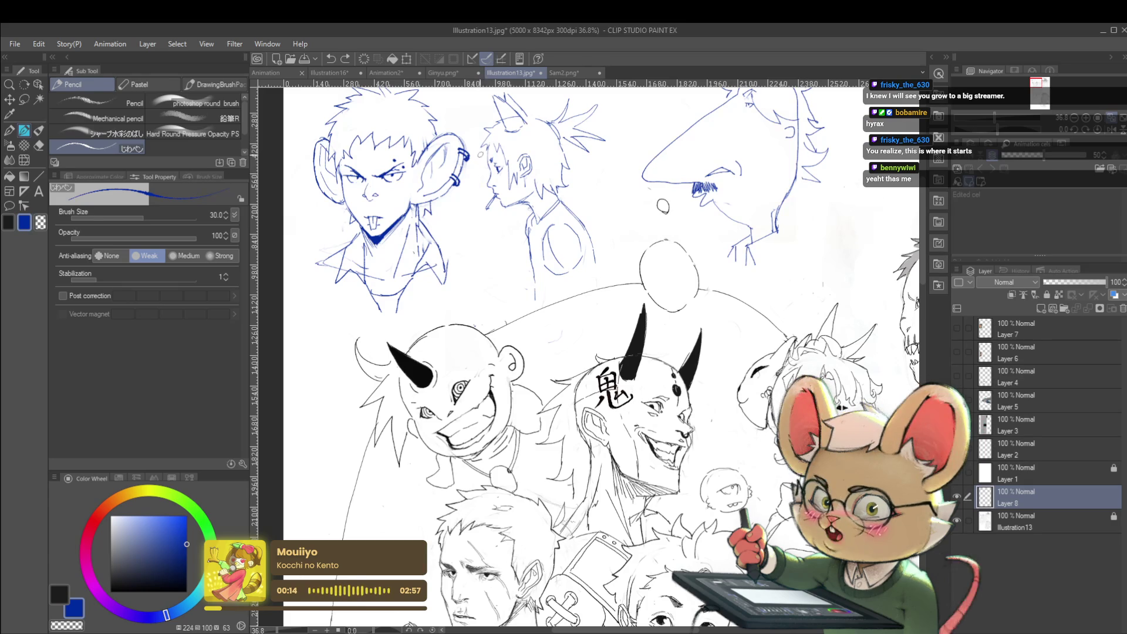
key("m")
scroll(478, 116, "up", 2)
mouse_move(477, 150)
left_mouse_down()
mouse_move(611, 141)
mouse_move(619, 286)
left_mouse_up()
Lasso the middle head, scale 144%, flip horizontally, rotate 8.3°, nudge right, then pick Pencil.
left_click_drag(523, 355, 478, 276)
key("ctrl+t")
scroll(615, 284, "down", 3)
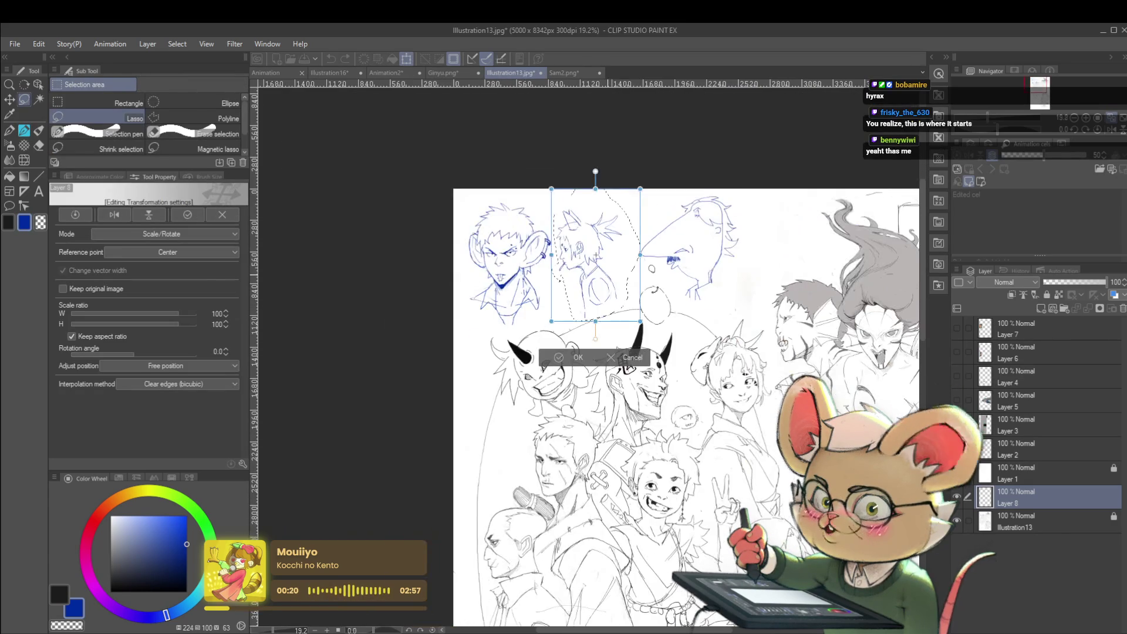
mouse_move(615, 284)
left_mouse_down()
mouse_move(637, 290)
mouse_move(558, 302)
mouse_move(569, 297)
mouse_move(567, 248)
left_mouse_up()
key("h")
left_click_drag(652, 176, 662, 187)
left_click_drag(613, 291, 624, 270)
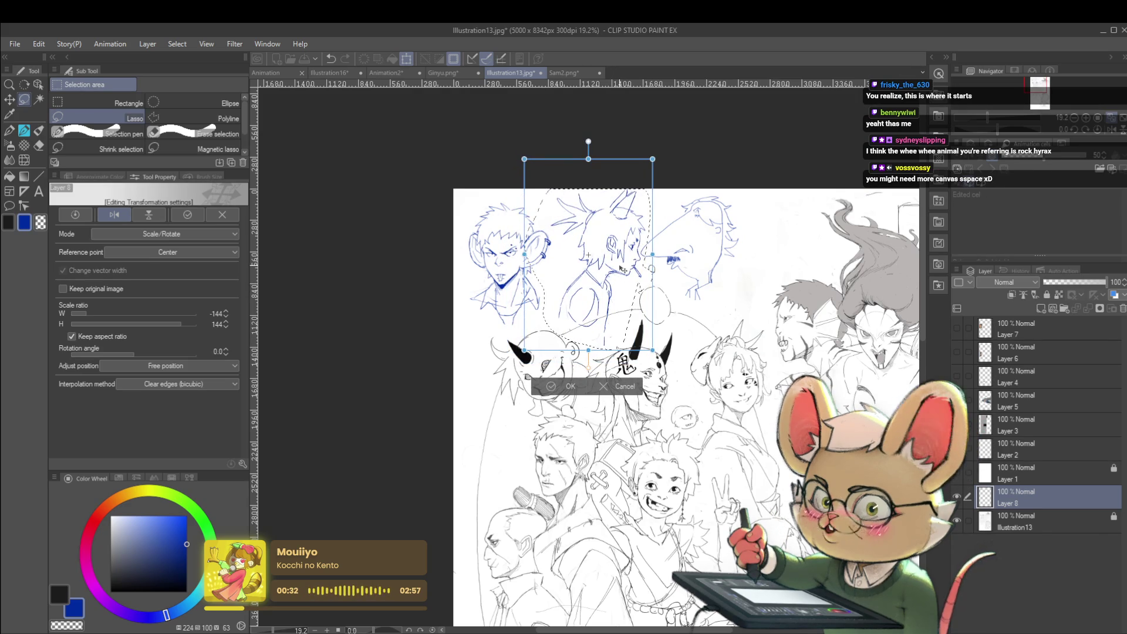
key("Return")
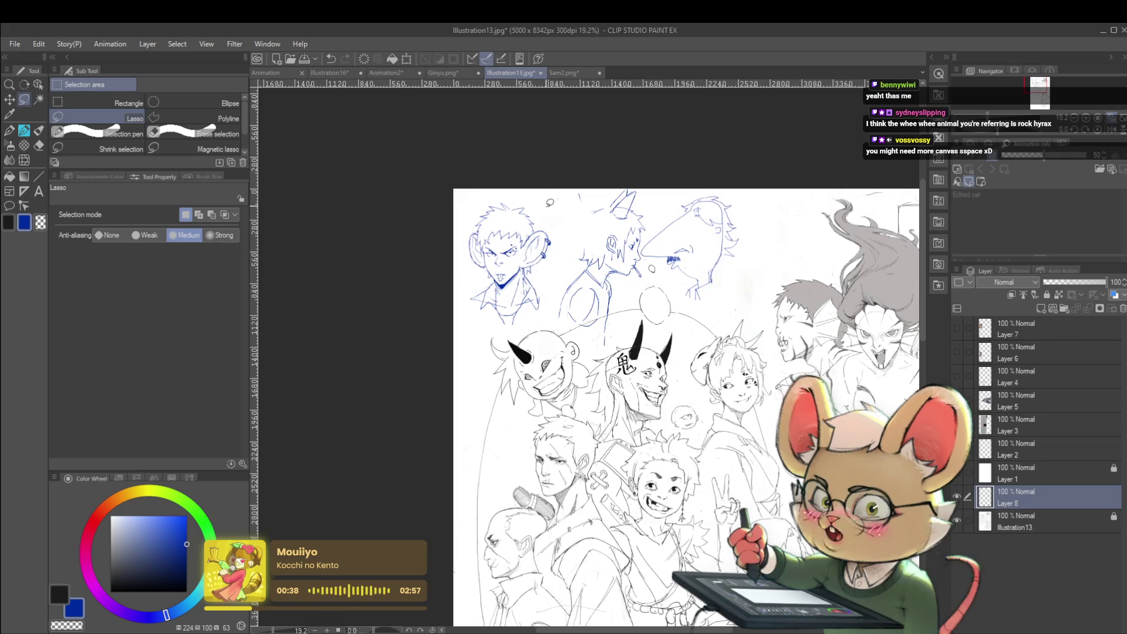
key("p")
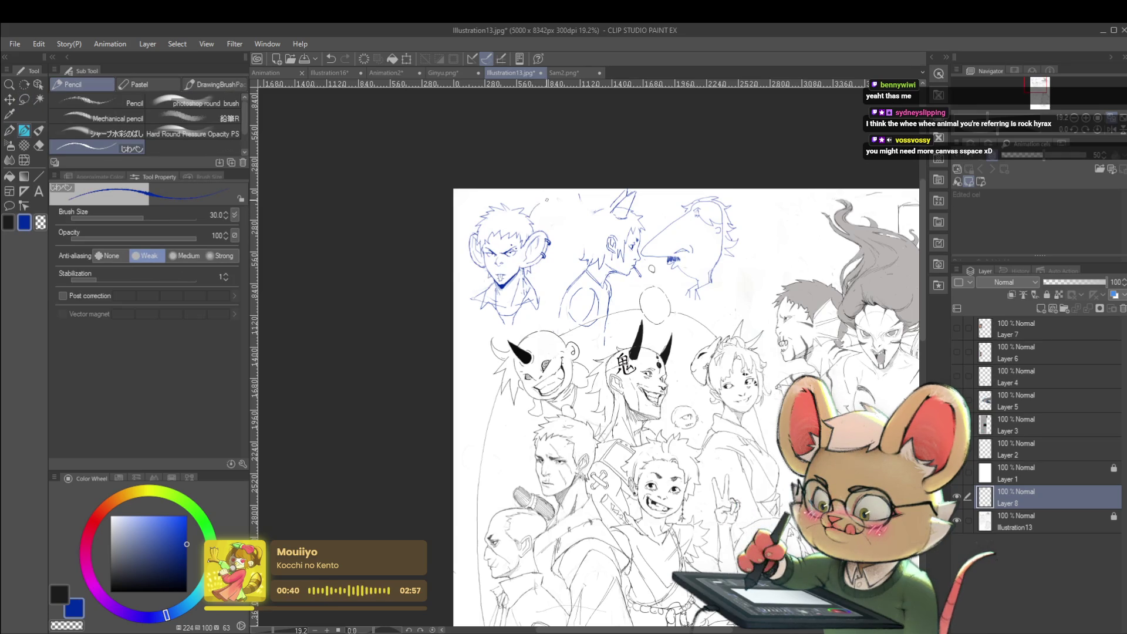
mouse_move(552, 196)
left_mouse_down()
mouse_move(567, 195)
mouse_move(588, 233)
left_mouse_up()
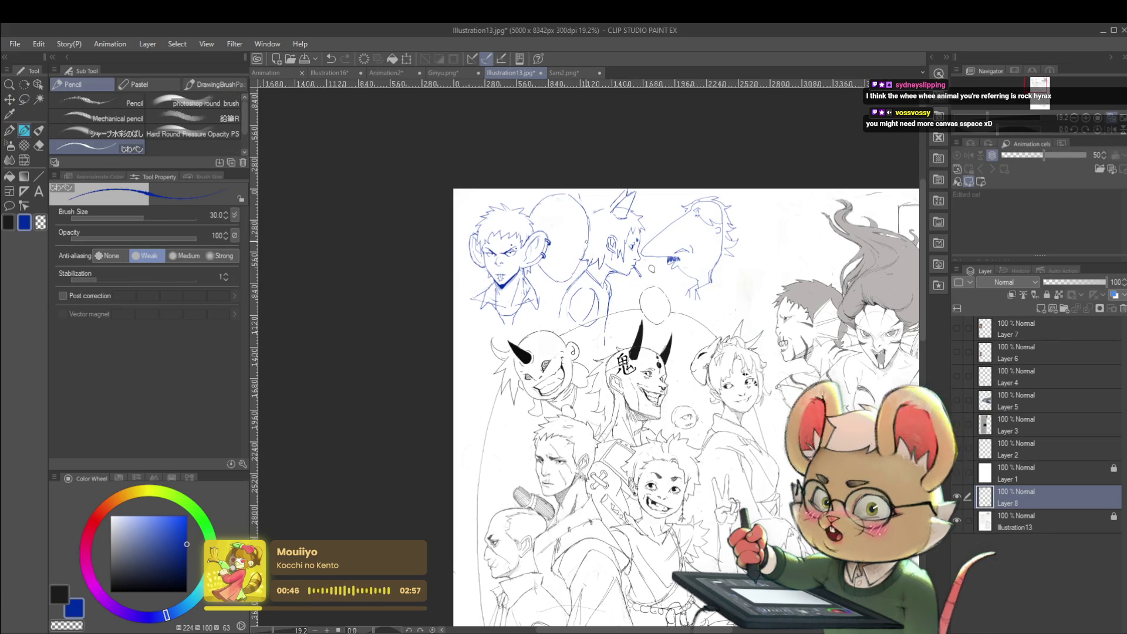
key("h")
left_click_drag(857, 341, 799, 370)
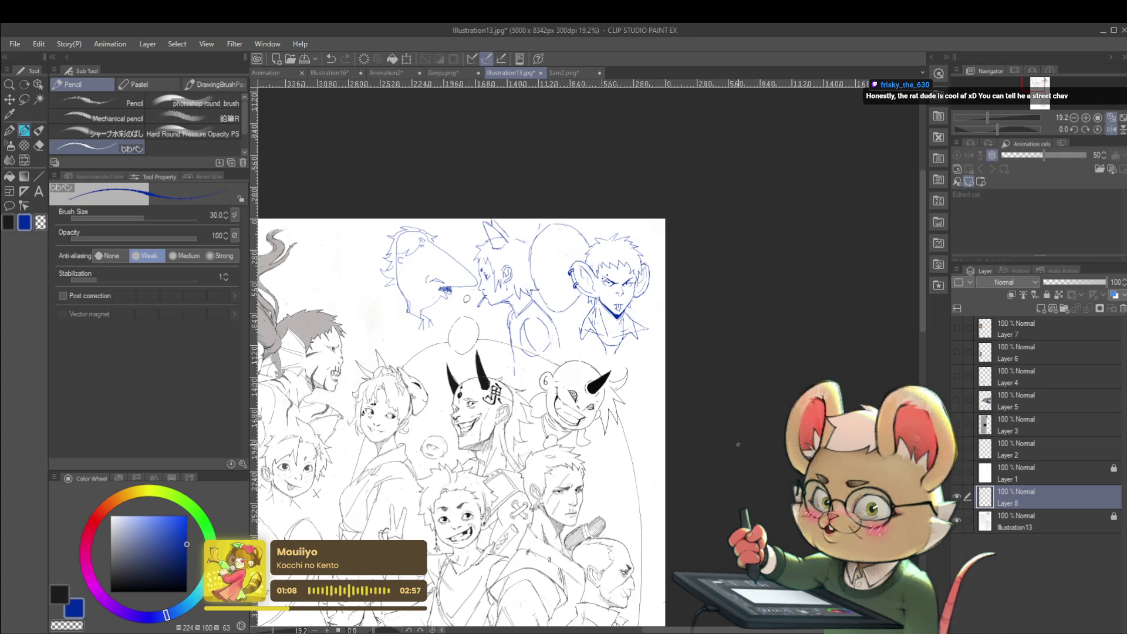
left_click(1111, 129)
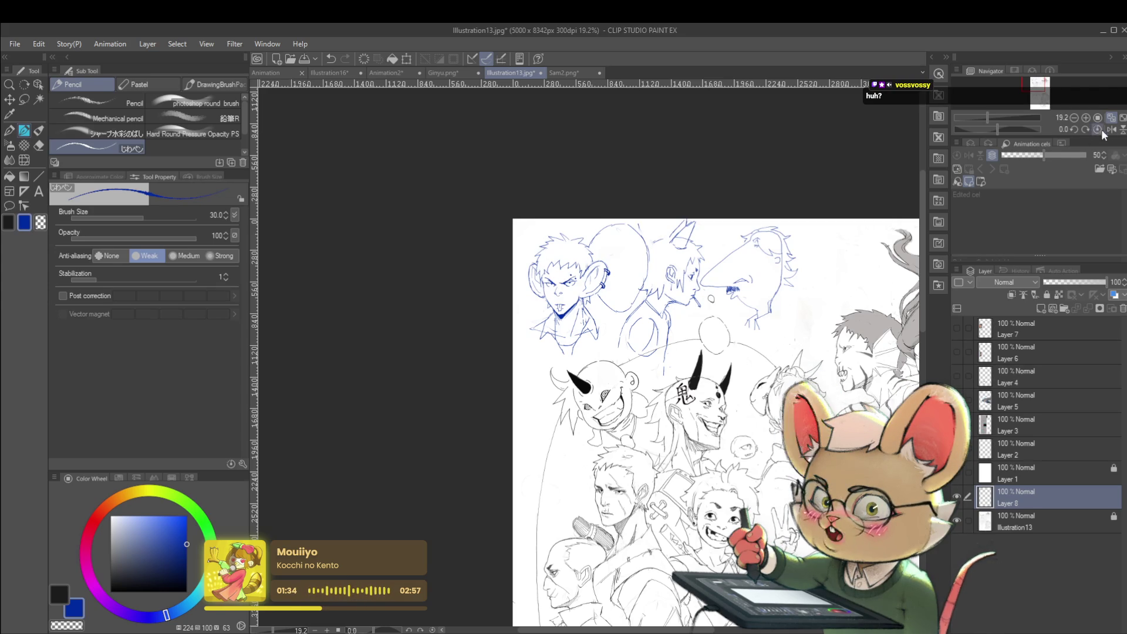
Mirror the view and trace the faint oval into a bald head outline.
left_click(1110, 129)
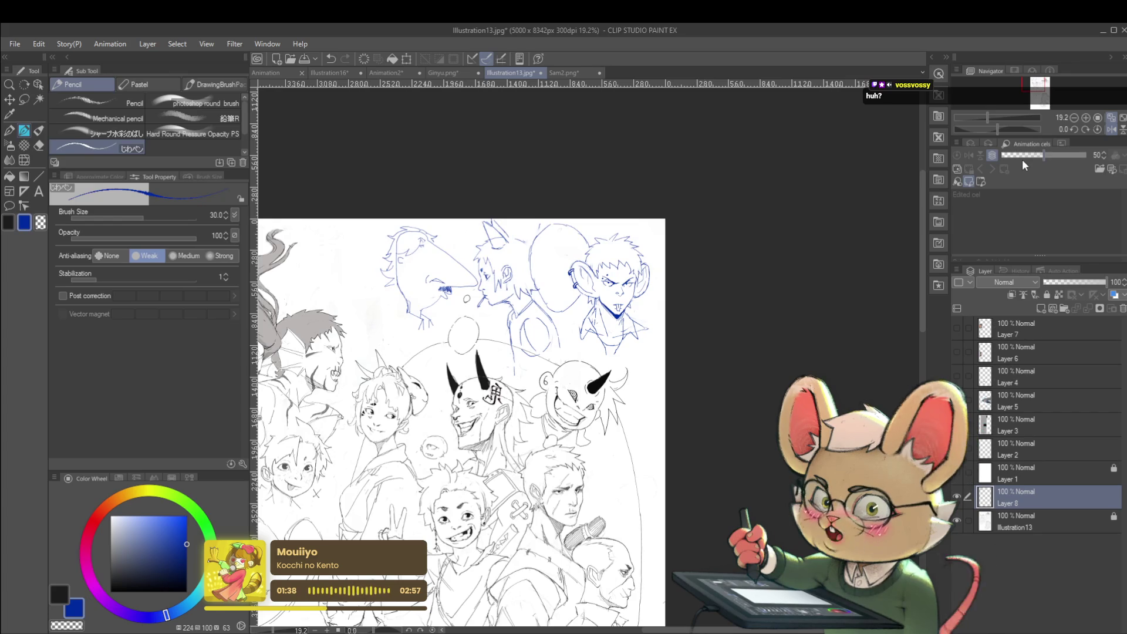
scroll(572, 282, "up", 3)
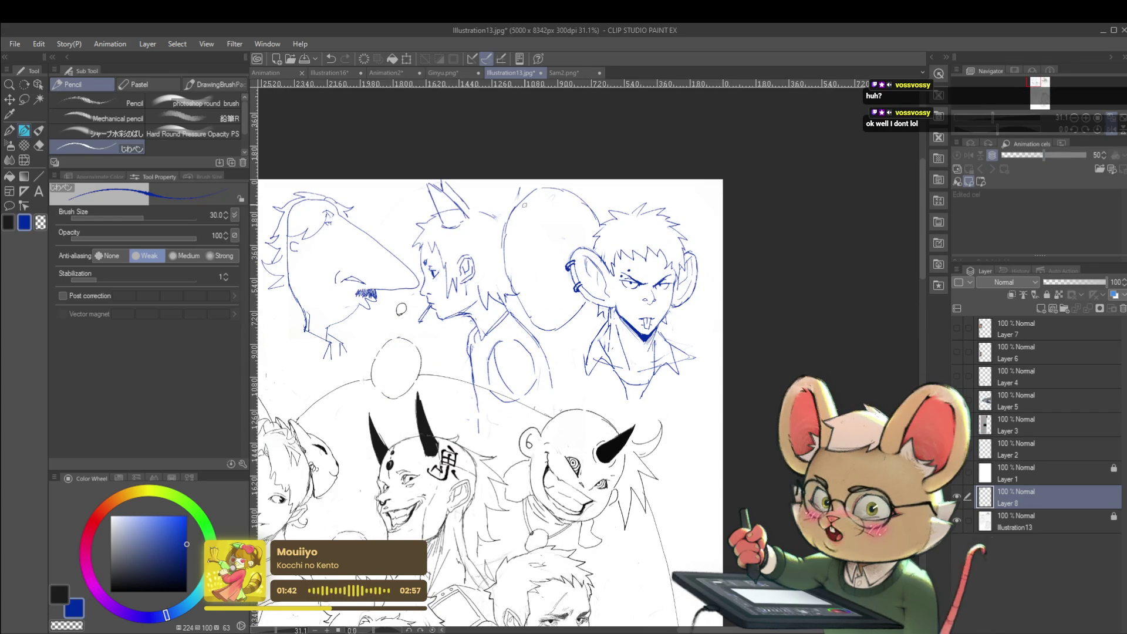
scroll(514, 260, "up", 1)
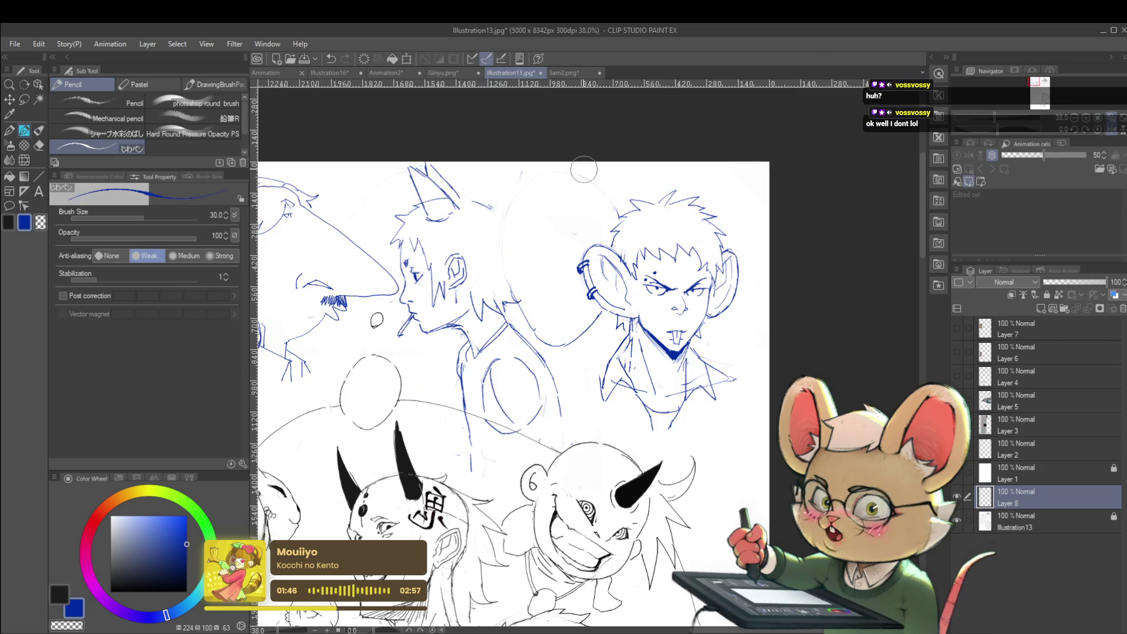
mouse_move(503, 266)
left_mouse_down()
mouse_move(503, 233)
mouse_move(555, 179)
mouse_move(615, 246)
mouse_move(587, 329)
mouse_move(536, 338)
left_mouse_up()
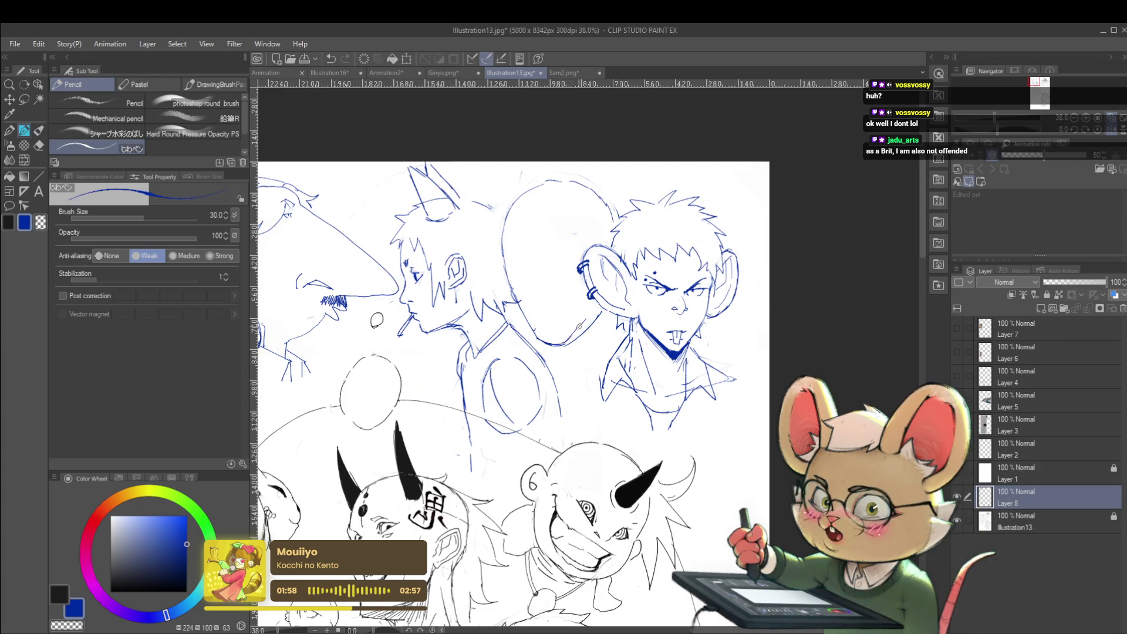
Sketch an ear and a small facial mark on the bald head.
scroll(594, 309, "down", 2)
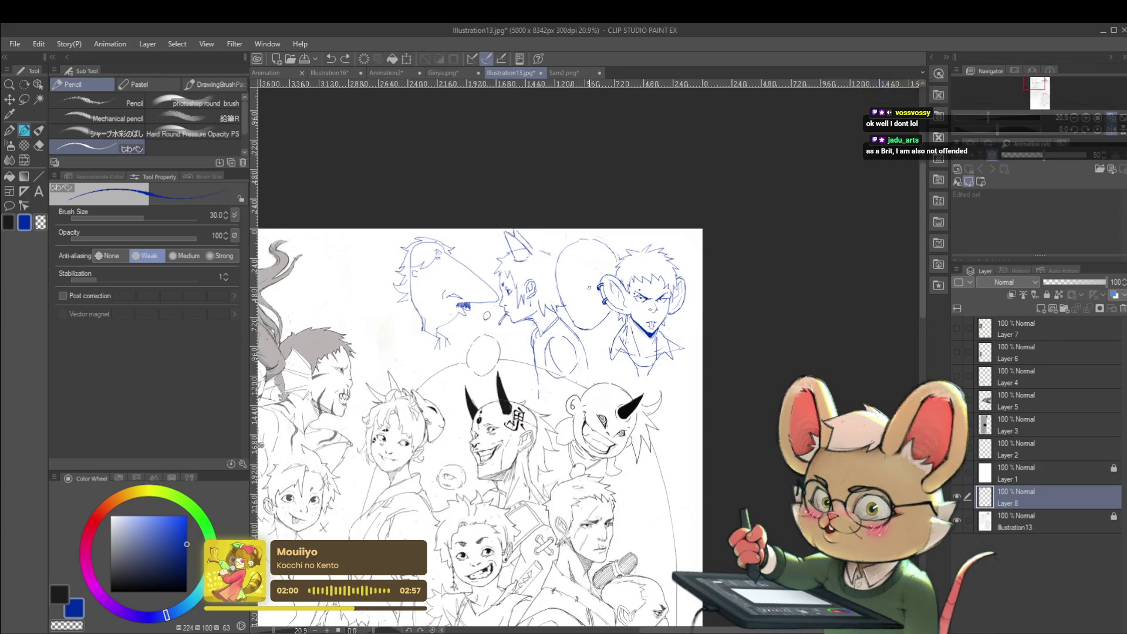
scroll(609, 308, "up", 1)
scroll(545, 292, "up", 2)
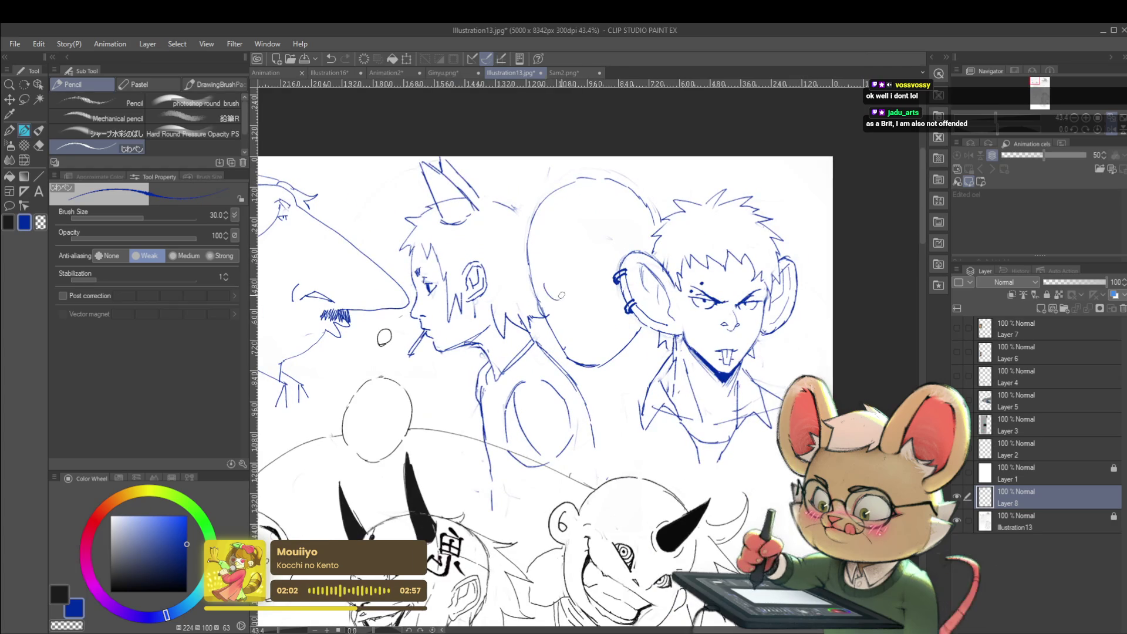
left_click_drag(543, 284, 565, 292)
scroll(559, 286, "down", 1)
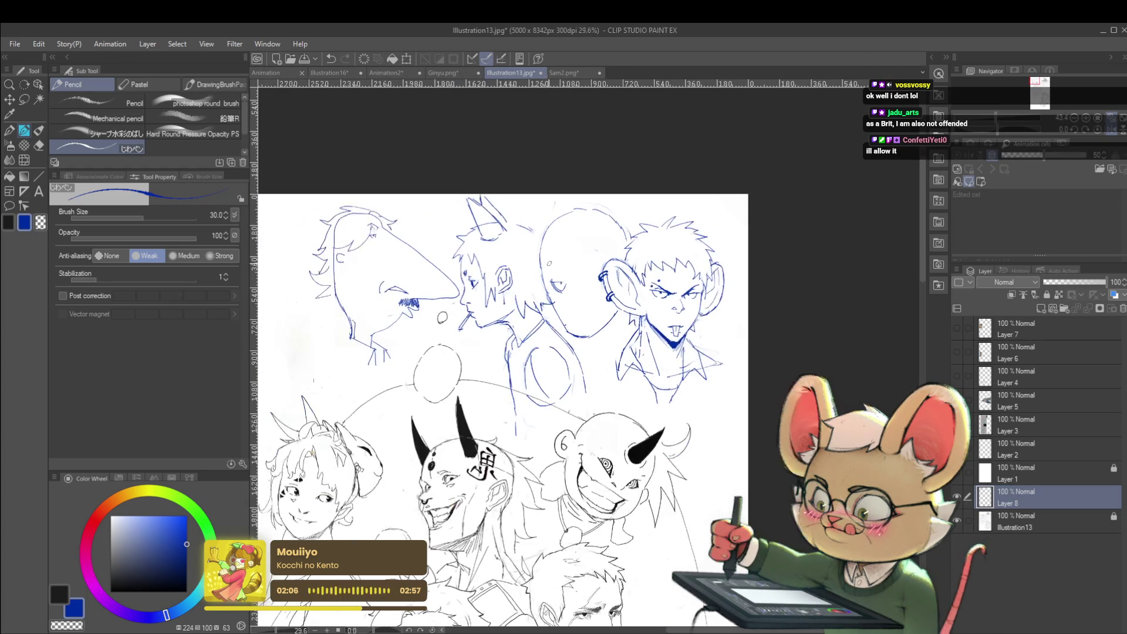
scroll(577, 276, "up", 1)
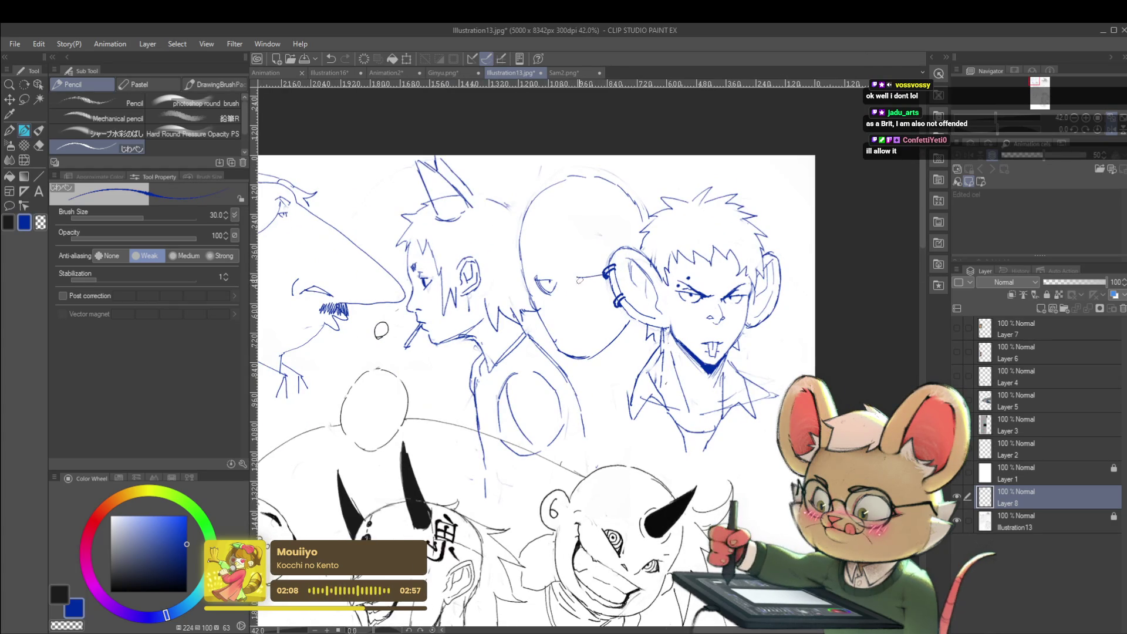
left_click_drag(576, 281, 582, 283)
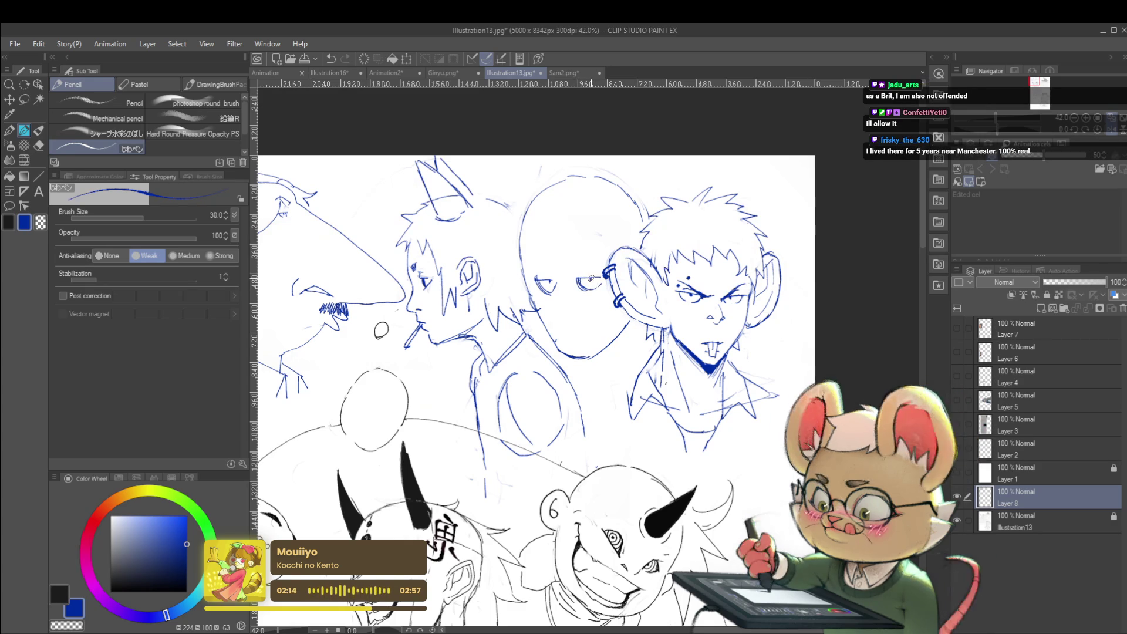
Flip the view back, zoom out, and mirror the canvas again to check the bald head.
scroll(606, 263, "down", 2)
scroll(587, 299, "up", 2)
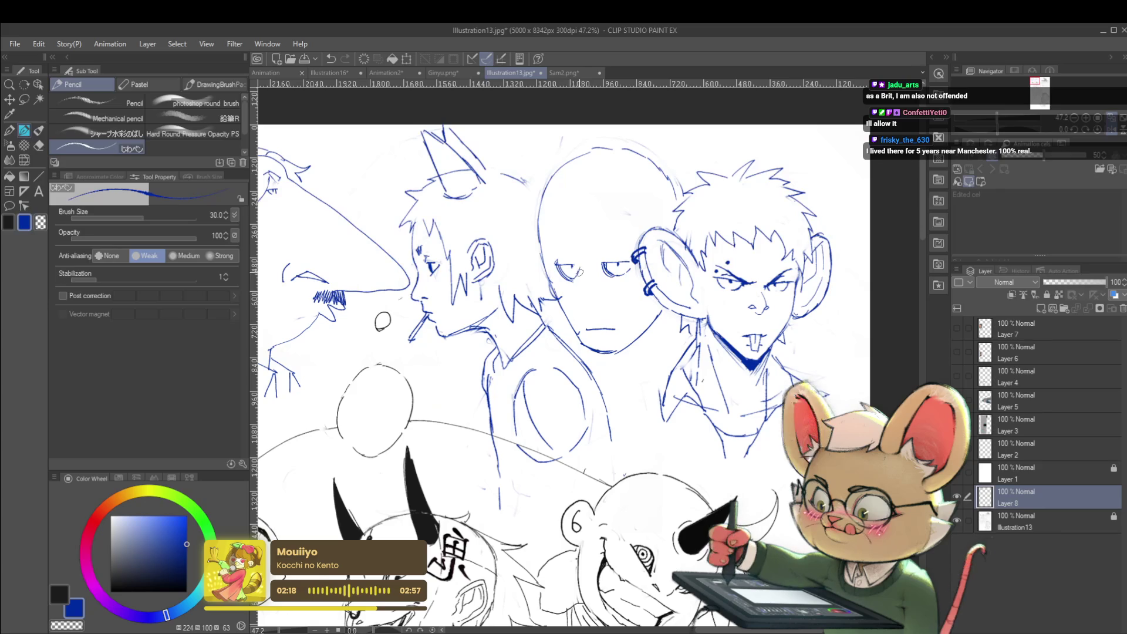
scroll(579, 286, "down", 2)
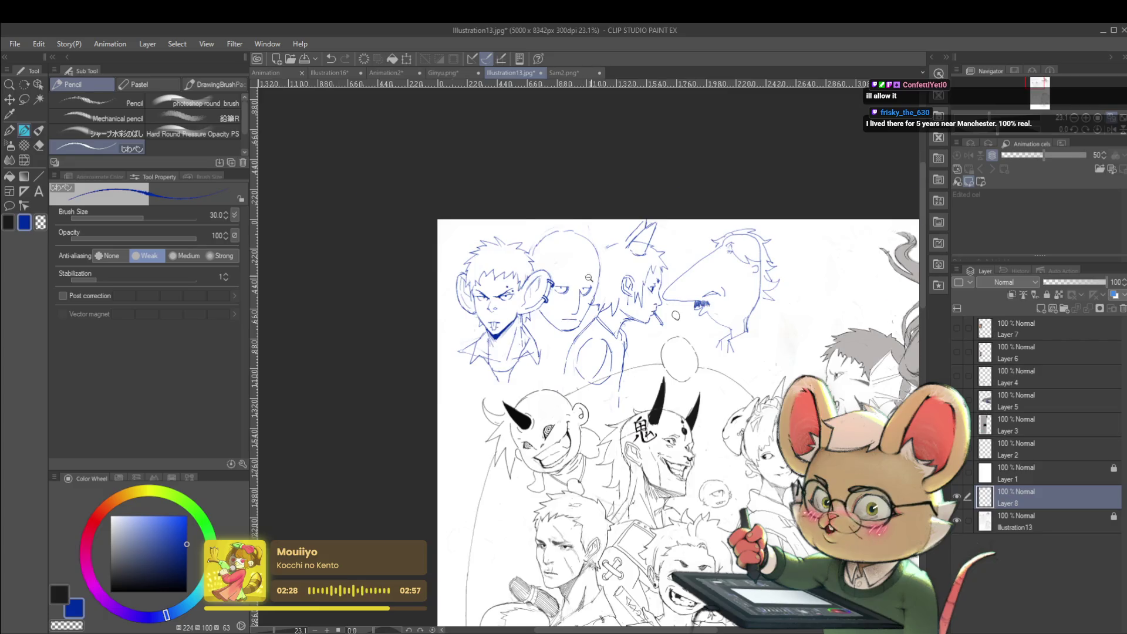
key("h")
scroll(631, 253, "up", 3)
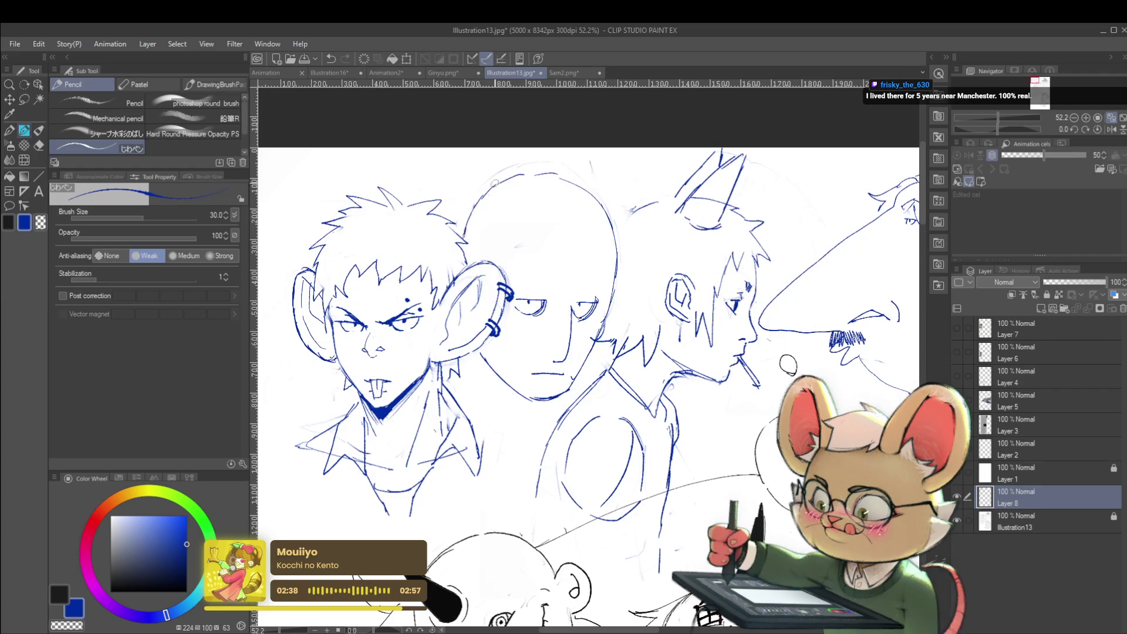
left_click_drag(997, 117, 990, 117)
left_click(1101, 126)
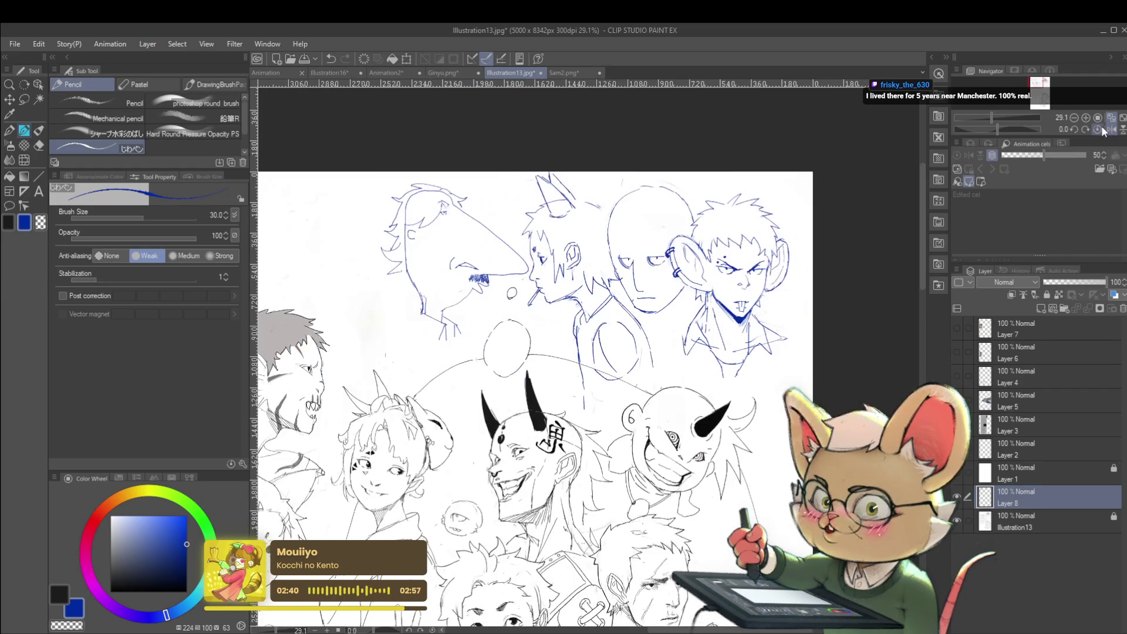
scroll(558, 382, "up", 2)
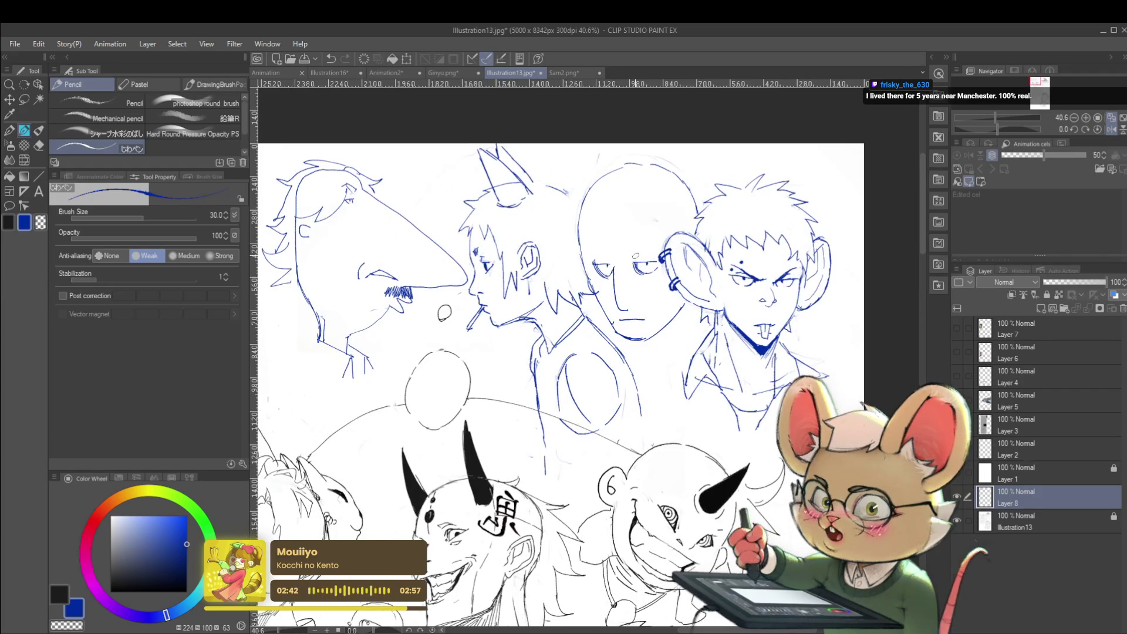
scroll(598, 295, "up", 3)
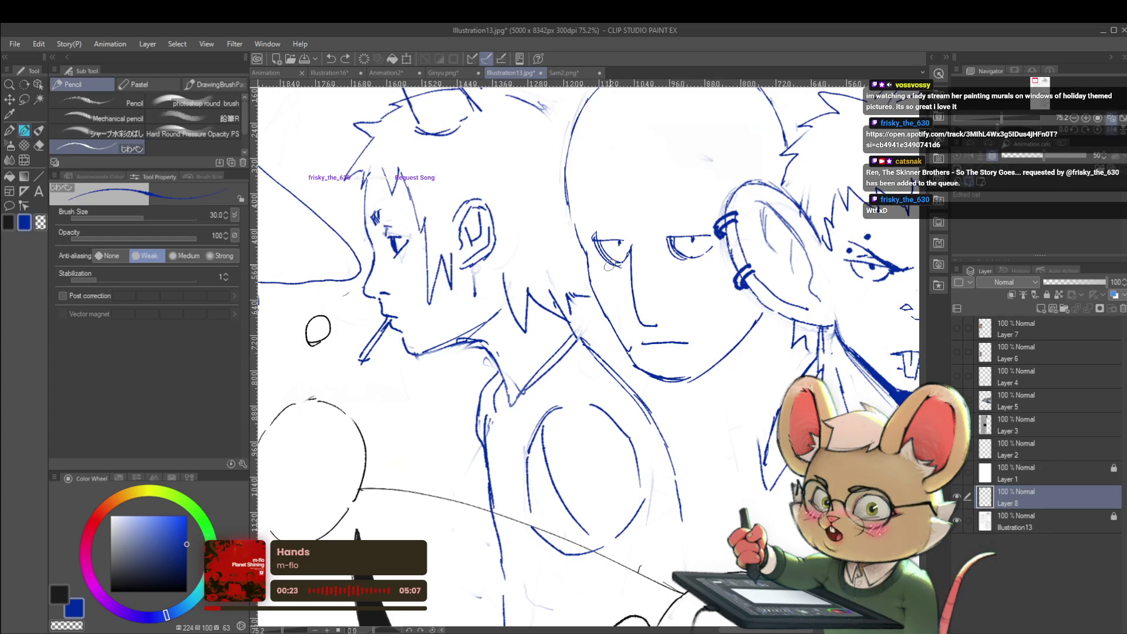
Replace the bald head's left outline stroke with a redrawn one.
left_click_drag(580, 193, 574, 230)
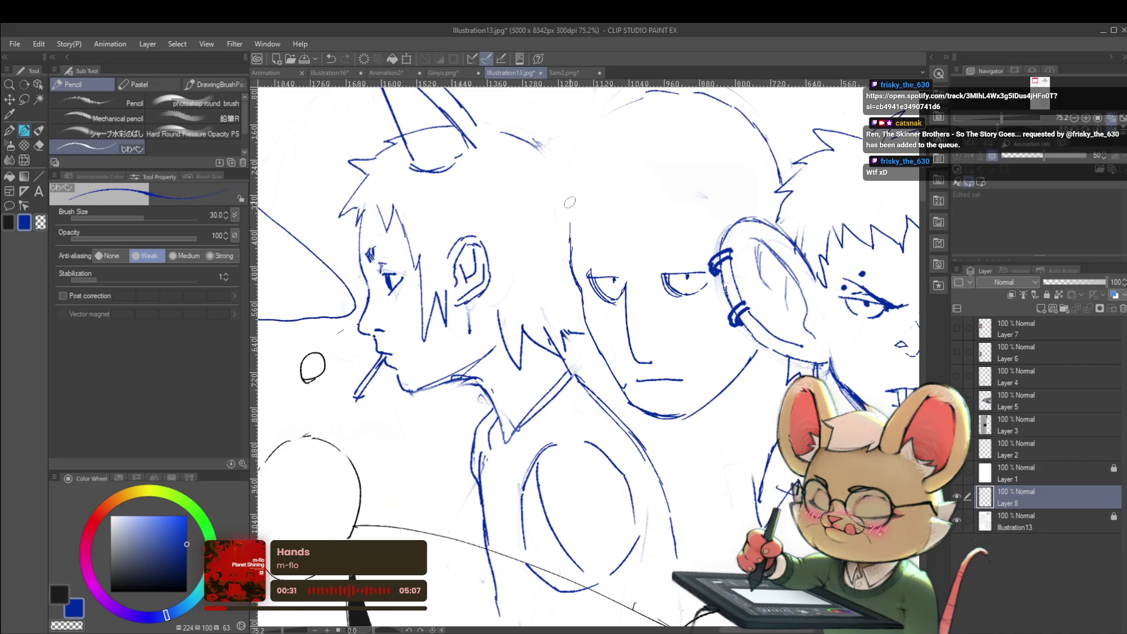
scroll(591, 192, "down", 5)
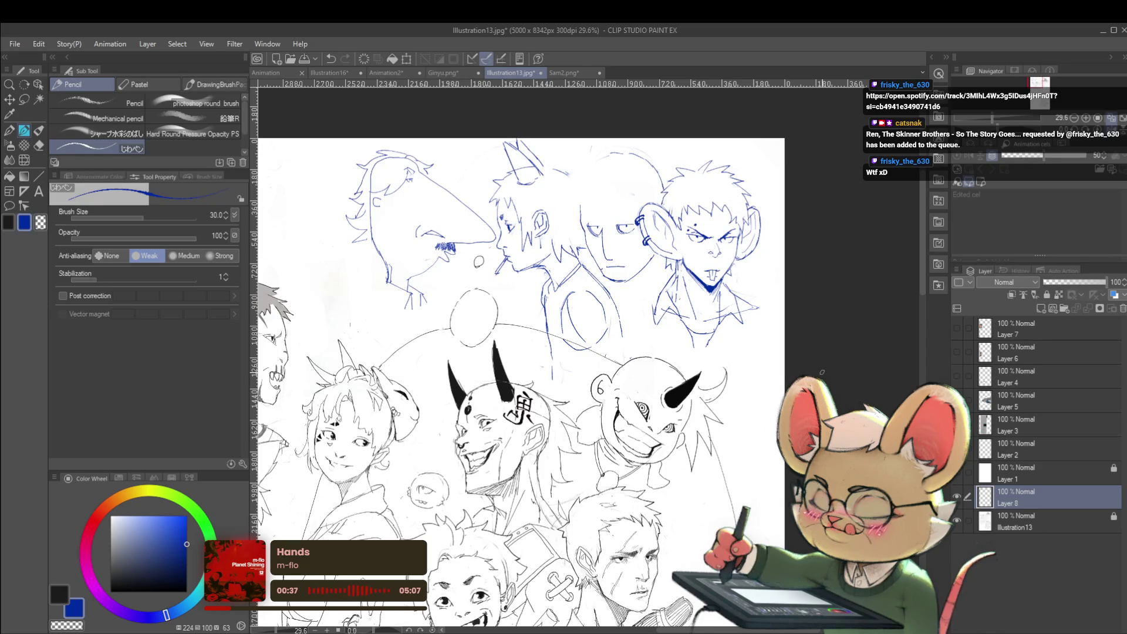
key("h")
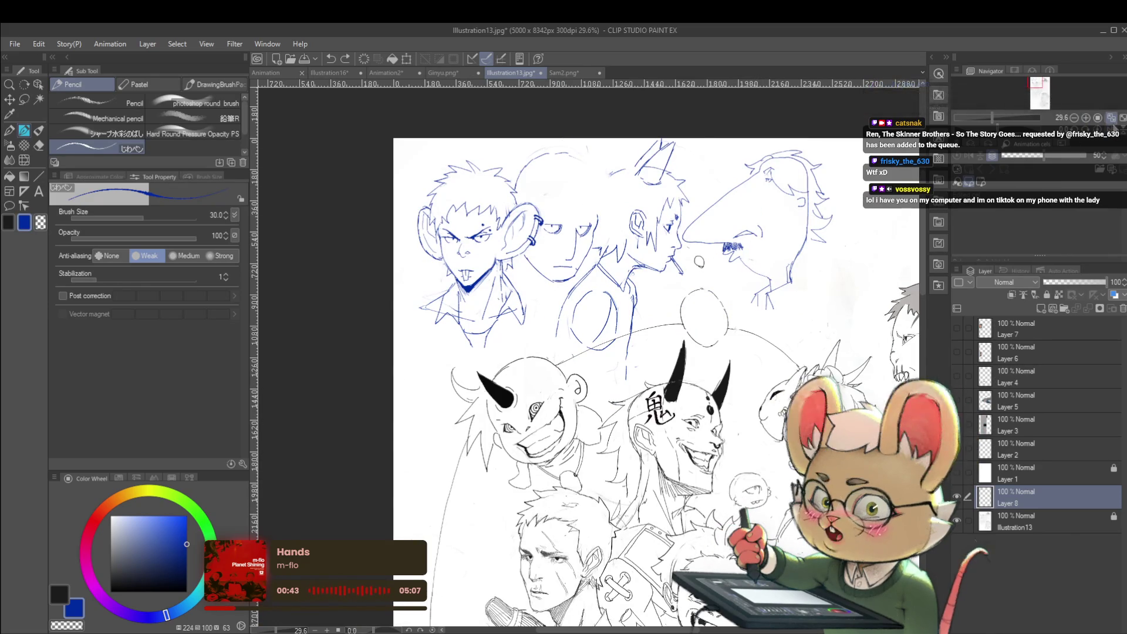
key("h")
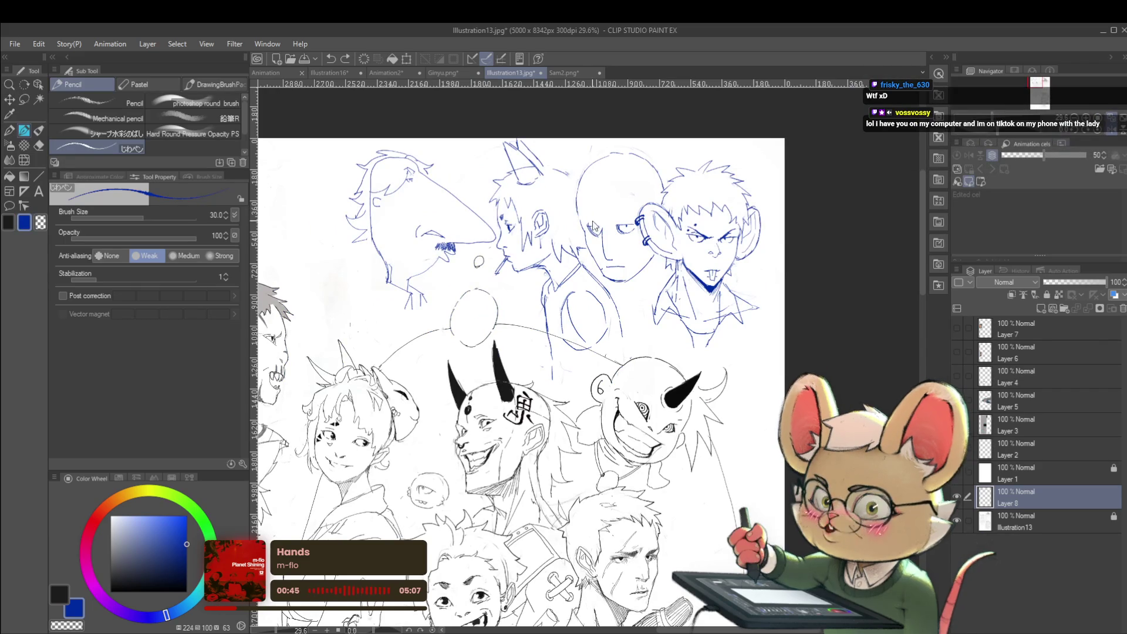
scroll(606, 207, "up", 3)
key("ctrl+z")
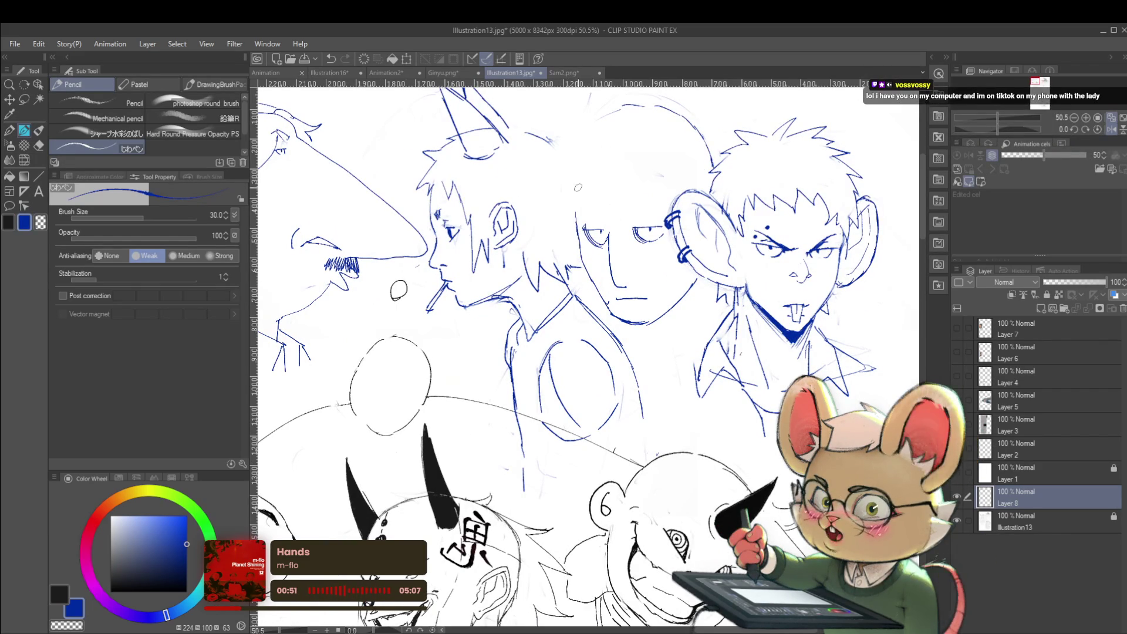
mouse_move(573, 193)
left_mouse_down()
mouse_move(580, 147)
mouse_move(599, 131)
left_mouse_up()
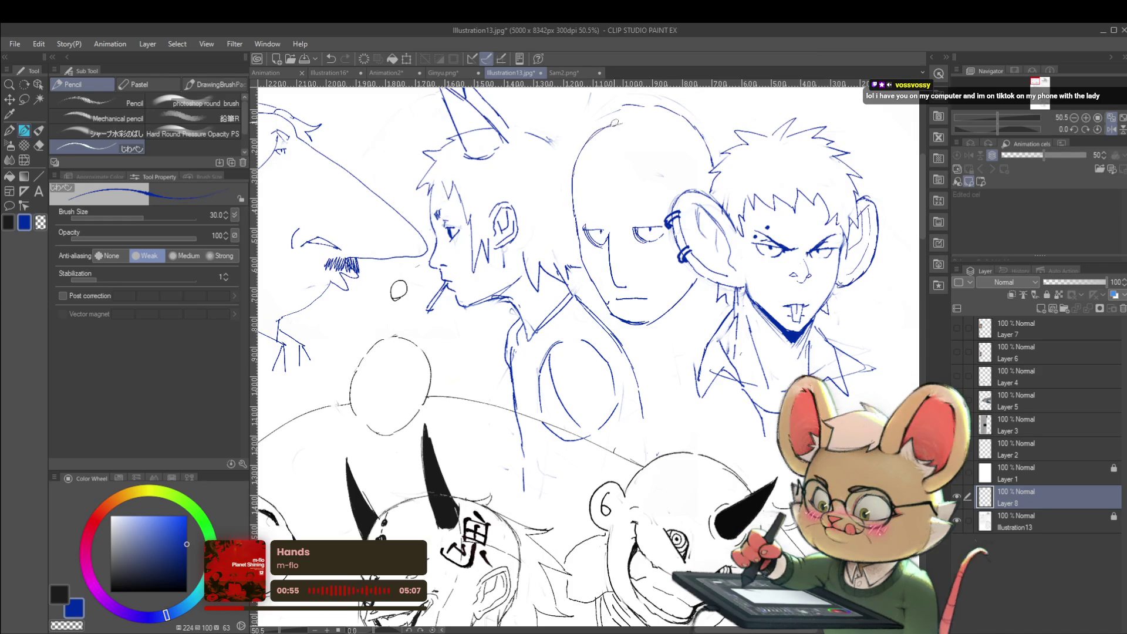
Sketch the bald man's jaw and neck lines plus strokes around the collar and shoulder.
left_click_drag(684, 86, 594, 101)
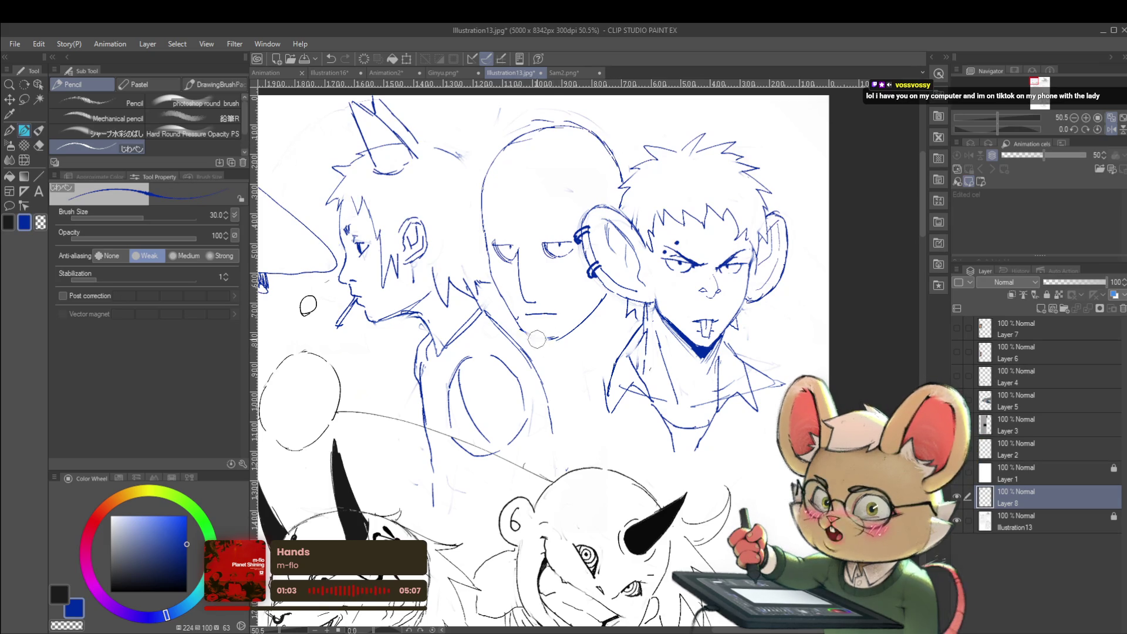
left_click_drag(514, 316, 539, 347)
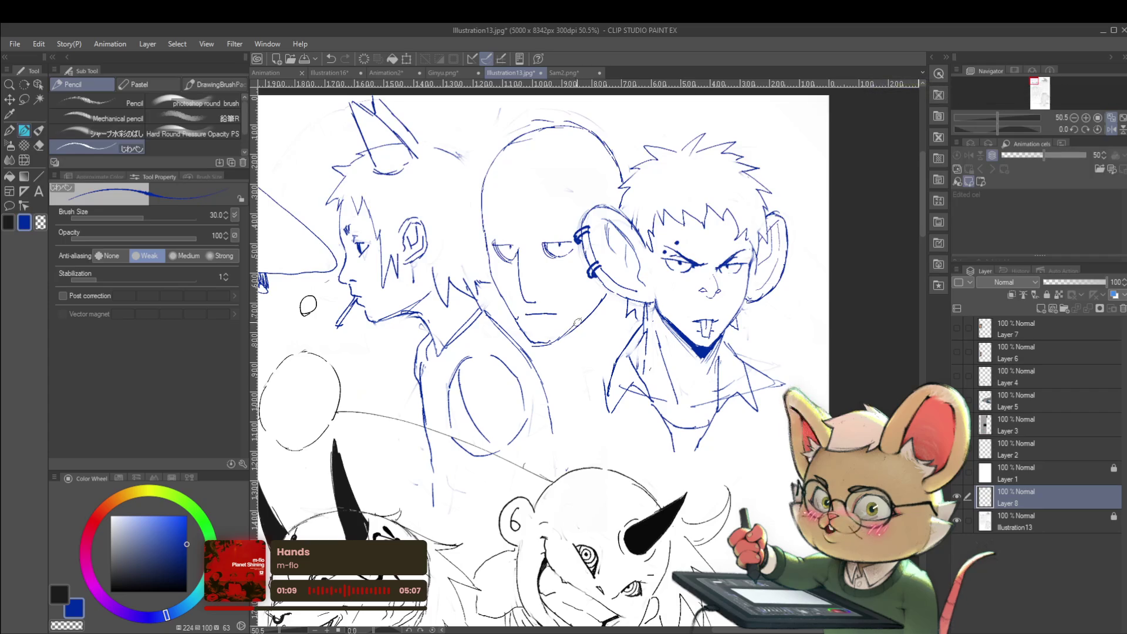
scroll(632, 304, "down", 3)
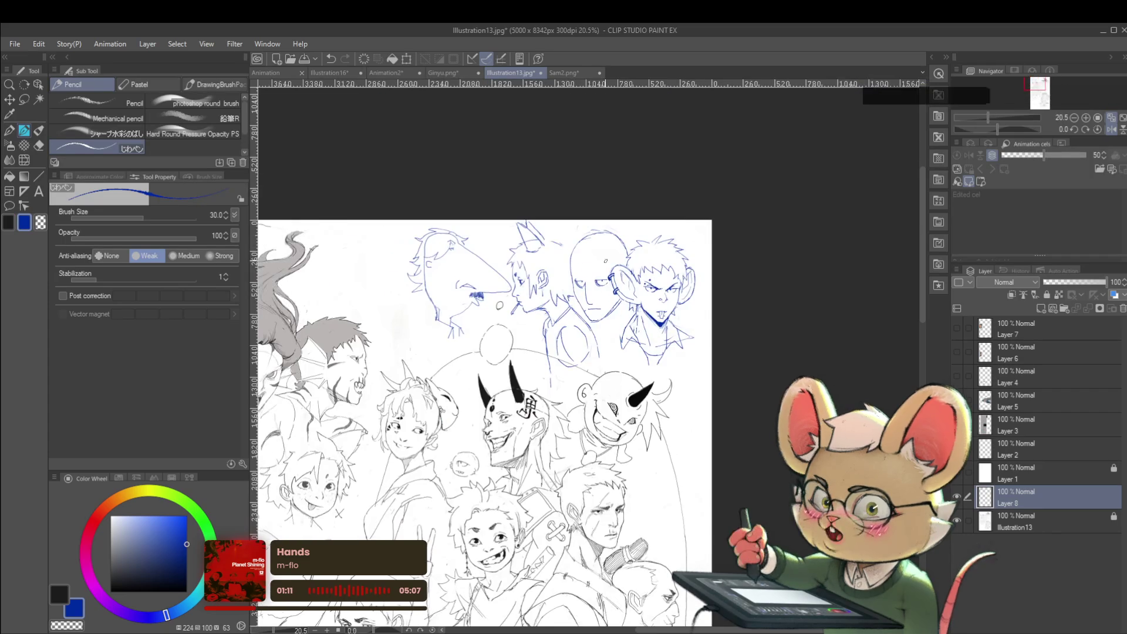
scroll(631, 316, "up", 2)
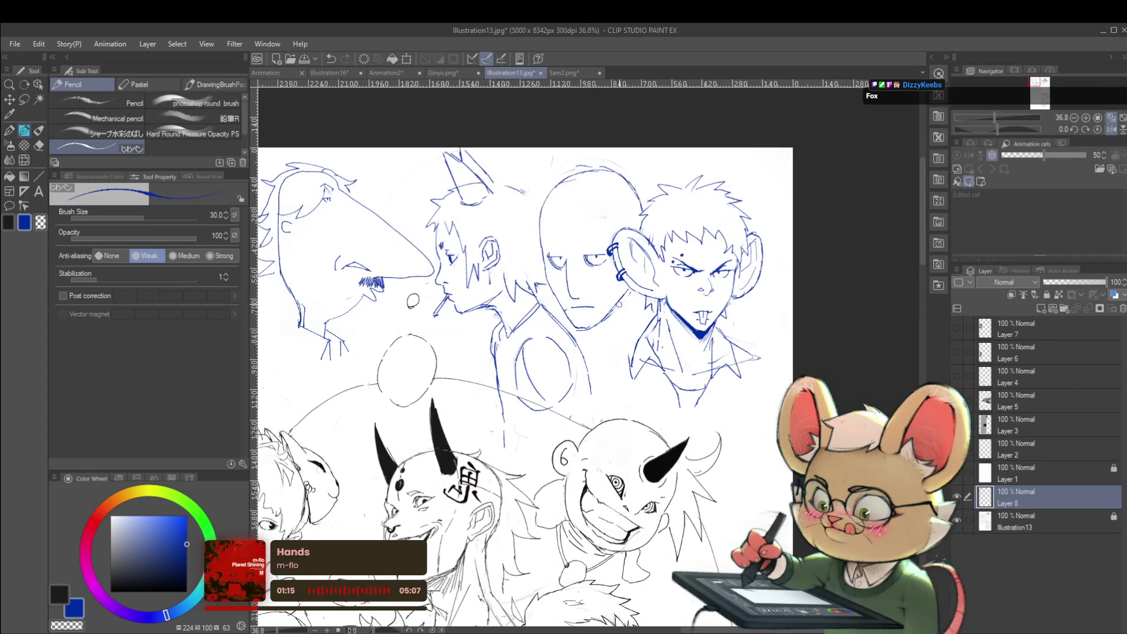
scroll(565, 302, "up", 2)
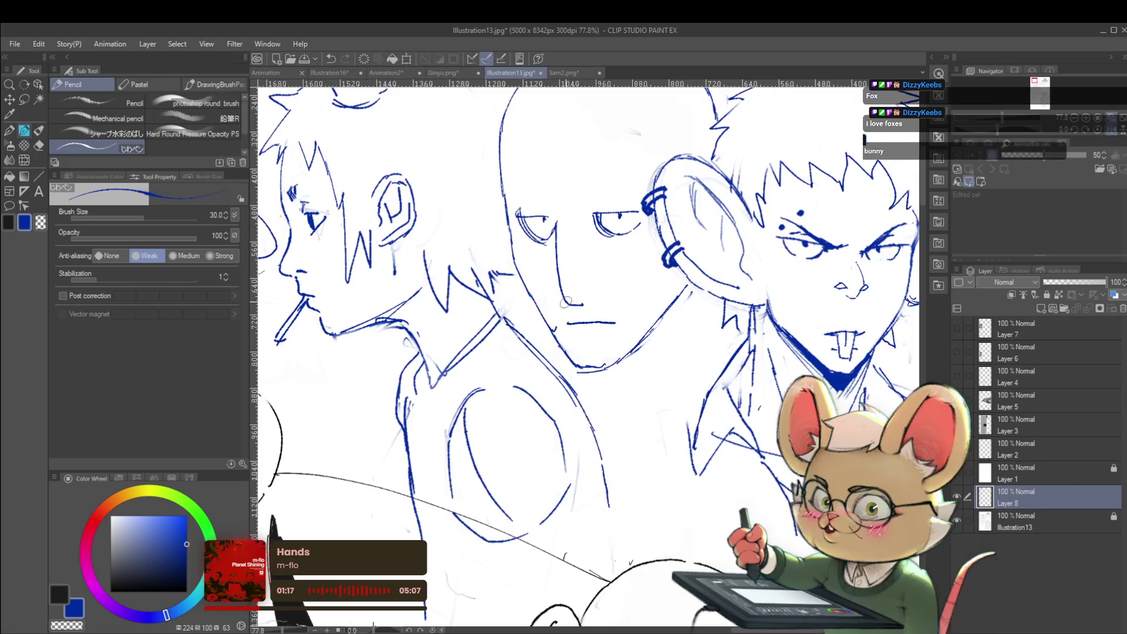
mouse_move(477, 284)
left_mouse_down()
mouse_move(508, 281)
mouse_move(481, 326)
mouse_move(514, 339)
left_mouse_up()
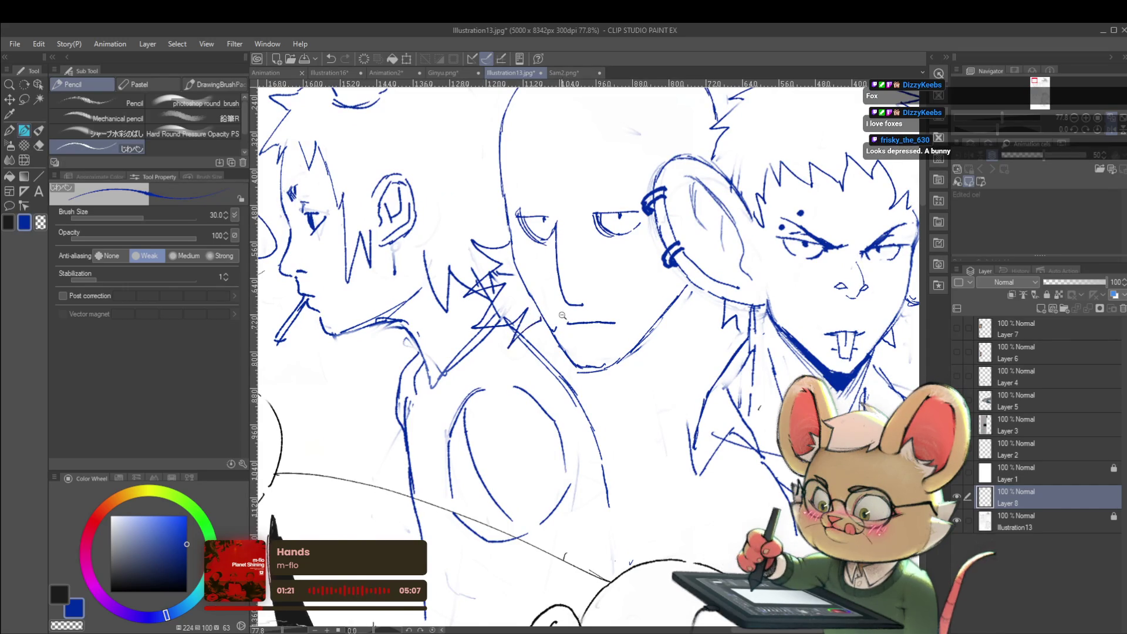
Draw one more short pencil stroke on the sketch.
scroll(567, 310, "down", 3)
scroll(549, 306, "up", 3)
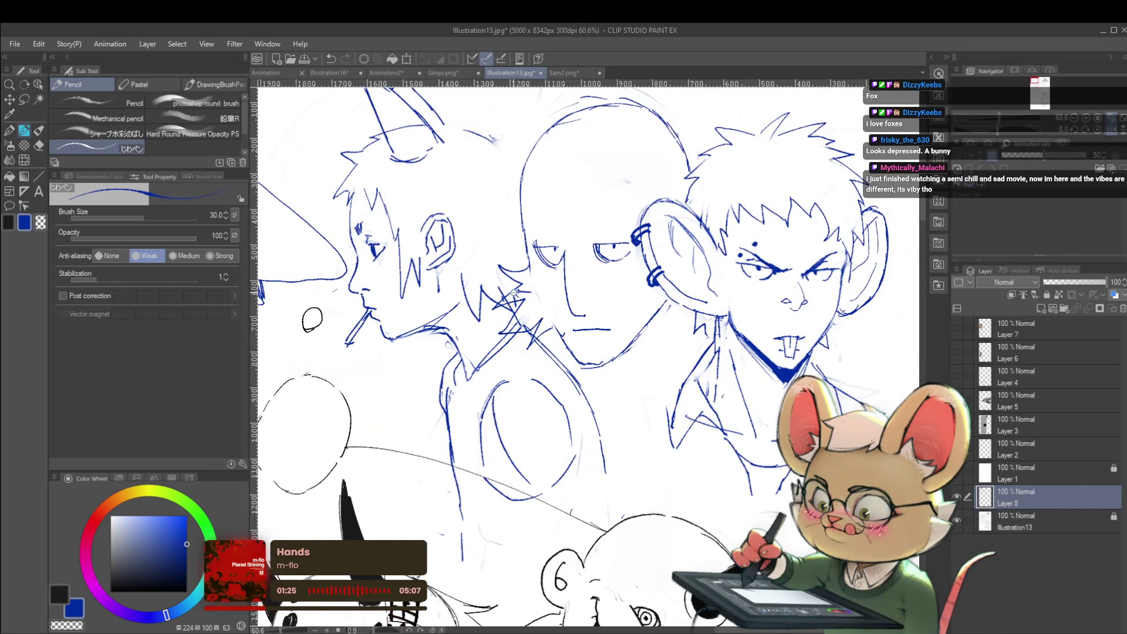
scroll(517, 286, "up", 2)
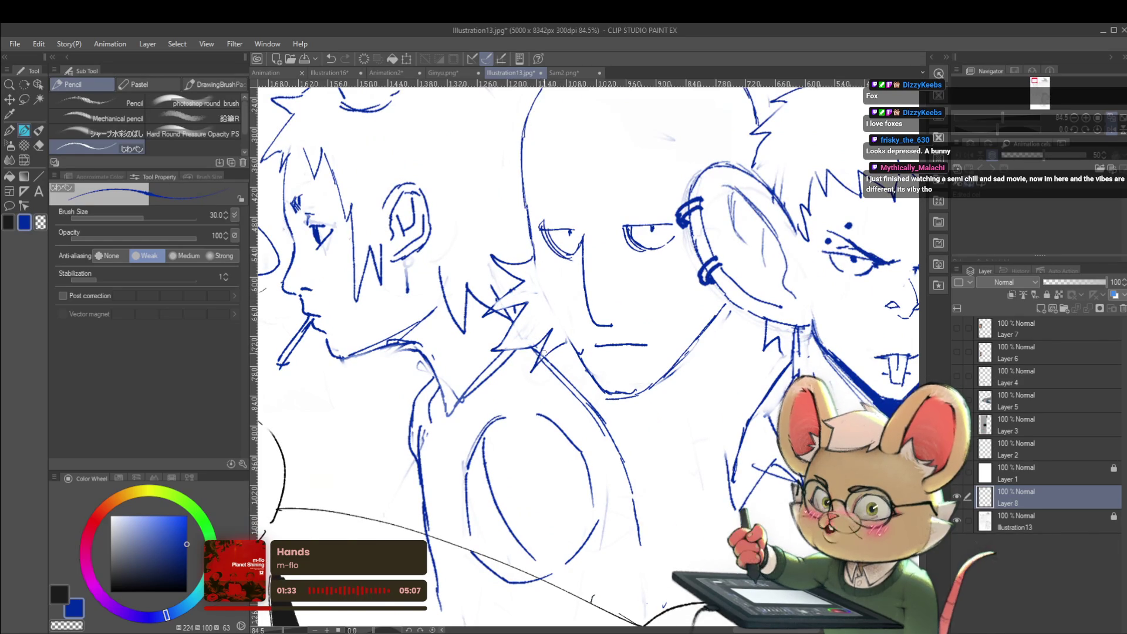
scroll(570, 333, "down", 10)
scroll(572, 286, "up", 10)
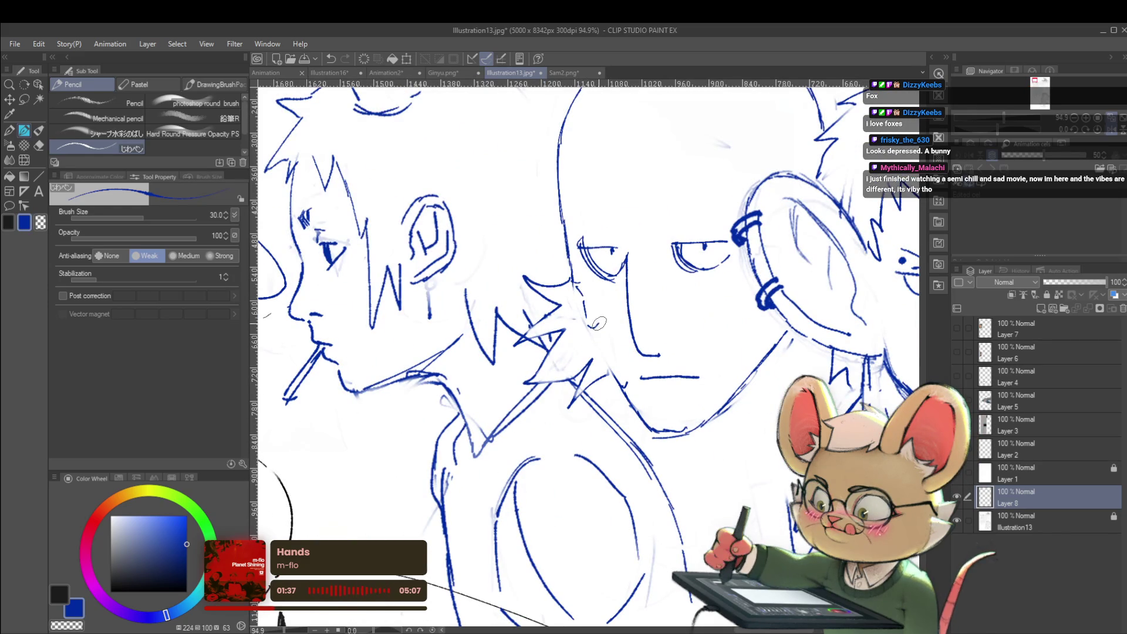
scroll(599, 351, "down", 8)
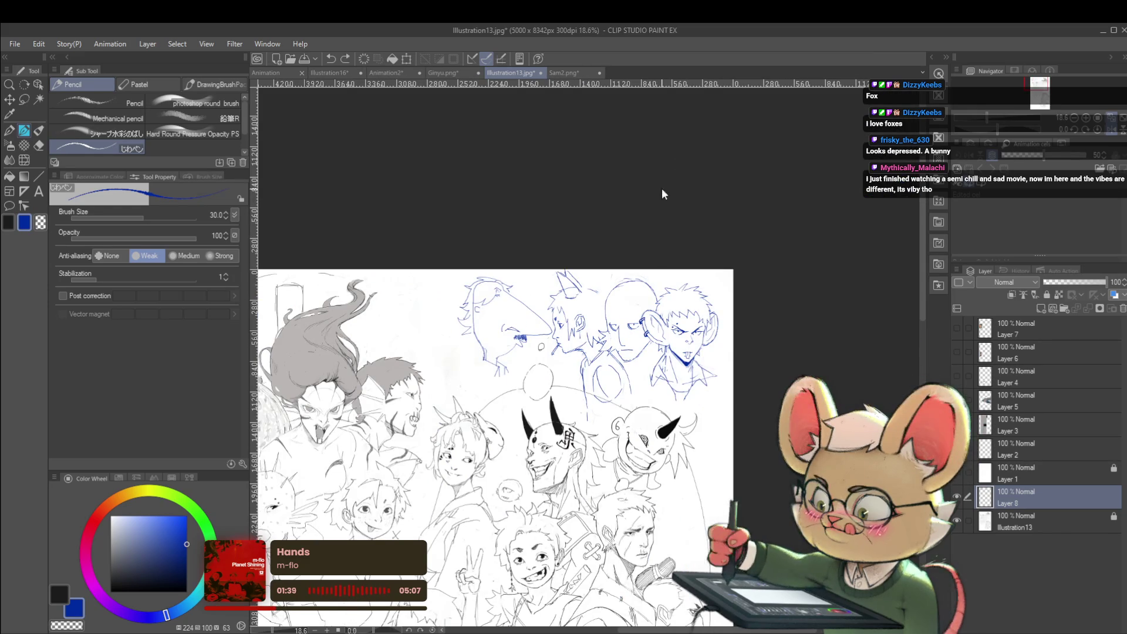
scroll(608, 331, "up", 4)
scroll(605, 353, "down", 3)
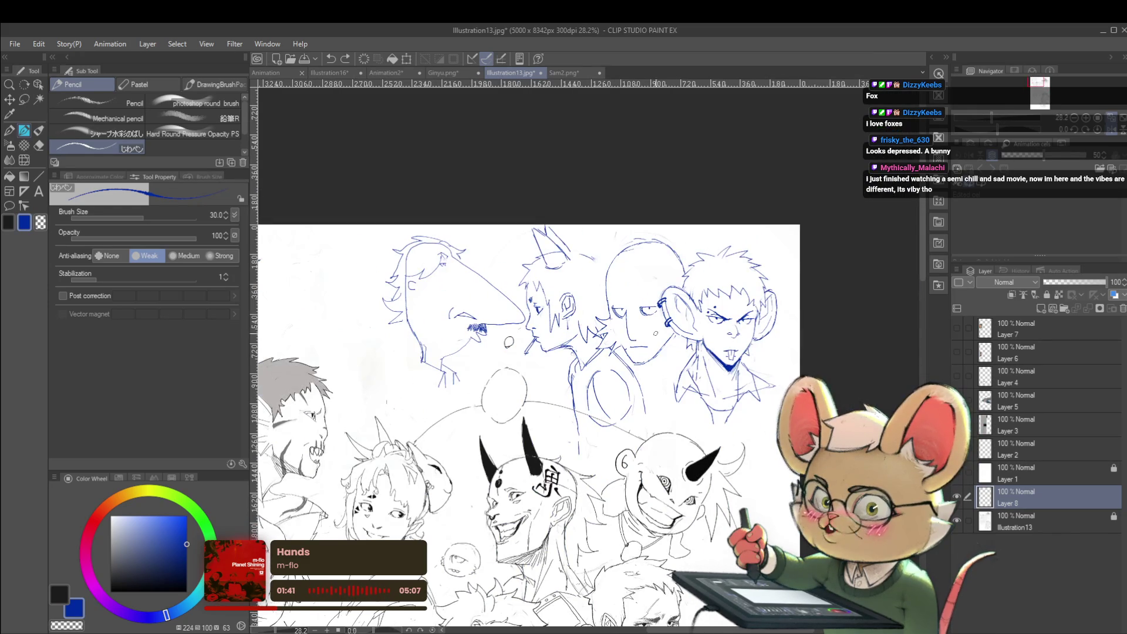
scroll(698, 335, "down", 3)
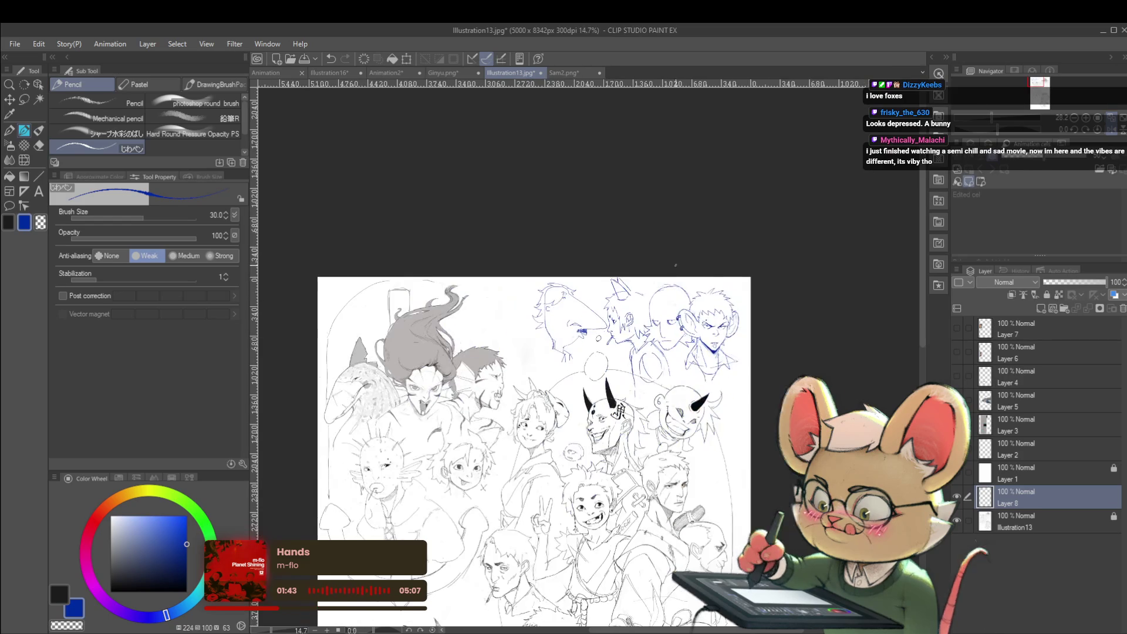
scroll(677, 314, "up", 6)
mouse_move(629, 380)
left_mouse_down()
mouse_move(652, 386)
mouse_move(635, 397)
mouse_move(651, 391)
left_mouse_up()
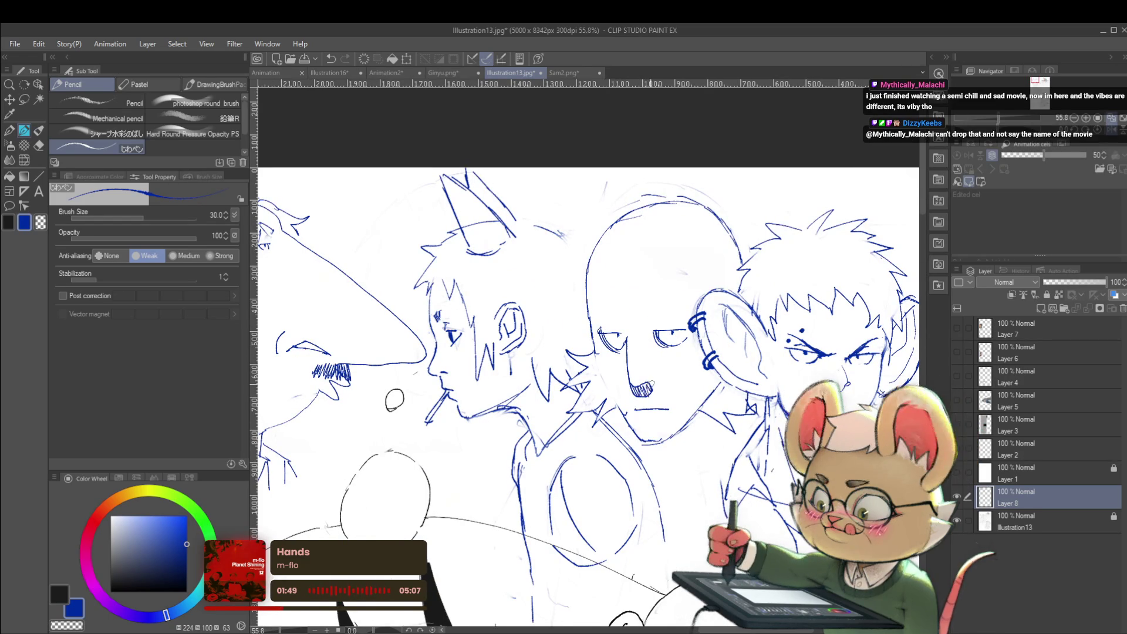
scroll(585, 217, "down", 5)
scroll(584, 216, "up", 2)
scroll(628, 284, "up", 3)
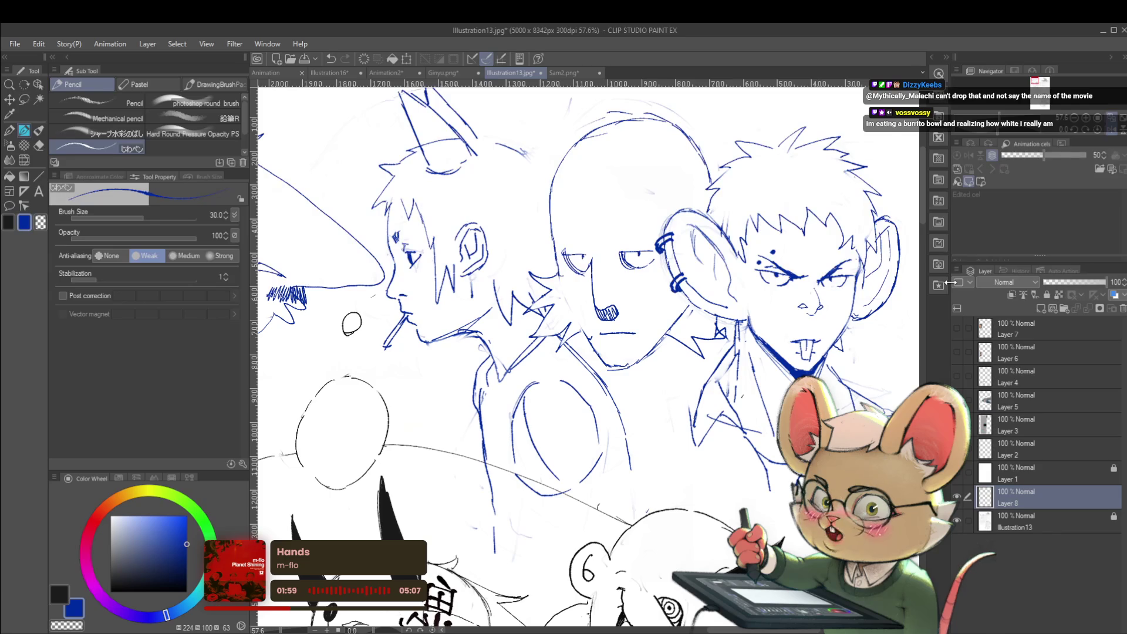
Check the view upside down, hatch shading on the bald character's nose, and fit the illustration.
left_click(1116, 131)
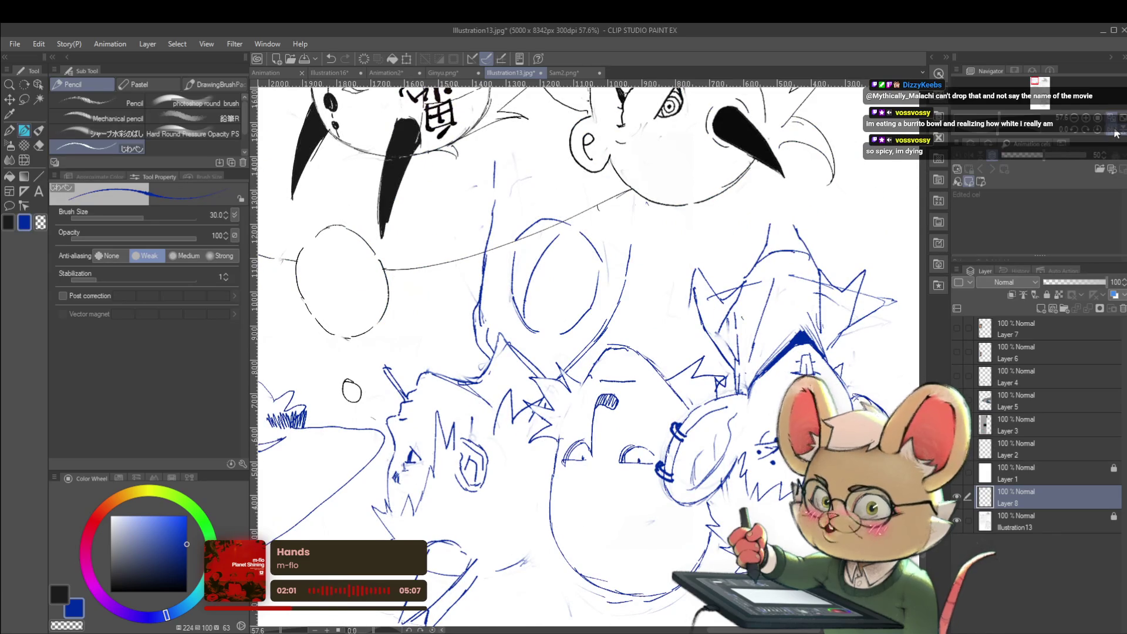
left_click(1116, 133)
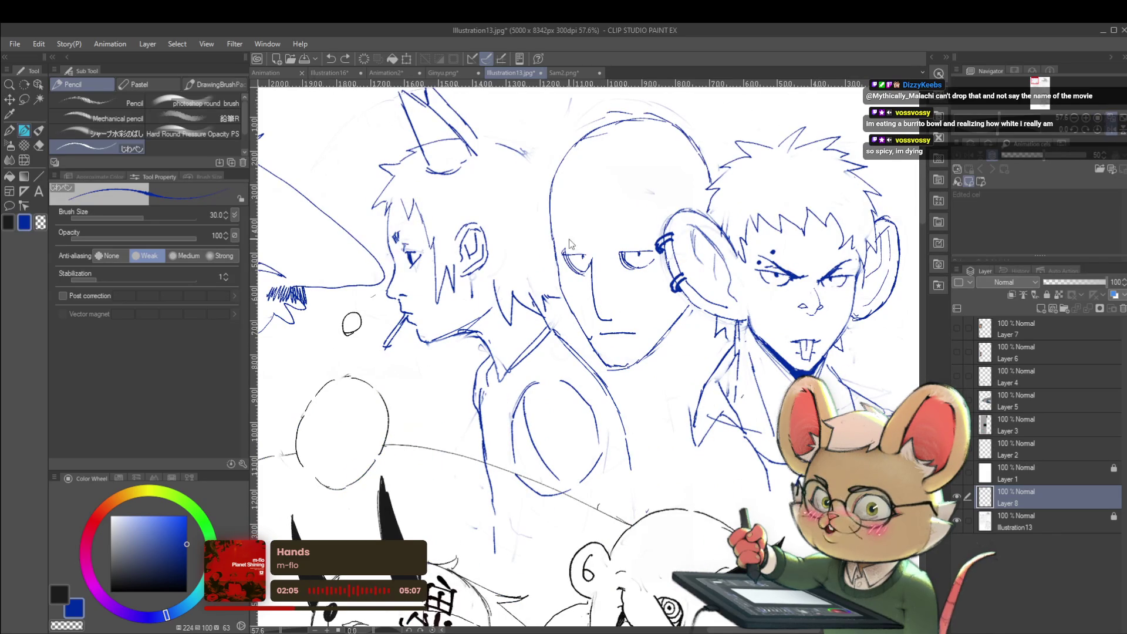
scroll(609, 309, "up", 2)
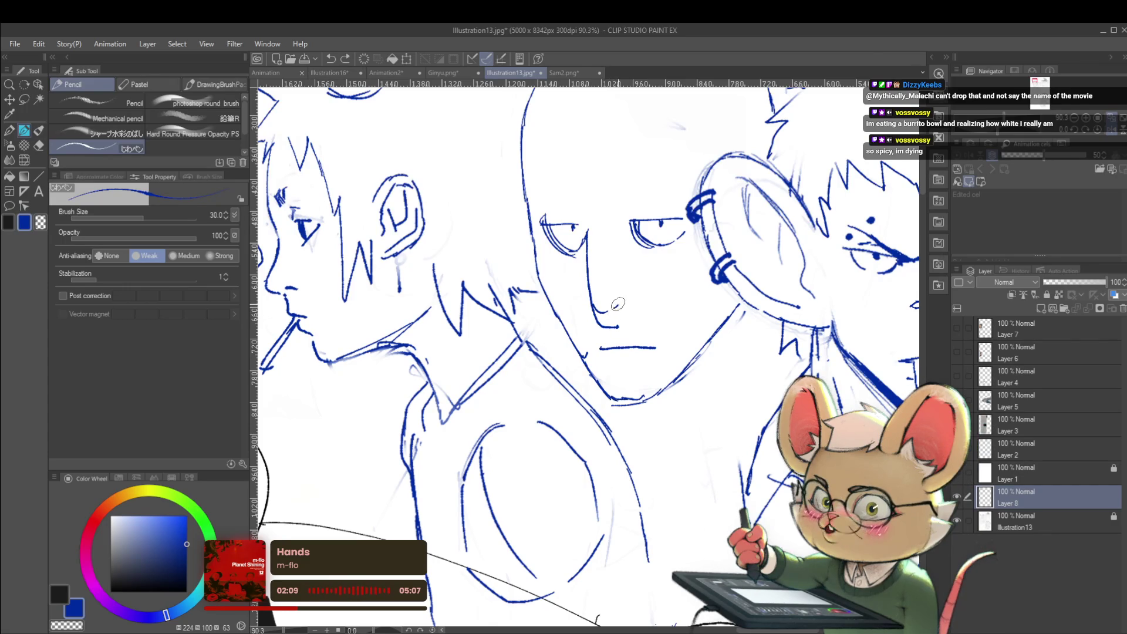
left_click_drag(599, 320, 606, 314)
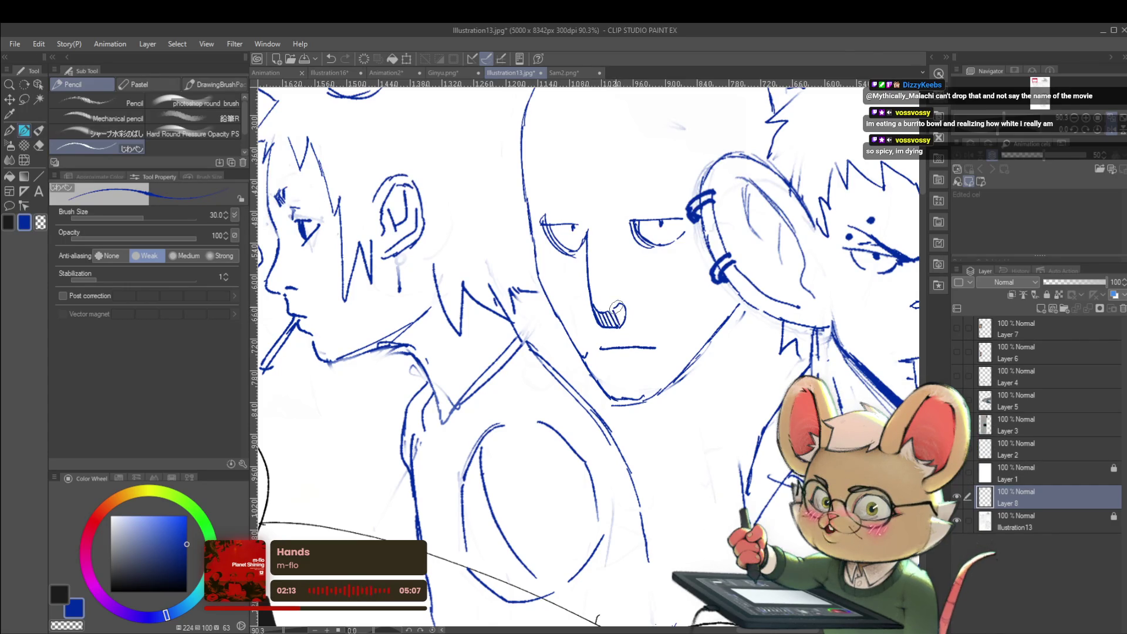
key("ctrl+0")
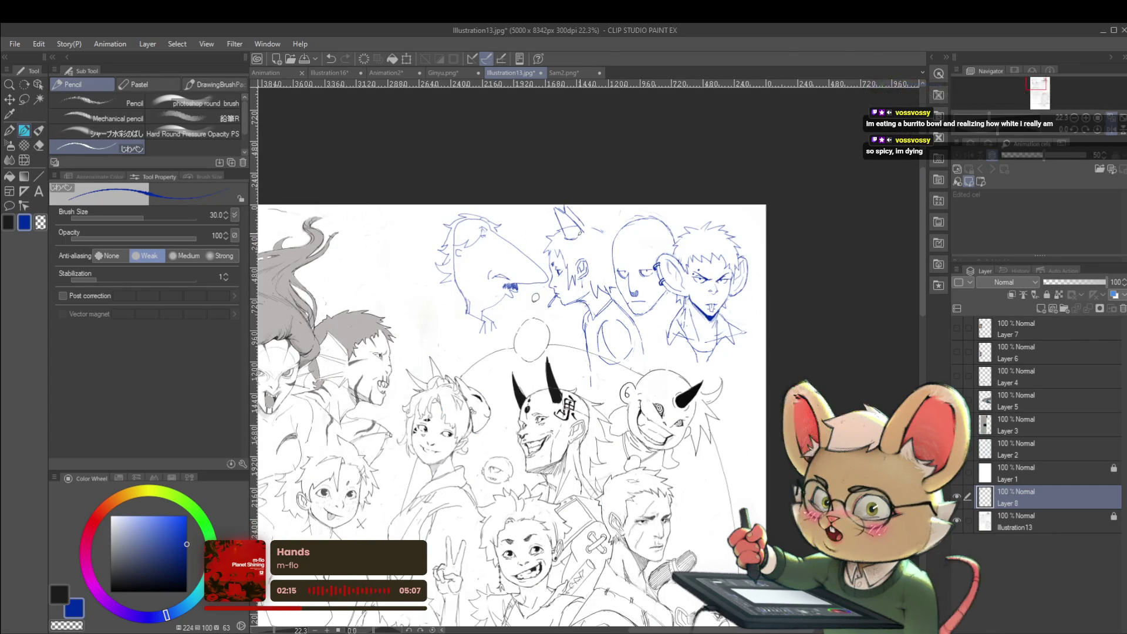
scroll(665, 285, "up", 4)
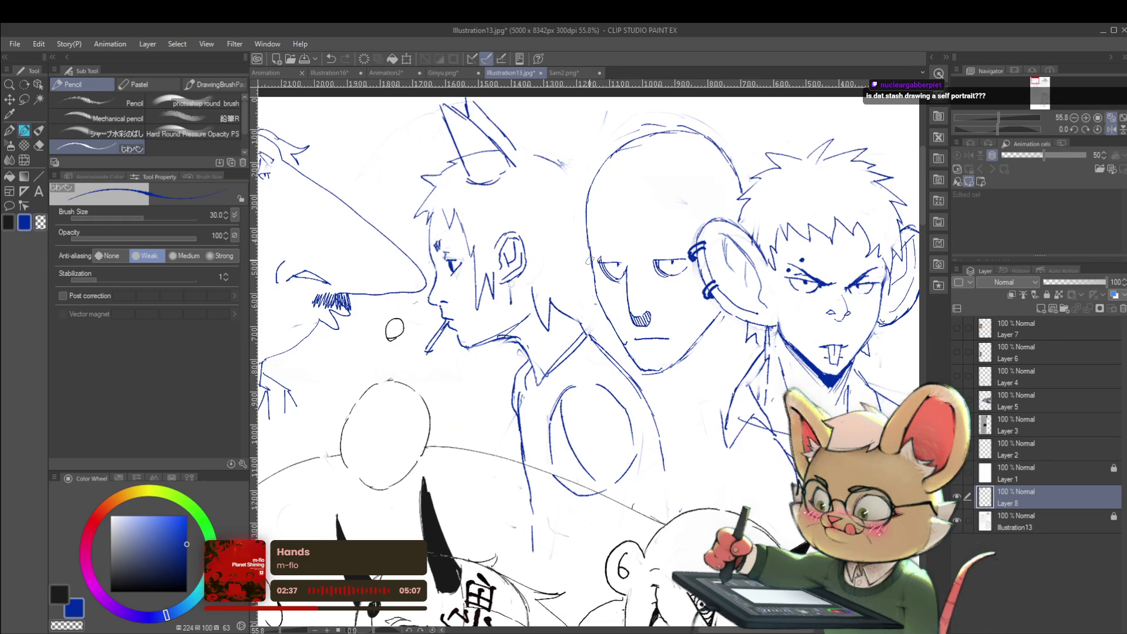
Try an ear stroke and a short stroke beside the bald head, undoing both.
left_click_drag(586, 261, 571, 280)
key("ctrl+z")
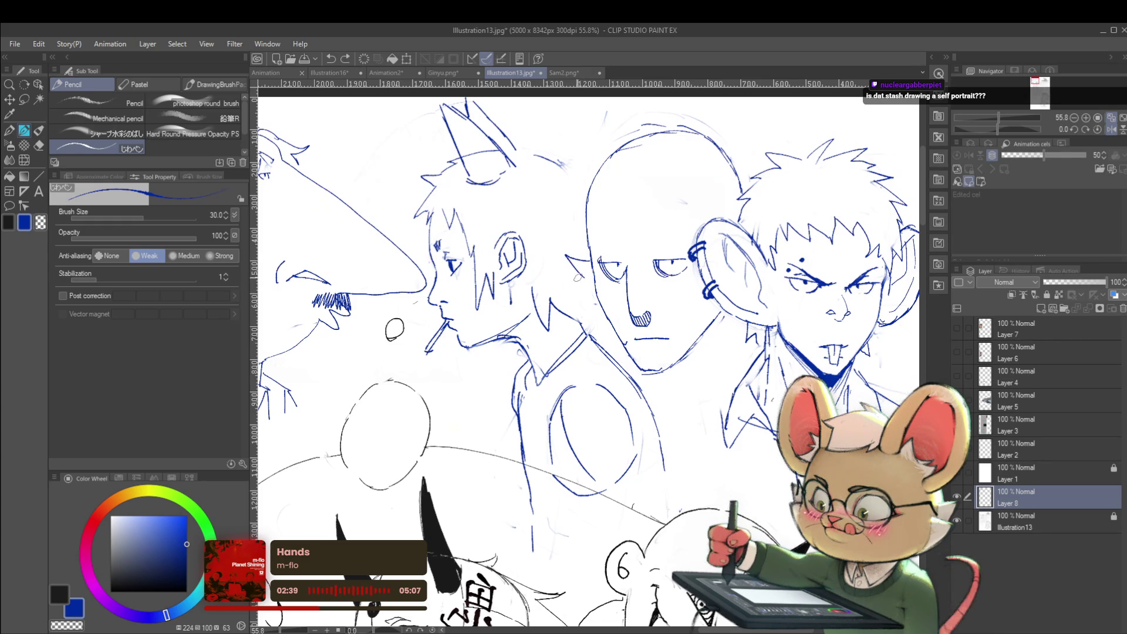
left_click_drag(581, 281, 550, 284)
key("ctrl+z")
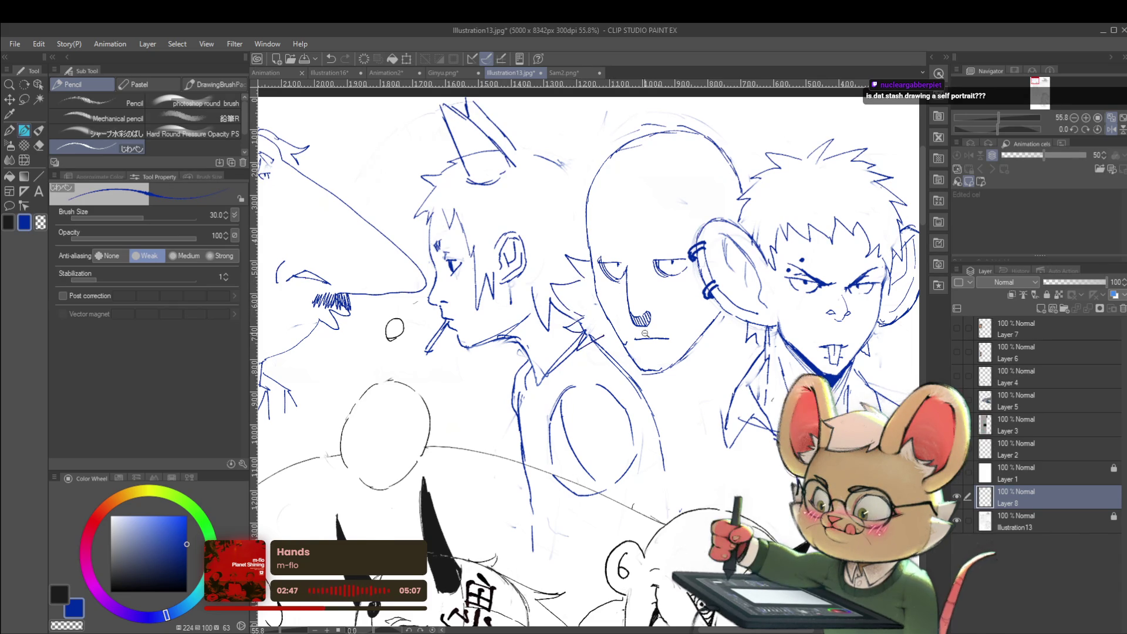
Mirror the canvas view horizontally to compare the four heads, then restore it.
scroll(617, 329, "down", 5)
scroll(616, 329, "up", 5)
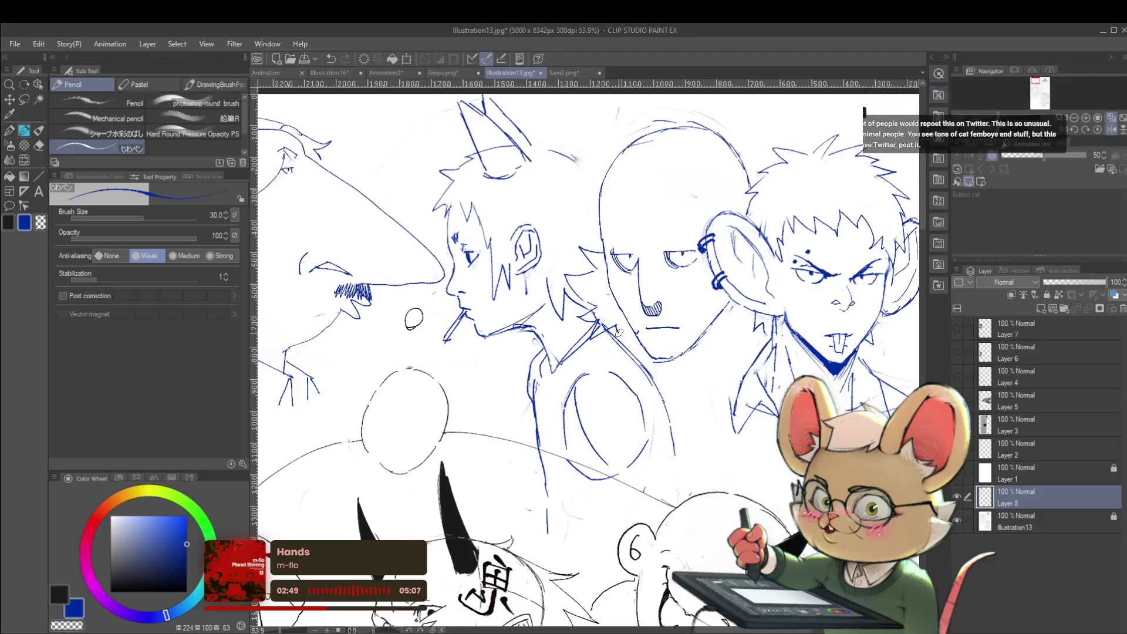
scroll(617, 328, "down", 2)
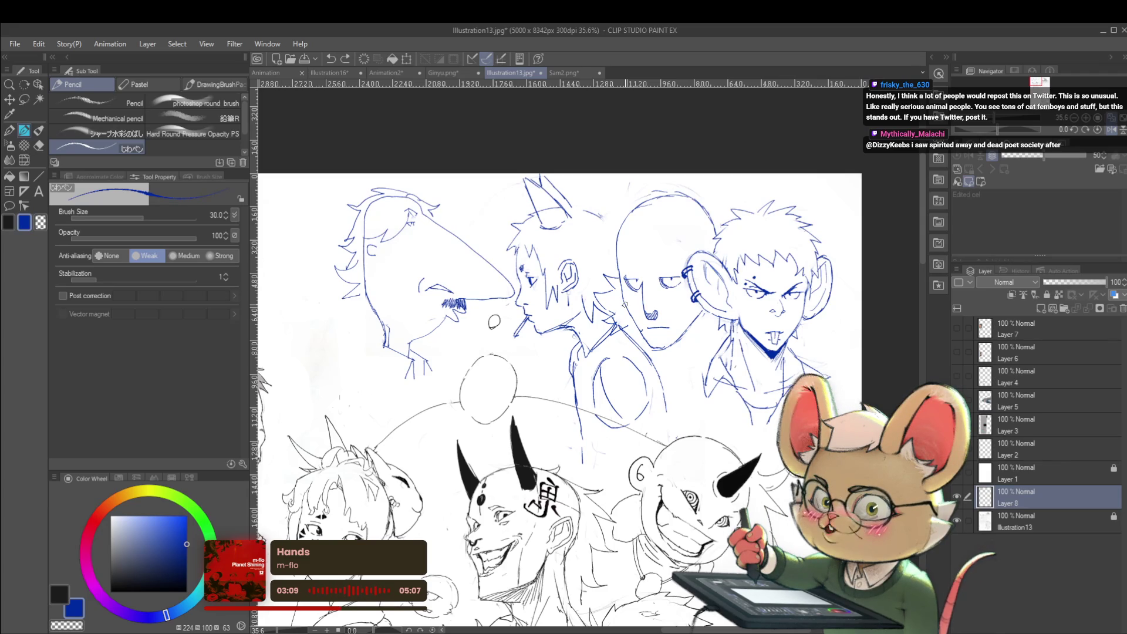
scroll(452, 293, "up", 3)
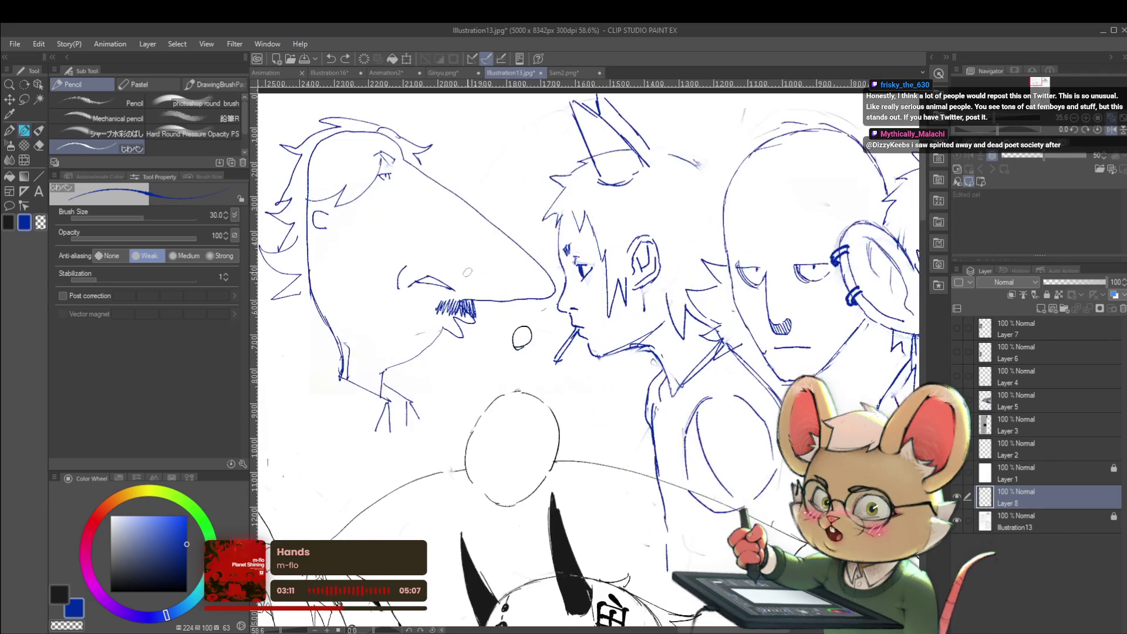
scroll(468, 292, "down", 2)
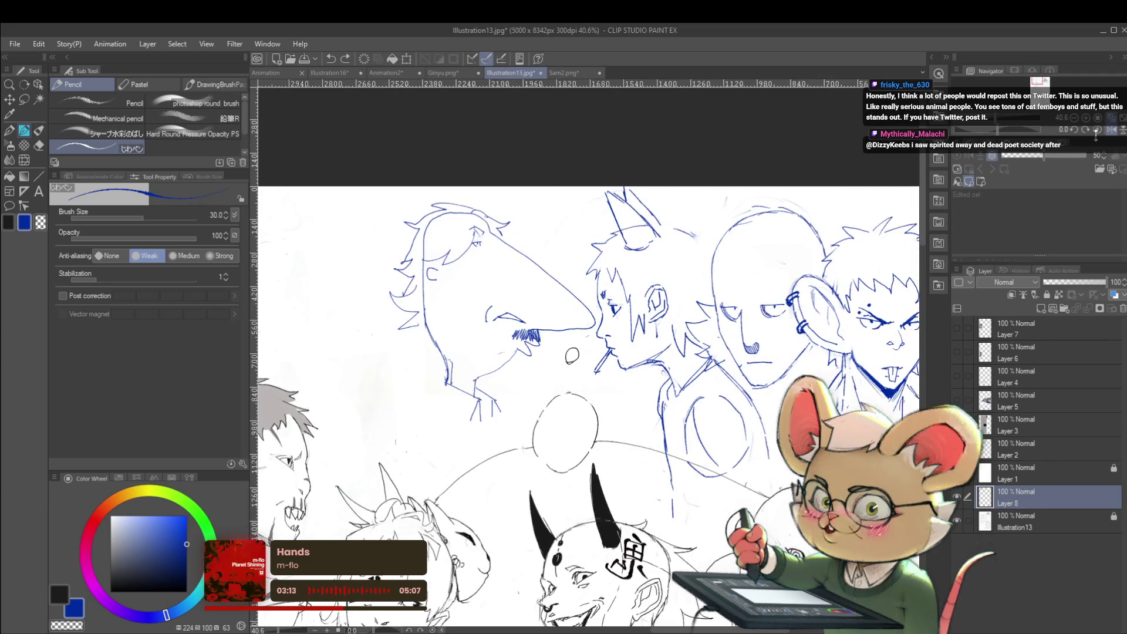
left_click(1101, 130)
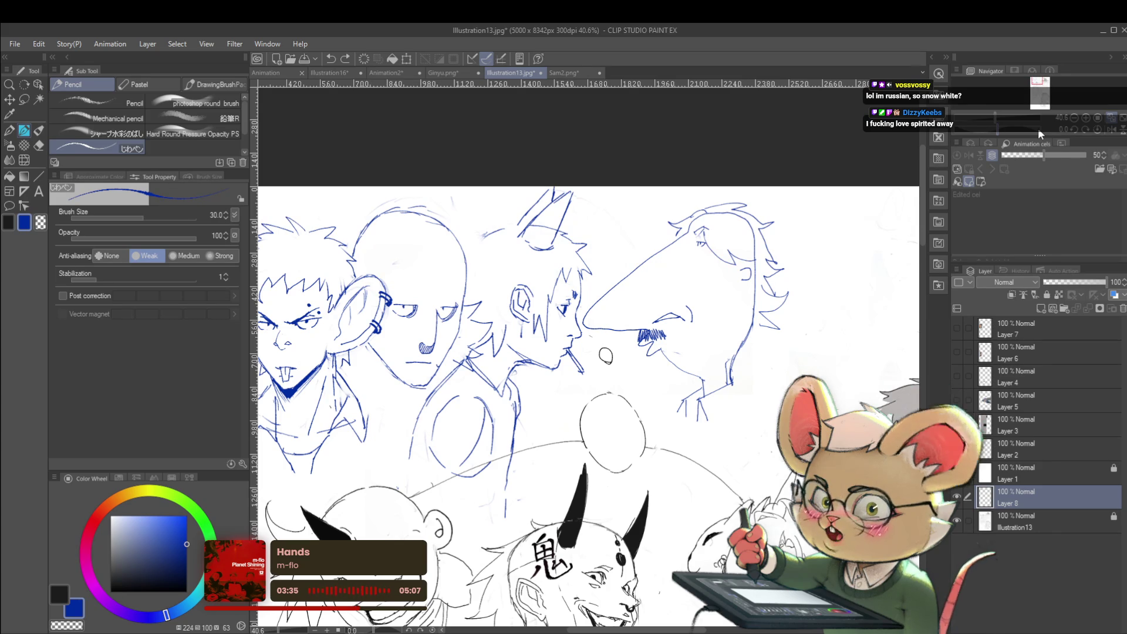
left_click(1111, 130)
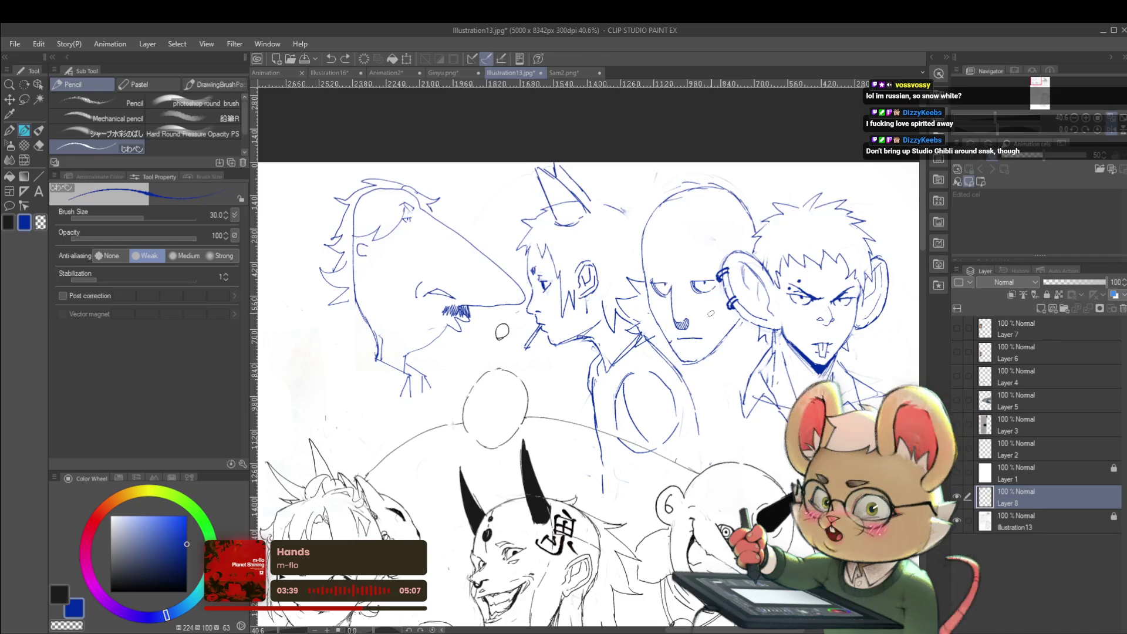
Add a short blue pencil stroke below the bald man's chin.
scroll(710, 328, "right", 1)
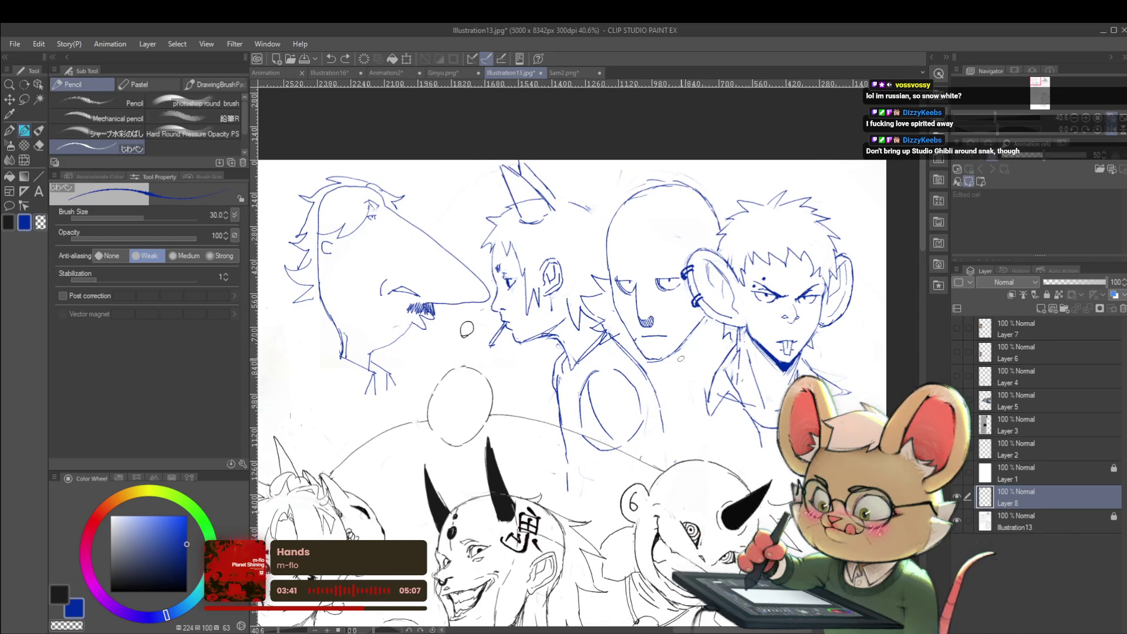
scroll(680, 360, "up", 2)
left_click_drag(649, 360, 654, 377)
scroll(654, 358, "down", 5)
scroll(622, 307, "up", 5)
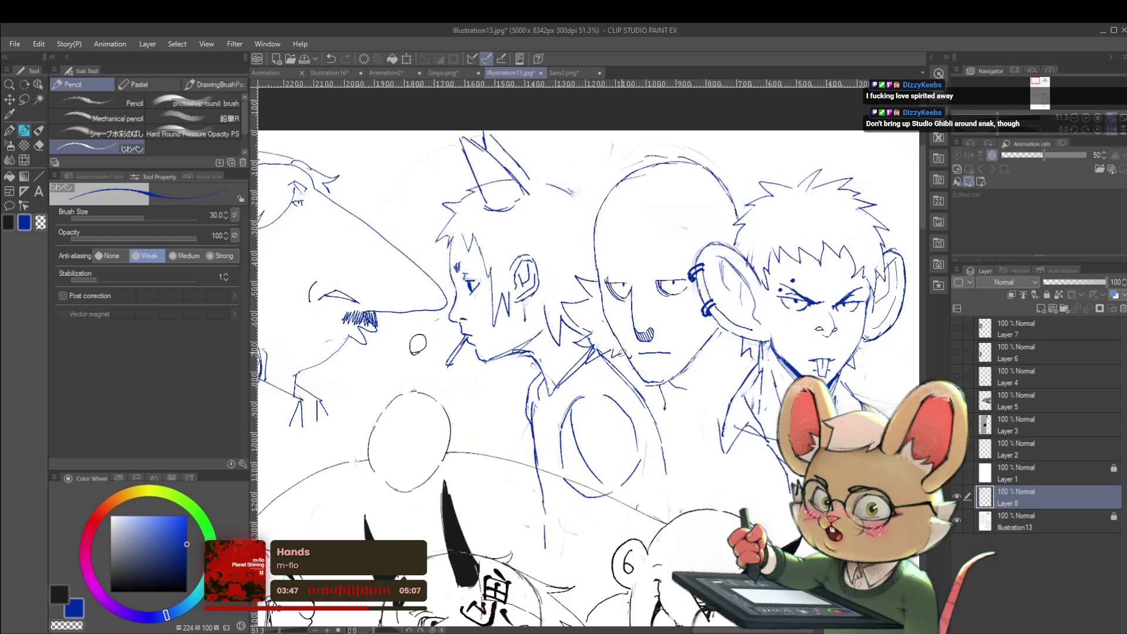
scroll(622, 307, "down", 3)
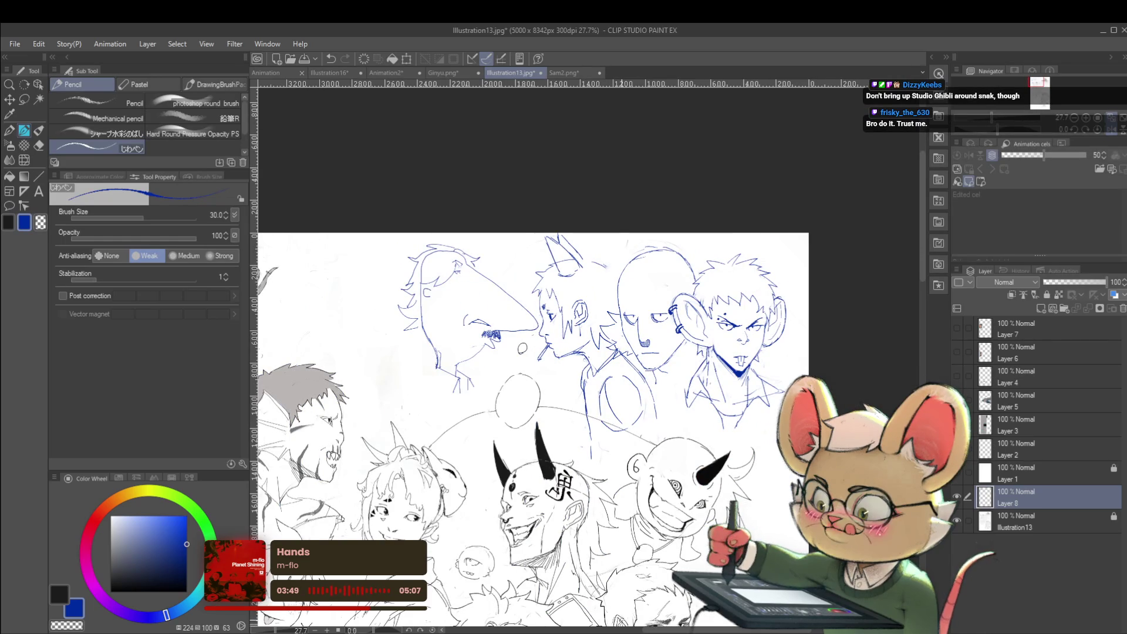
Mirror the view, then add a hair stroke and a short mark atop the eared head.
key("h")
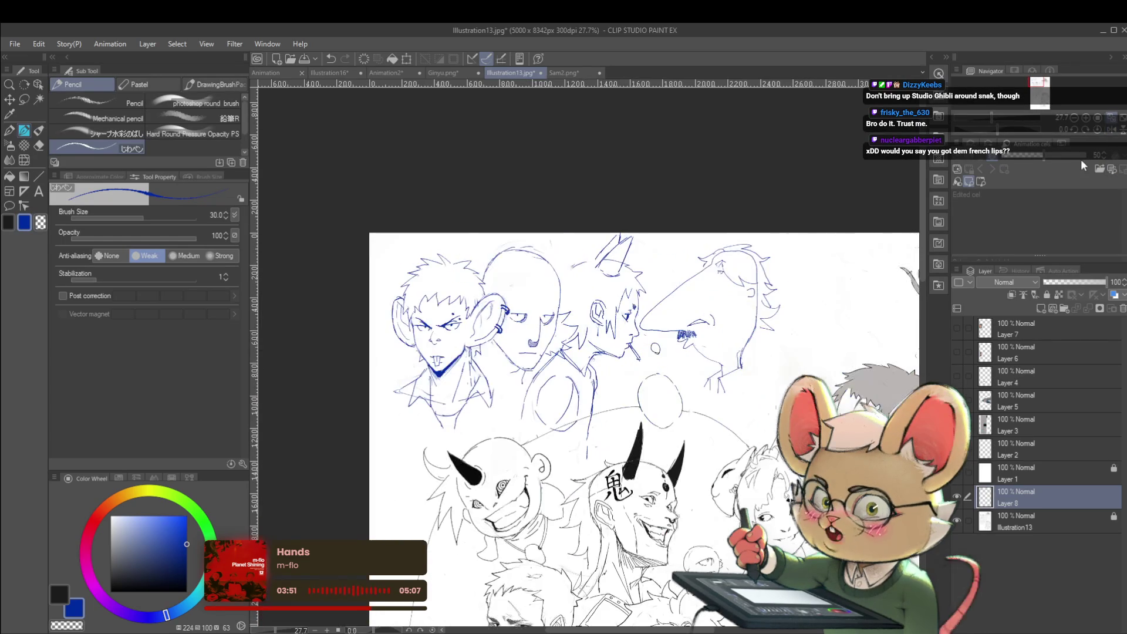
scroll(592, 355, "up", 4)
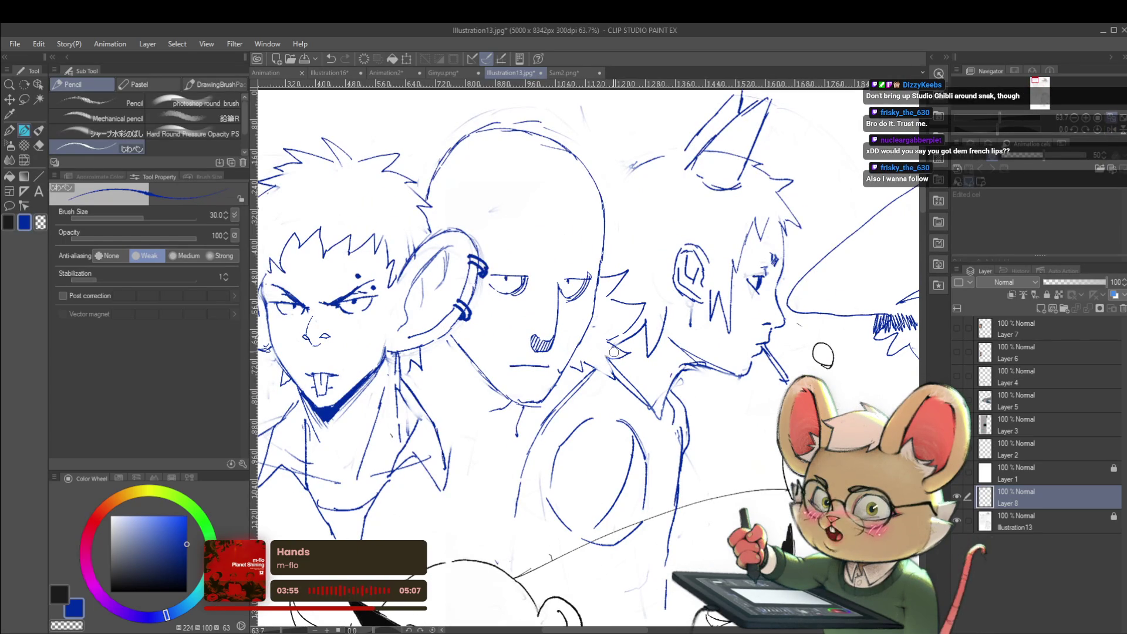
scroll(613, 297, "down", 3)
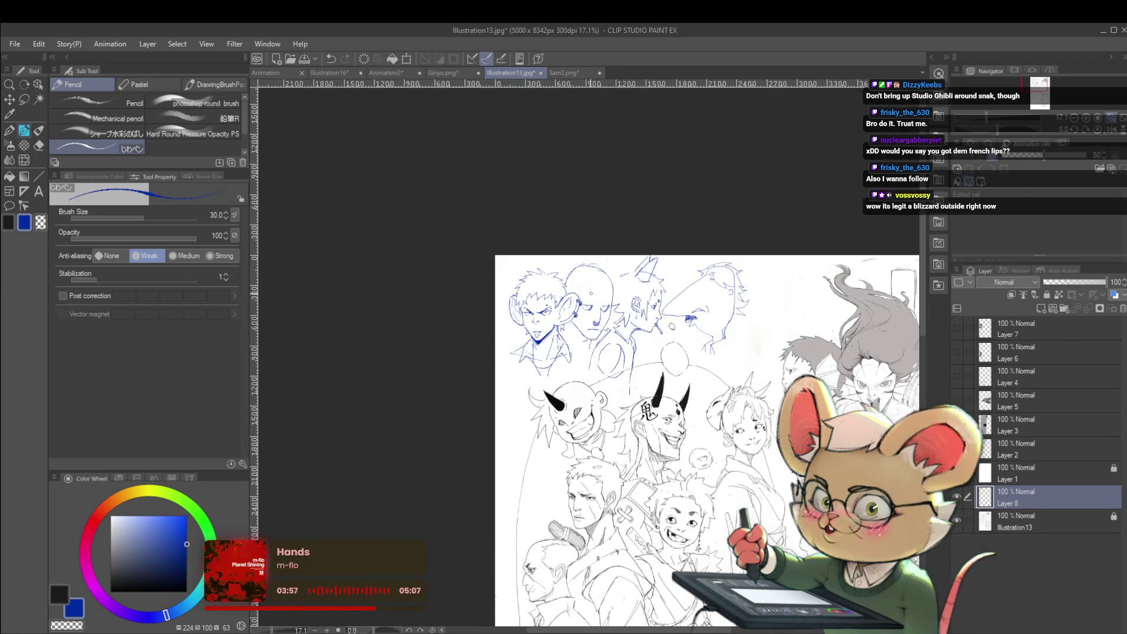
scroll(627, 322, "up", 1)
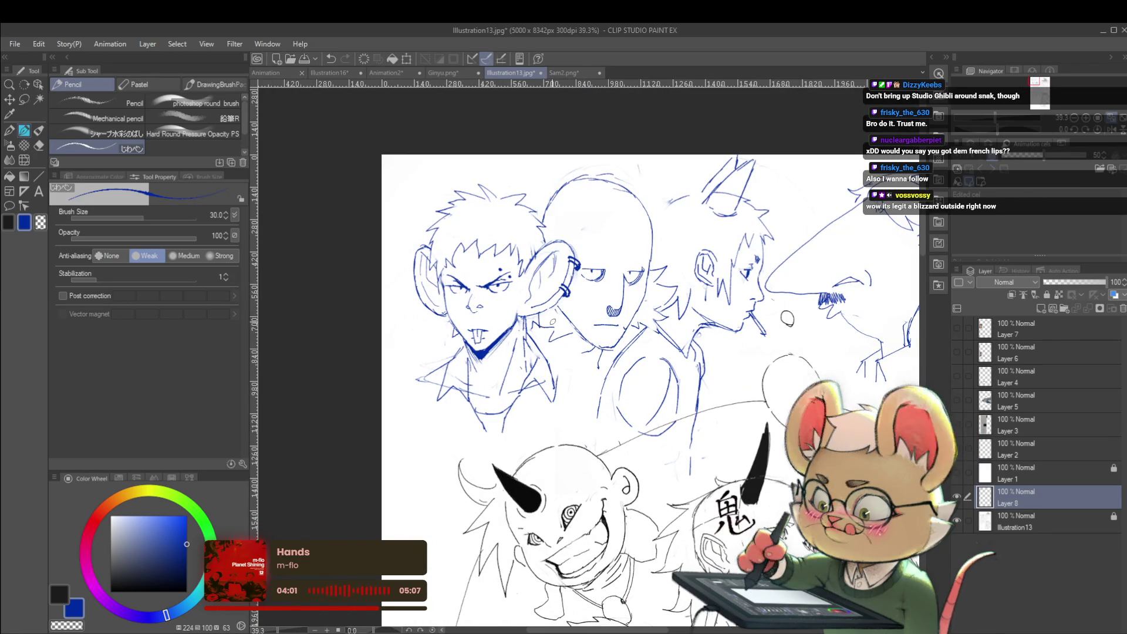
scroll(606, 303, "down", 2)
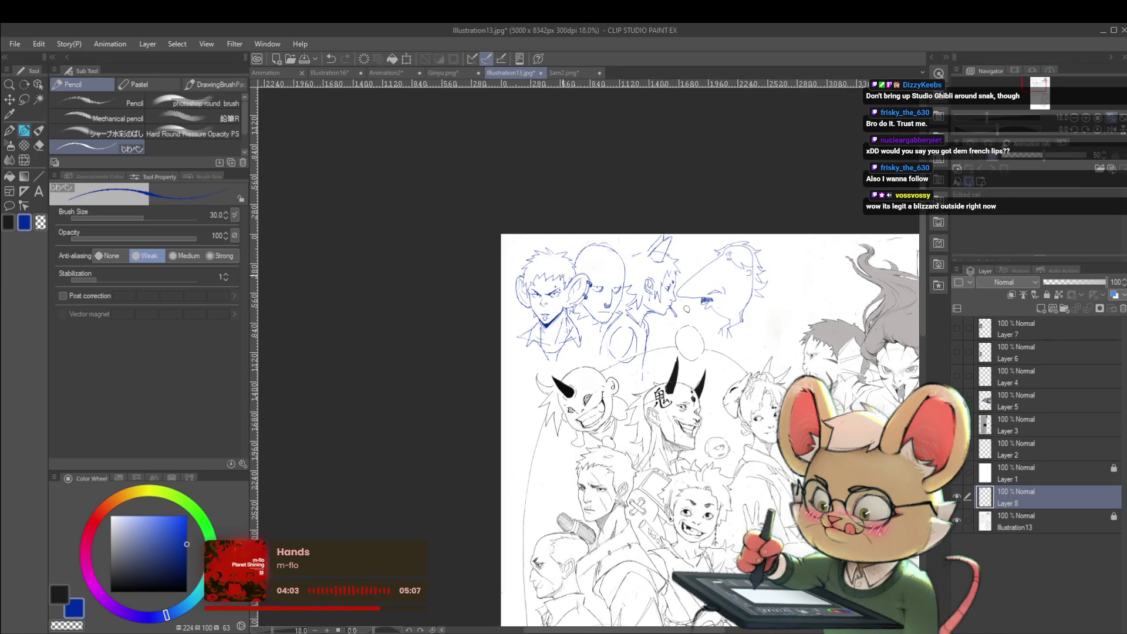
scroll(607, 253, "up", 2)
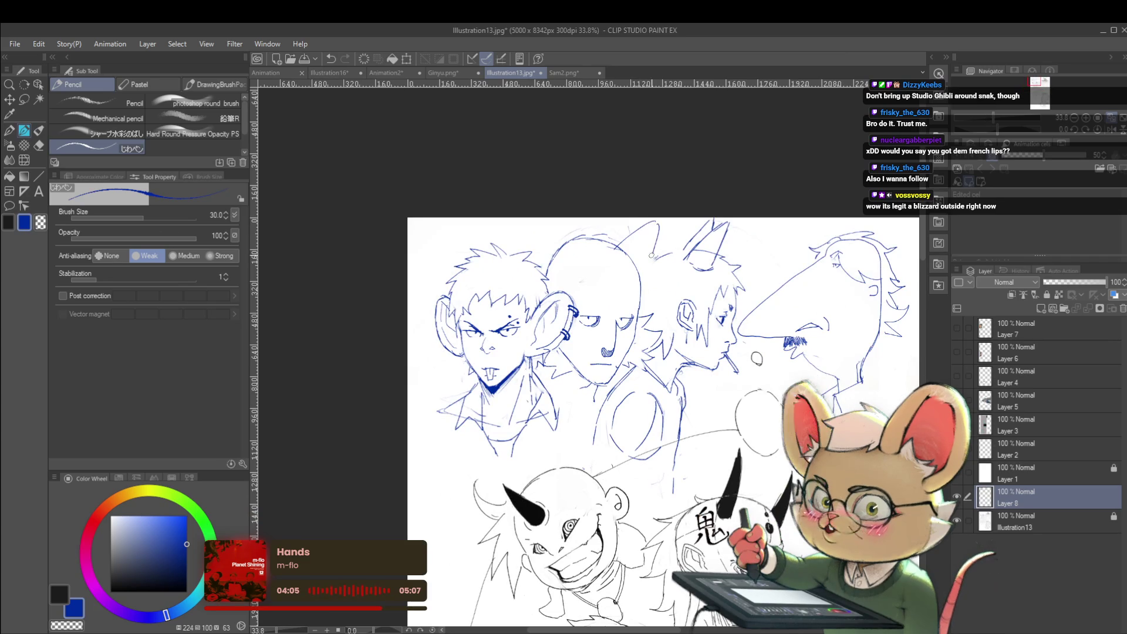
left_click_drag(659, 223, 614, 261)
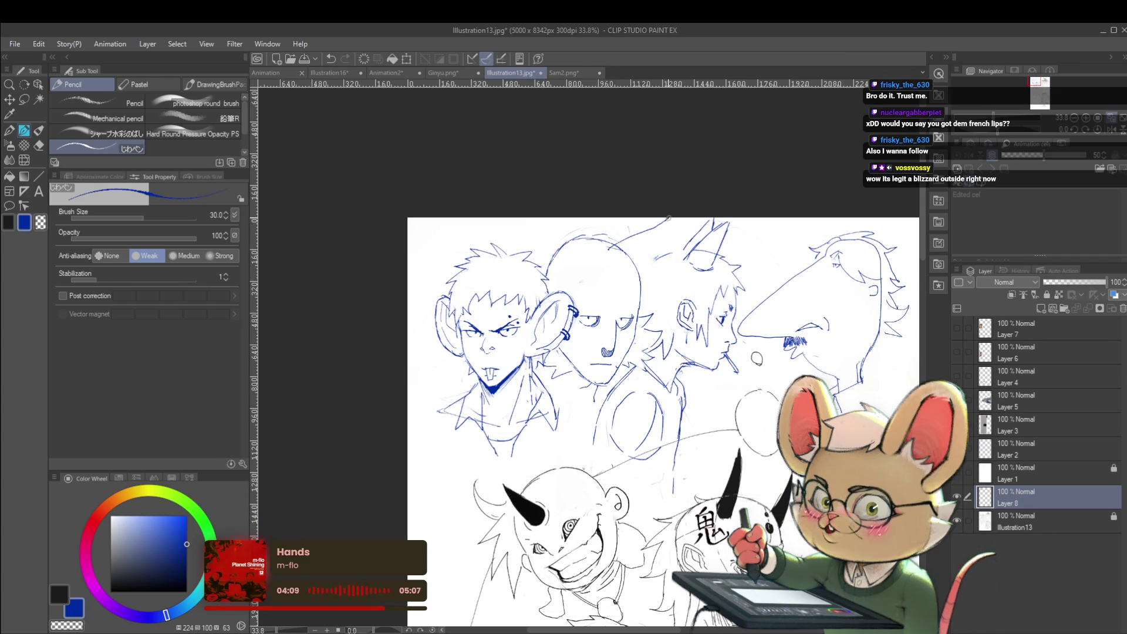
left_click_drag(669, 221, 660, 232)
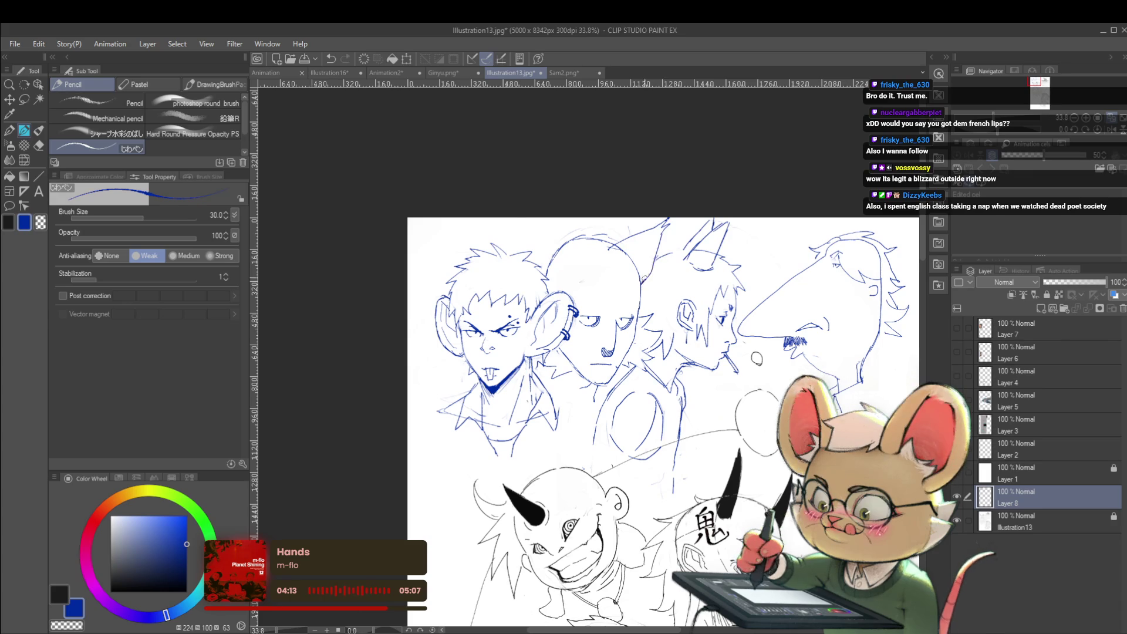
scroll(653, 276, "down", 3)
scroll(1115, 129, "up", 2)
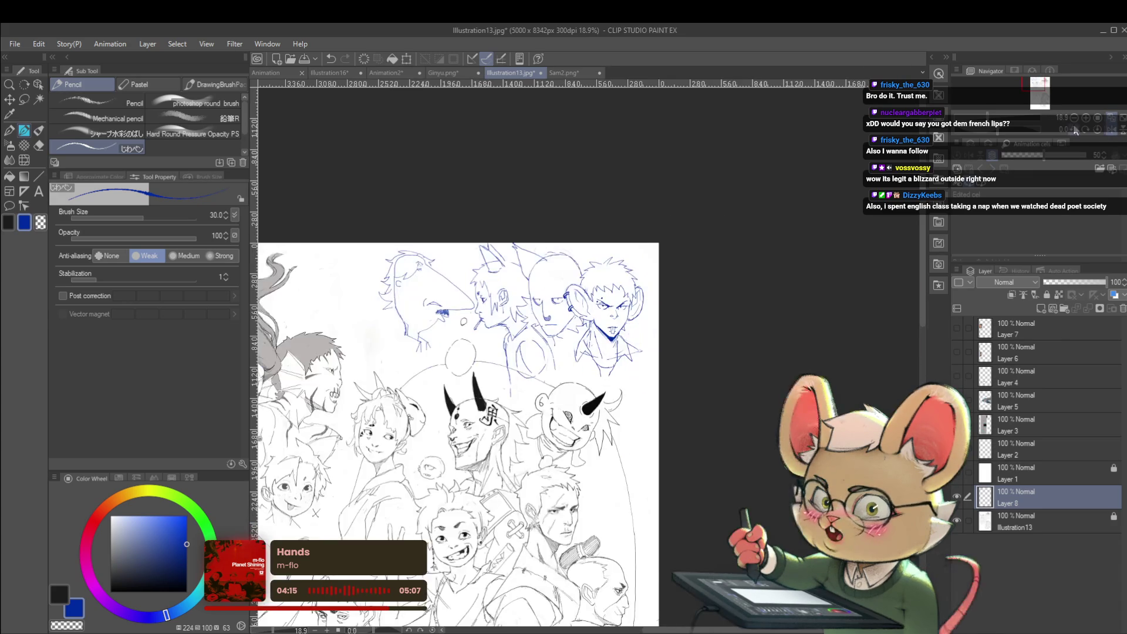
Try a stroke atop the bald head, then undo it.
left_click_drag(569, 256, 576, 236)
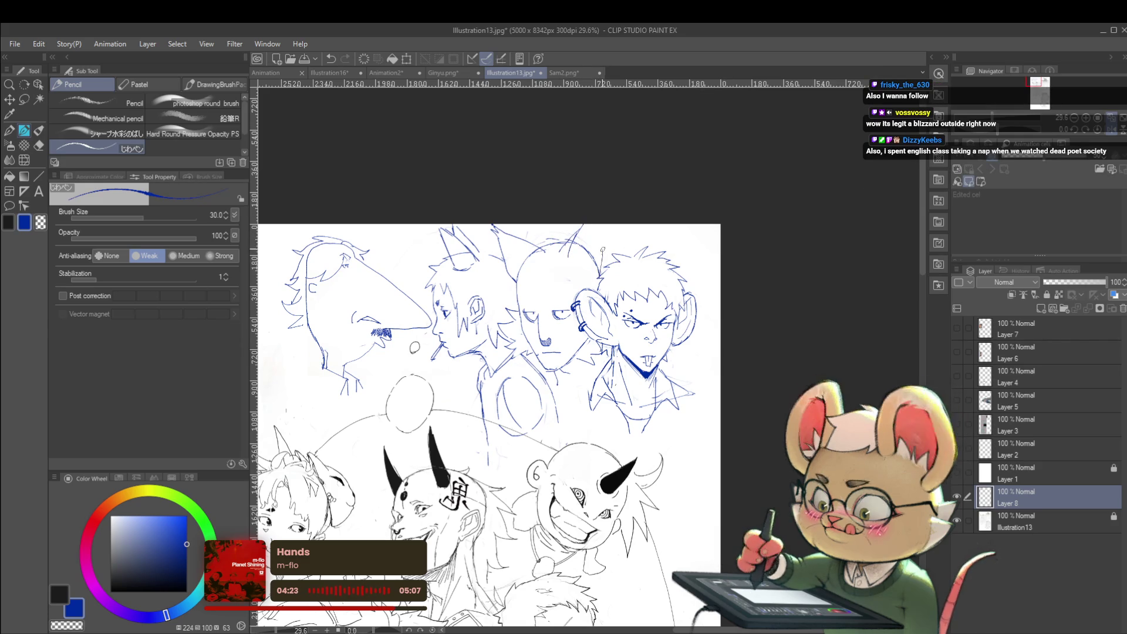
scroll(599, 214, "down", 2)
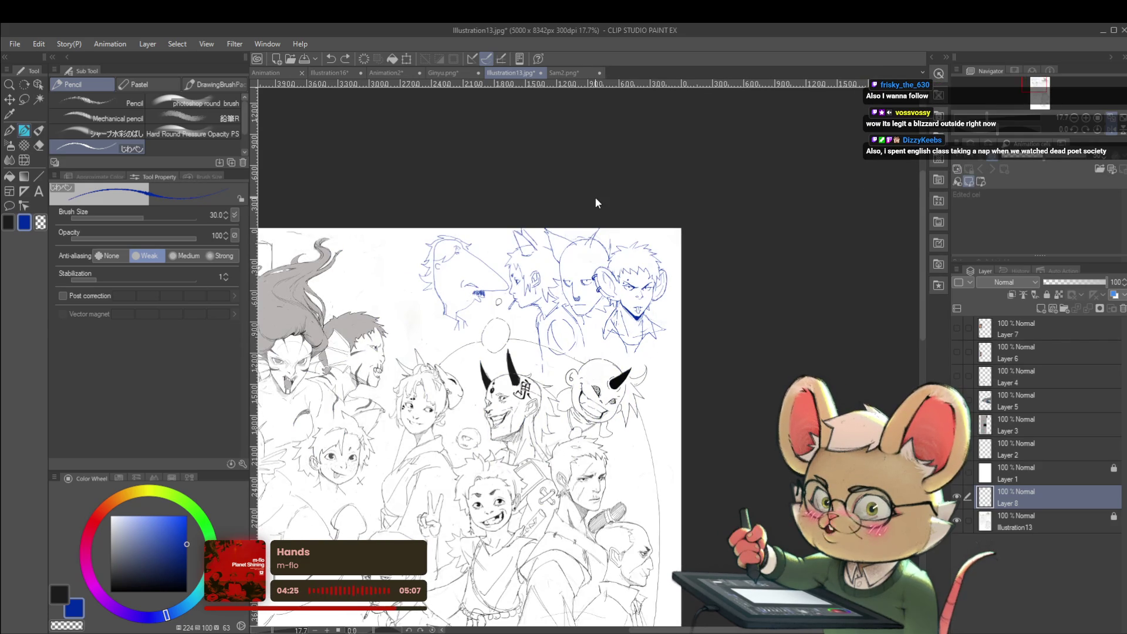
key("ctrl+z")
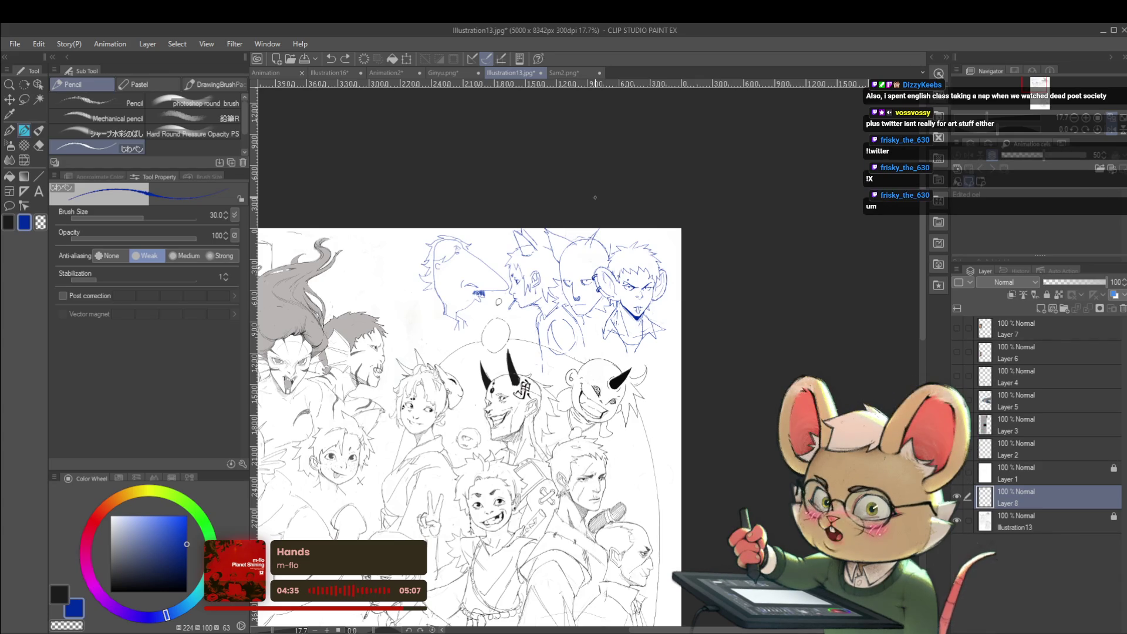
scroll(336, 277, "up", 3)
Draw a lip outline beside the long-nosed head, redoing the overshooting lower lip.
left_click_drag(386, 328, 434, 306)
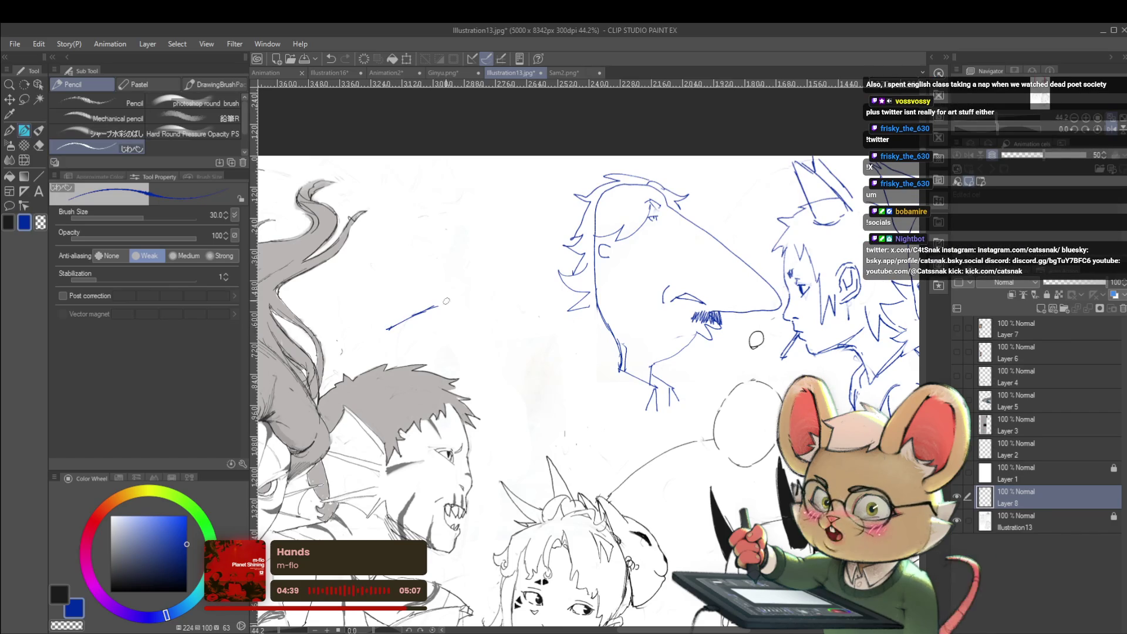
mouse_move(449, 310)
left_mouse_down()
mouse_move(482, 307)
mouse_move(530, 328)
left_mouse_up()
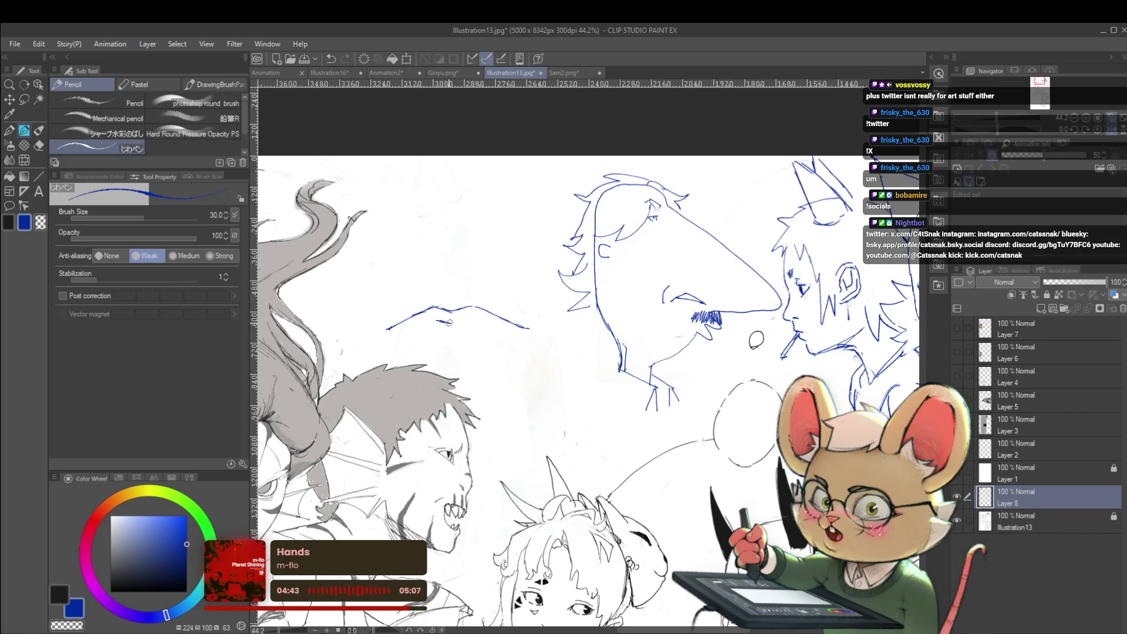
mouse_move(409, 350)
left_mouse_down()
mouse_move(423, 356)
mouse_move(444, 326)
mouse_move(429, 356)
left_mouse_up()
key("ctrl+z")
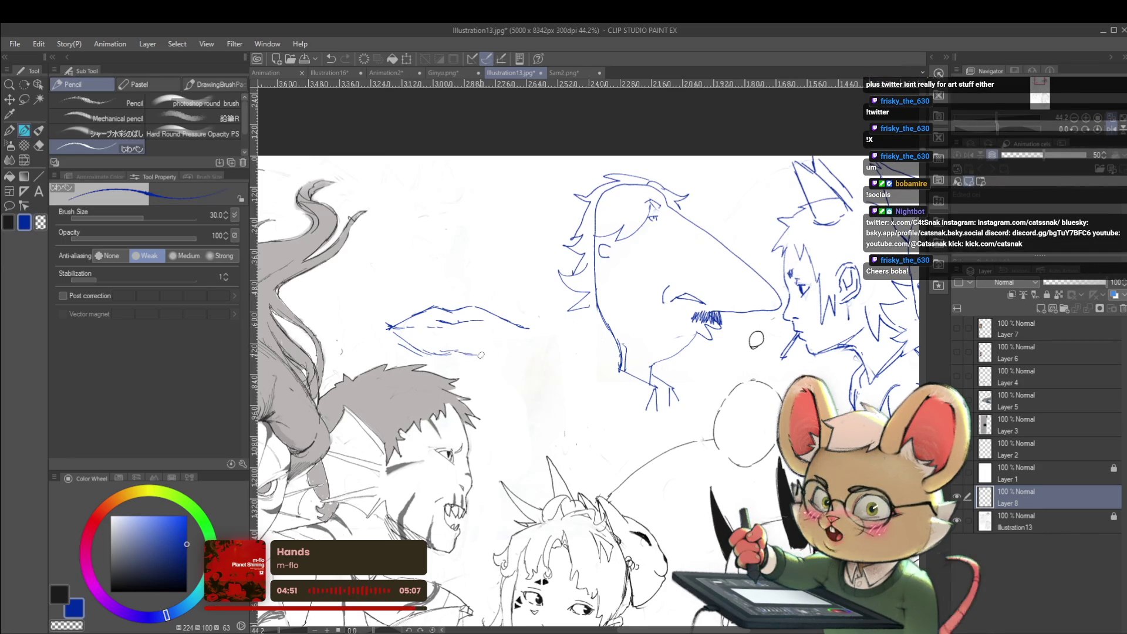
left_click_drag(476, 355, 502, 344)
scroll(512, 333, "down", 5)
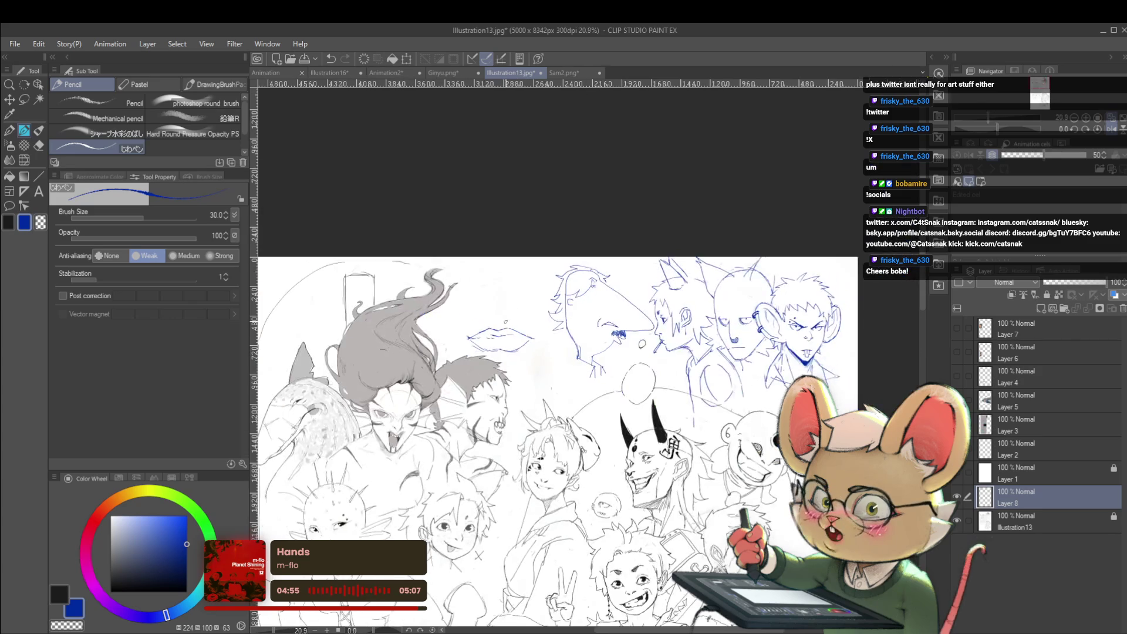
scroll(424, 325, "up", 5)
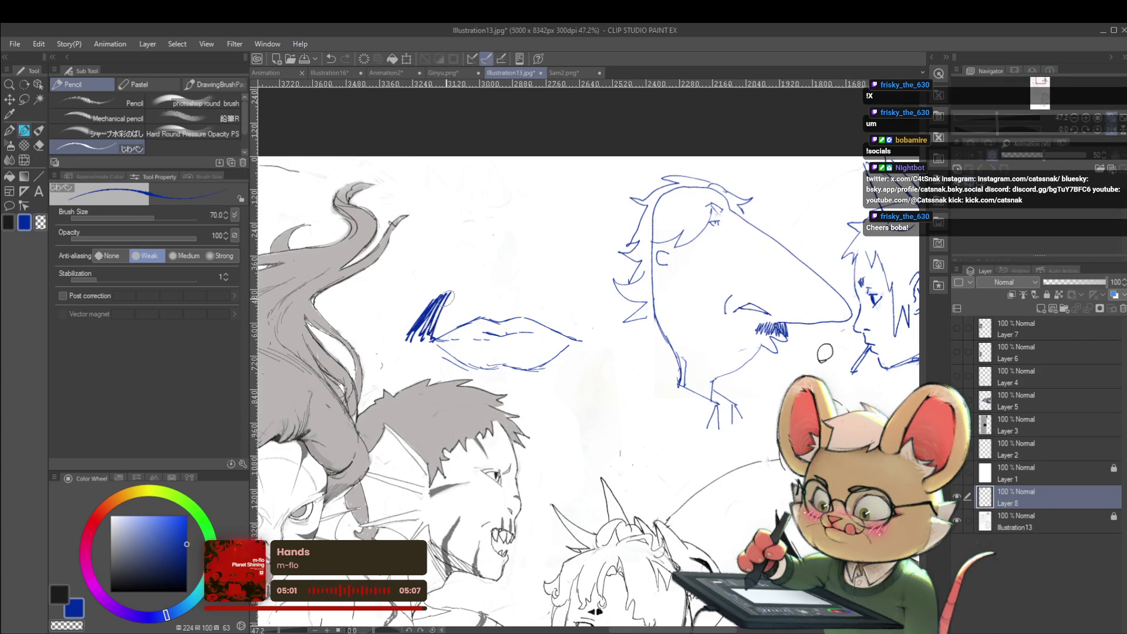
Hatch a thick moustache above the lips.
mouse_move(461, 311)
left_mouse_down()
mouse_move(474, 291)
mouse_move(523, 284)
left_mouse_up()
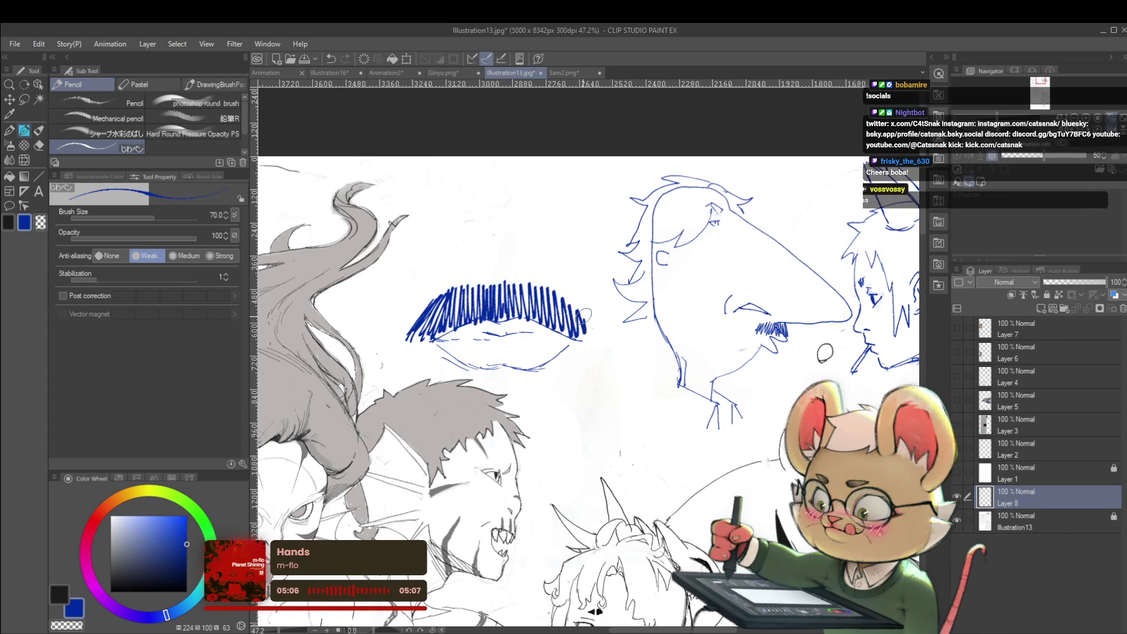
scroll(562, 330, "down", 5)
scroll(573, 293, "up", 4)
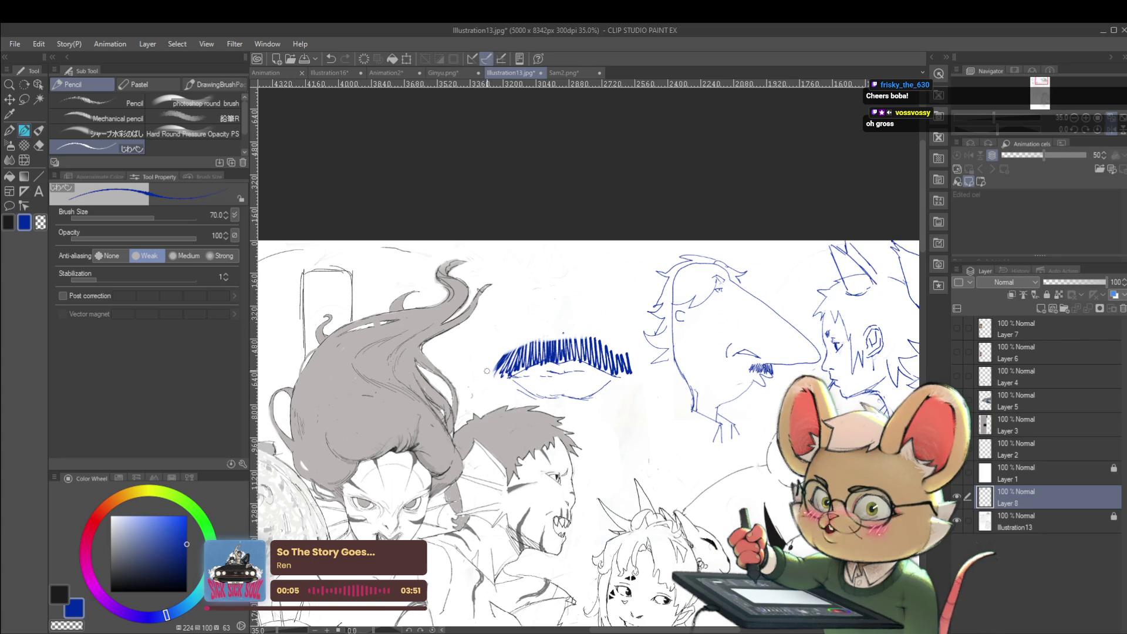
scroll(491, 378, "down", 5)
scroll(580, 339, "up", 4)
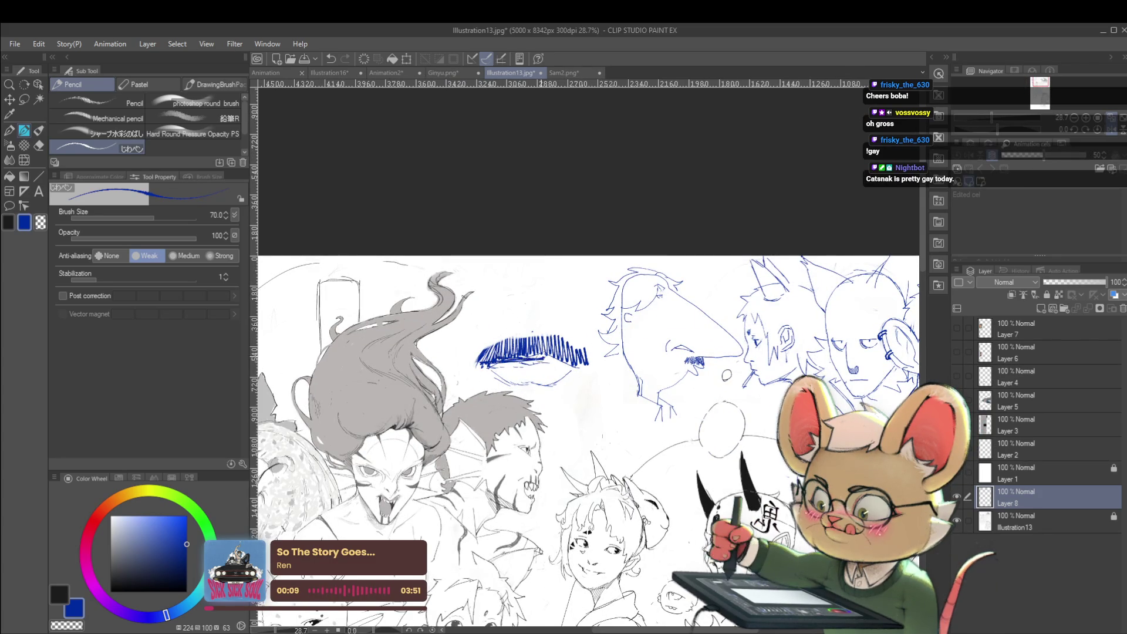
scroll(563, 355, "down", 3)
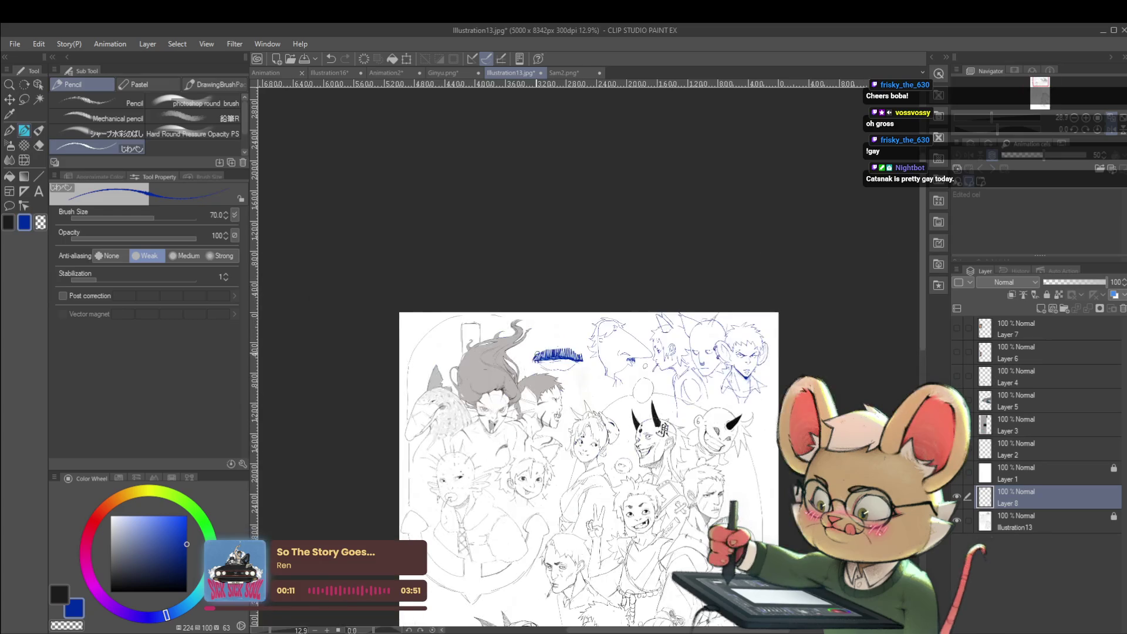
scroll(572, 353, "up", 1)
scroll(553, 344, "up", 1)
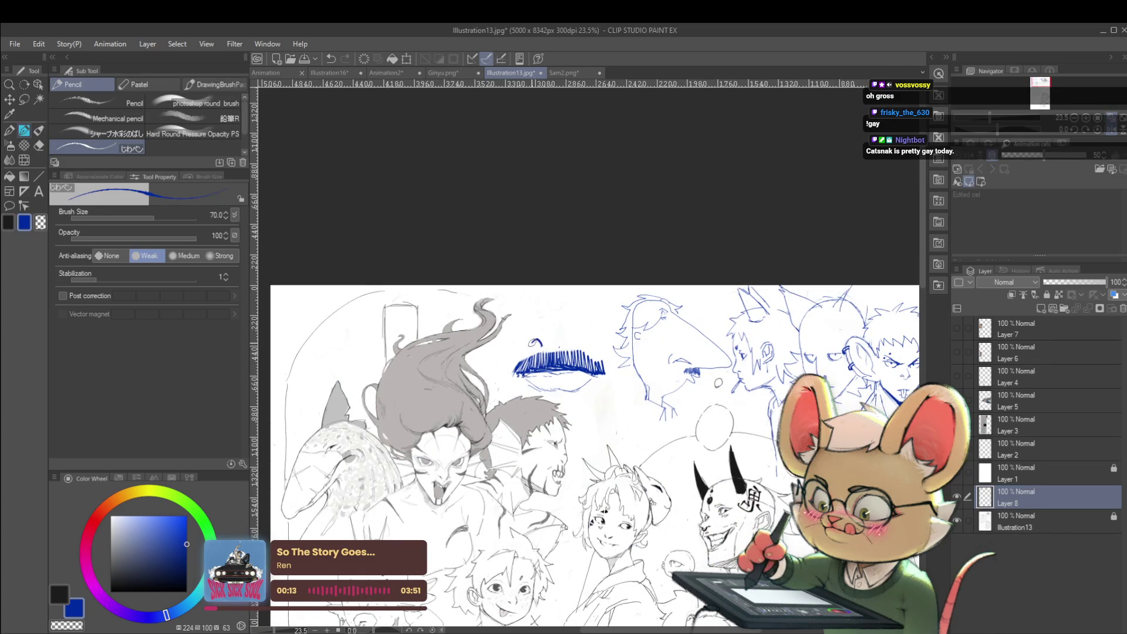
Try face marks above the moustache and undo the rejected curve.
mouse_move(548, 340)
left_mouse_down()
mouse_move(564, 346)
mouse_move(529, 347)
left_mouse_up()
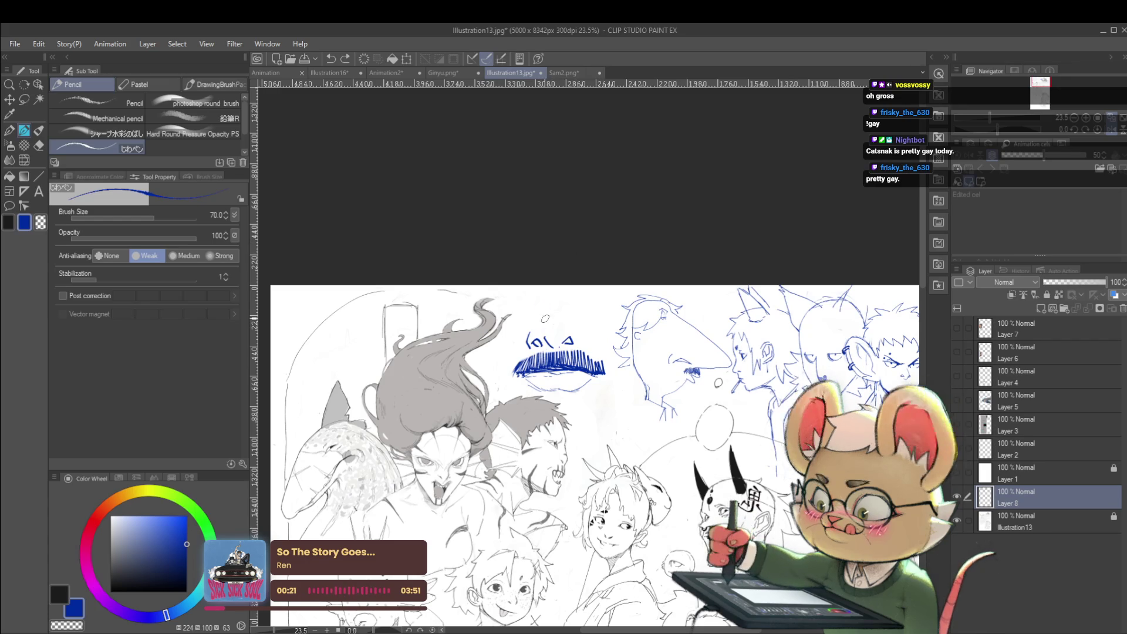
left_click_drag(542, 308, 559, 316)
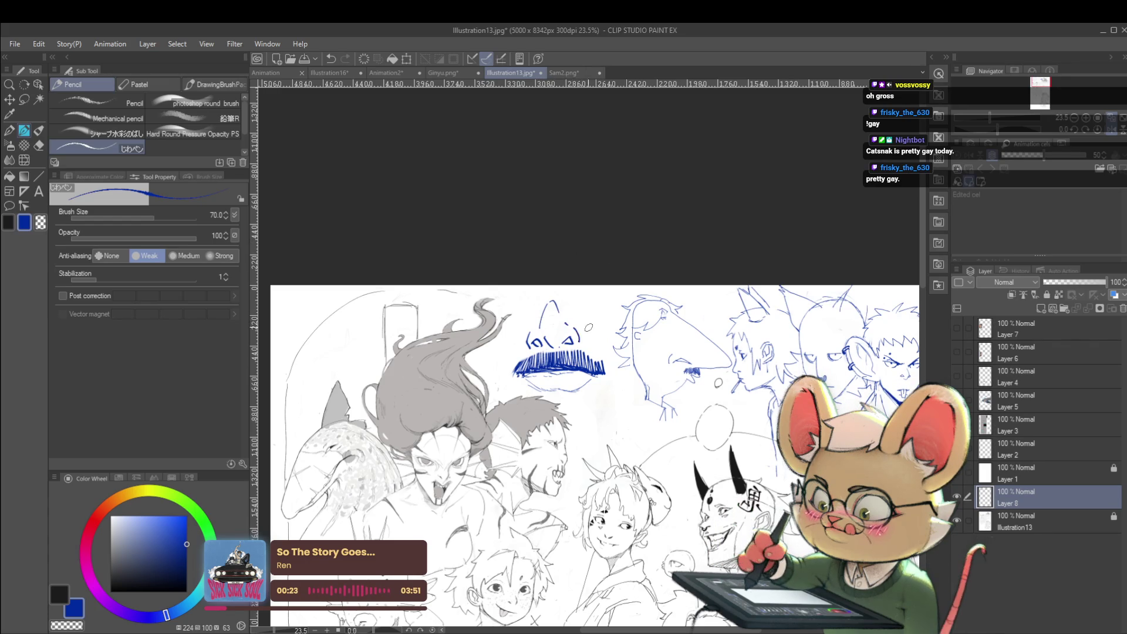
scroll(586, 327, "down", 3)
scroll(566, 300, "up", 2)
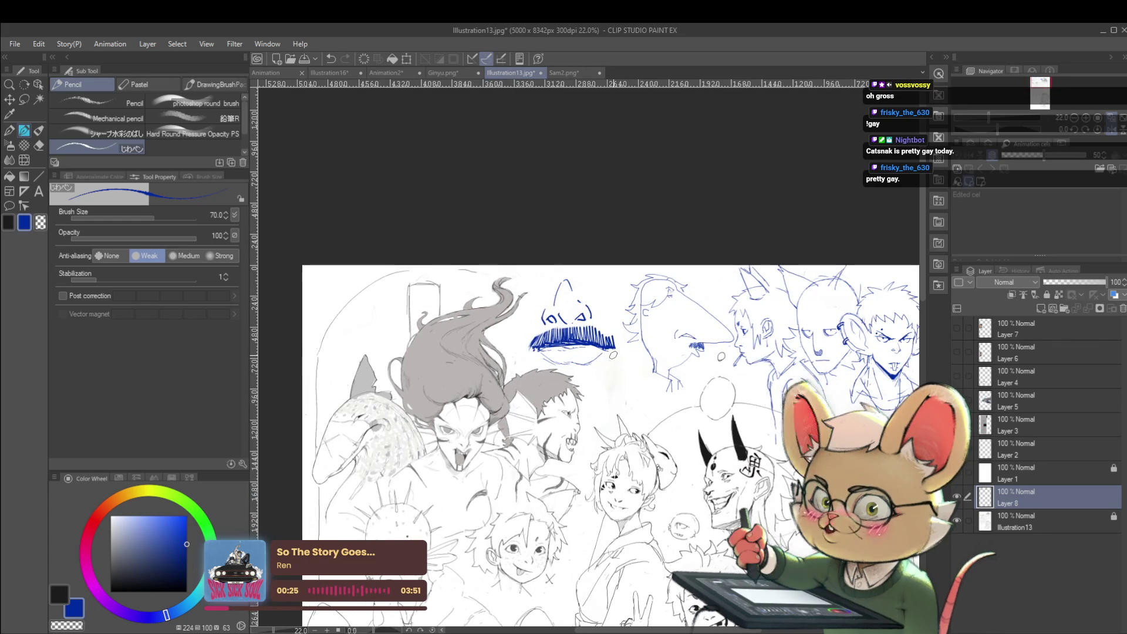
scroll(617, 325, "up", 2)
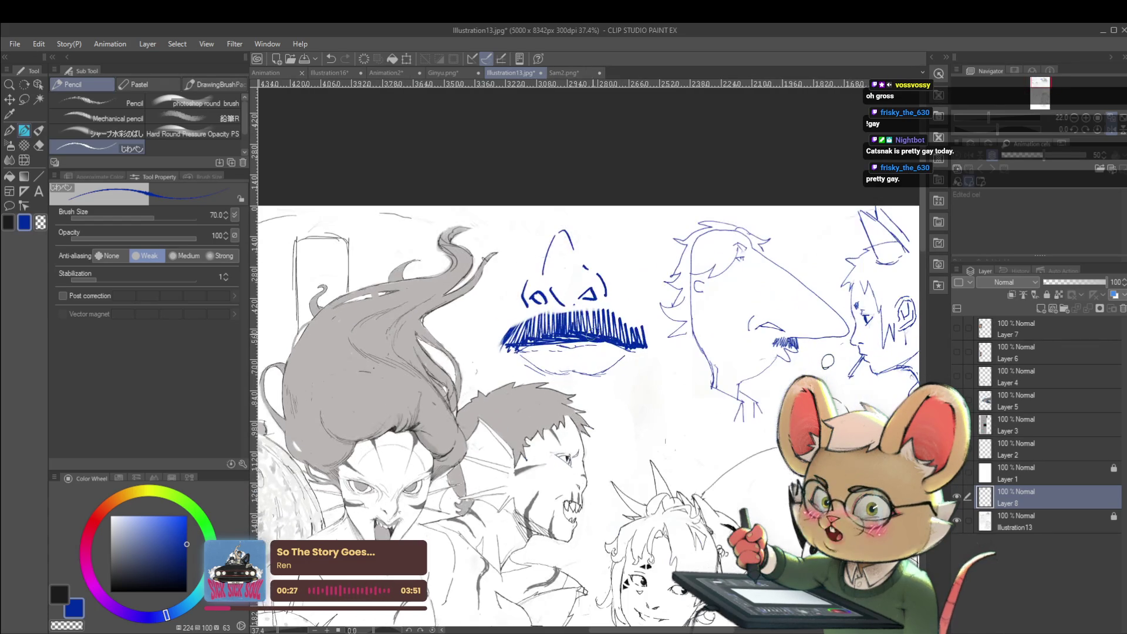
scroll(567, 345, "down", 3)
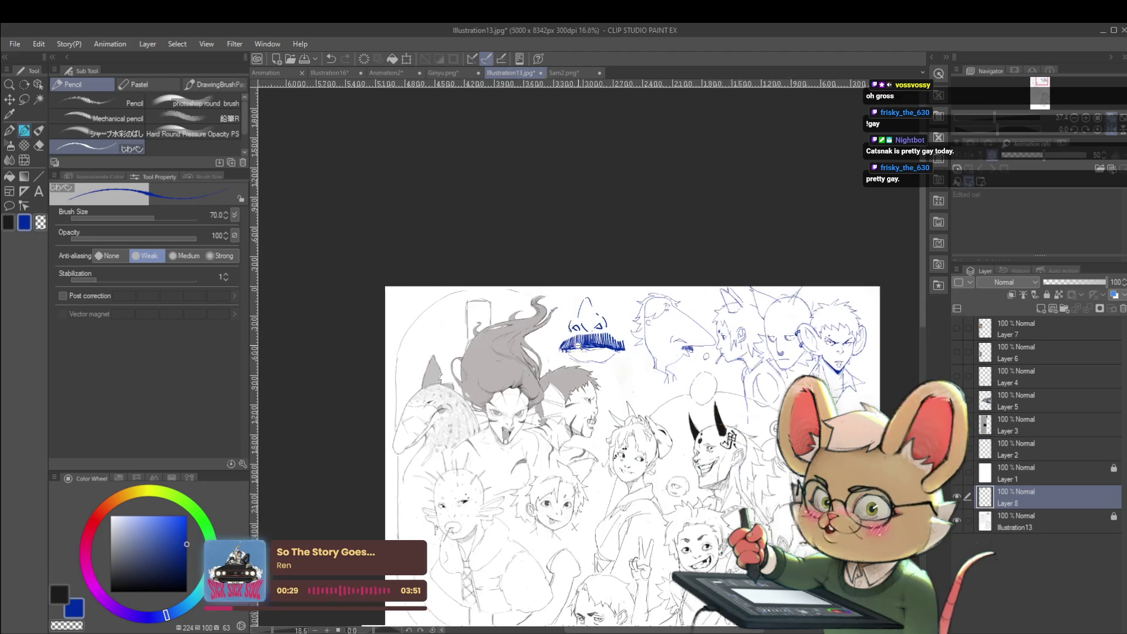
key("ctrl+z")
key("ctrl+z")
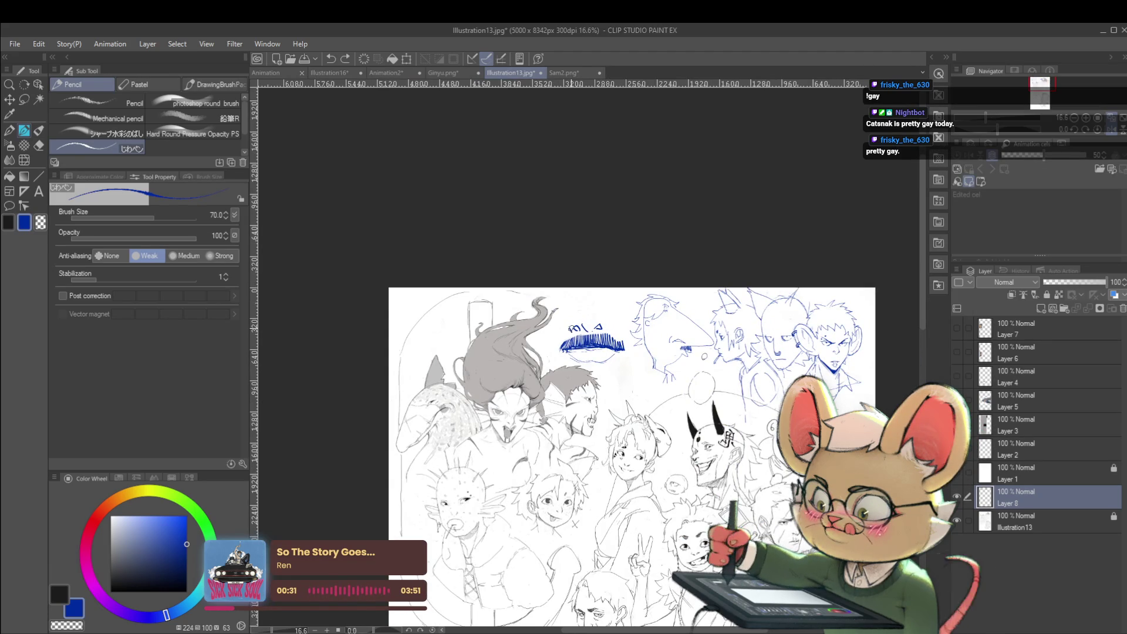
Recentre on the moustache and add a short brow dash and a small eye dot.
left_click_drag(570, 327, 463, 324)
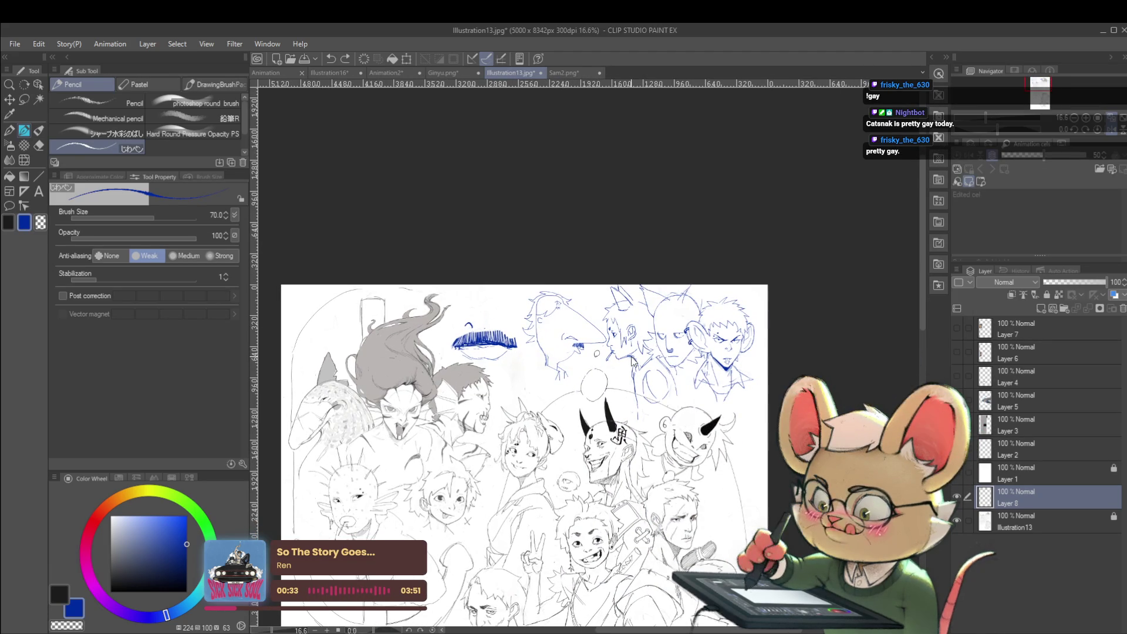
scroll(490, 312, "up", 2)
left_click_drag(503, 305, 525, 304)
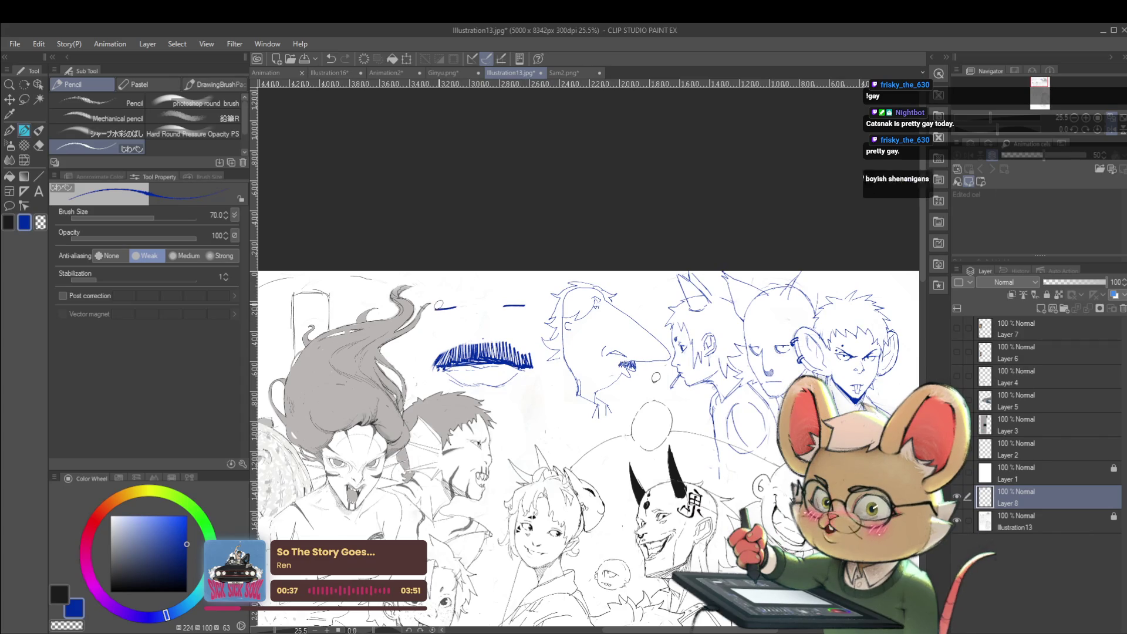
left_click(469, 331)
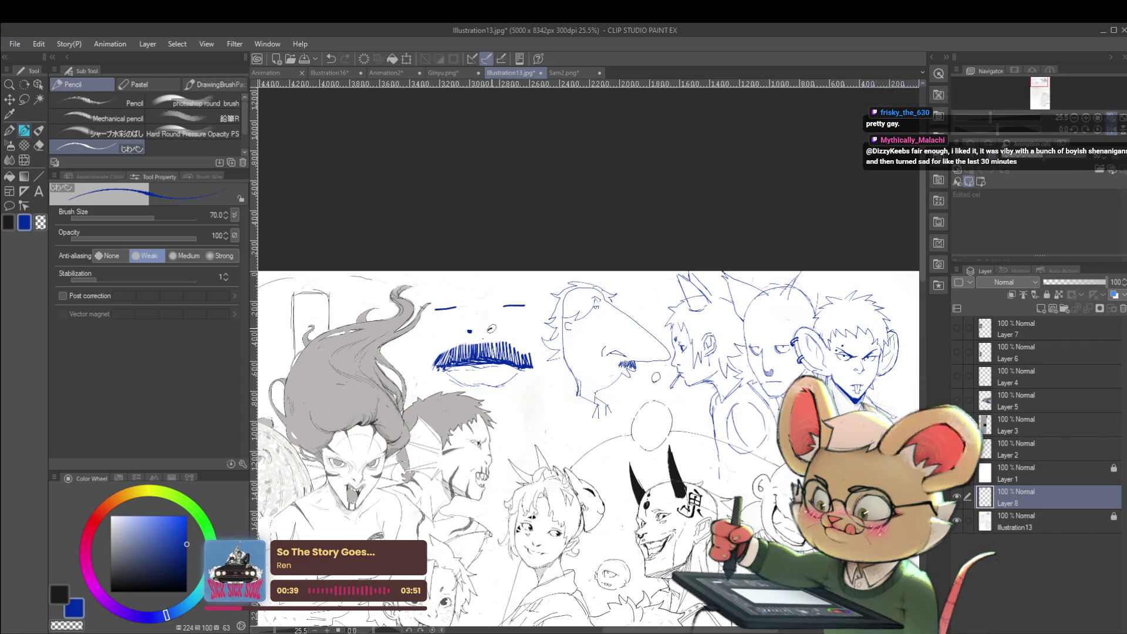
scroll(543, 340, "down", 3)
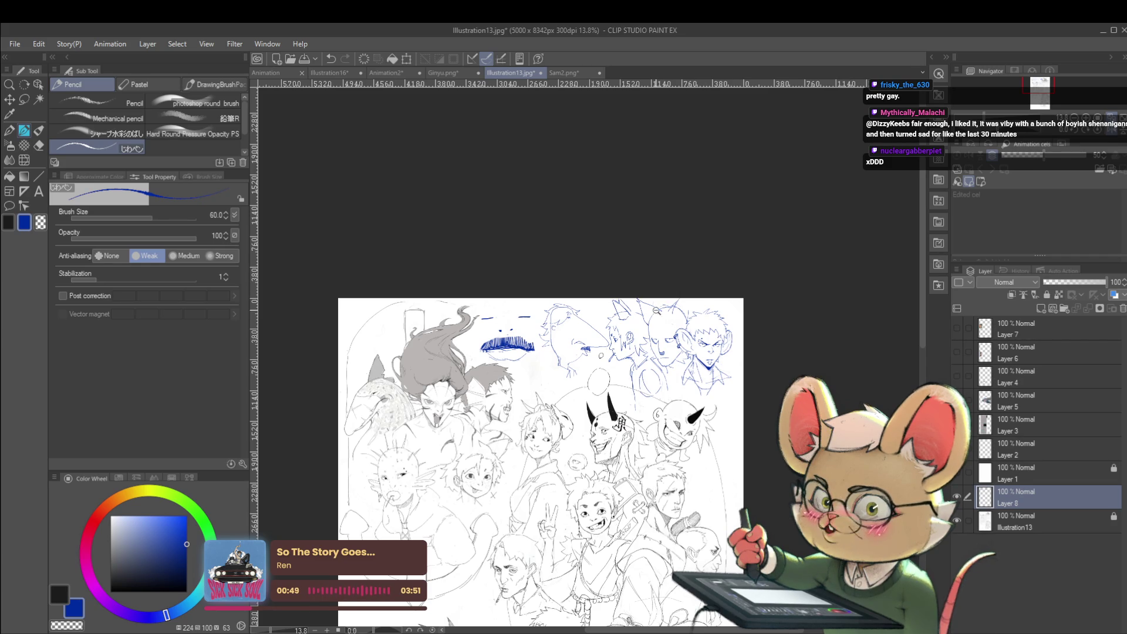
scroll(543, 349, "up", 3)
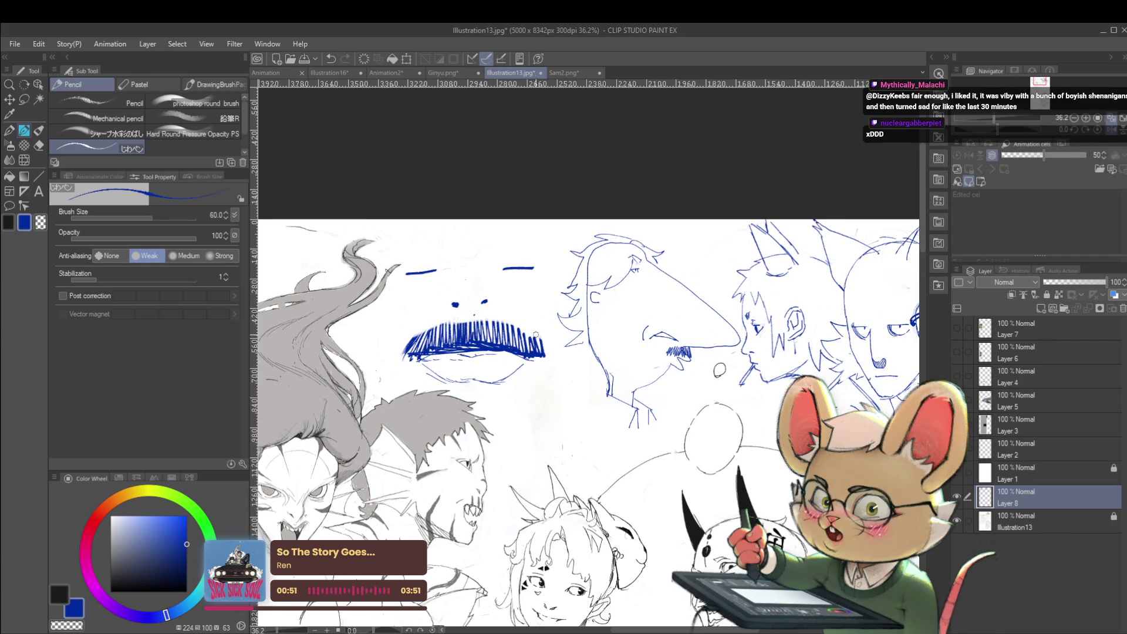
scroll(548, 338, "down", 2)
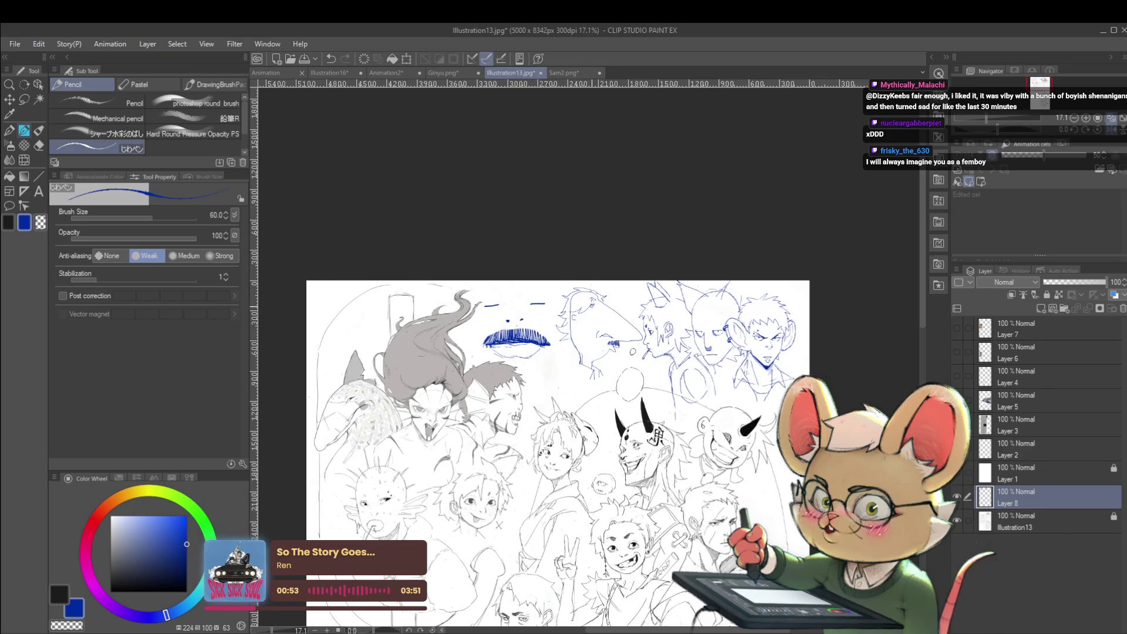
scroll(492, 345, "up", 2)
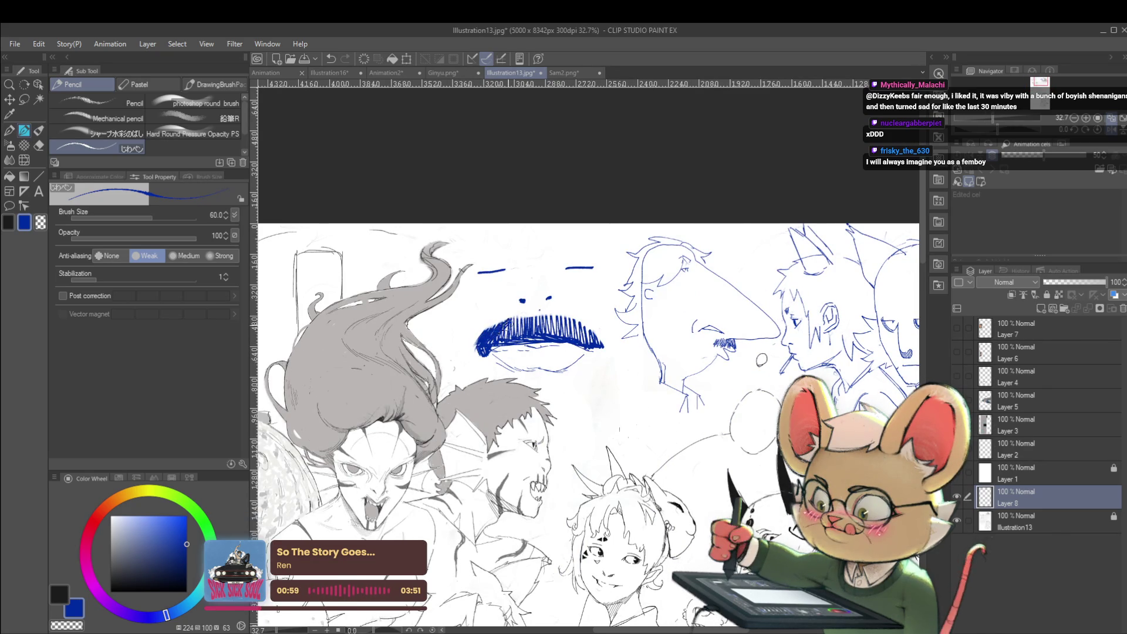
left_click_drag(519, 333, 552, 332)
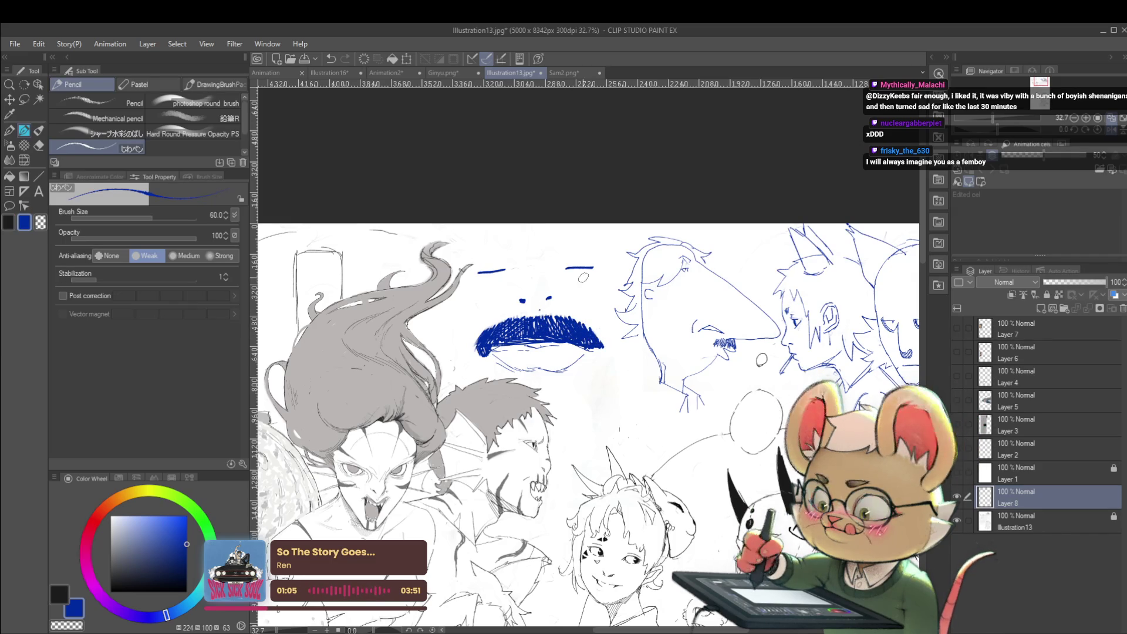
scroll(586, 324, "down", 5)
scroll(571, 323, "up", 5)
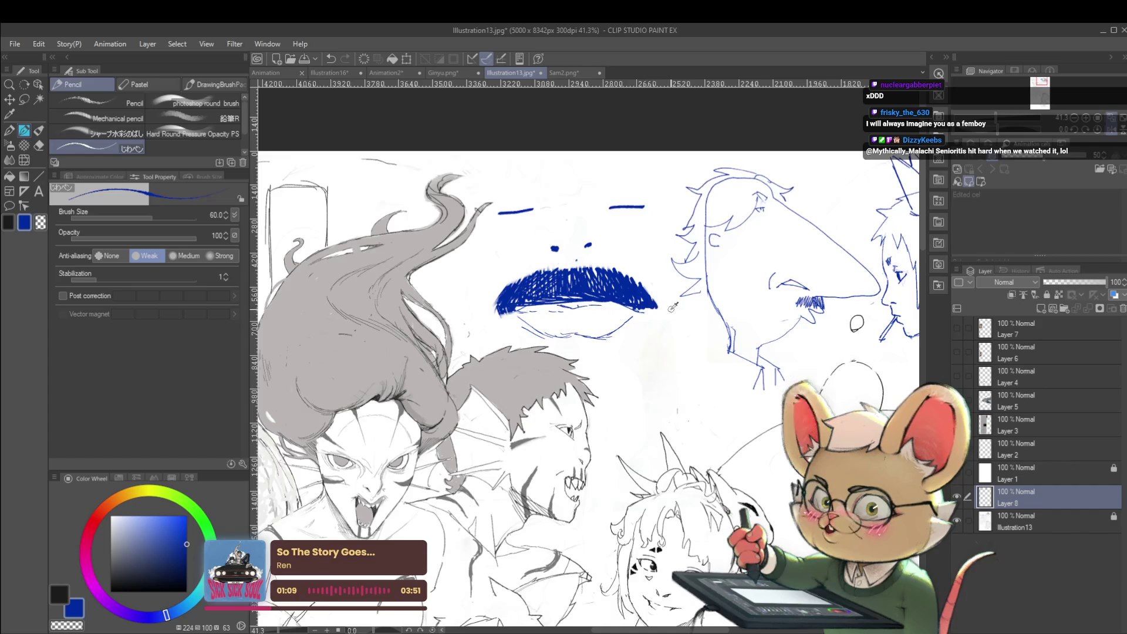
scroll(694, 278, "down", 4)
scroll(637, 334, "up", 2)
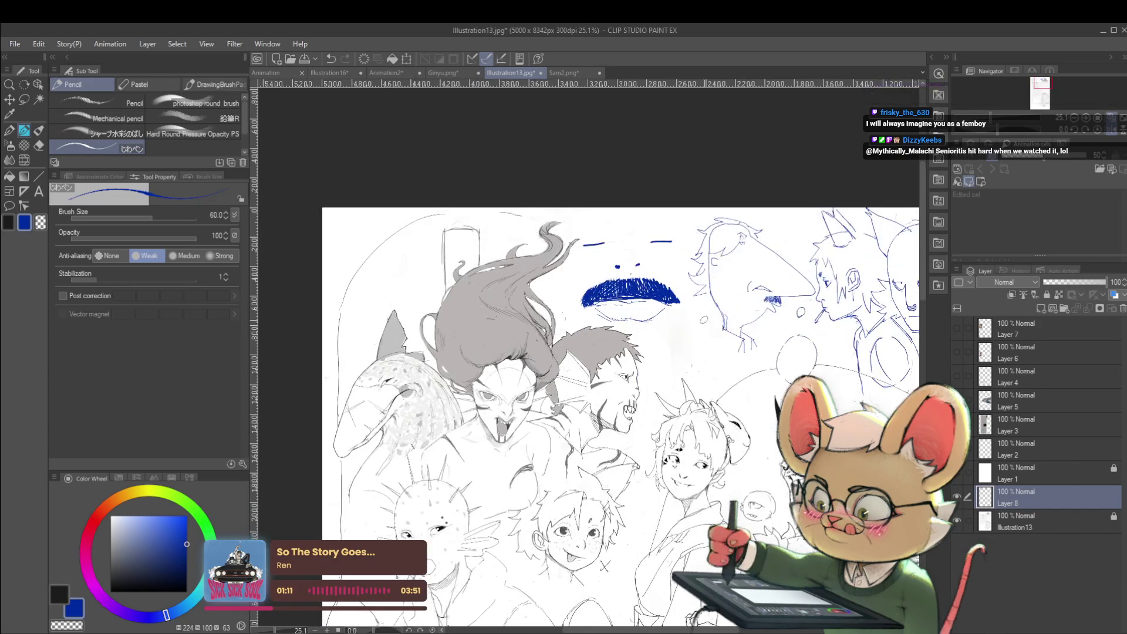
scroll(512, 260, "up", 1)
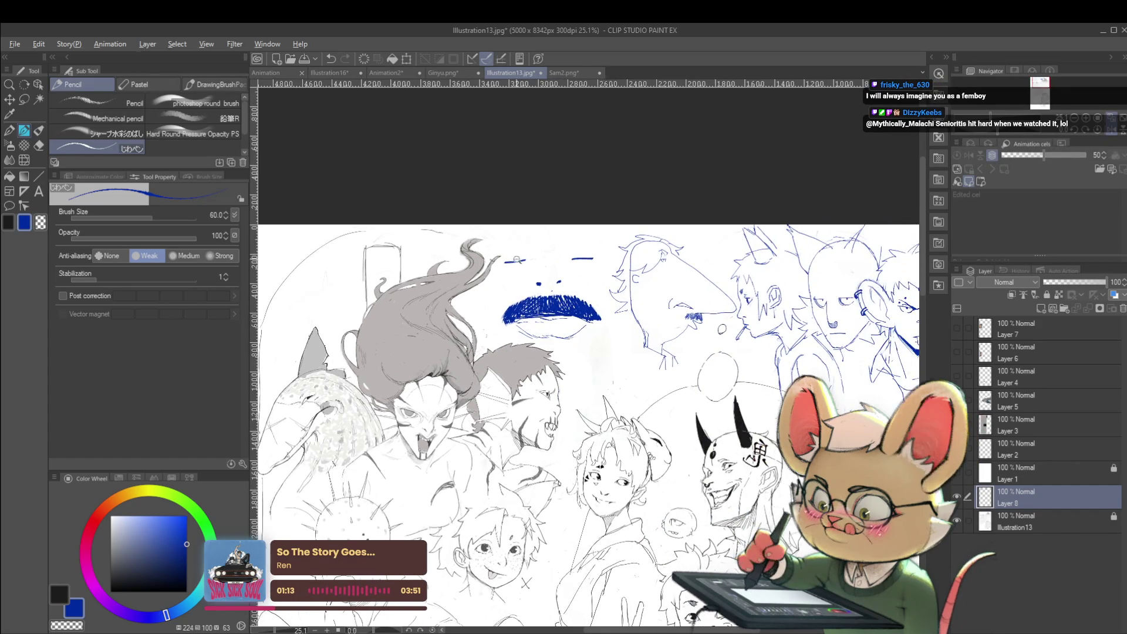
scroll(512, 260, "up", 1)
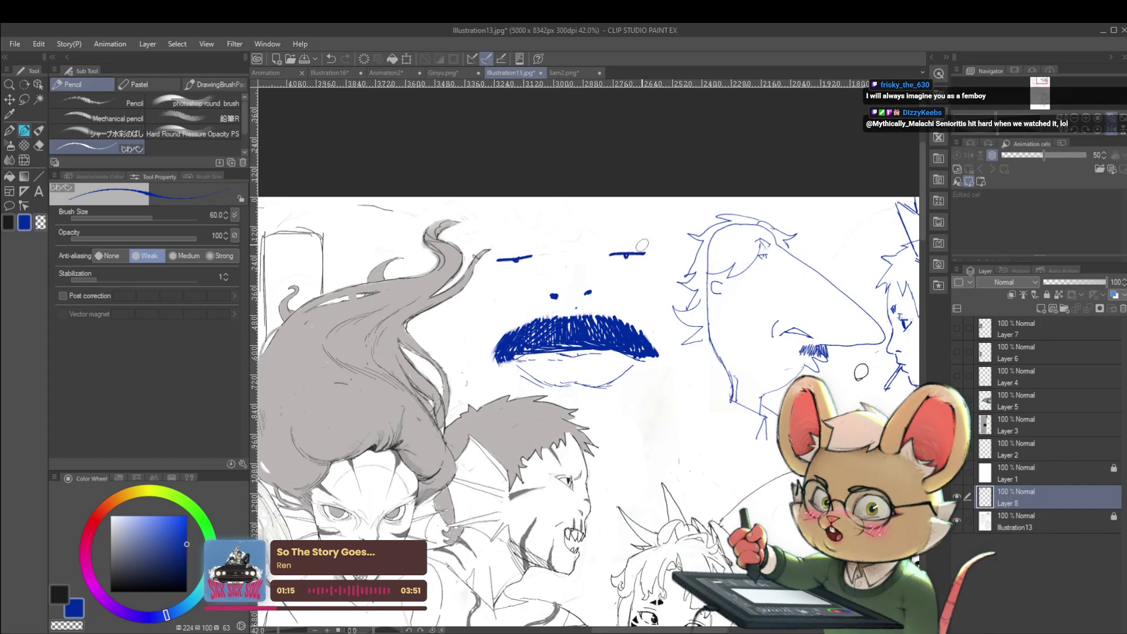
scroll(633, 250, "down", 3)
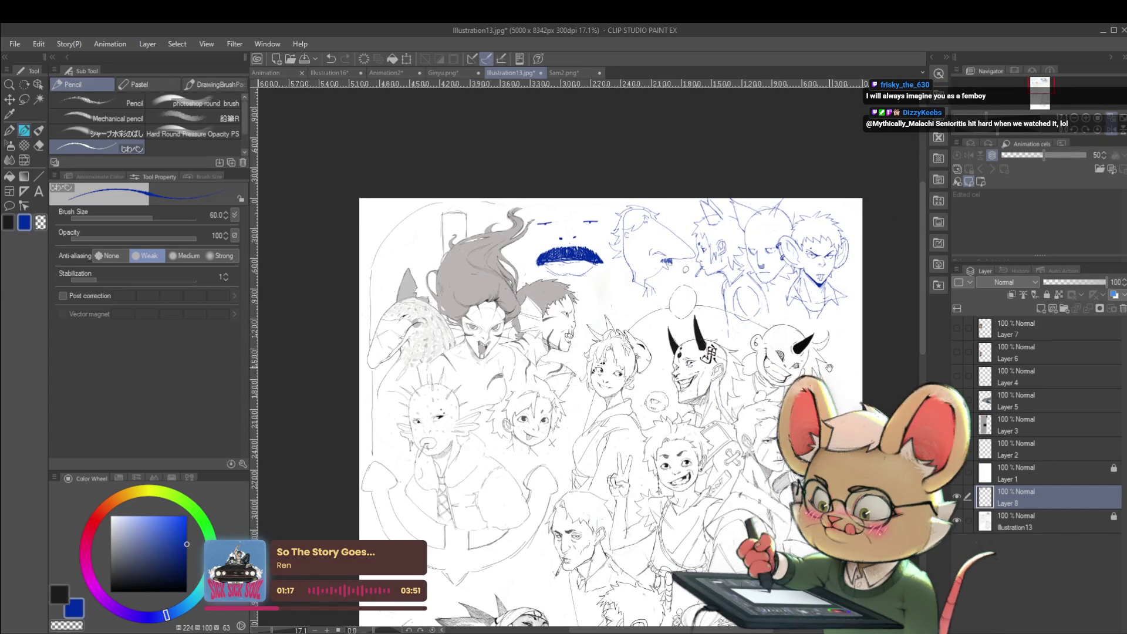
left_click_drag(610, 411, 568, 375)
scroll(726, 239, "up", 2)
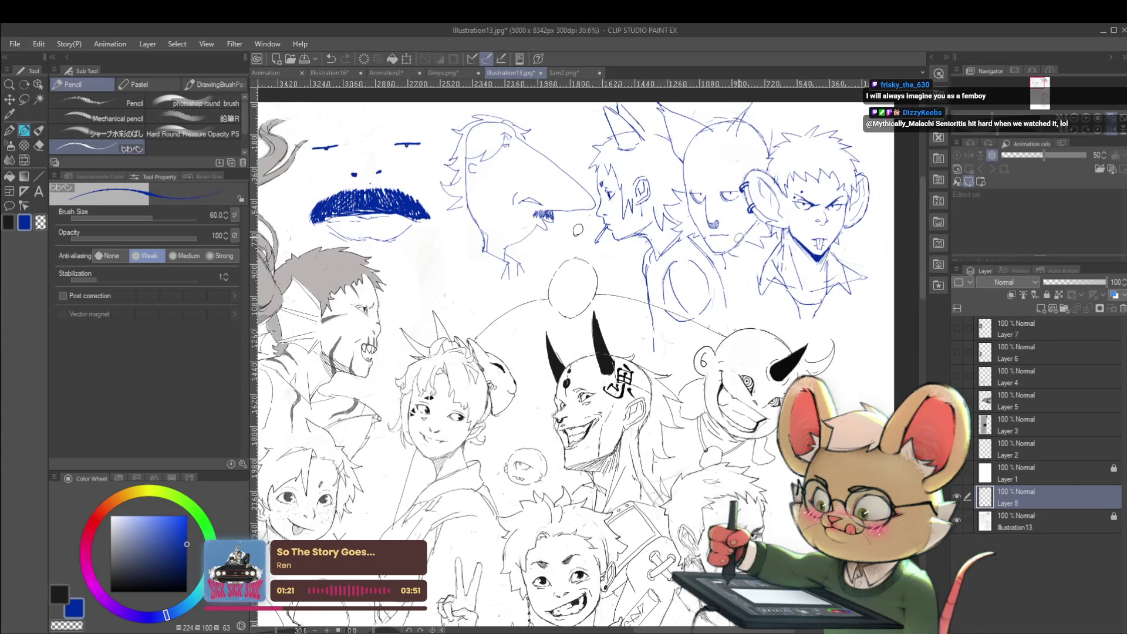
key("bracketleft")
key("bracketleft")
Undo the stray mouth stroke, shrink the pencil, zoom out and mirror the view.
scroll(728, 217, "up", 3)
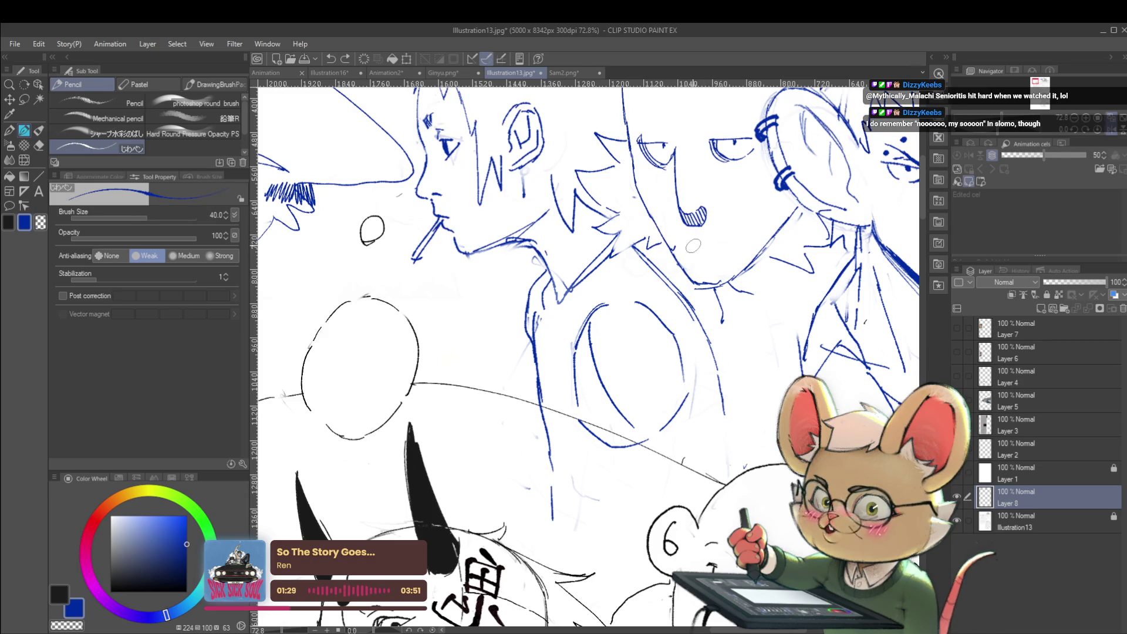
key("ctrl+z")
key("bracketleft")
key("bracketleft")
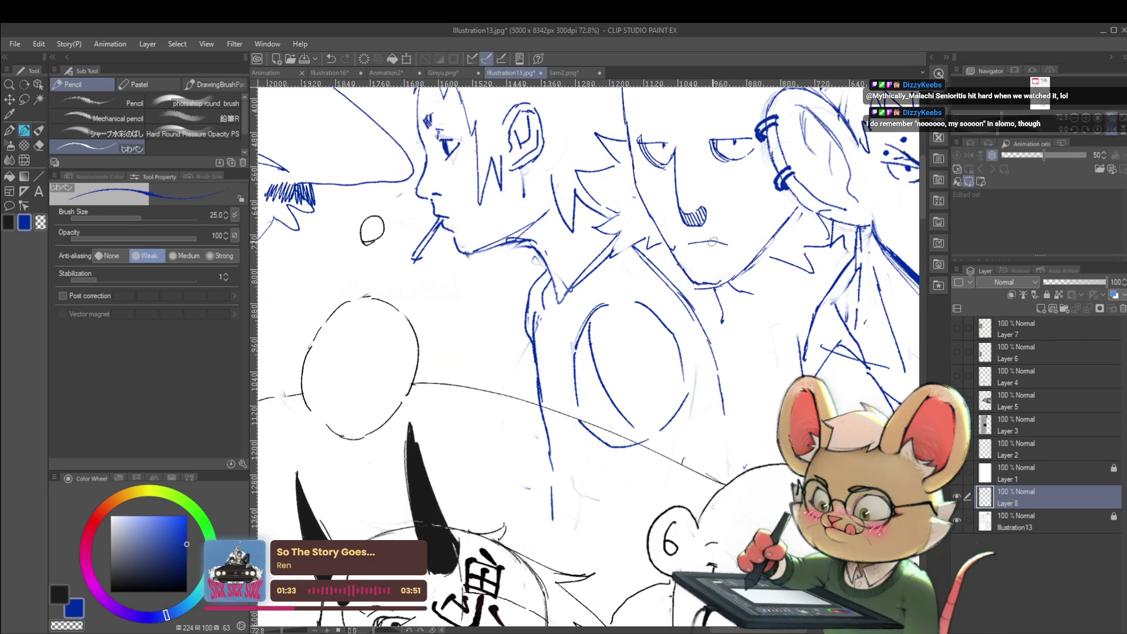
key("ctrl+minus")
key("ctrl+minus")
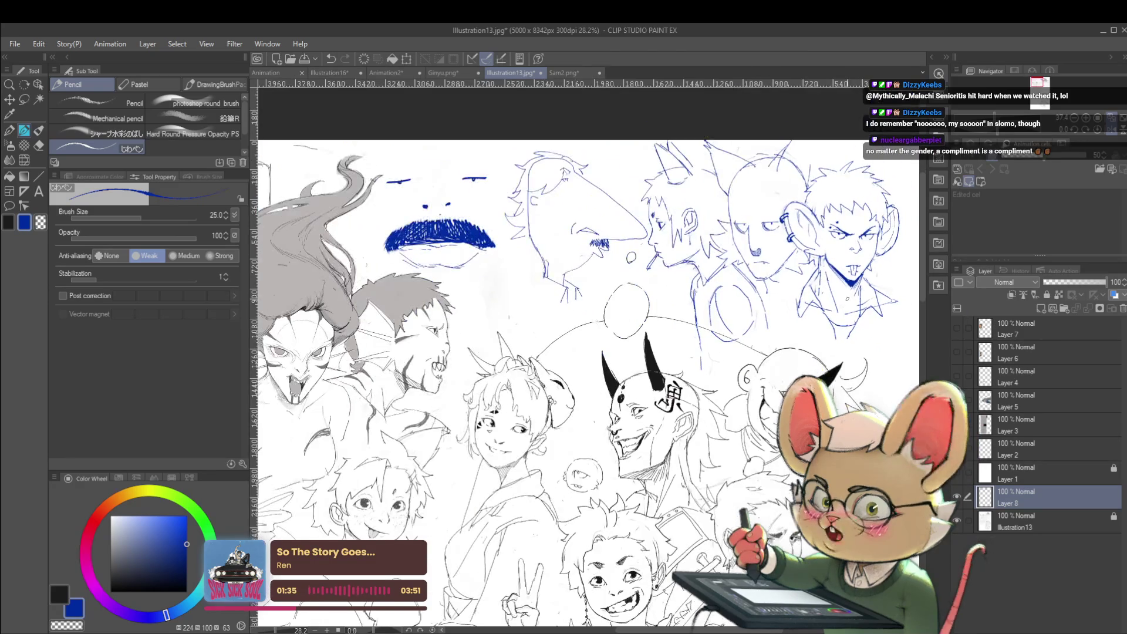
key("h")
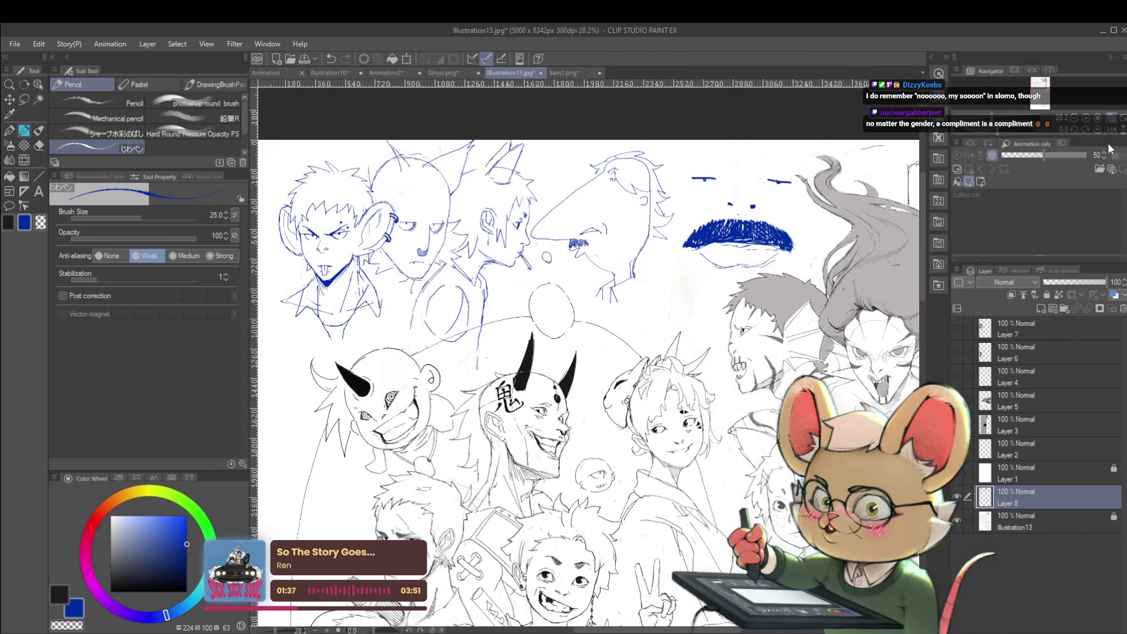
Dot the bald head's forehead, then flip the view back to normal.
scroll(440, 194, "up", 2)
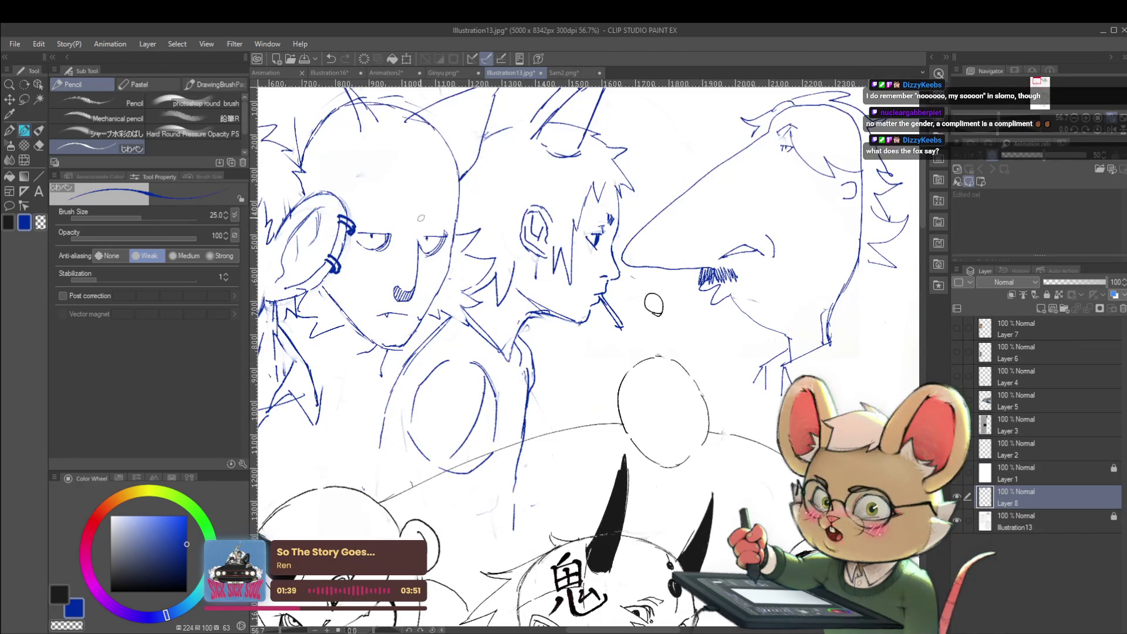
left_click_drag(423, 218, 389, 217)
left_click_drag(399, 208, 399, 211)
scroll(412, 223, "down", 3)
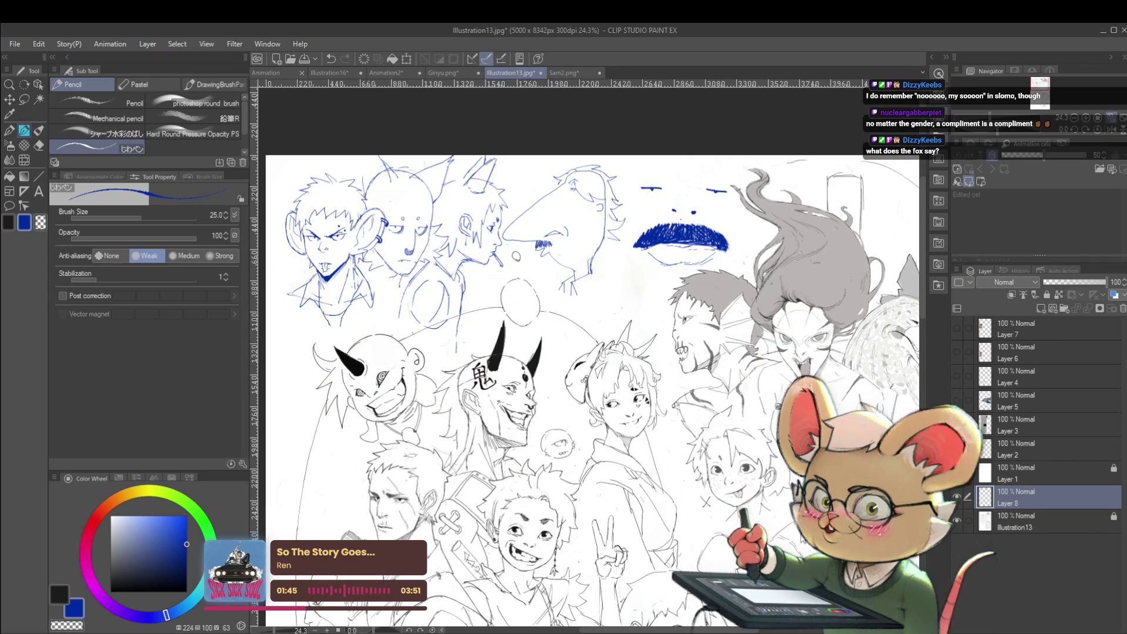
left_click(1112, 129)
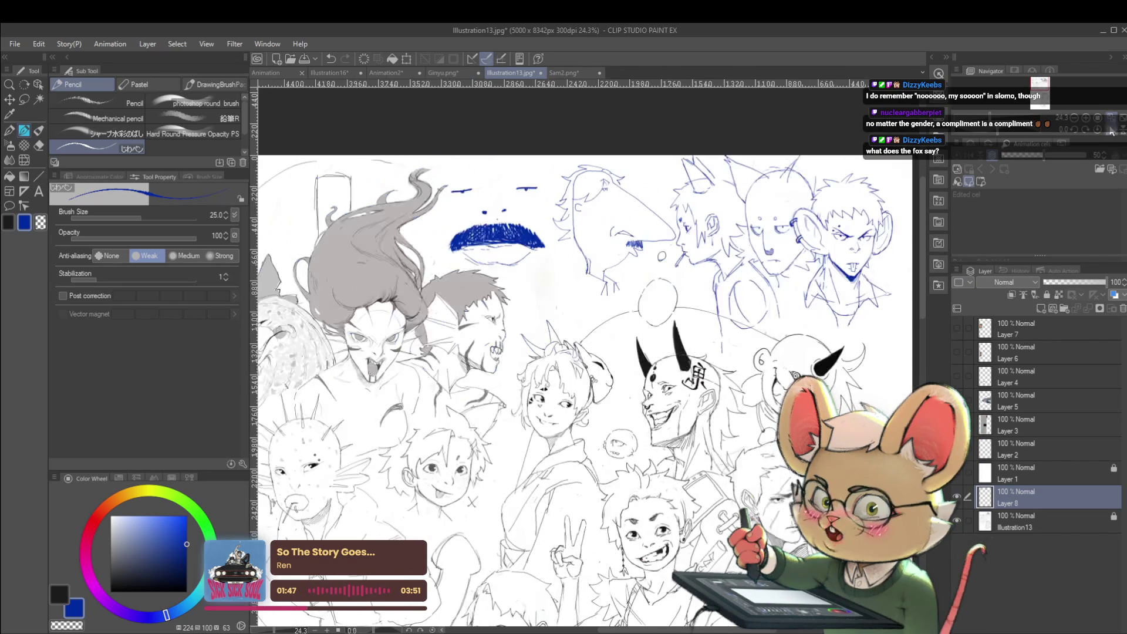
Zoom out and transform the blue sketch layer down beside the lower viking group.
left_click(1073, 119)
left_click(1073, 119)
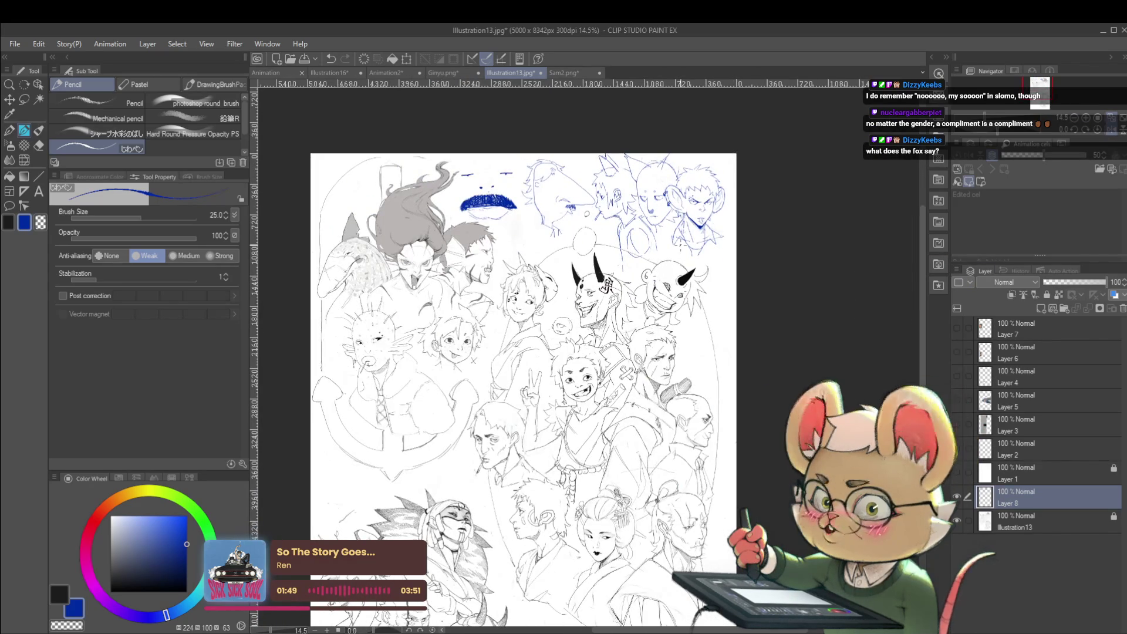
left_click(1086, 118)
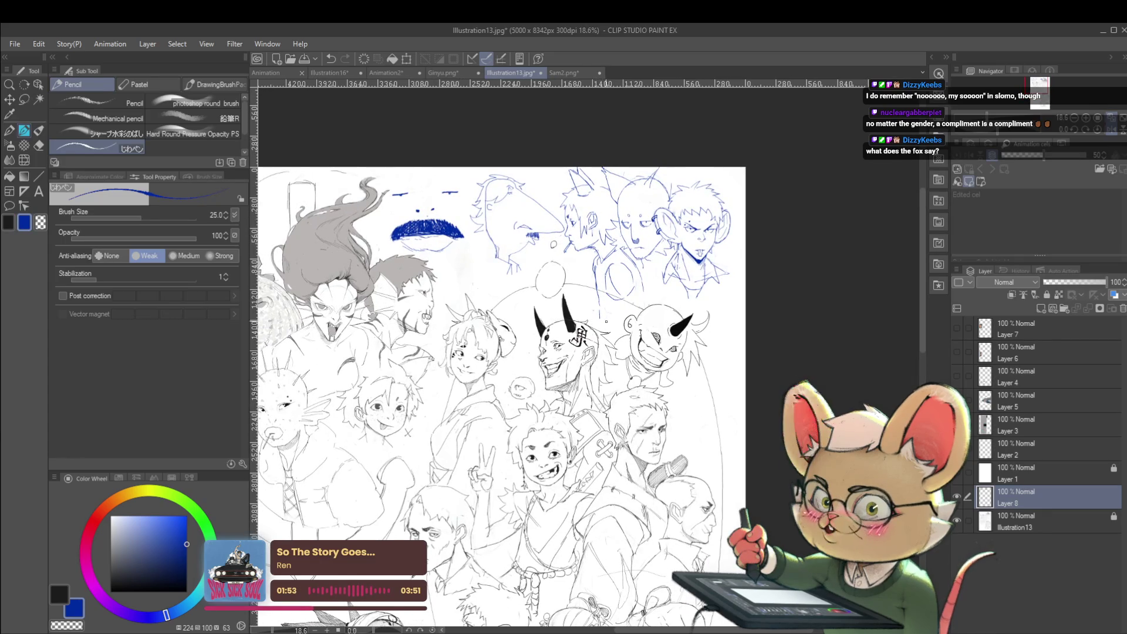
key("m")
key("ctrl+t")
mouse_move(603, 296)
left_mouse_down()
mouse_move(603, 457)
mouse_move(601, 304)
left_mouse_up()
mouse_move(601, 202)
left_mouse_down()
mouse_move(587, 211)
mouse_move(633, 298)
mouse_move(633, 276)
mouse_move(629, 294)
left_mouse_up()
key("Return")
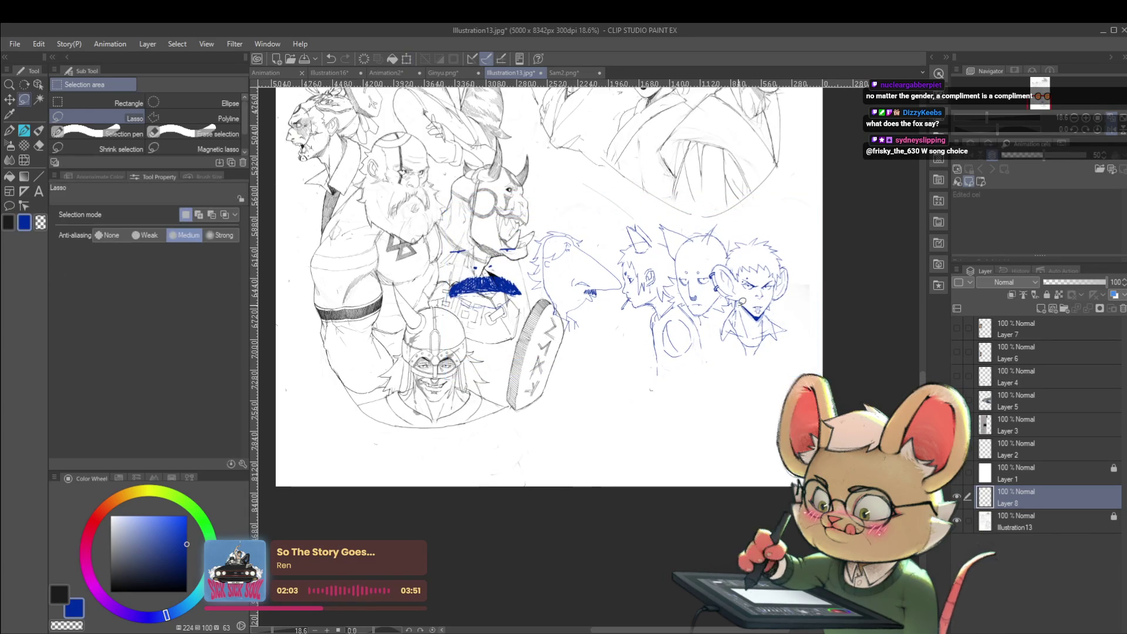
Erase the blue moustache scribble on Layer 8, then switch to the G-Pen and unflip the view.
mouse_move(484, 288)
left_mouse_down()
mouse_move(498, 276)
mouse_move(546, 329)
mouse_move(568, 247)
mouse_move(580, 274)
left_mouse_up()
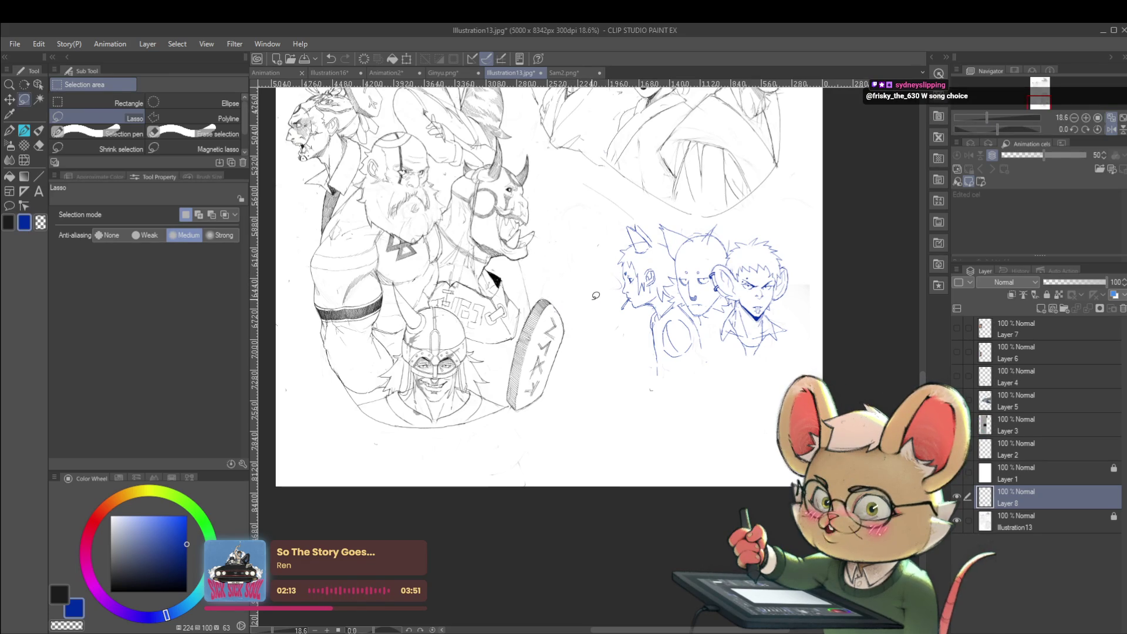
scroll(643, 281, "up", 3)
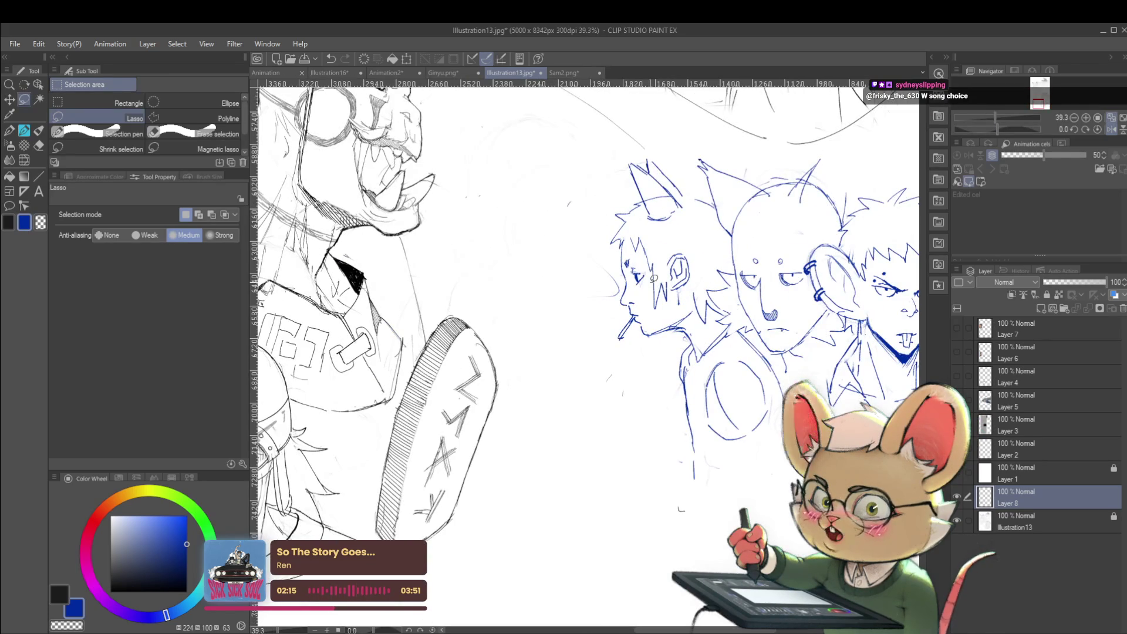
left_click_drag(654, 278, 638, 282)
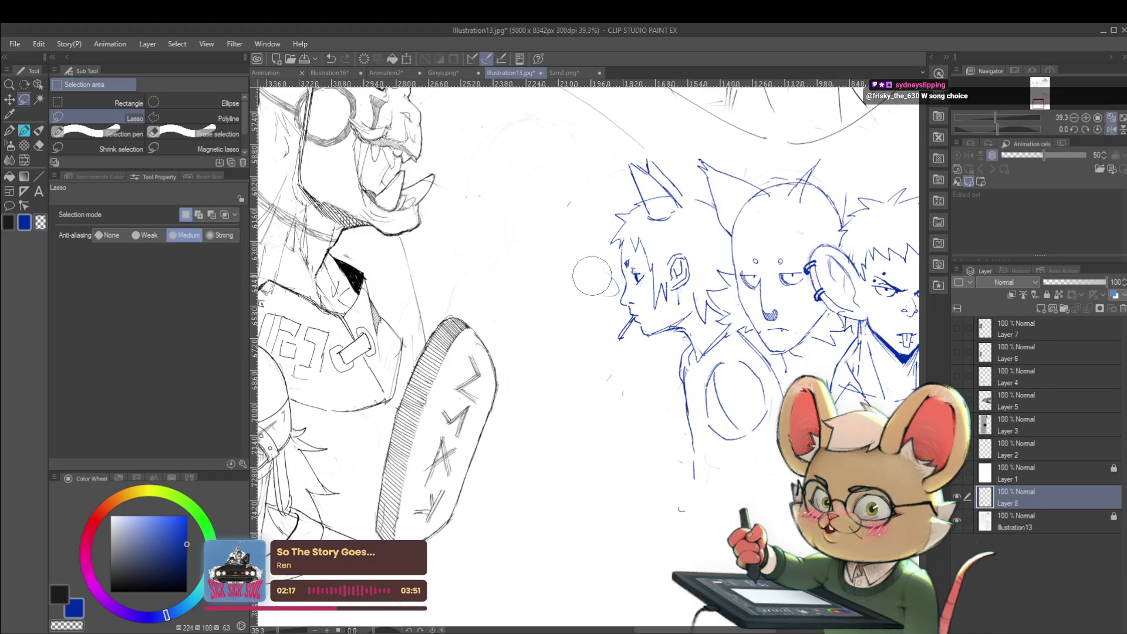
scroll(602, 275, "down", 3)
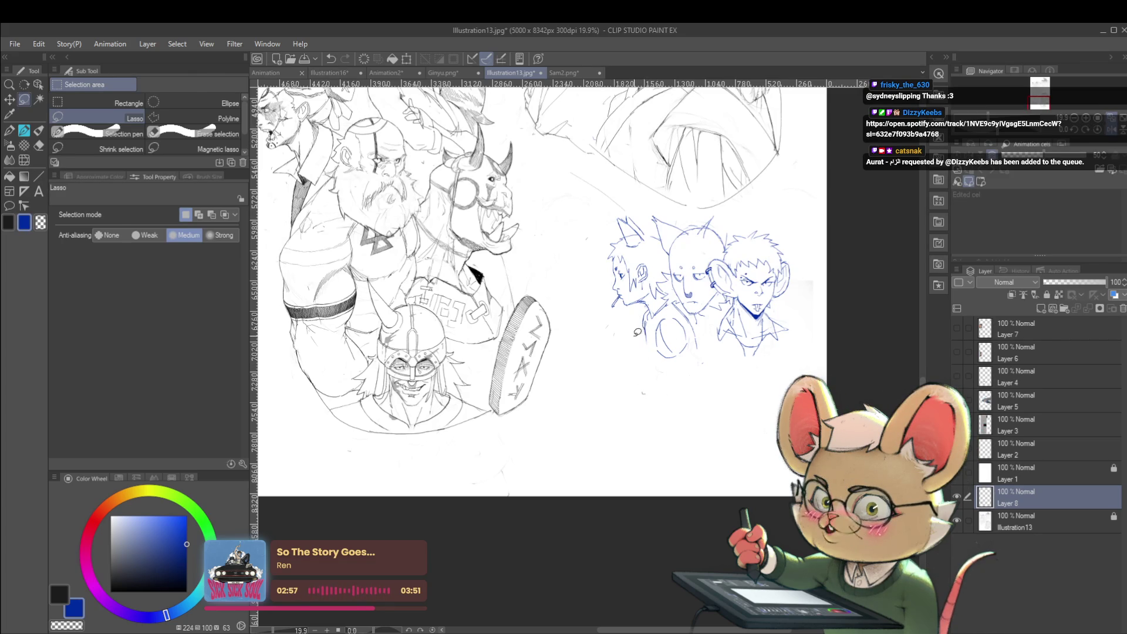
key("p")
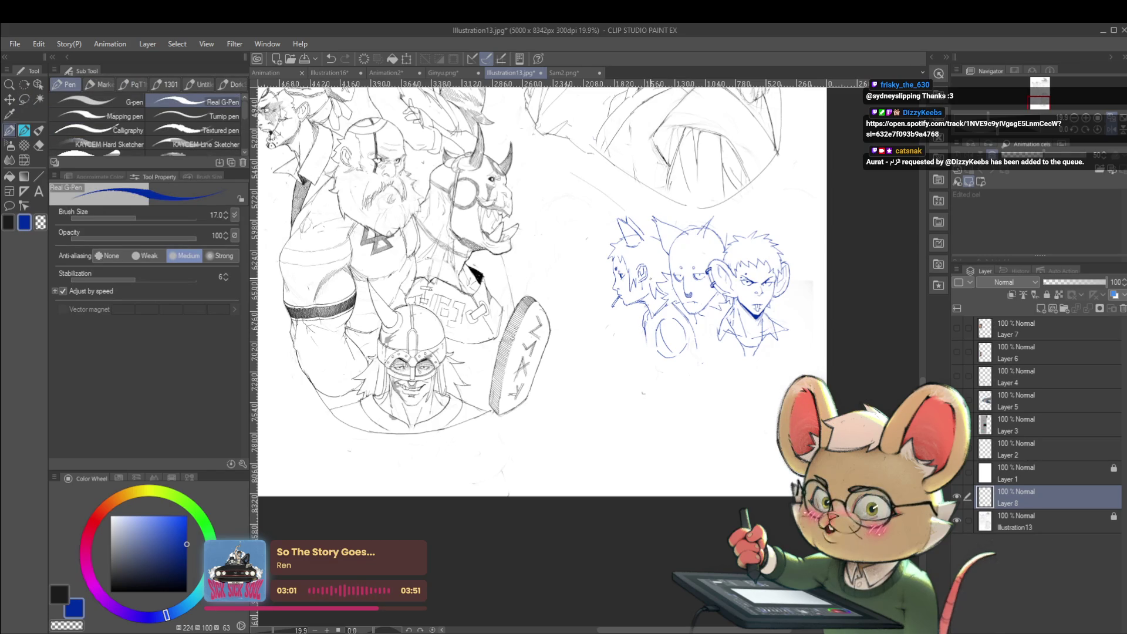
left_click(1109, 132)
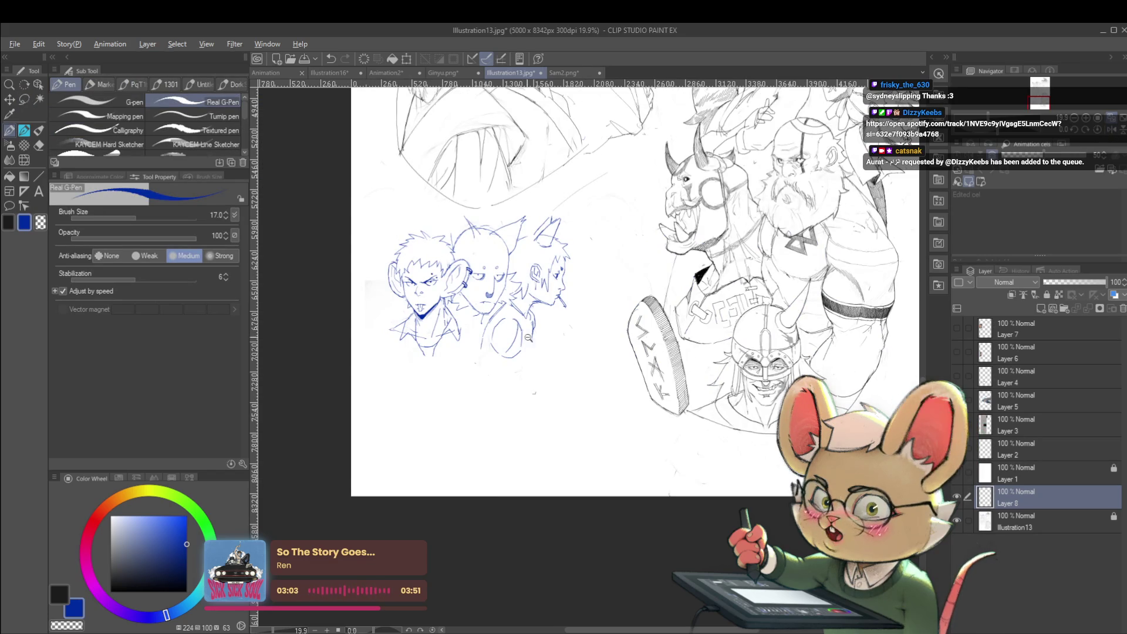
Zoom in on the blue heads, return to the pencil and sketch above the left head.
left_click(1097, 148)
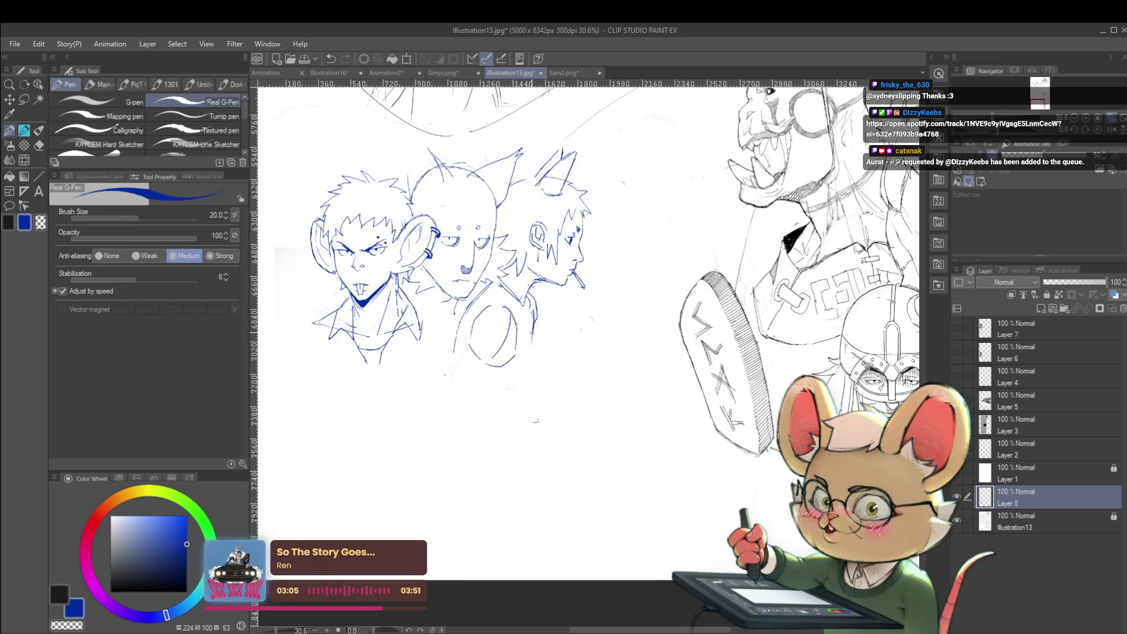
key("p")
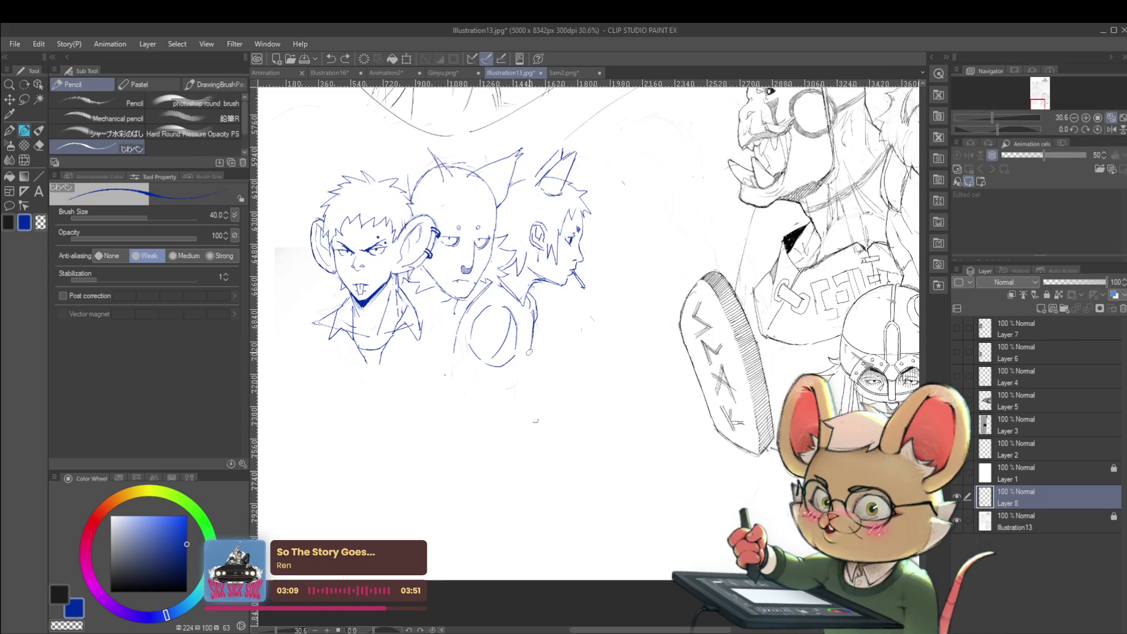
scroll(553, 382, "down", 3)
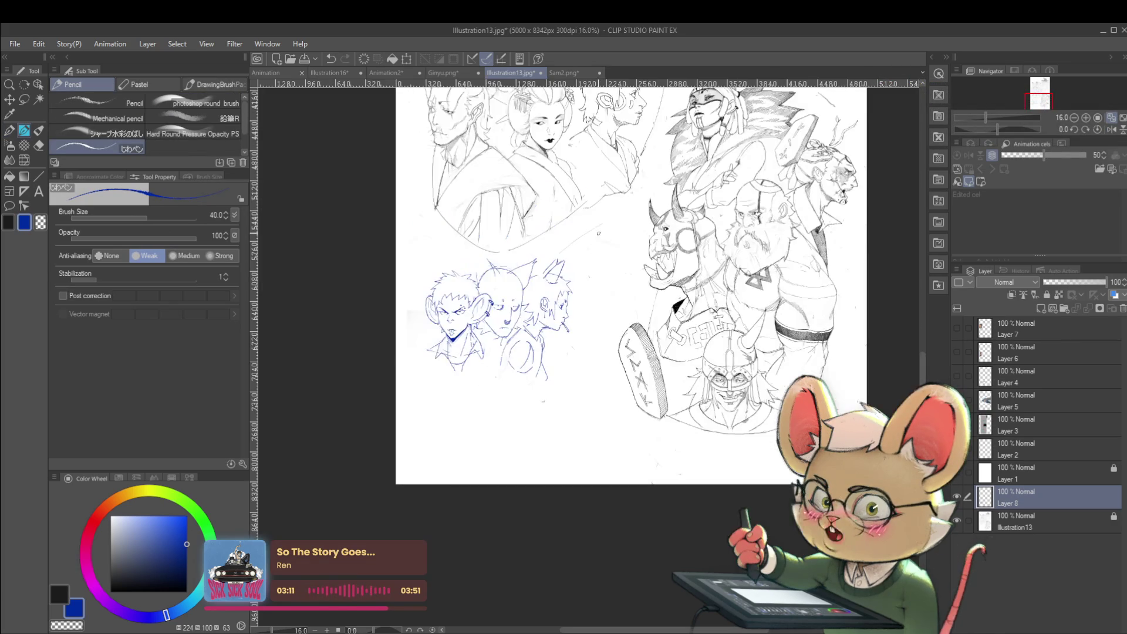
scroll(528, 361, "up", 2)
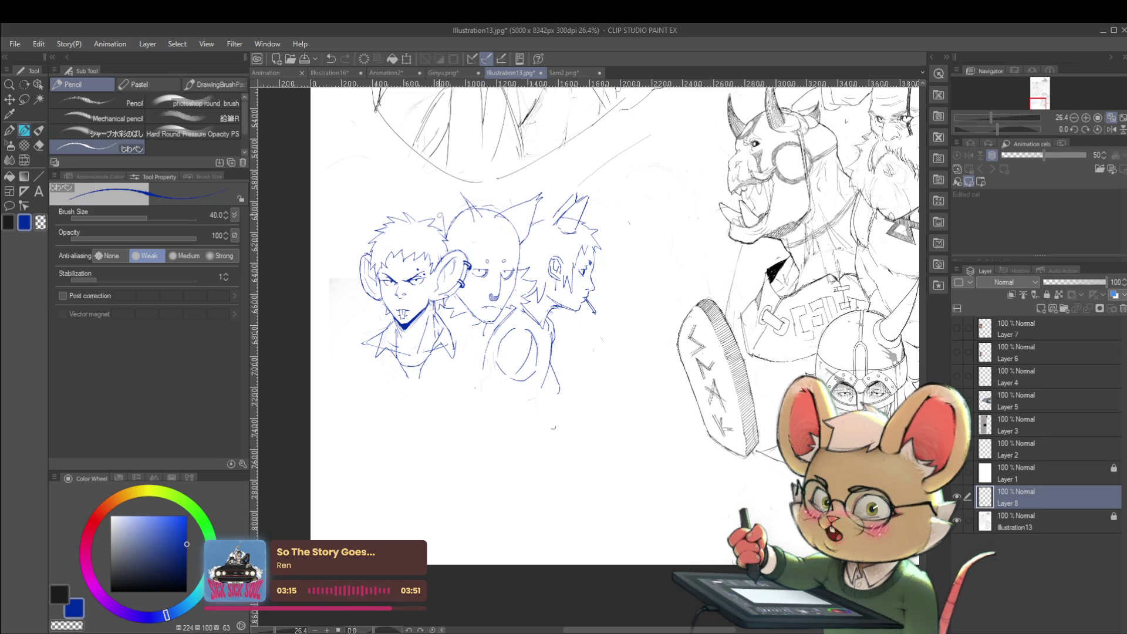
mouse_move(439, 211)
left_mouse_down()
mouse_move(440, 221)
mouse_move(450, 189)
left_mouse_up()
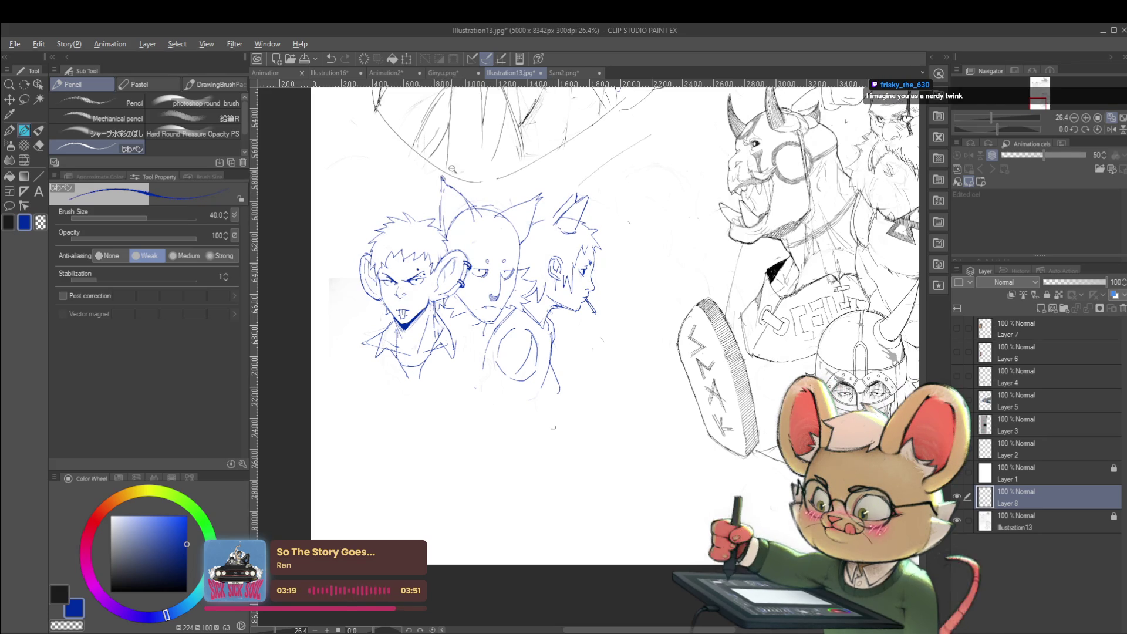
scroll(462, 174, "down", 2)
scroll(480, 172, "up", 2)
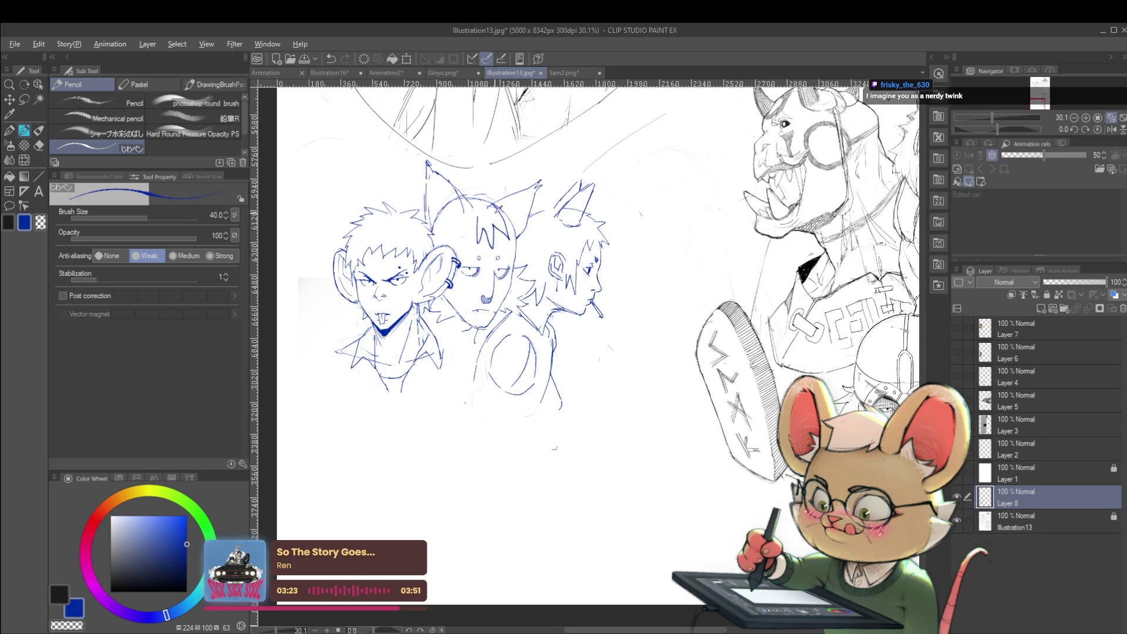
scroll(487, 217, "down", 2)
Mirror the view, raise the pencil size to 25 and undo the last stray stroke.
key("h")
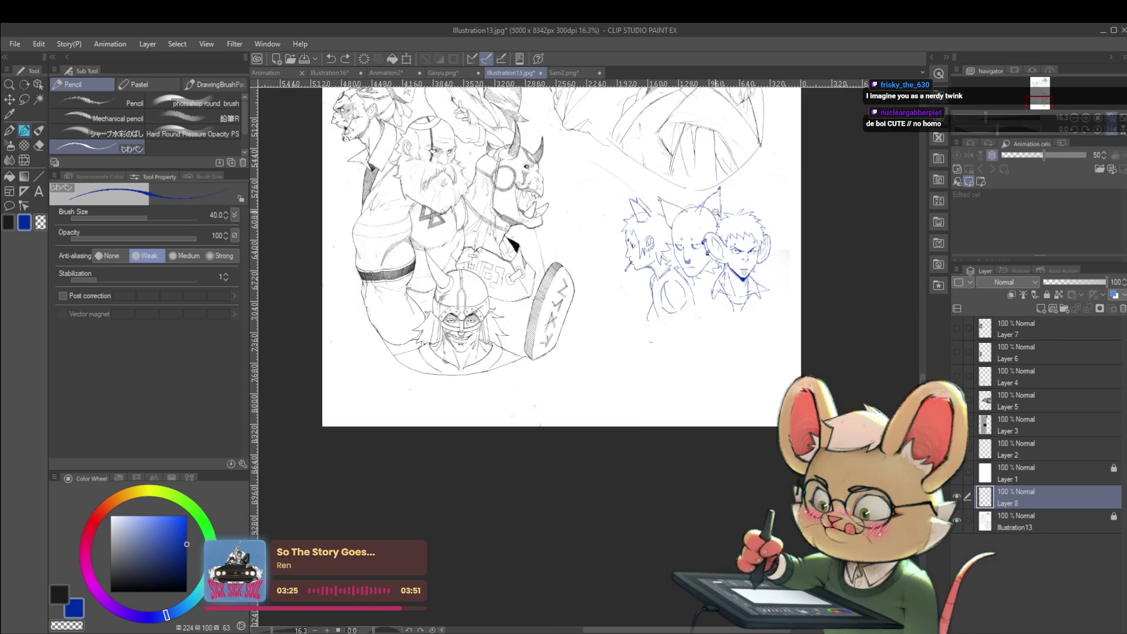
scroll(708, 211, "up", 2)
left_click_drag(674, 212, 632, 253)
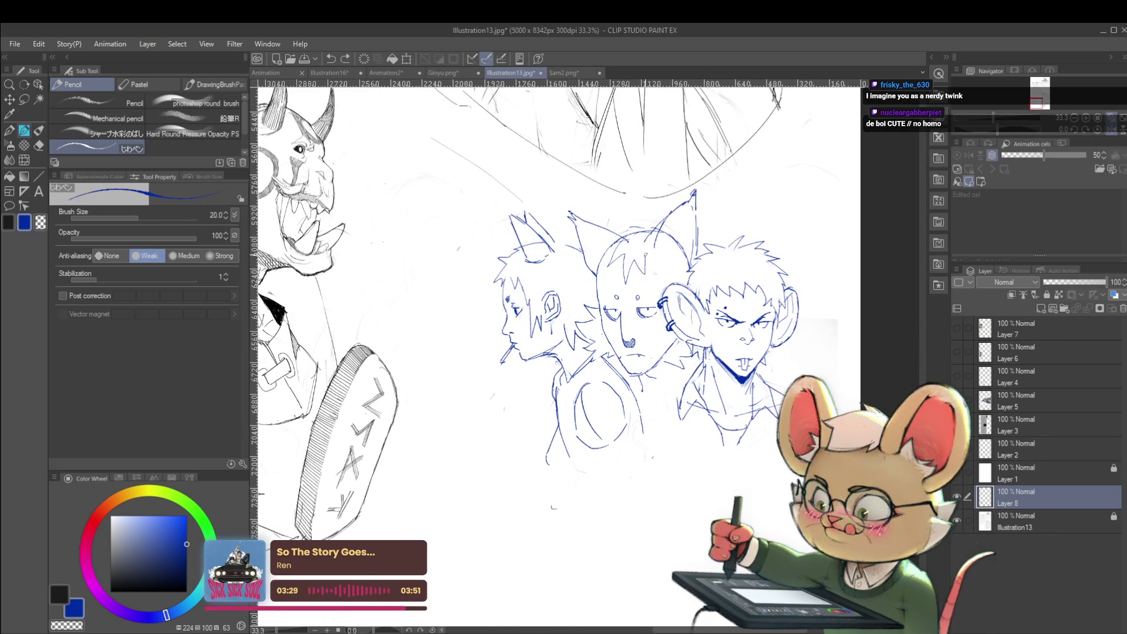
scroll(660, 244, "down", 2)
key("bracketright")
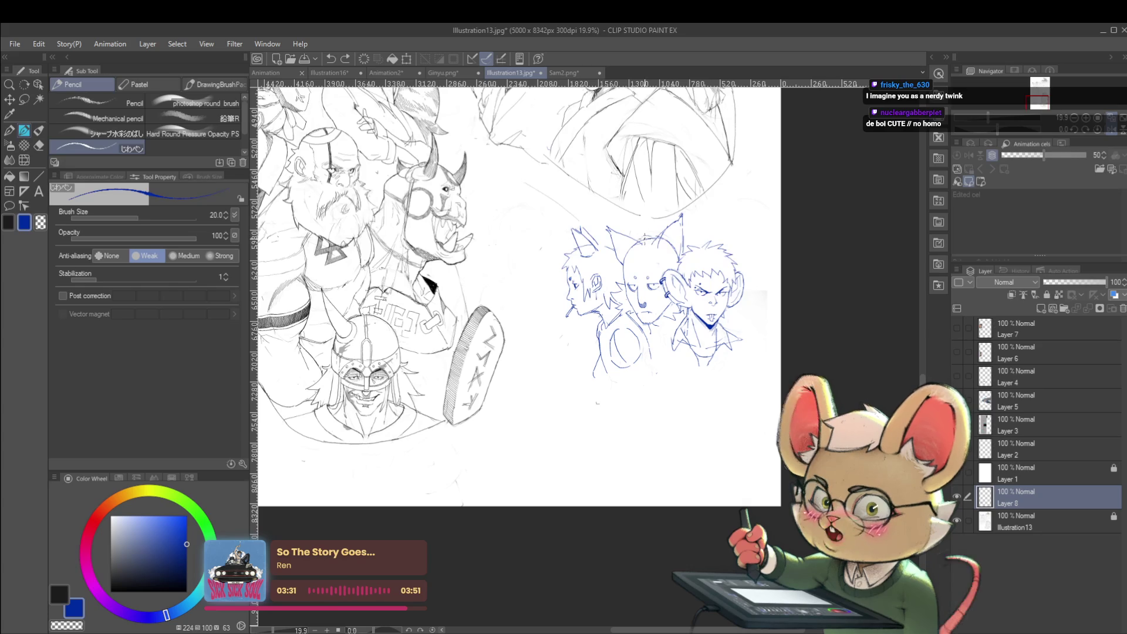
scroll(684, 418, "up", 2)
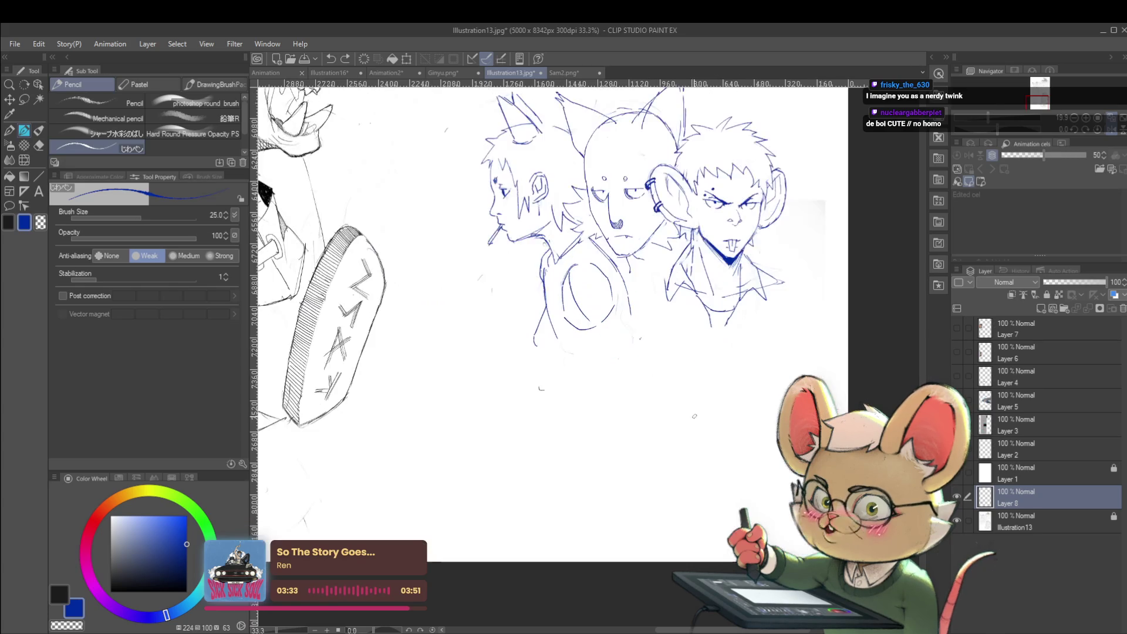
left_click_drag(706, 376, 577, 523)
key("ctrl+z")
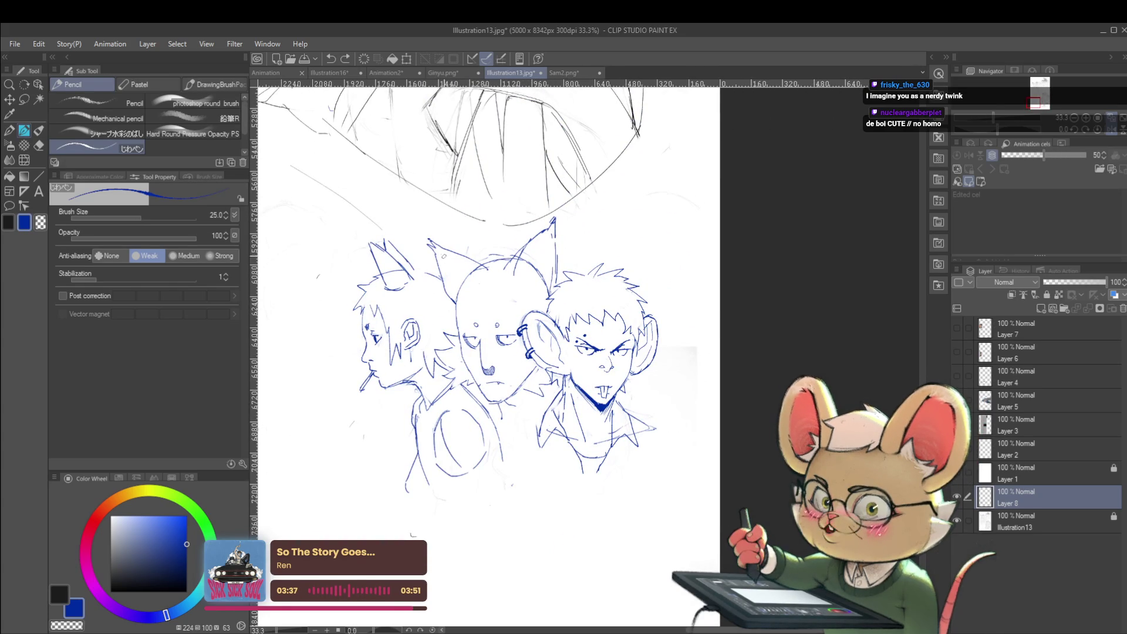
scroll(461, 243, "down", 3)
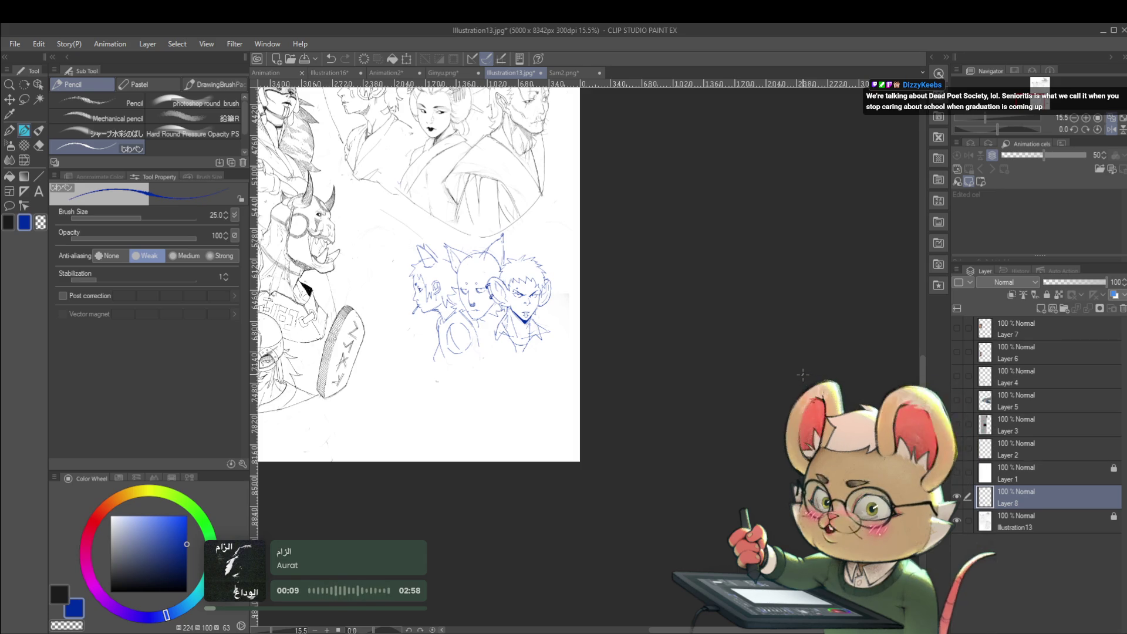
Centre the blue heads and draw an arch stroke for a new head beneath them.
left_click_drag(462, 364, 524, 377)
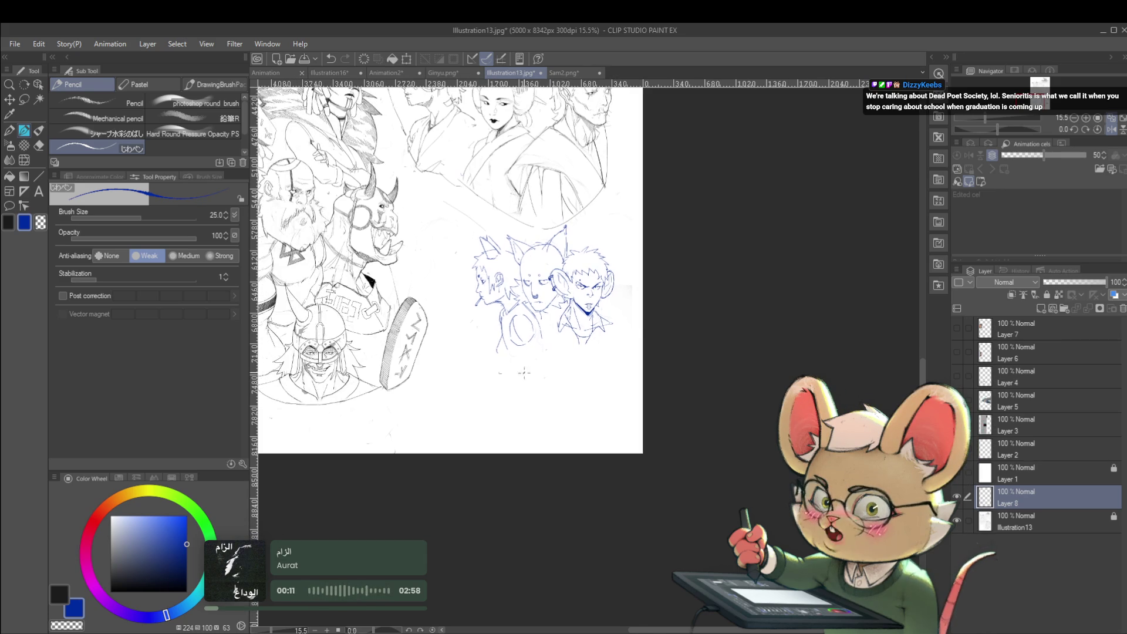
scroll(481, 367, "up", 2)
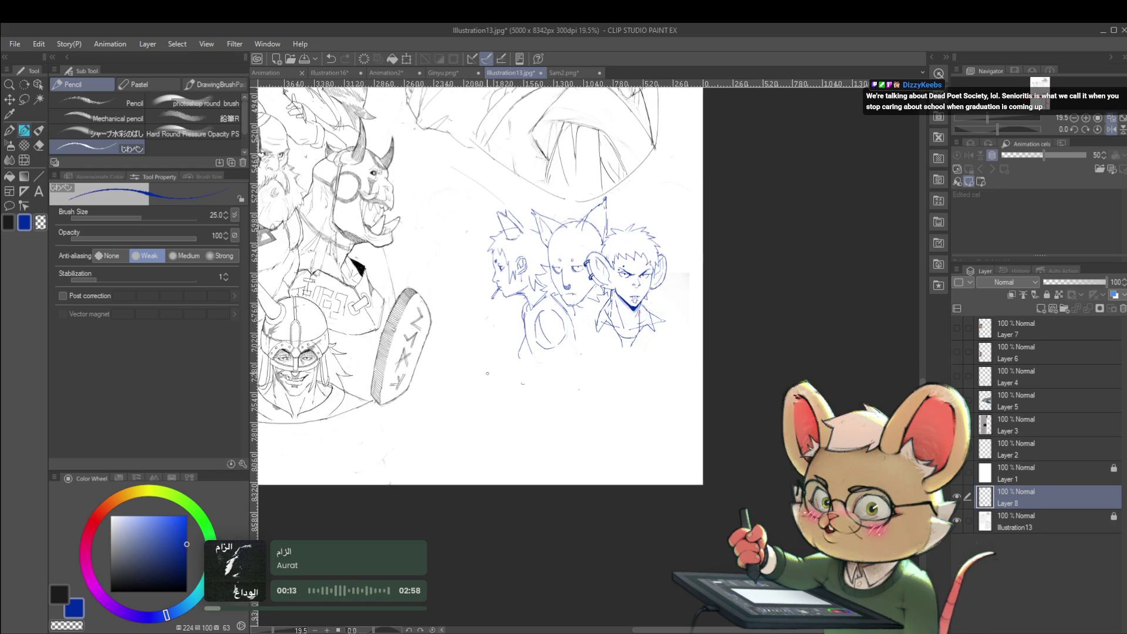
scroll(462, 402, "up", 2)
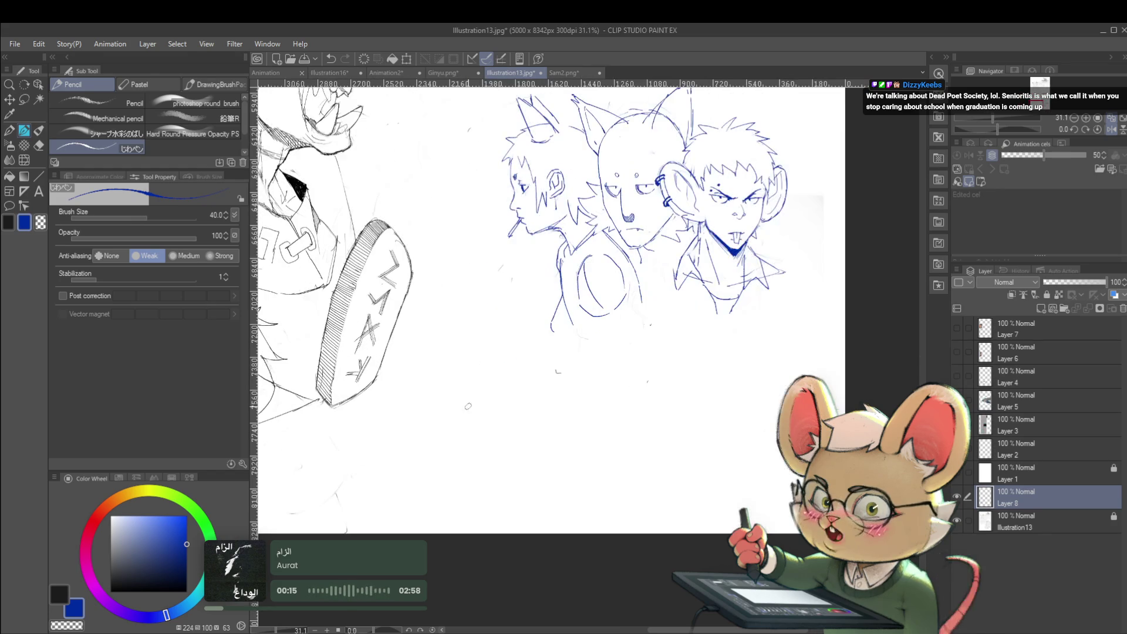
mouse_move(482, 388)
left_mouse_down()
mouse_move(495, 359)
mouse_move(512, 402)
left_mouse_up()
Give the small head a mouth, hair, neck and torso lines, undoing the lower-body curve.
scroll(498, 400, "up", 1)
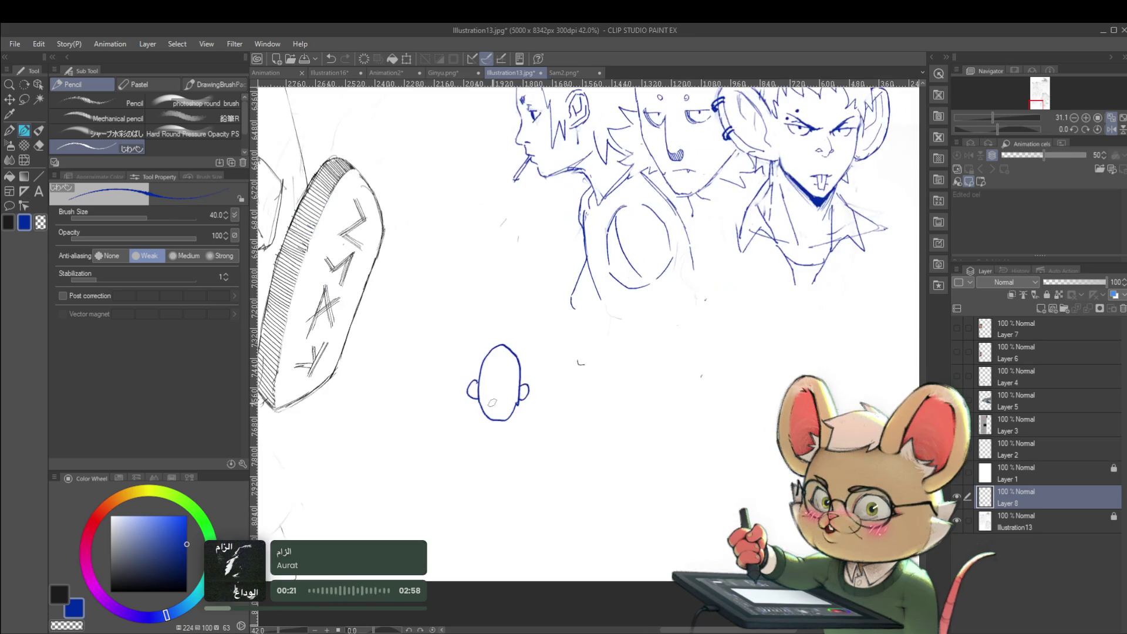
left_click_drag(493, 408, 502, 410)
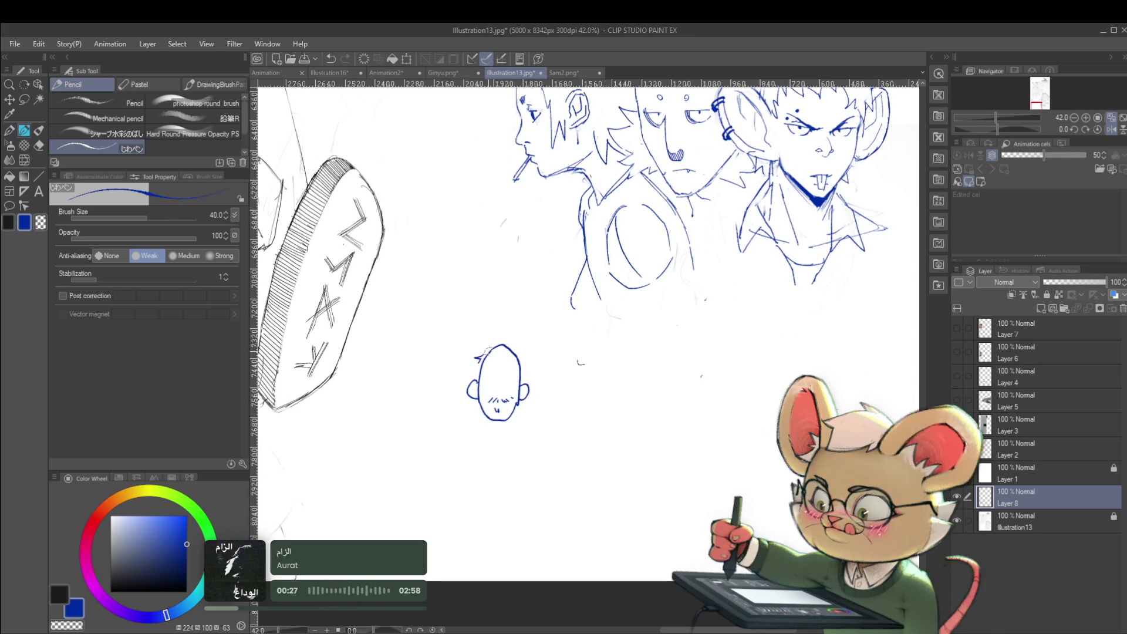
mouse_move(472, 343)
left_mouse_down()
mouse_move(500, 341)
mouse_move(471, 365)
mouse_move(500, 352)
left_mouse_up()
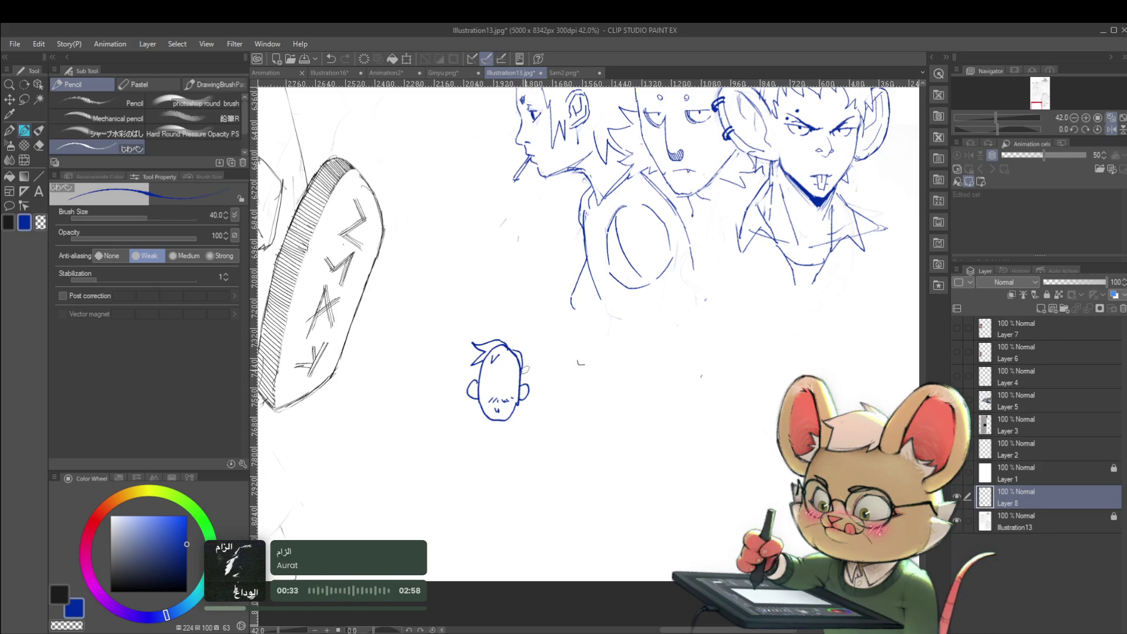
mouse_move(501, 422)
left_mouse_down()
mouse_move(501, 435)
mouse_move(457, 447)
mouse_move(508, 517)
left_mouse_up()
mouse_move(522, 477)
left_mouse_down()
mouse_move(487, 542)
mouse_move(494, 549)
left_mouse_up()
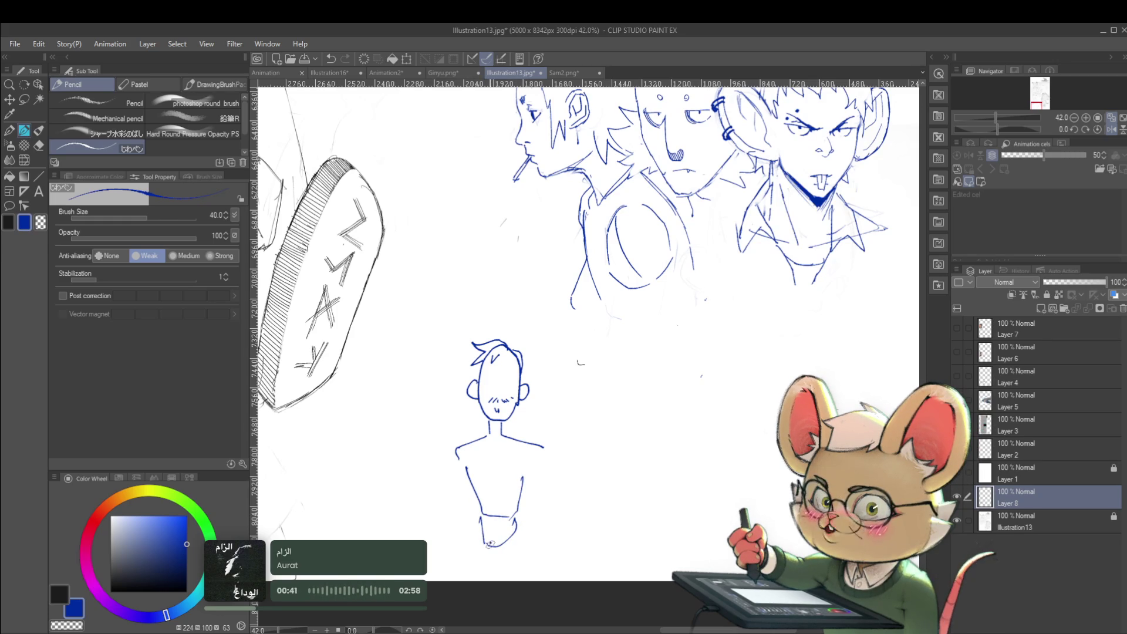
key("ctrl+z")
Draw both arms and hatch the chest, undoing a stray chest circle.
mouse_move(489, 465)
left_mouse_down()
mouse_move(507, 460)
mouse_move(477, 472)
left_mouse_up()
left_click_drag(513, 450, 519, 482)
key("ctrl+z")
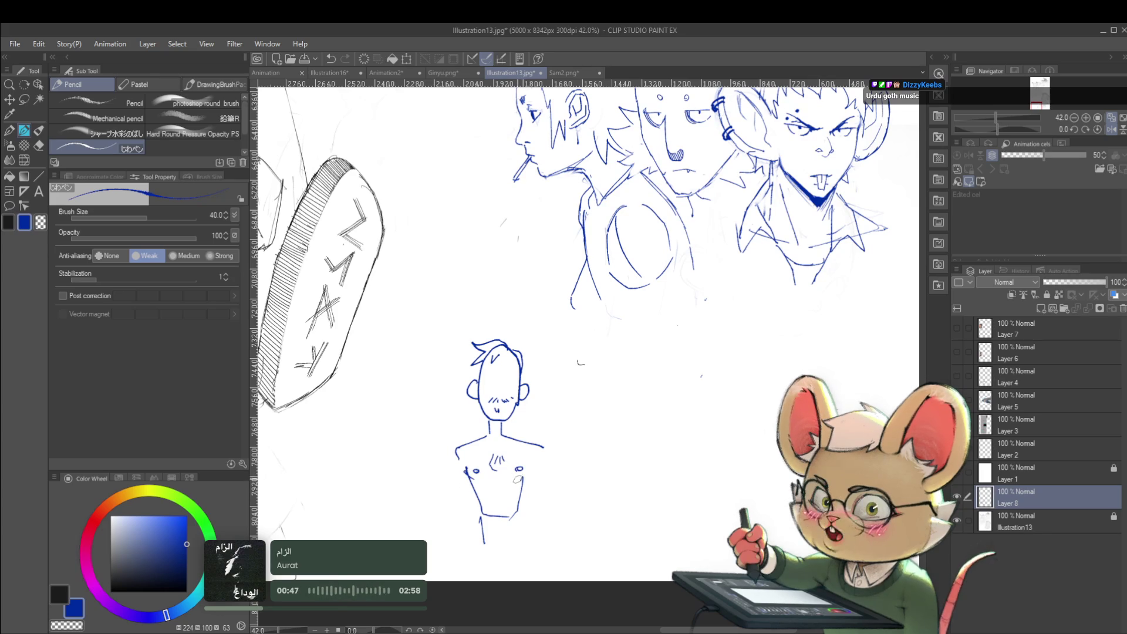
left_click_drag(456, 448, 435, 508)
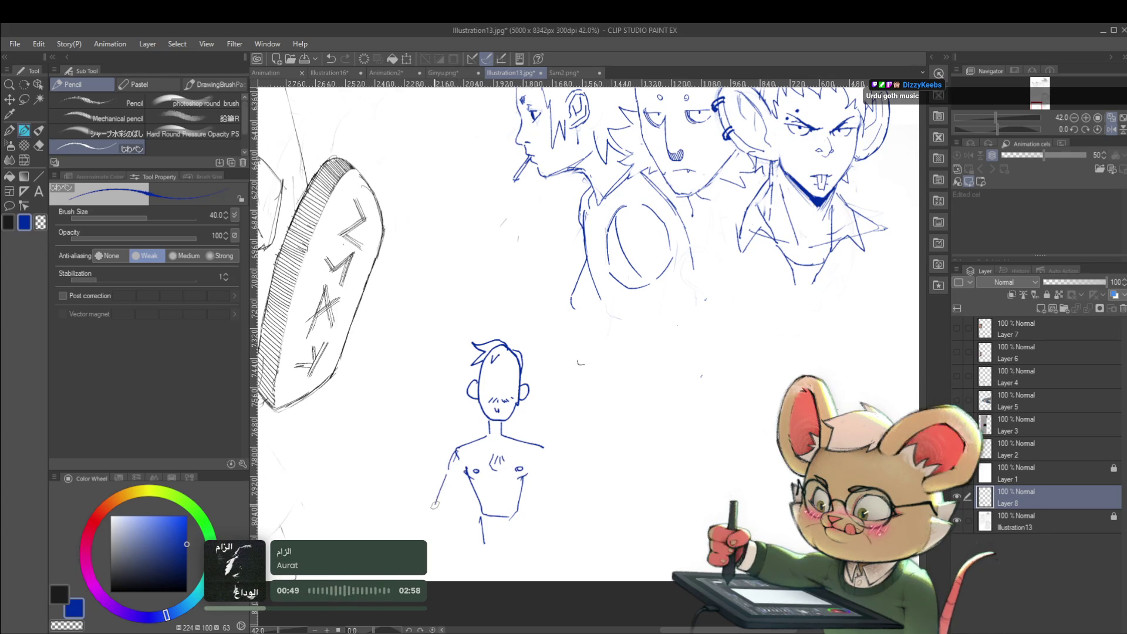
left_click_drag(531, 472, 542, 488)
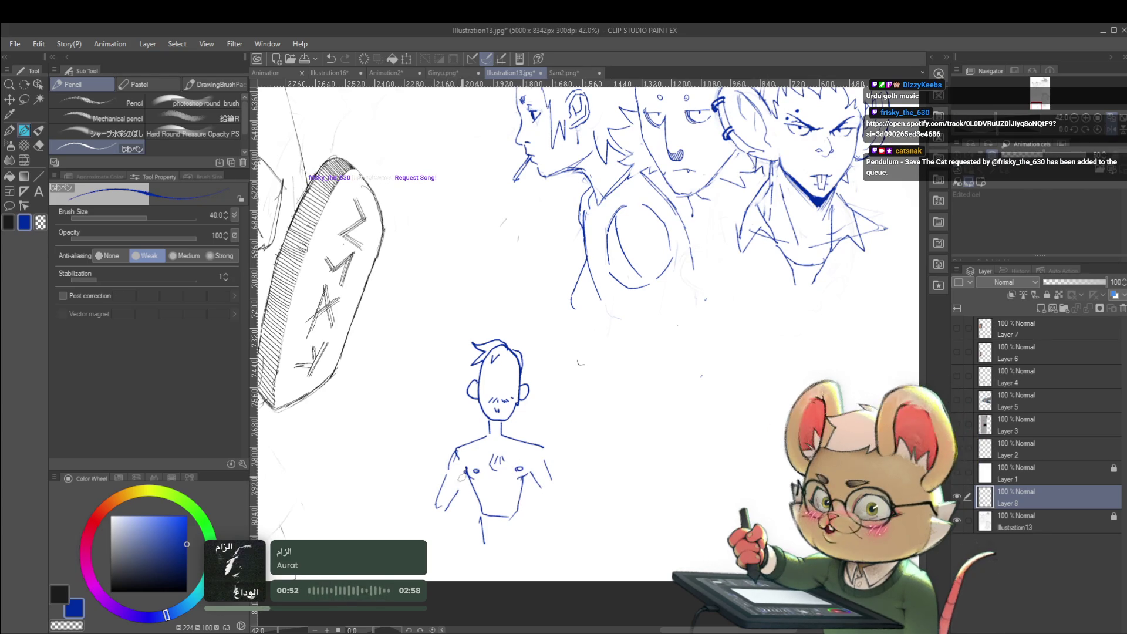
scroll(455, 458, "up", 2)
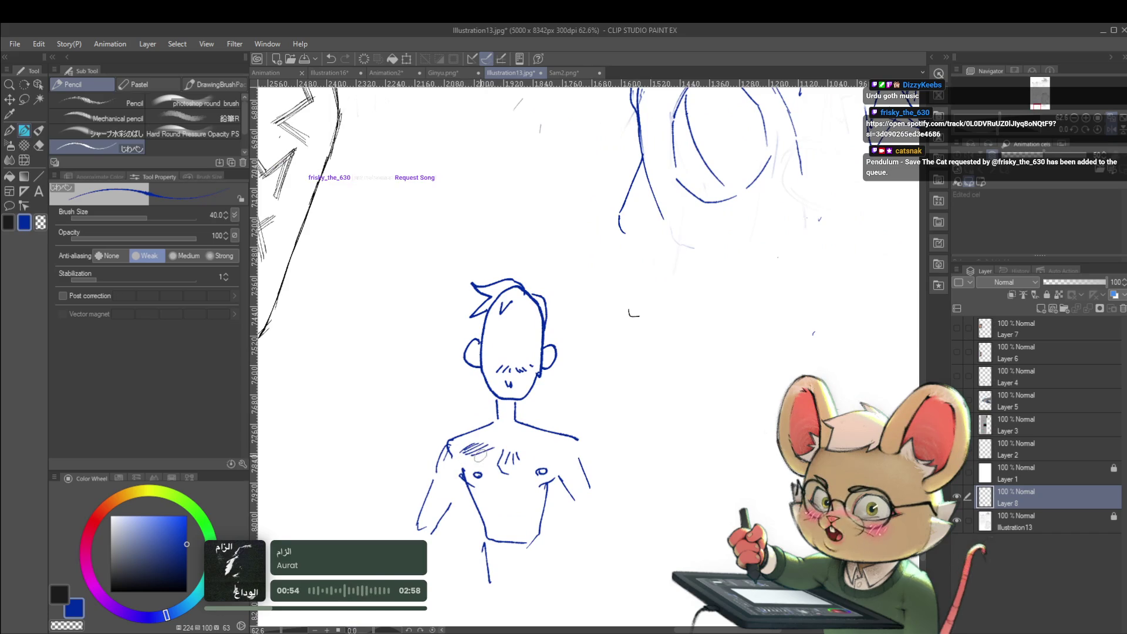
mouse_move(515, 456)
left_mouse_down()
mouse_move(535, 438)
mouse_move(557, 448)
left_mouse_up()
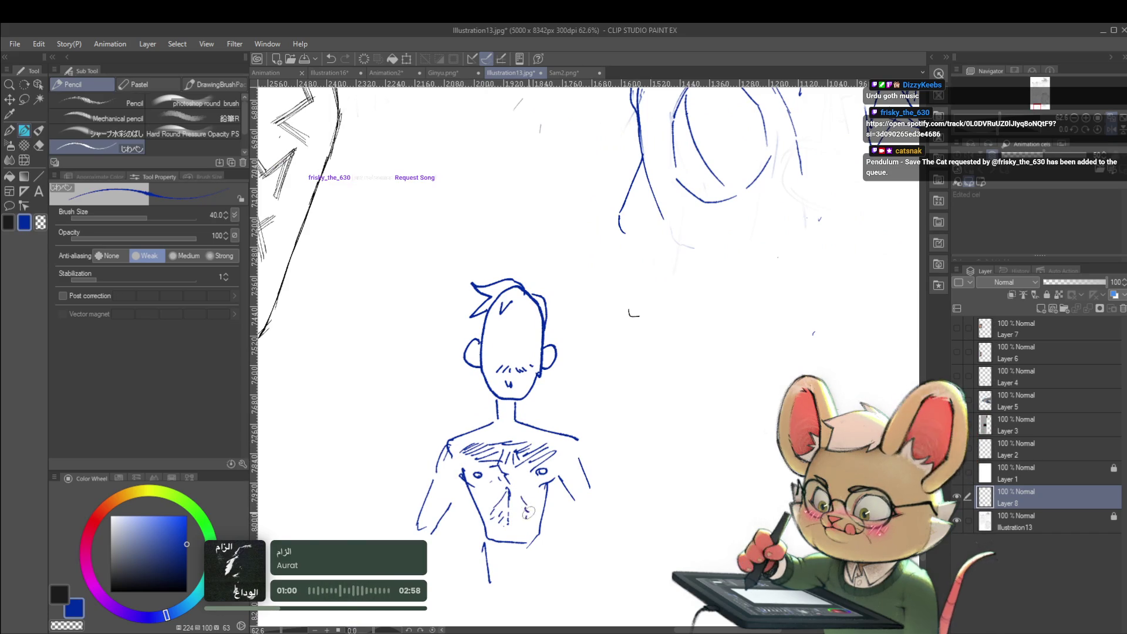
scroll(503, 521, "down", 3)
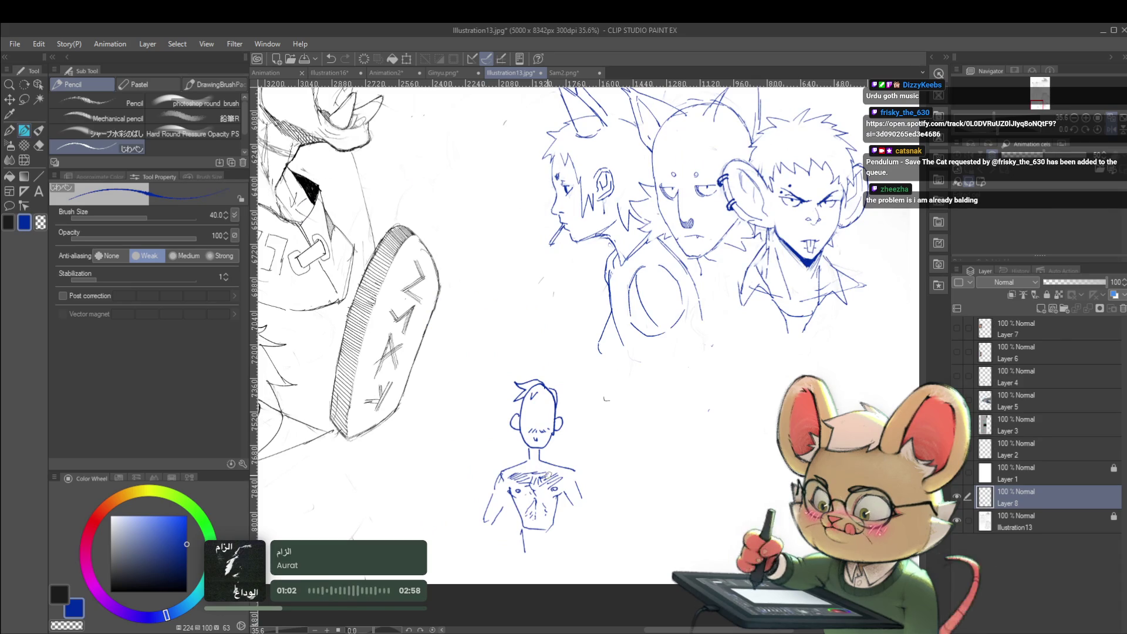
scroll(587, 440, "down", 2)
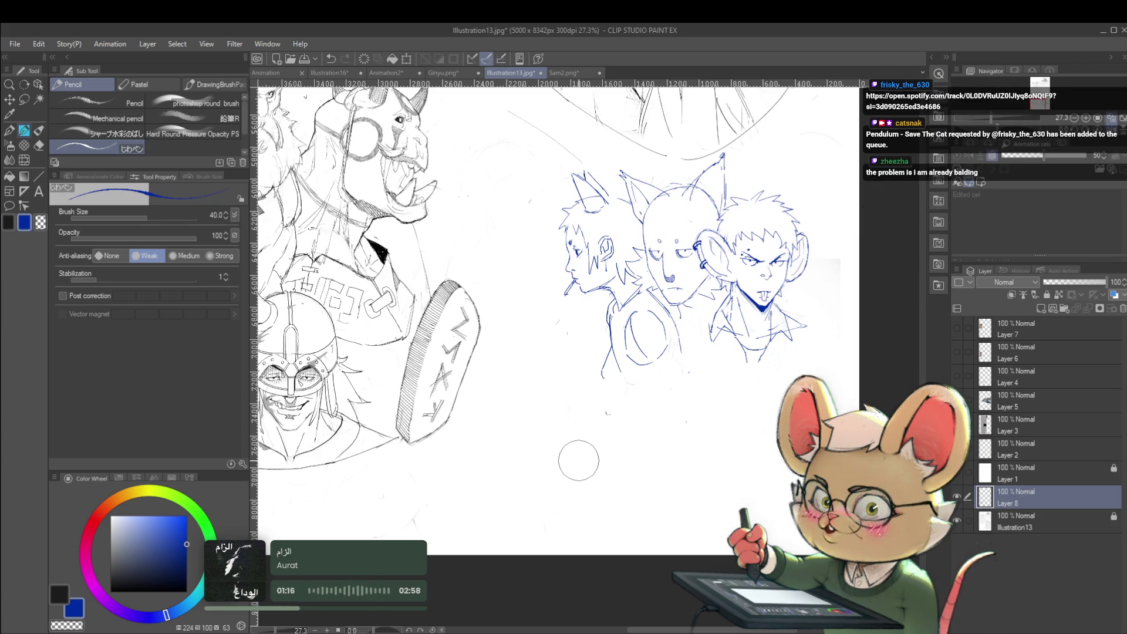
Sketch a round bald profile head with chin, jagged ear, eye dash and small curl below the trio.
mouse_move(554, 464)
left_mouse_down()
mouse_move(559, 411)
mouse_move(616, 396)
mouse_move(640, 473)
left_mouse_up()
mouse_move(555, 468)
left_mouse_down()
mouse_move(550, 486)
mouse_move(588, 506)
left_mouse_up()
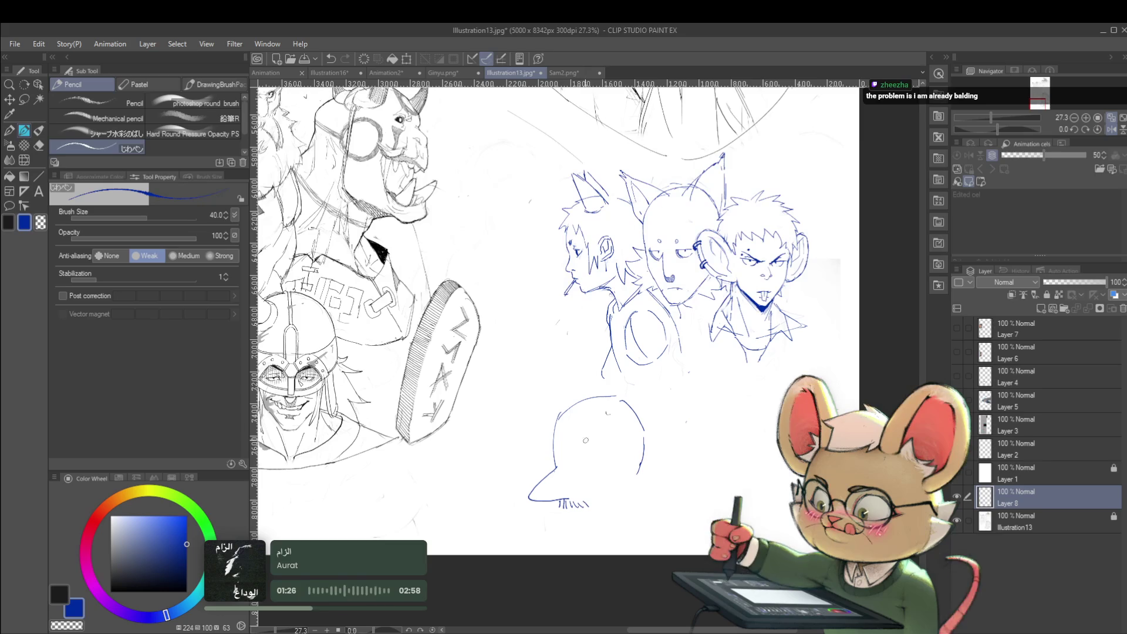
mouse_move(606, 449)
left_mouse_down()
mouse_move(641, 435)
mouse_move(651, 473)
left_mouse_up()
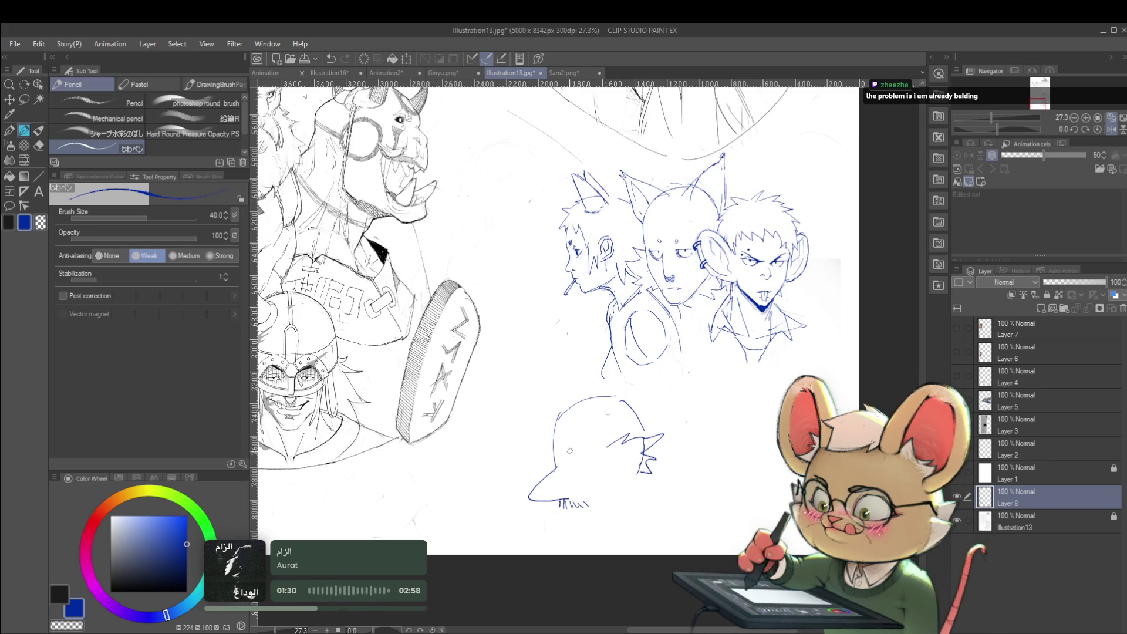
left_click_drag(570, 461, 584, 460)
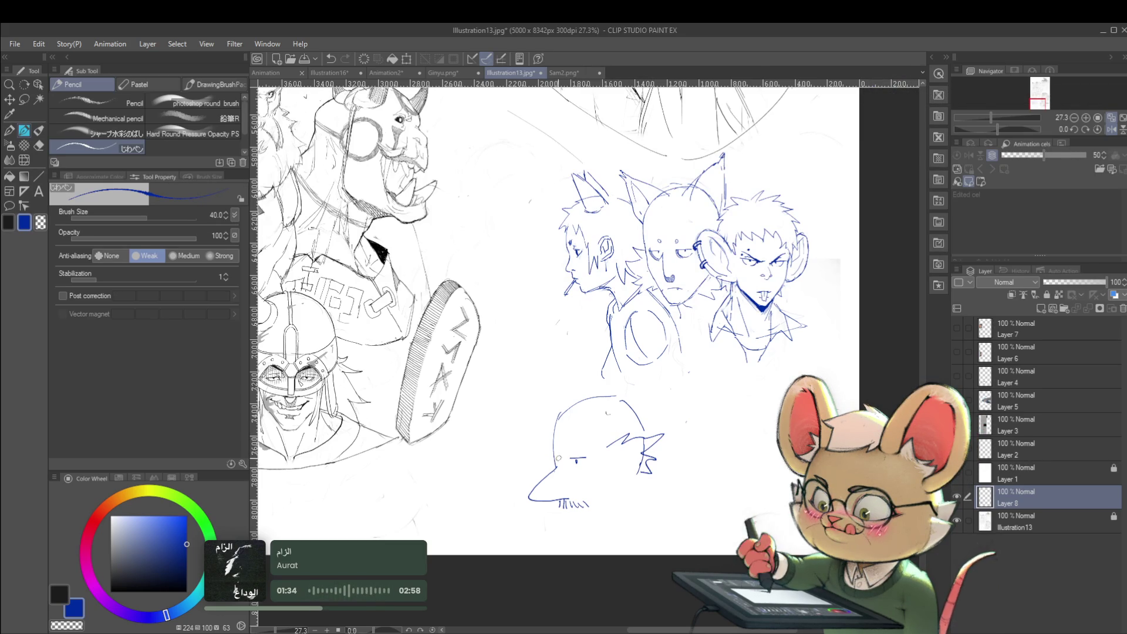
scroll(598, 441, "down", 2)
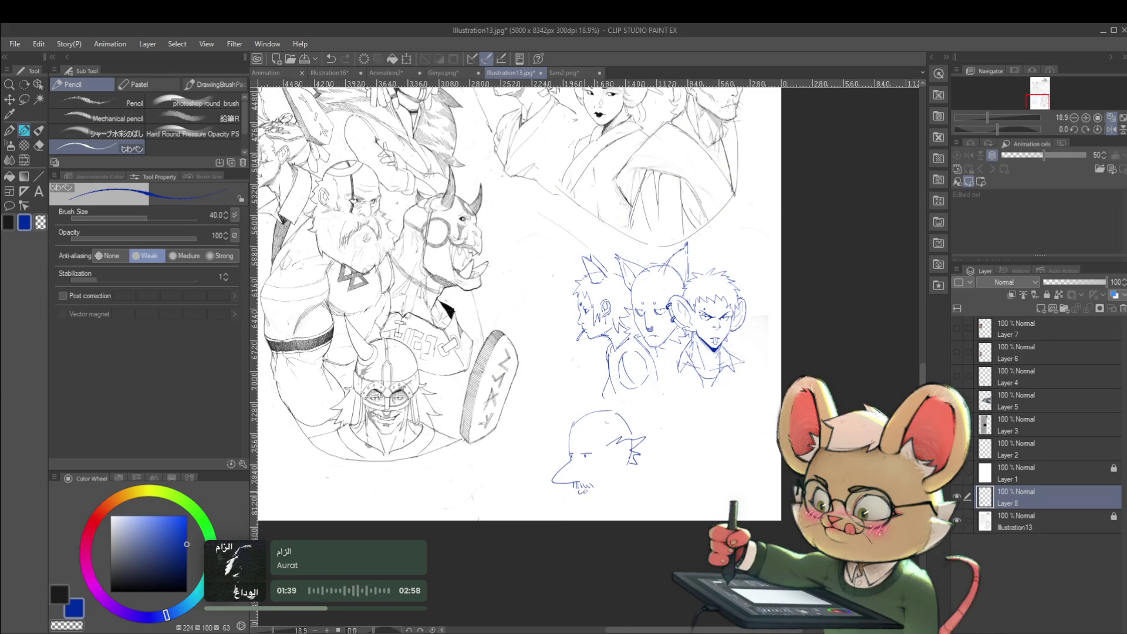
left_click_drag(610, 481, 613, 488)
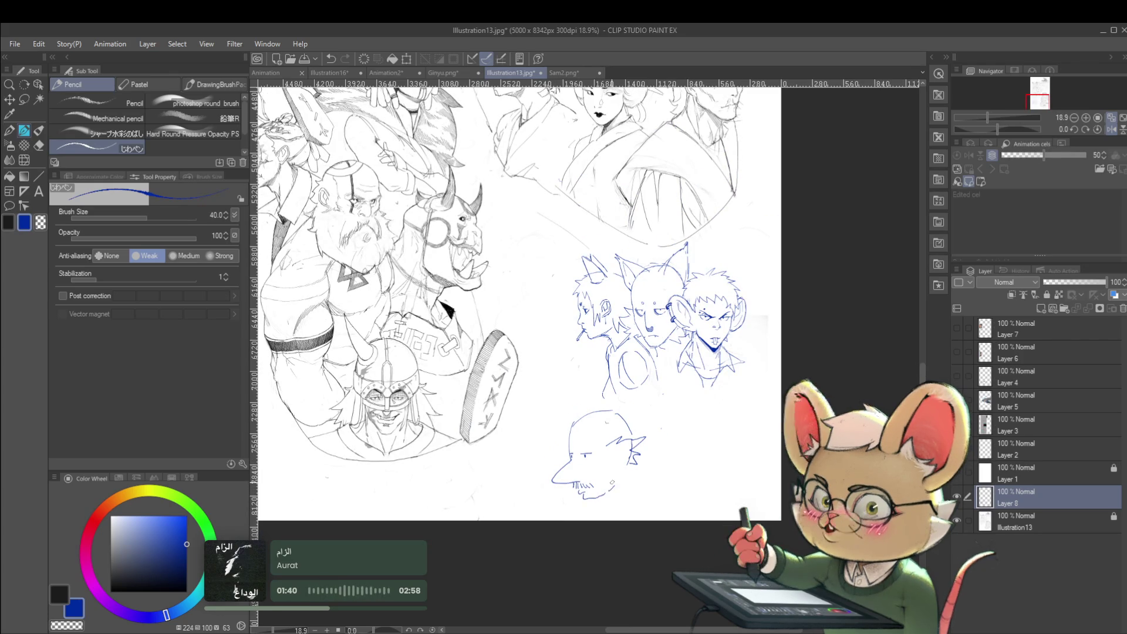
scroll(622, 435, "up", 2)
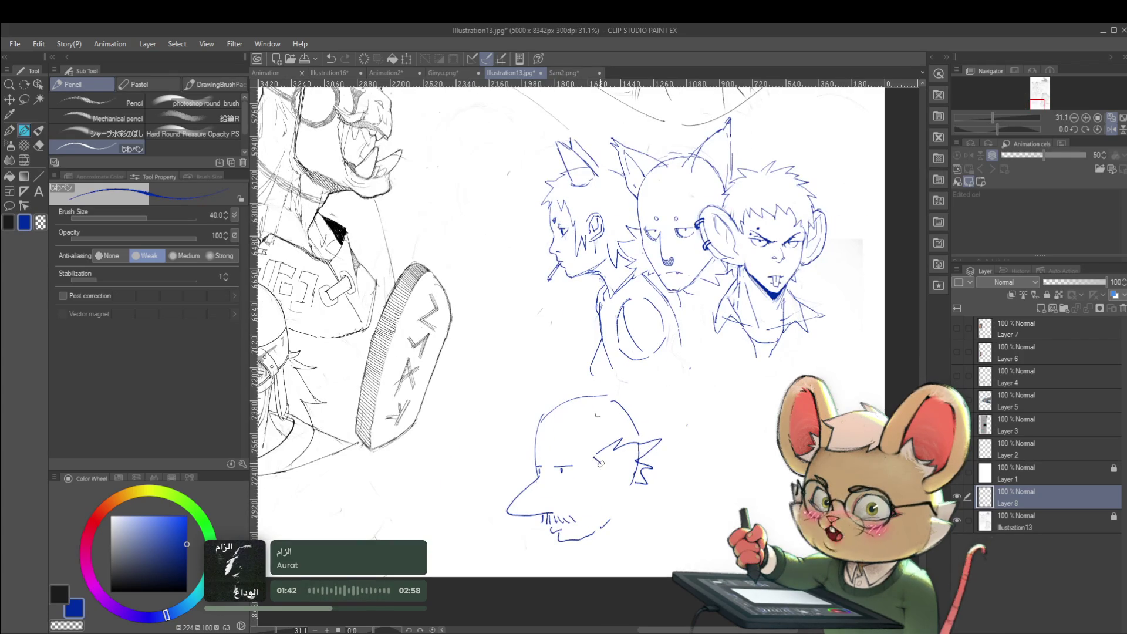
scroll(634, 471, "down", 2)
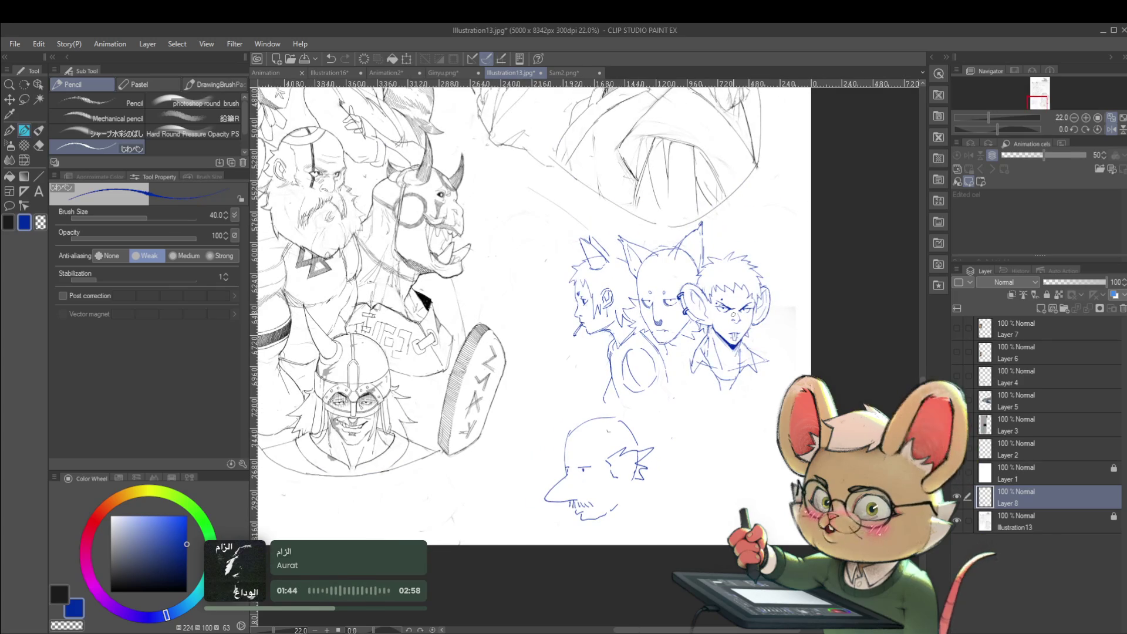
scroll(619, 478, "up", 2)
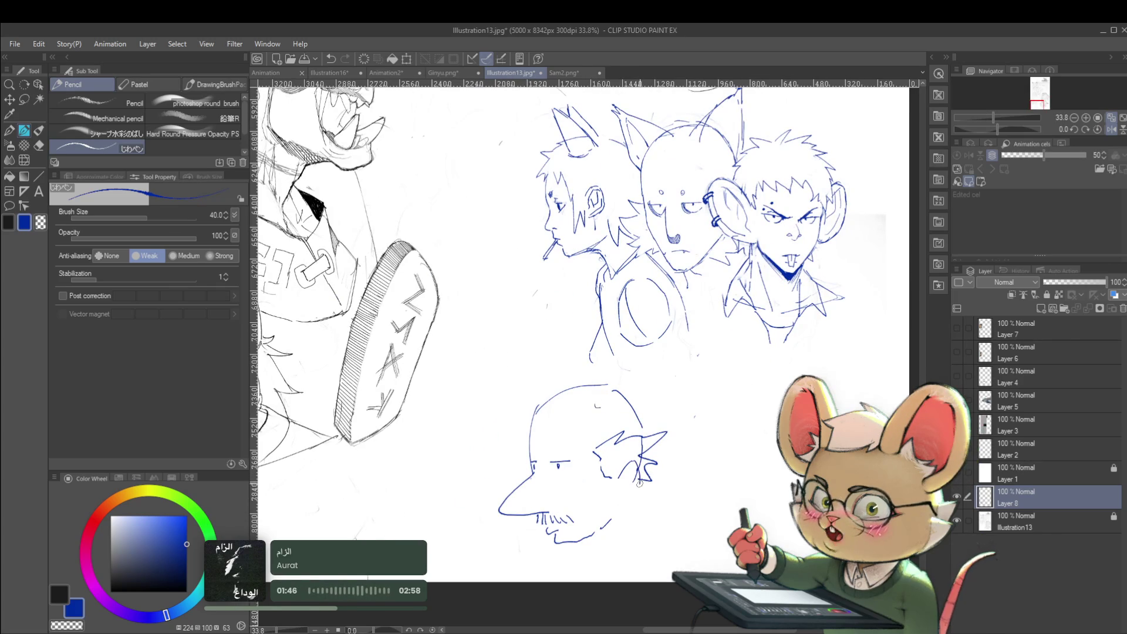
scroll(625, 497, "down", 2)
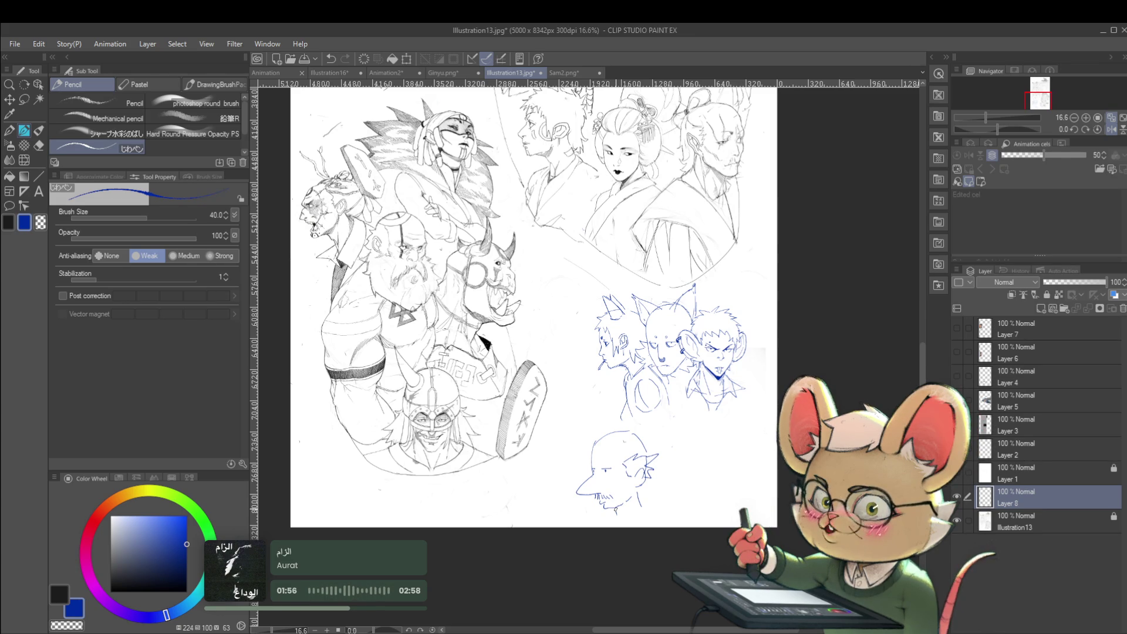
Undo the stray chin stroke and the lower-right arc of the head outline.
key("ctrl+z")
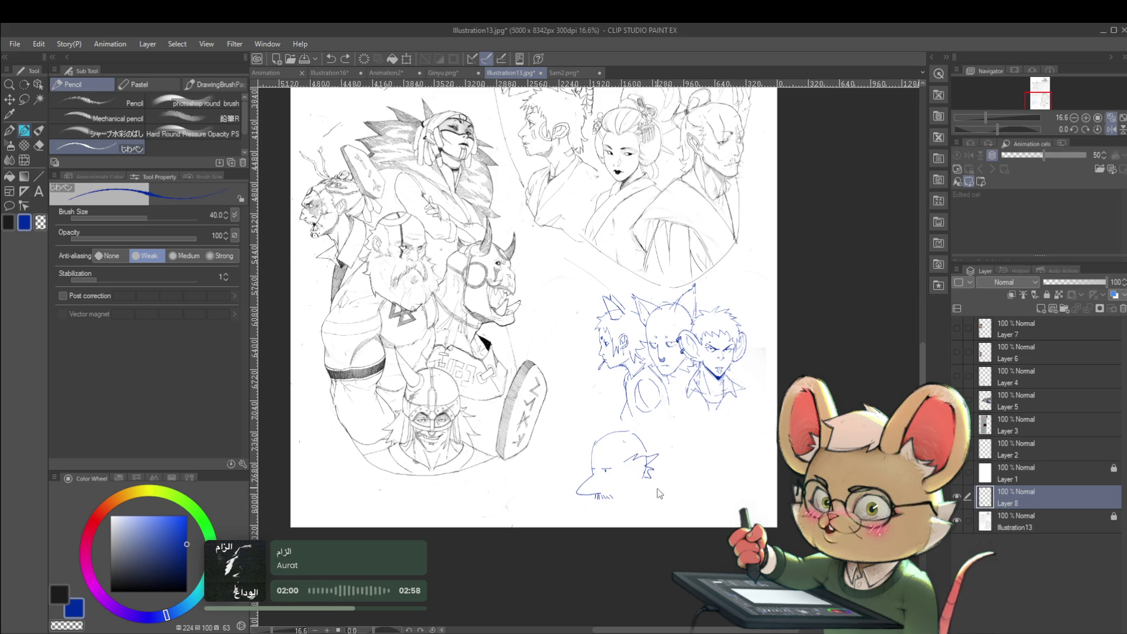
key("ctrl+z")
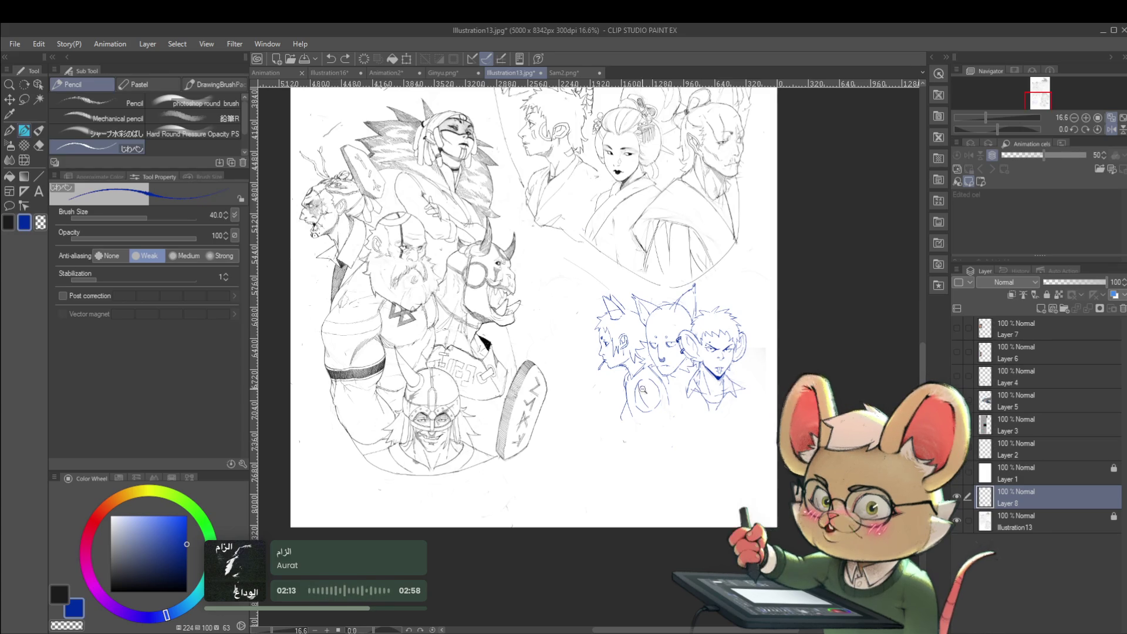
scroll(699, 438, "up", 3)
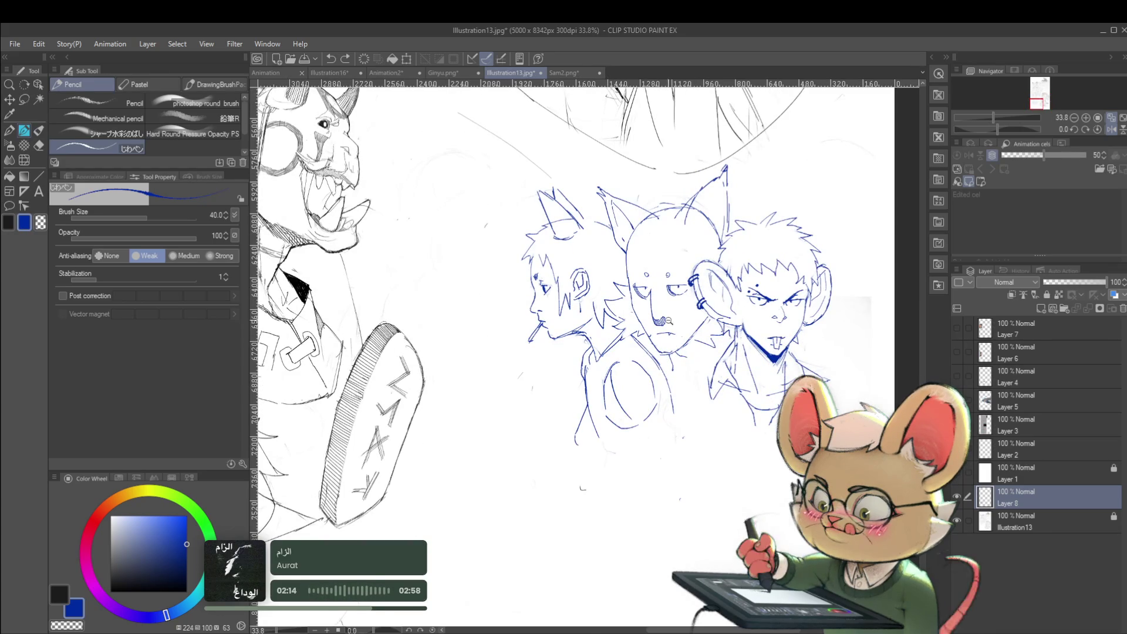
scroll(707, 289, "up", 2)
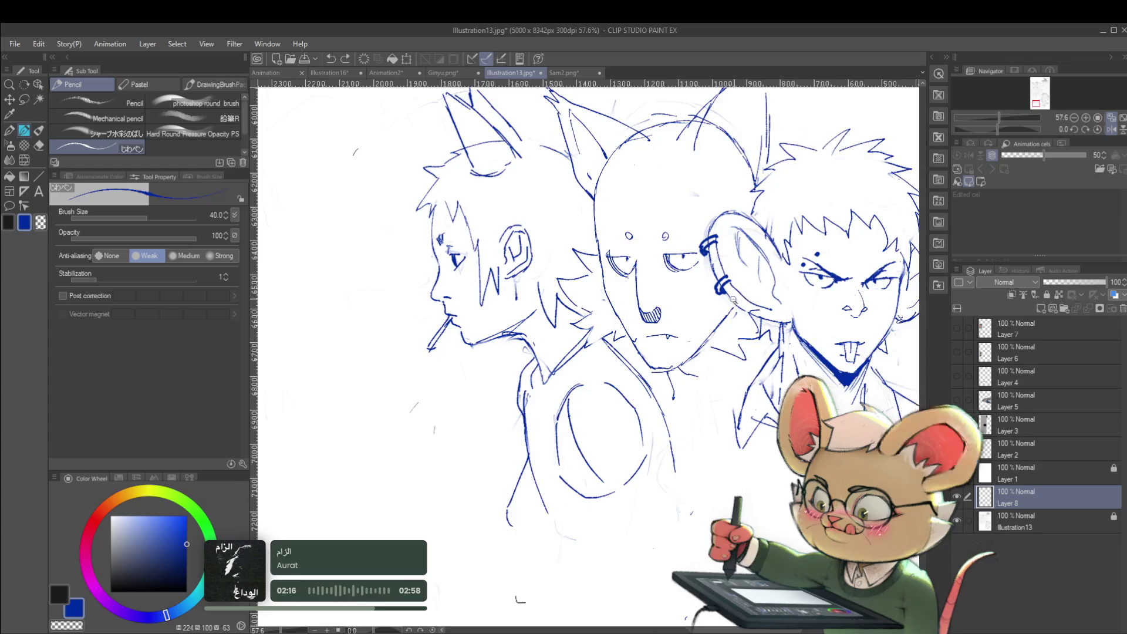
scroll(740, 300, "down", 3)
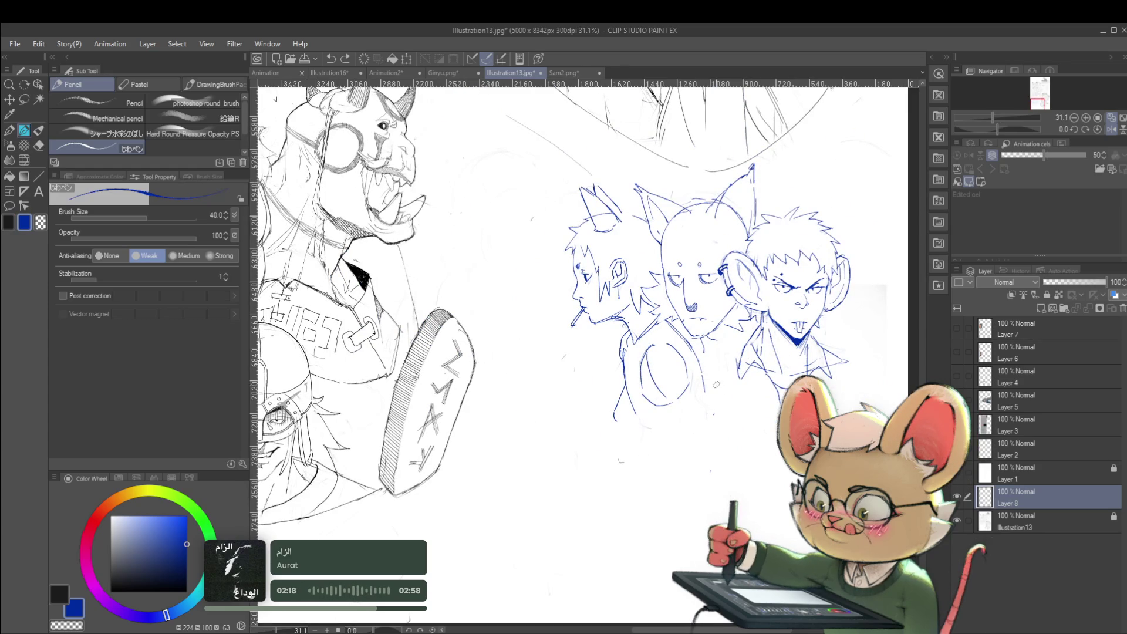
Add short blue hatching along the bald character's collar and zoom to check it.
left_click_drag(723, 322, 704, 351)
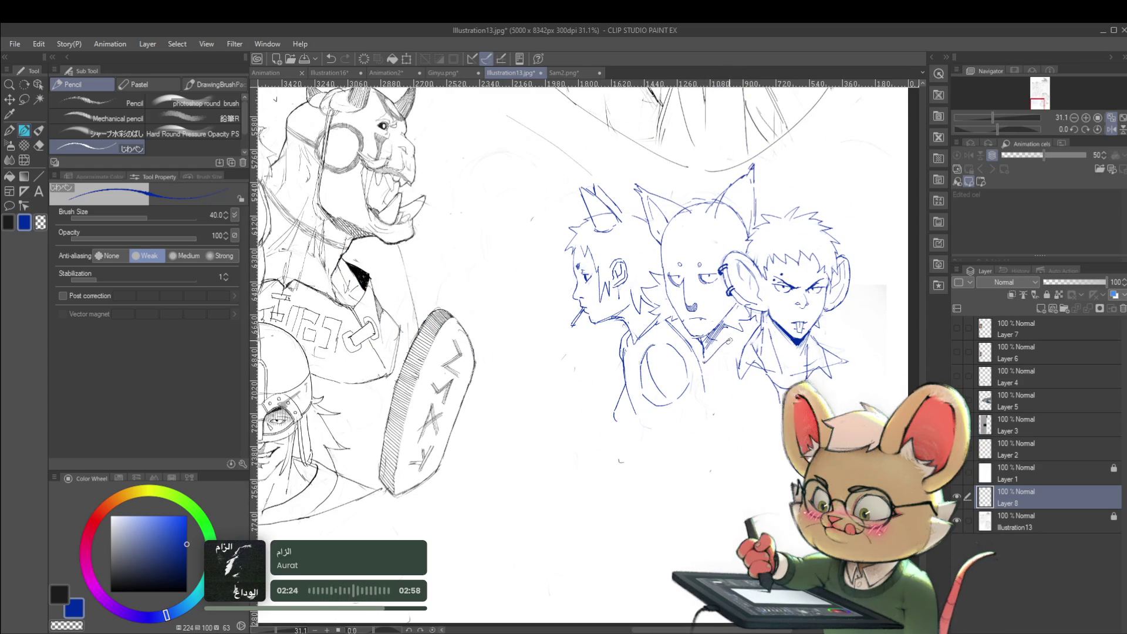
scroll(728, 338, "down", 2)
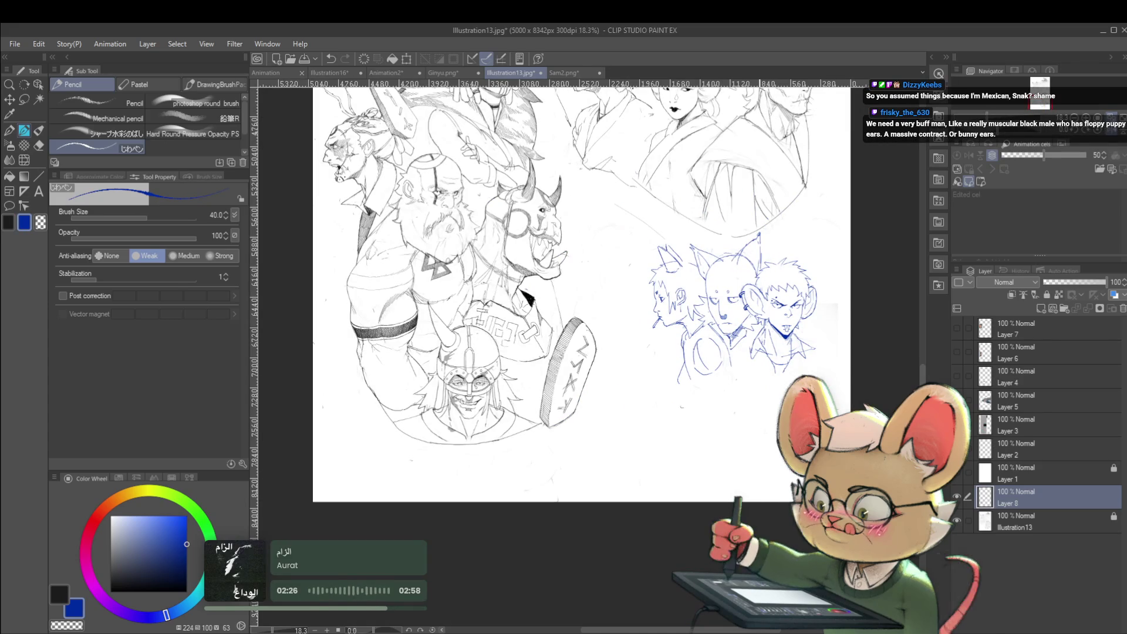
scroll(731, 347, "up", 2)
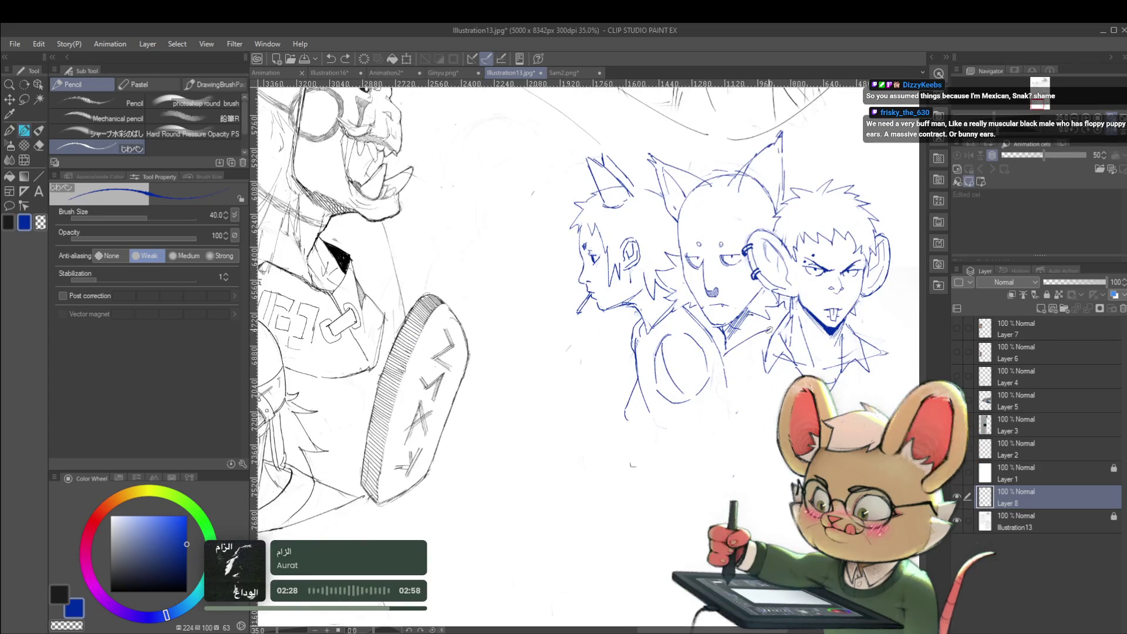
scroll(727, 329, "down", 3)
scroll(728, 328, "up", 4)
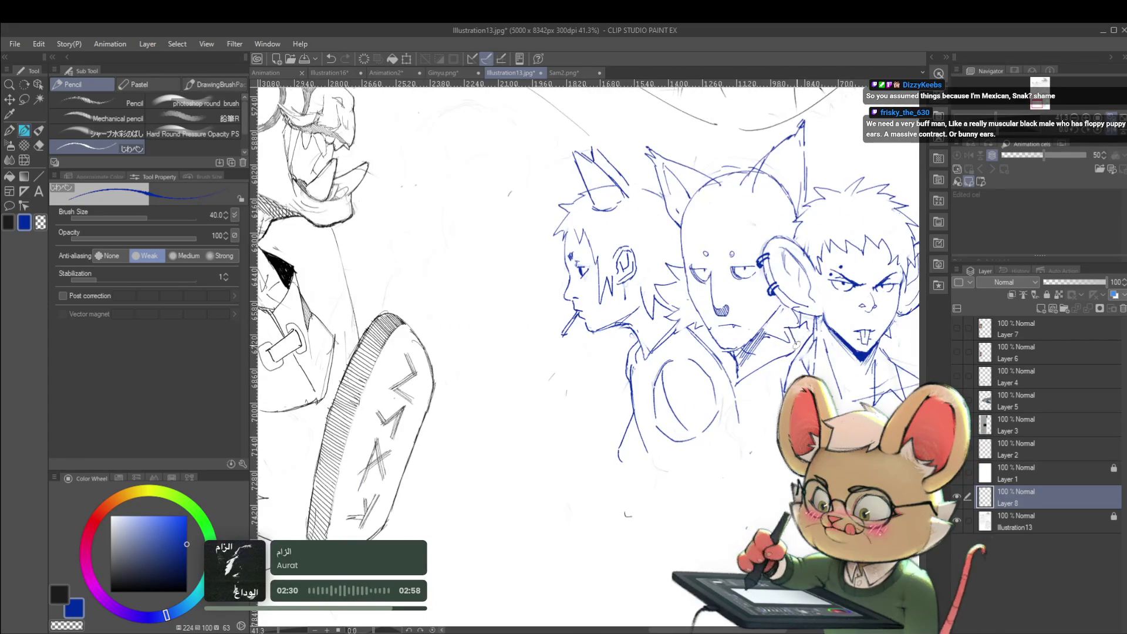
scroll(795, 345, "down", 3)
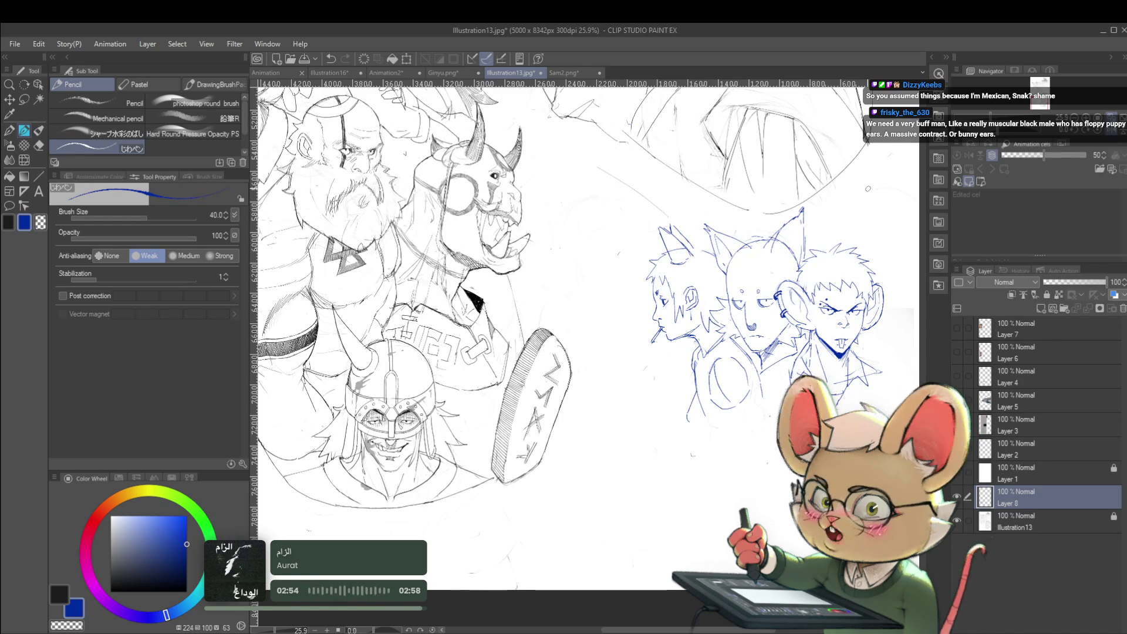
Block in rough pencil lines and short strokes for a new head below the trio.
mouse_move(704, 432)
left_mouse_down()
mouse_move(737, 439)
mouse_move(677, 426)
left_mouse_up()
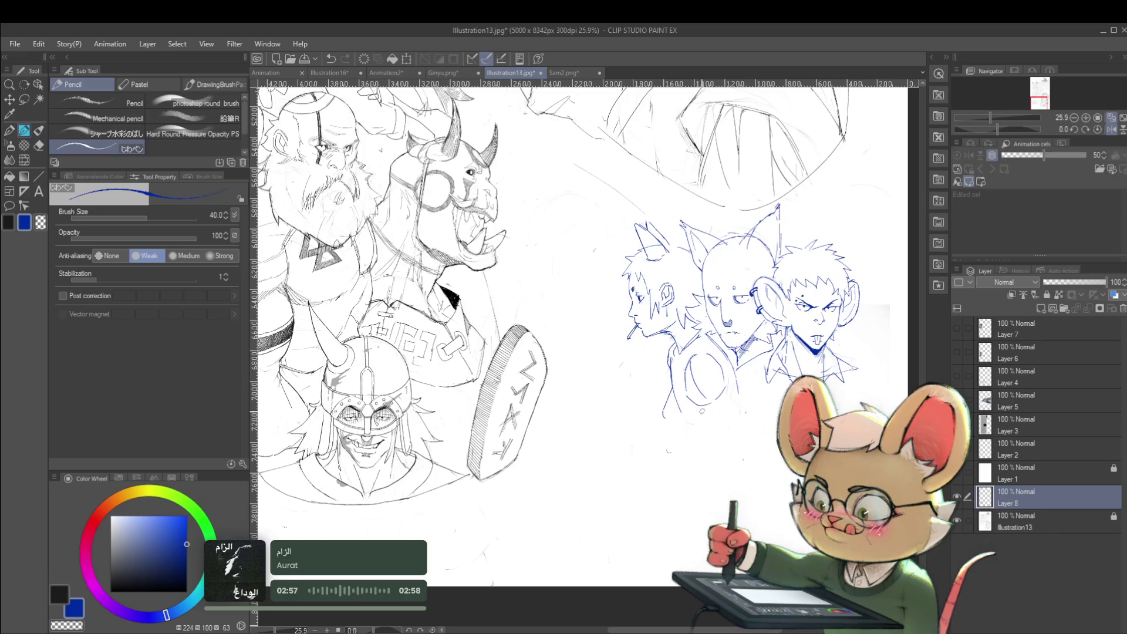
mouse_move(726, 404)
left_mouse_down()
mouse_move(699, 431)
mouse_move(702, 490)
left_mouse_up()
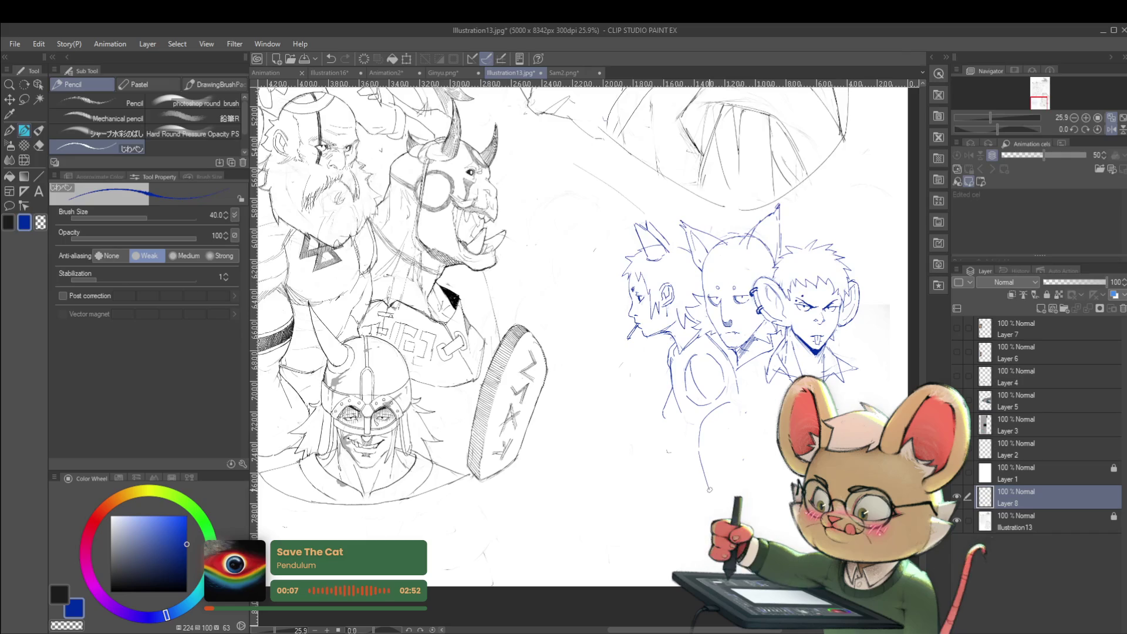
left_click_drag(699, 446, 706, 455)
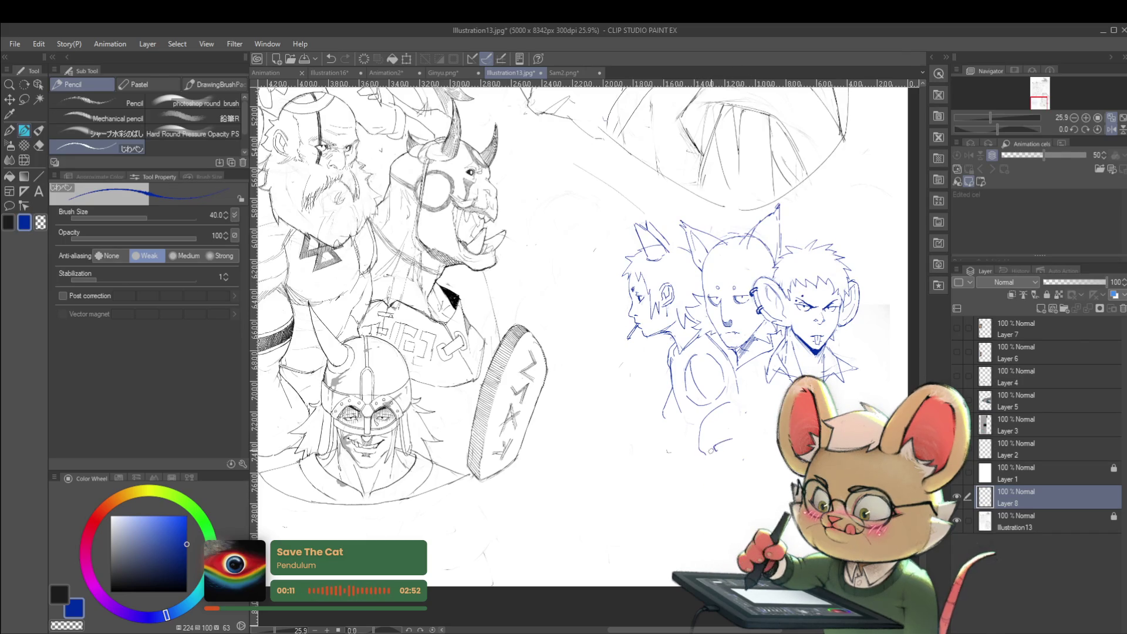
left_click_drag(717, 453, 741, 438)
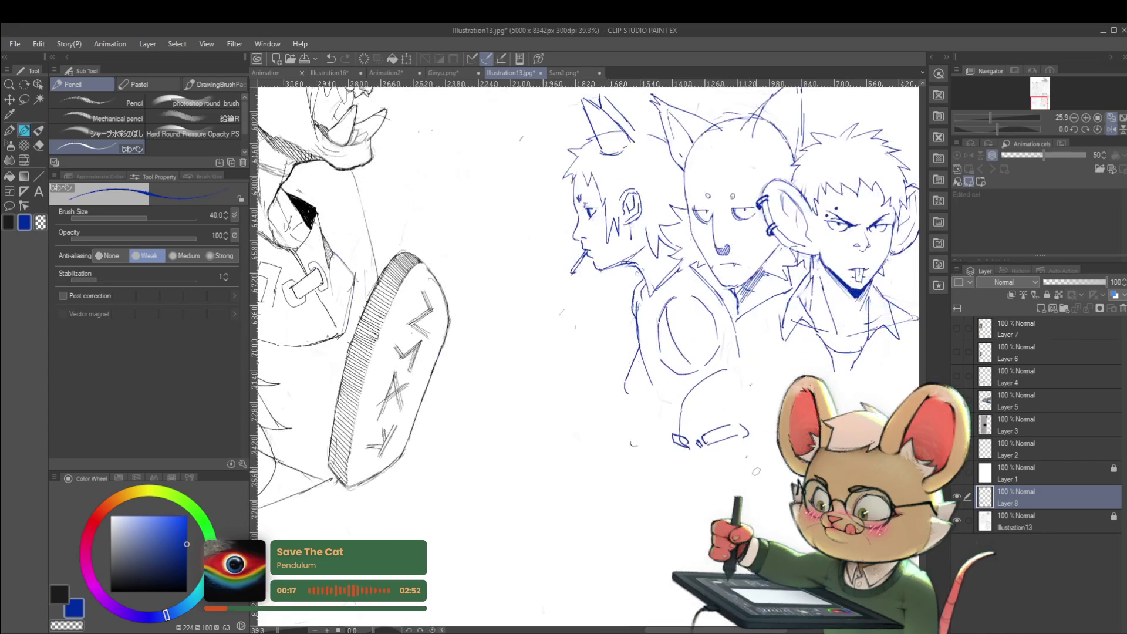
scroll(717, 448, "up", 2)
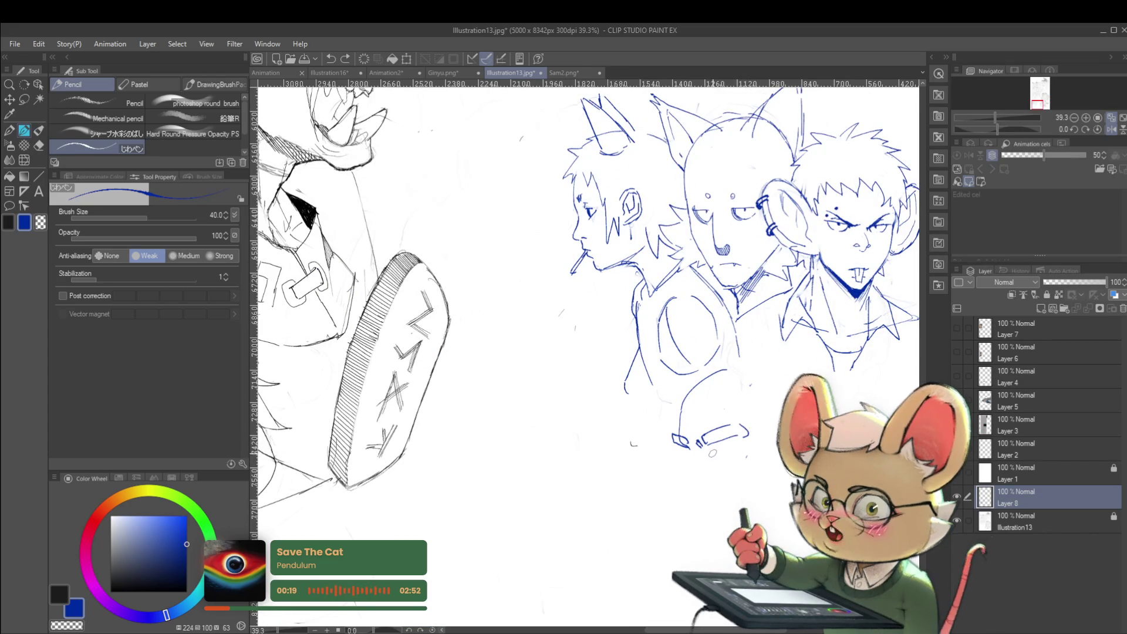
key("ctrl+z")
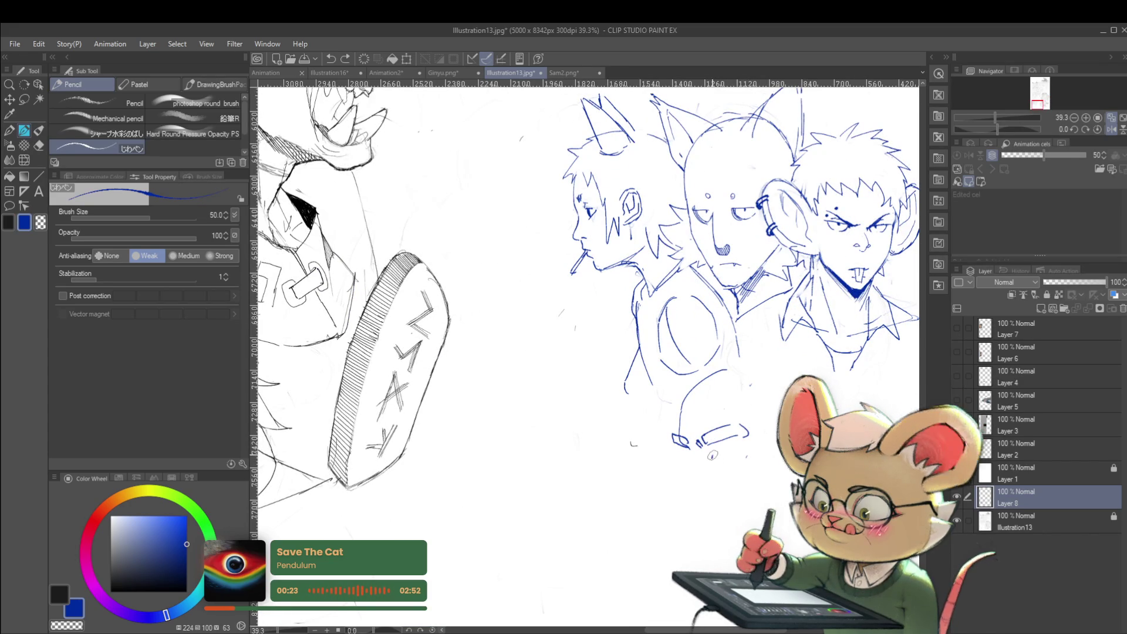
left_click_drag(712, 456, 734, 455)
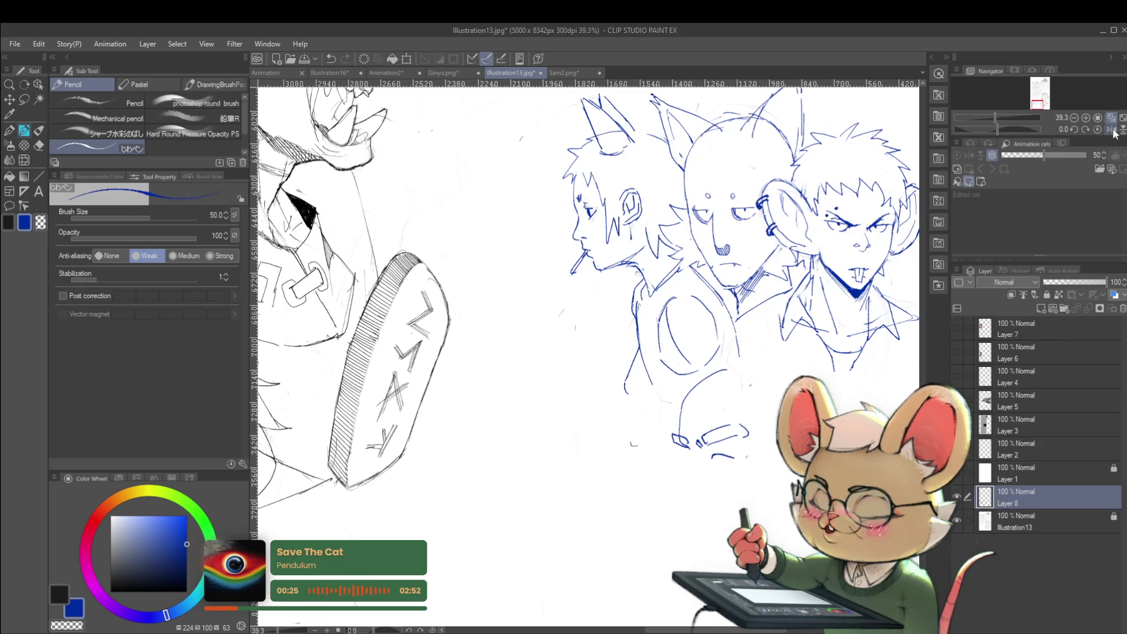
Mirror the view, shrink the pencil, and replace a misplaced stroke with a thin diagonal.
left_click(1111, 117)
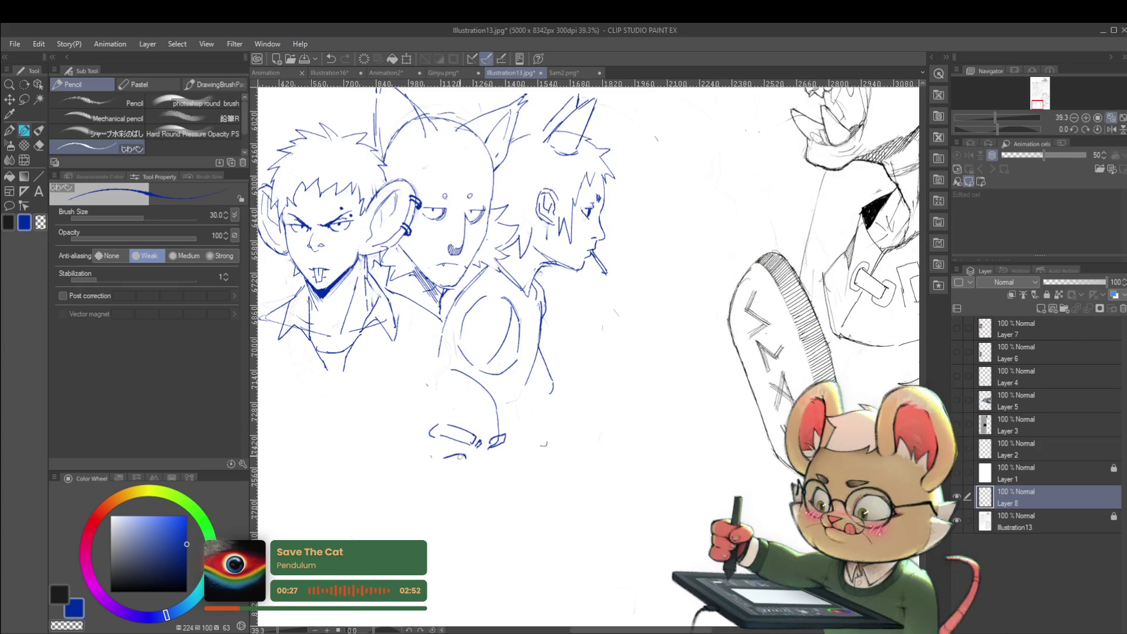
key("ctrl+z")
key("bracketleft")
key("bracketright")
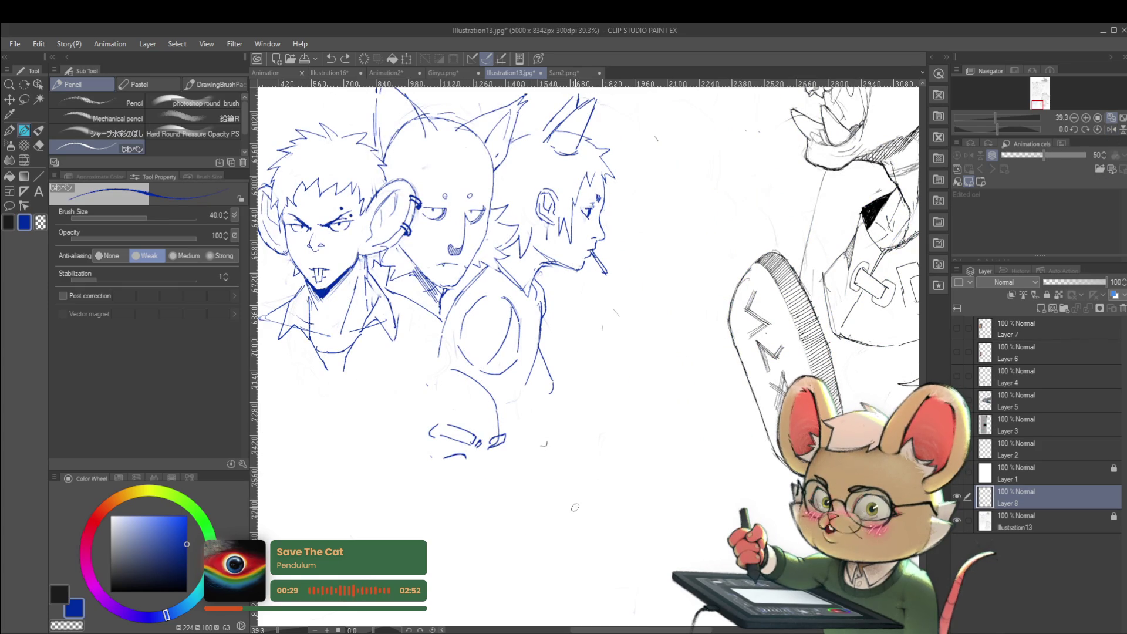
key("ctrl+z")
mouse_move(699, 466)
left_mouse_down()
mouse_move(594, 542)
mouse_move(680, 540)
mouse_move(684, 552)
left_mouse_up()
key("ctrl+z")
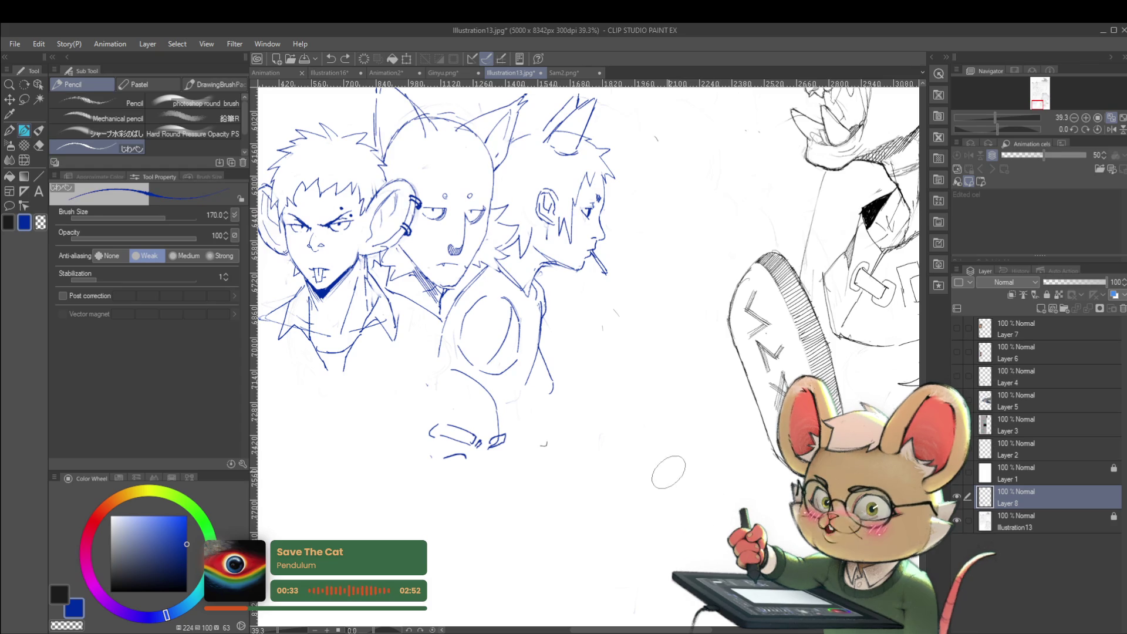
key("bracketleft")
key("bracketleft")
key("bracketleft")
left_click_drag(680, 454, 619, 511)
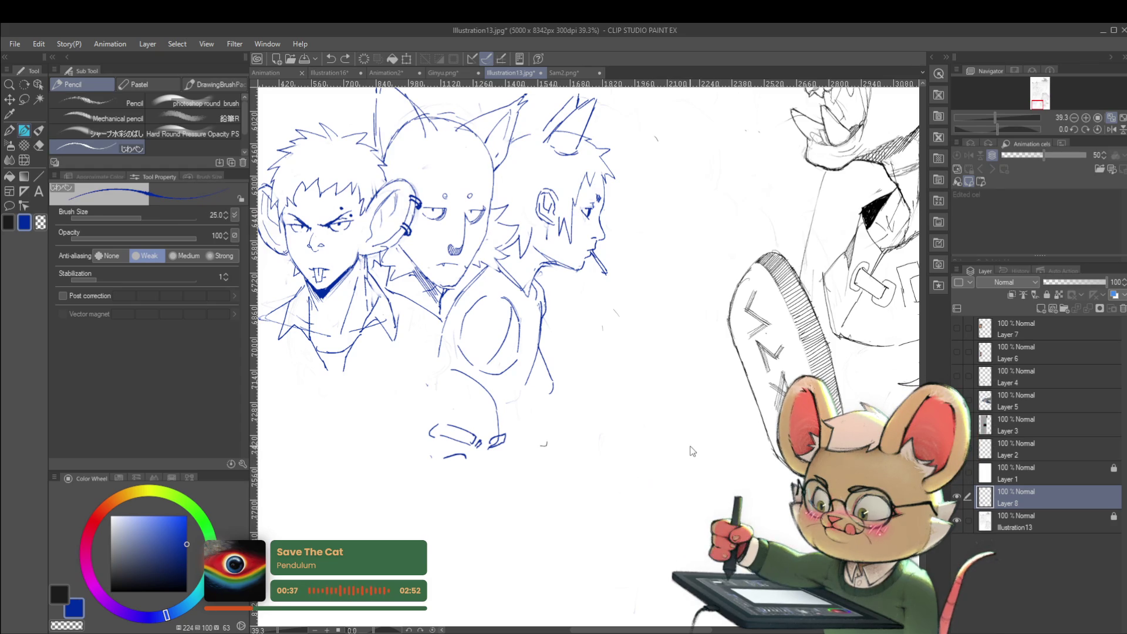
Unmirror the view, zoom in on the new head and extend its small mark.
key("h")
scroll(693, 451, "up", 2)
scroll(547, 425, "up", 1)
left_click_drag(561, 425, 569, 430)
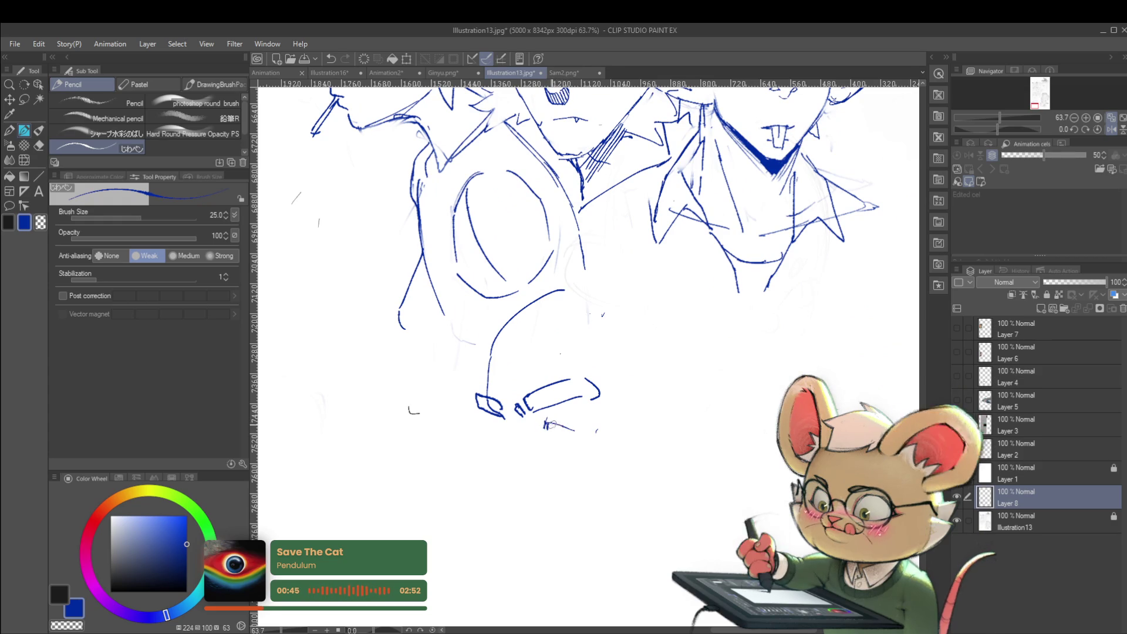
scroll(555, 424, "down", 3)
scroll(568, 432, "up", 3)
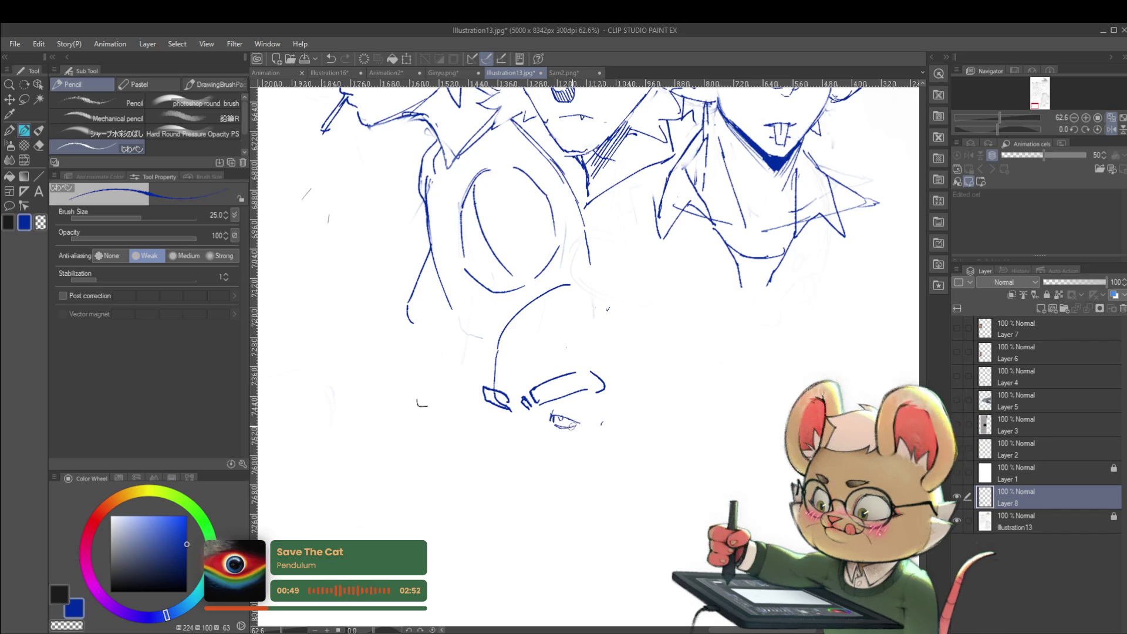
scroll(558, 420, "down", 3)
scroll(546, 411, "up", 4)
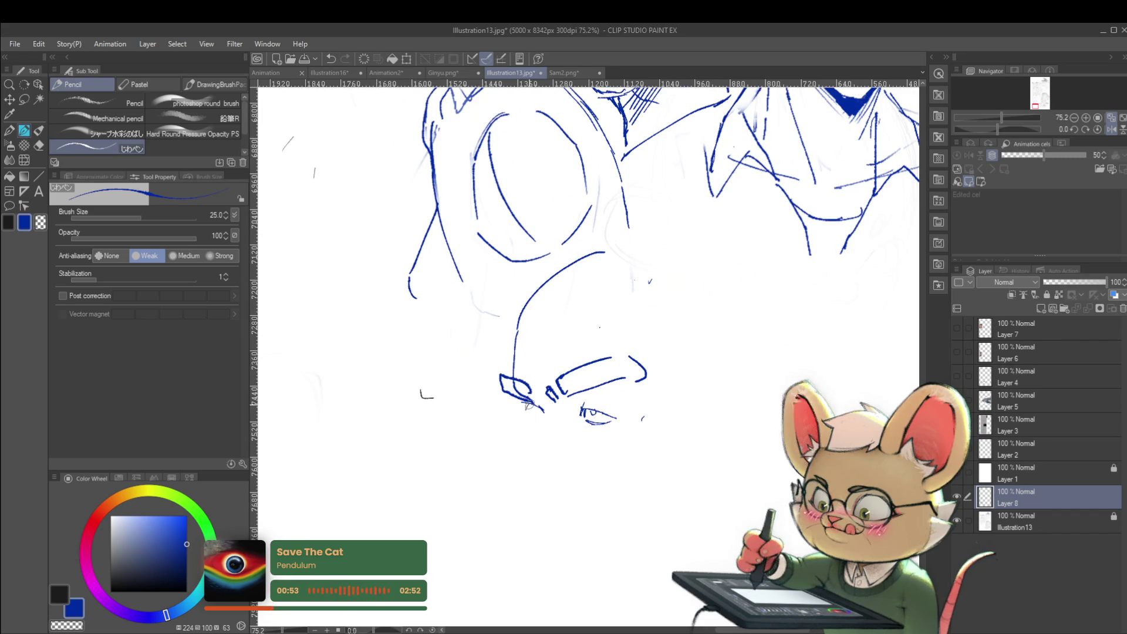
scroll(536, 409, "down", 4)
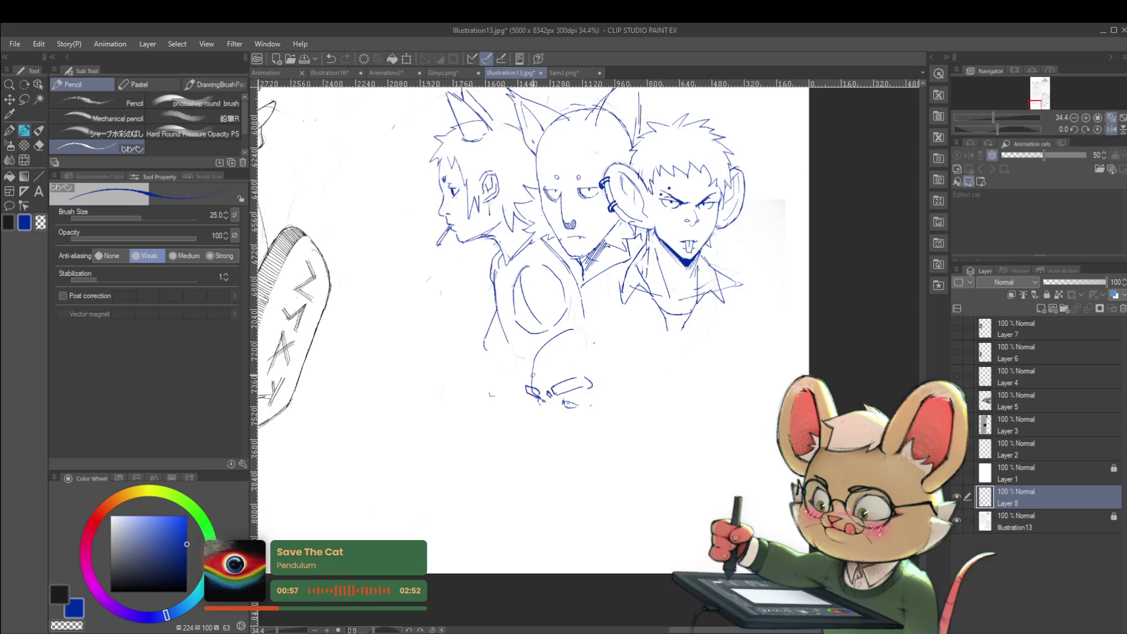
scroll(532, 375, "up", 2)
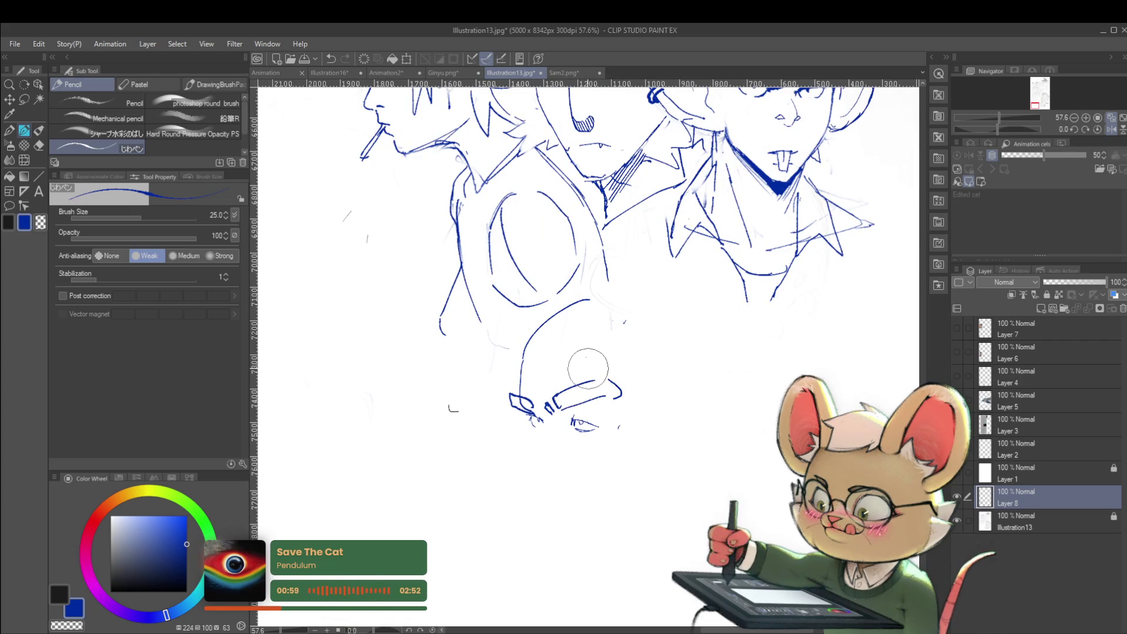
Undo the latest strokes and redraw a small stroke shaping the new head.
key("ctrl+z")
key("ctrl+z")
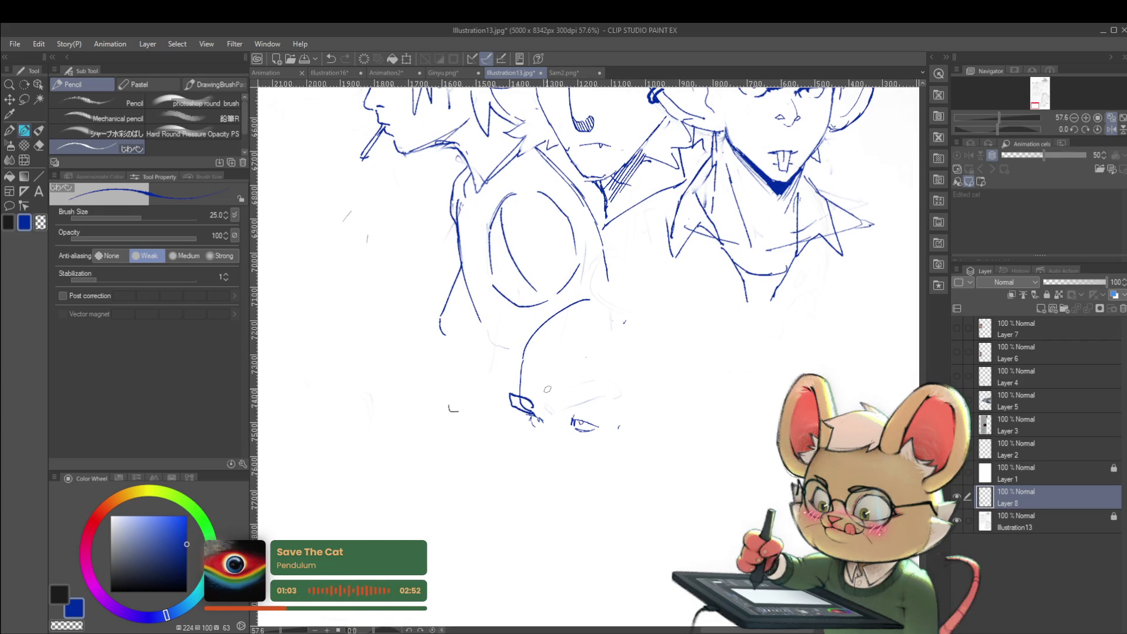
left_click_drag(557, 406, 551, 400)
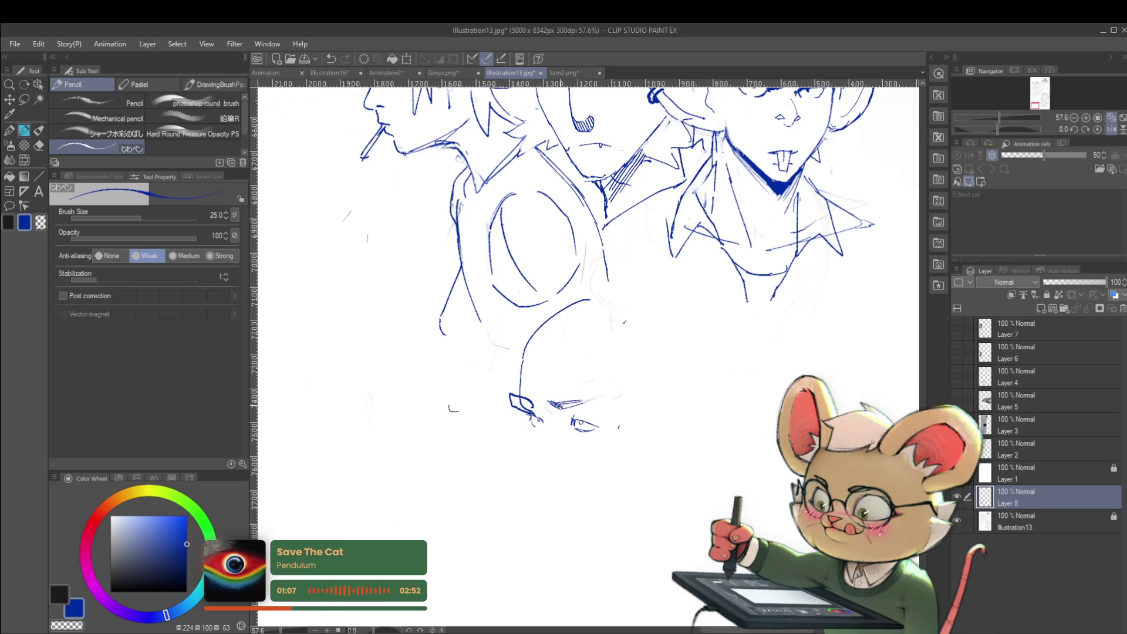
scroll(570, 400, "down", 4)
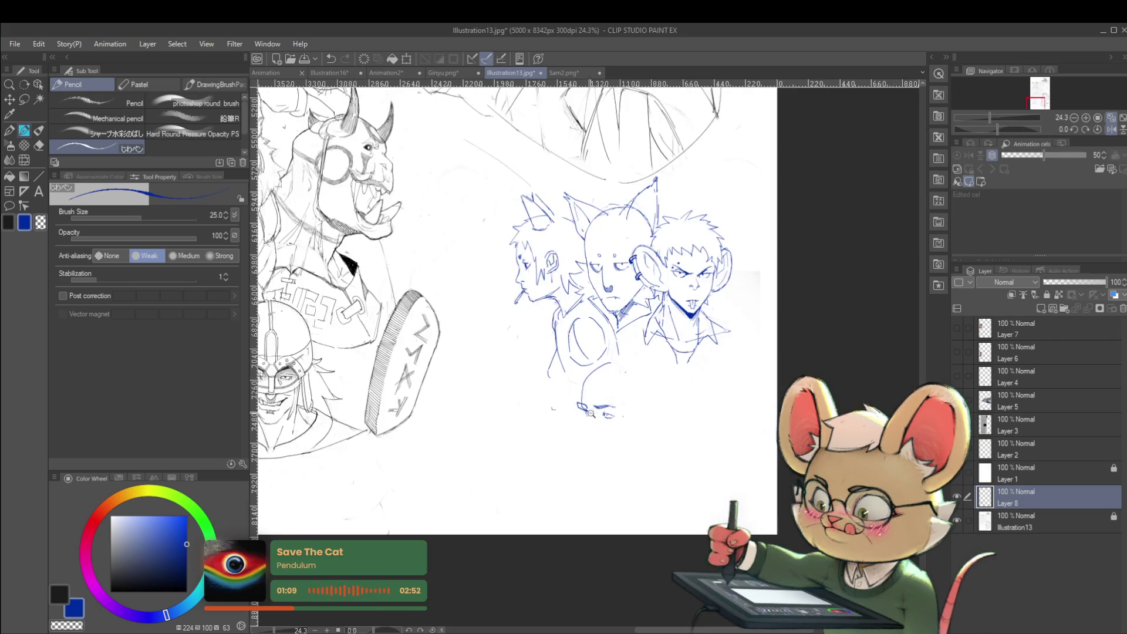
scroll(598, 409, "up", 3)
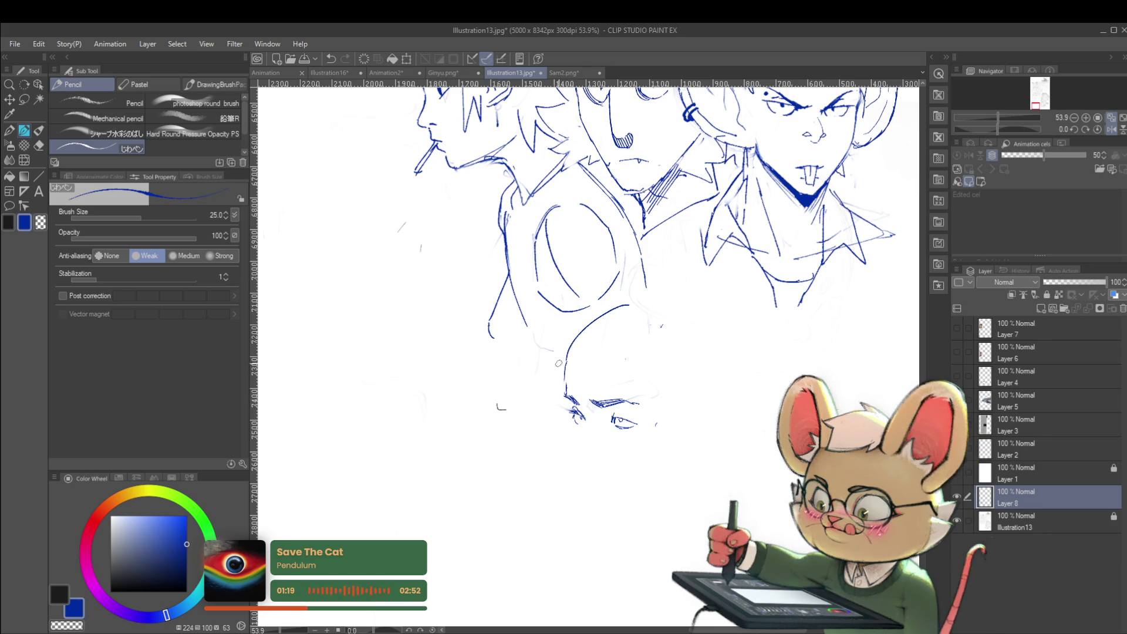
scroll(589, 325, "down", 2)
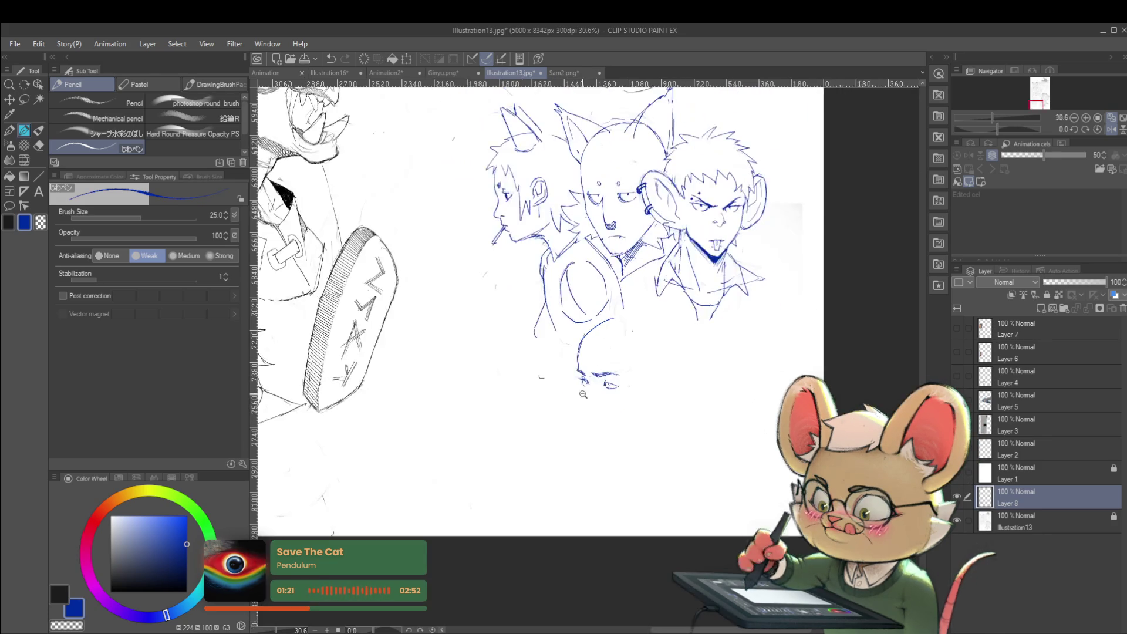
Remove the dark hatch strokes from the fourth head's face.
scroll(590, 324, "up", 2)
scroll(601, 374, "up", 3)
key("ctrl+z")
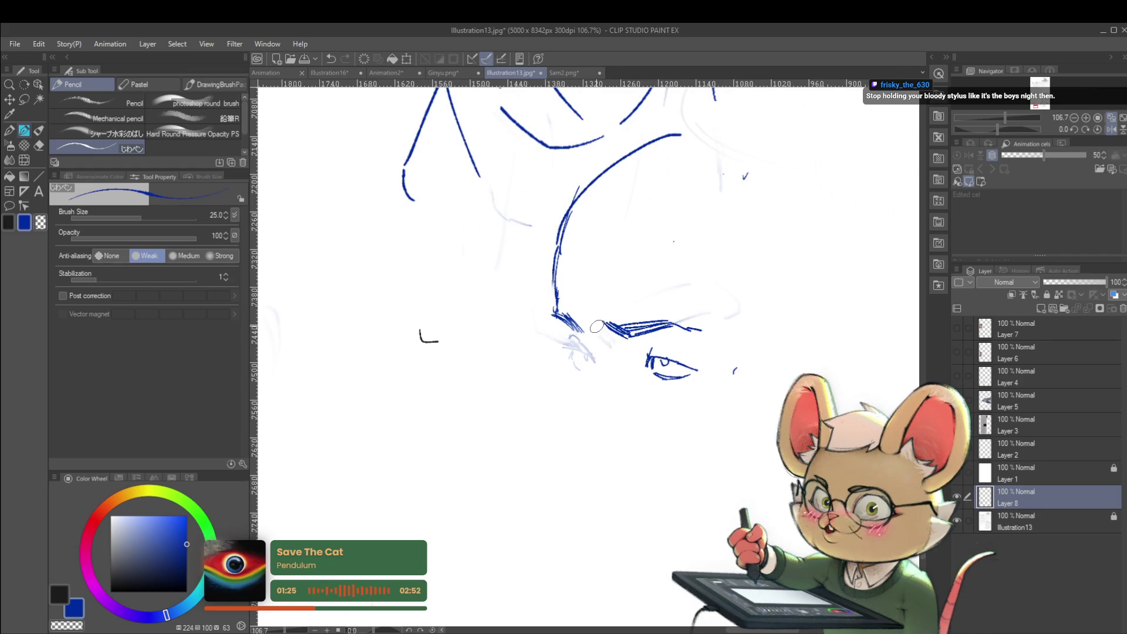
scroll(595, 326, "up", 2)
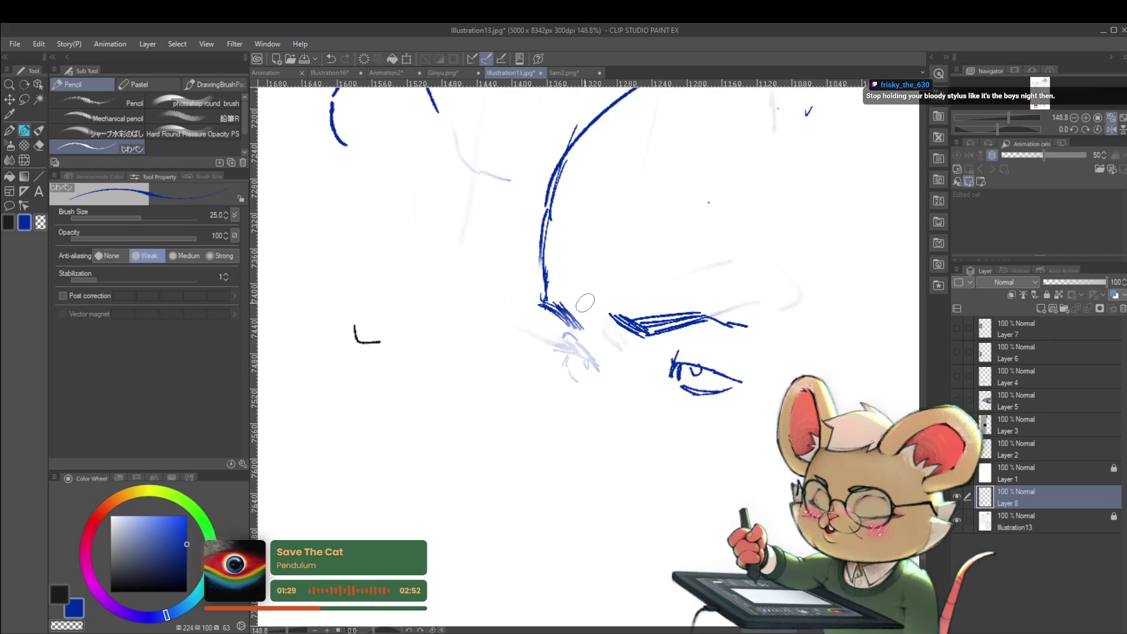
scroll(582, 329, "up", 1)
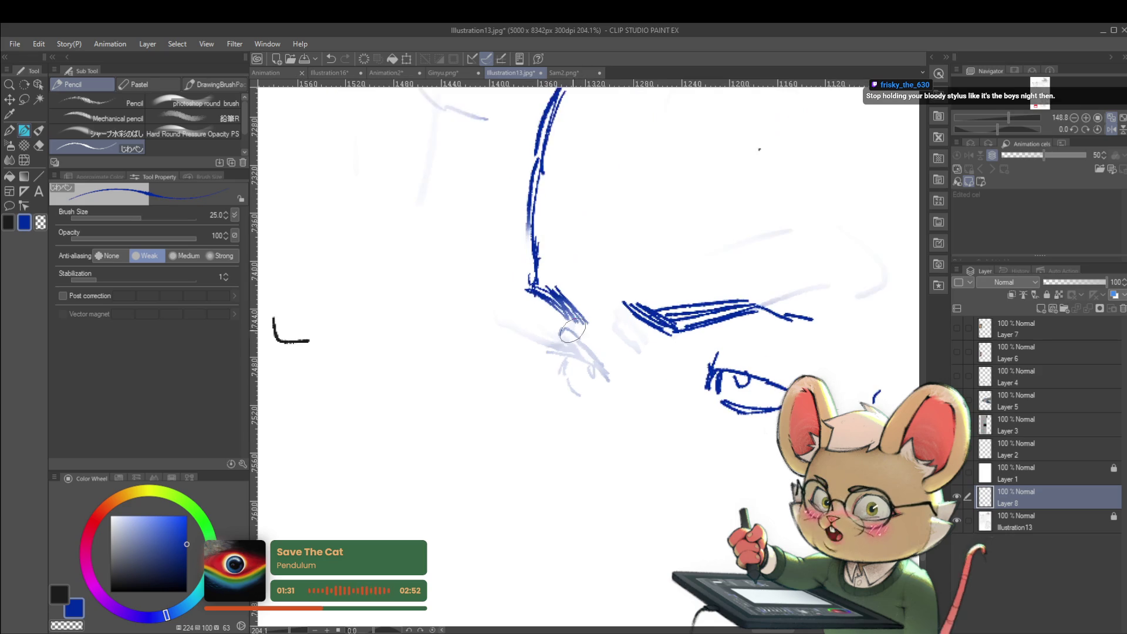
Rework the left eye with curved and short detail strokes, dropping the last one.
left_click_drag(588, 349, 565, 330)
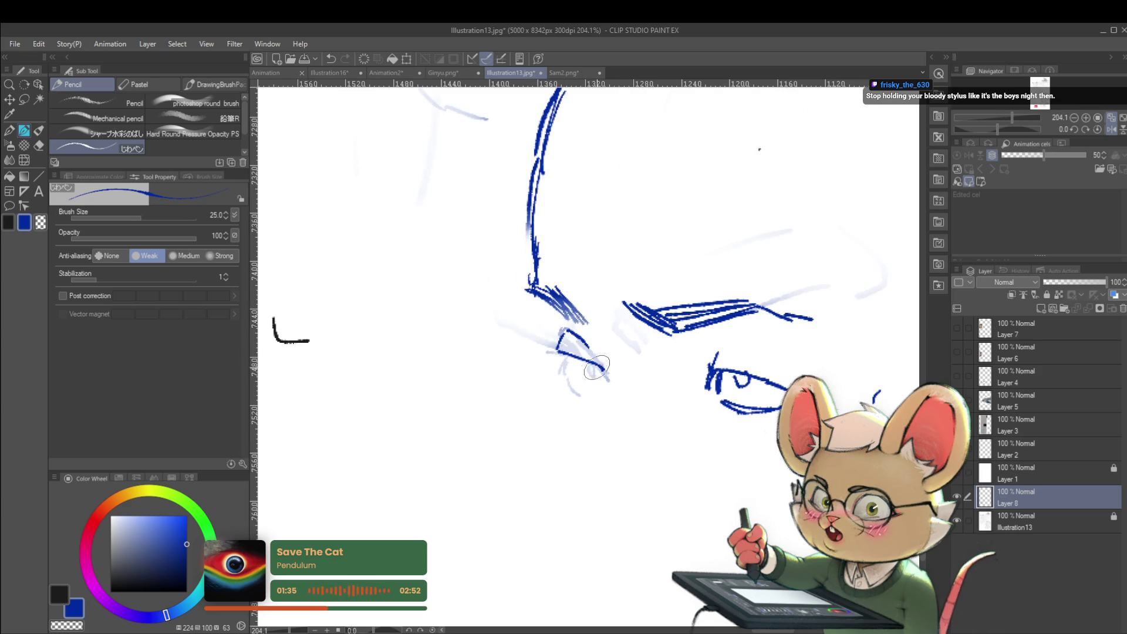
mouse_move(560, 351)
left_mouse_down()
mouse_move(562, 367)
mouse_move(596, 365)
left_mouse_up()
scroll(581, 359, "down", 4)
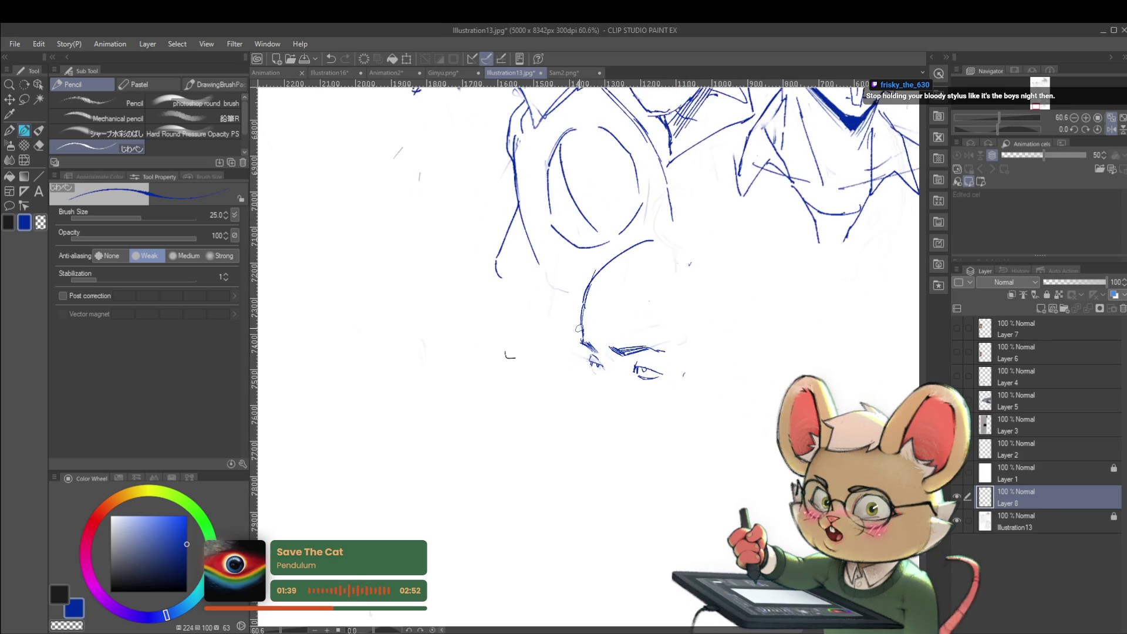
scroll(605, 365, "up", 4)
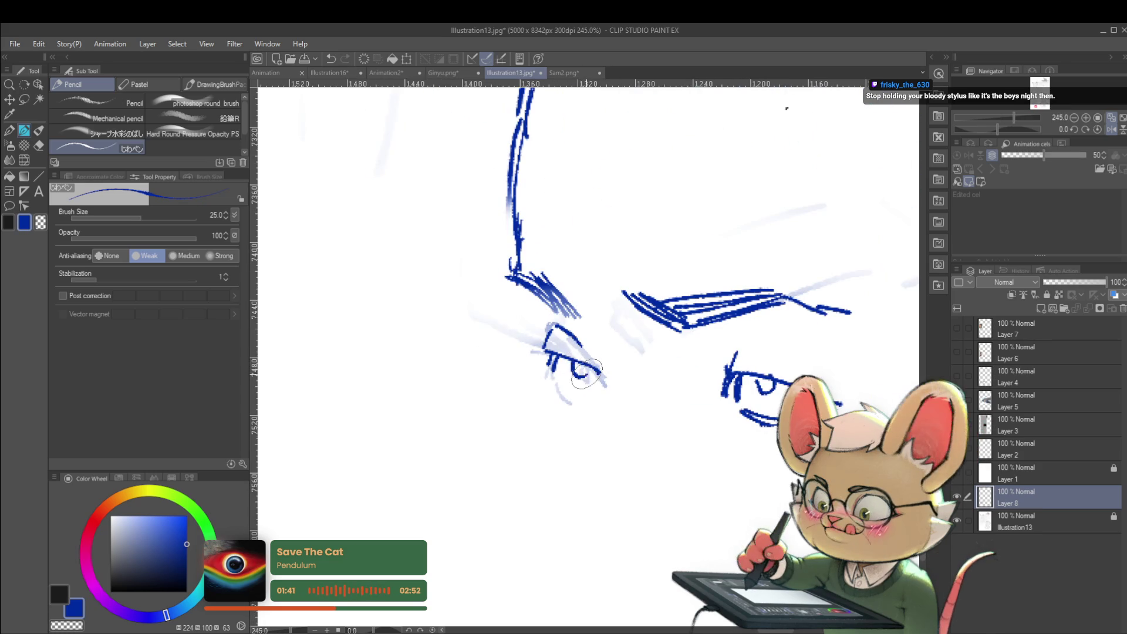
scroll(603, 359, "down", 4)
scroll(581, 335, "up", 3)
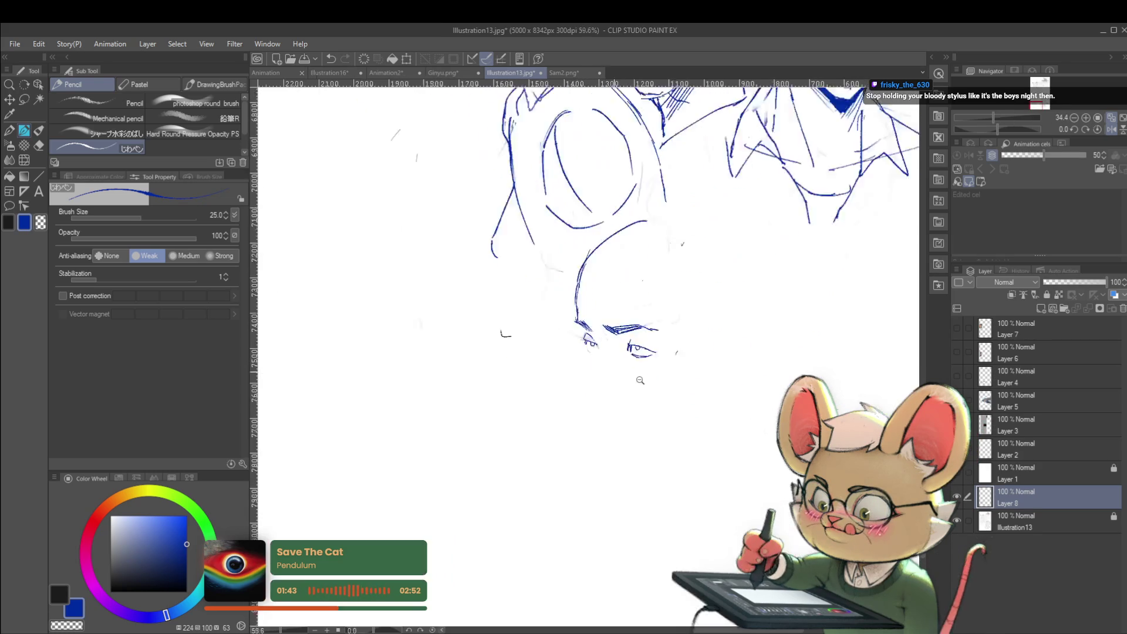
key("ctrl+z")
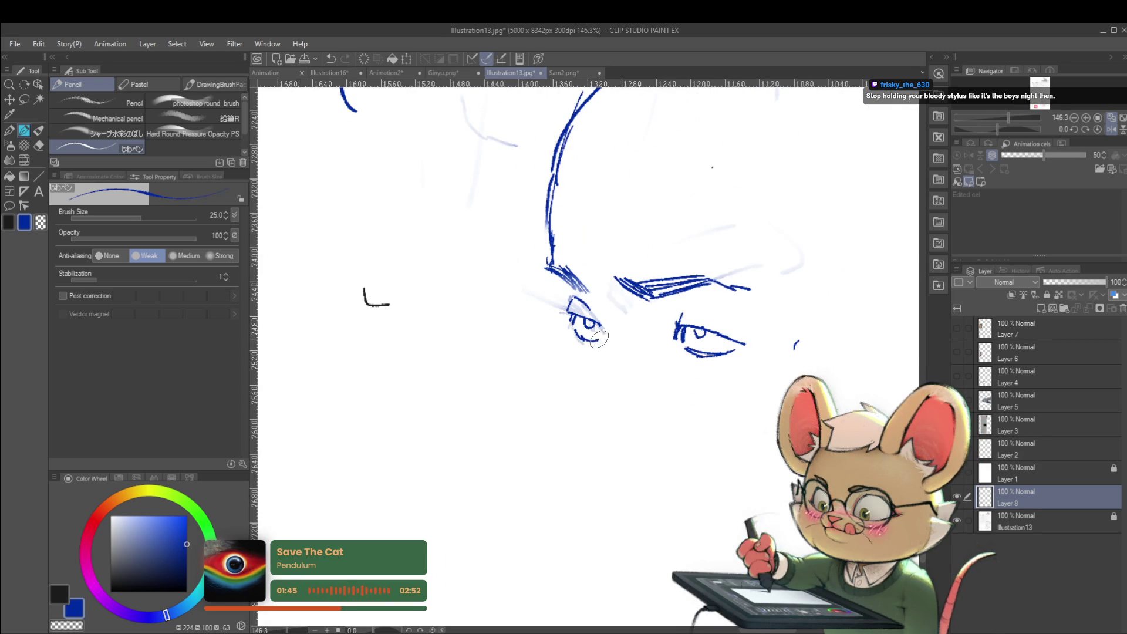
scroll(603, 336, "down", 3)
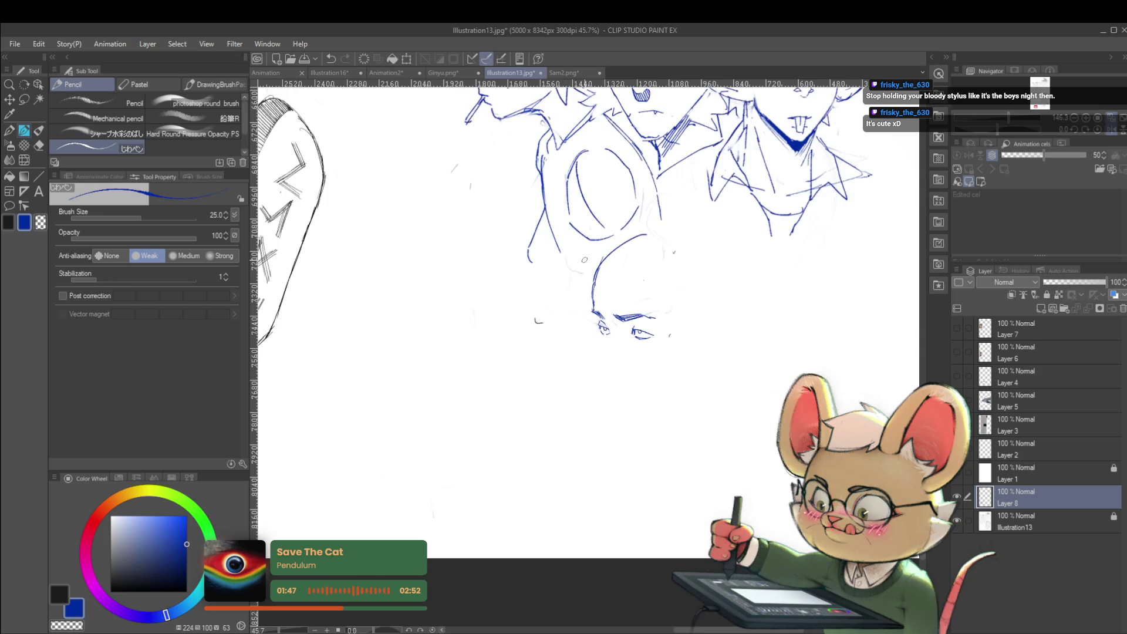
scroll(605, 332, "up", 1)
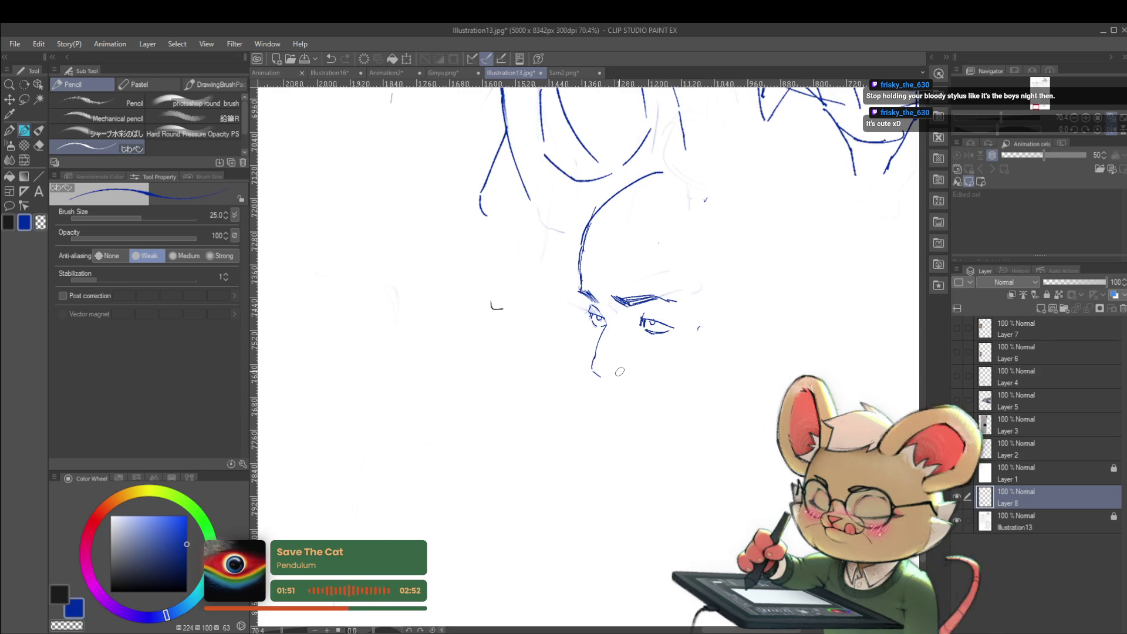
Sketch the nose tip, mouth, lower lip and chin line.
mouse_move(618, 360)
left_mouse_down()
mouse_move(620, 371)
mouse_move(599, 375)
left_mouse_up()
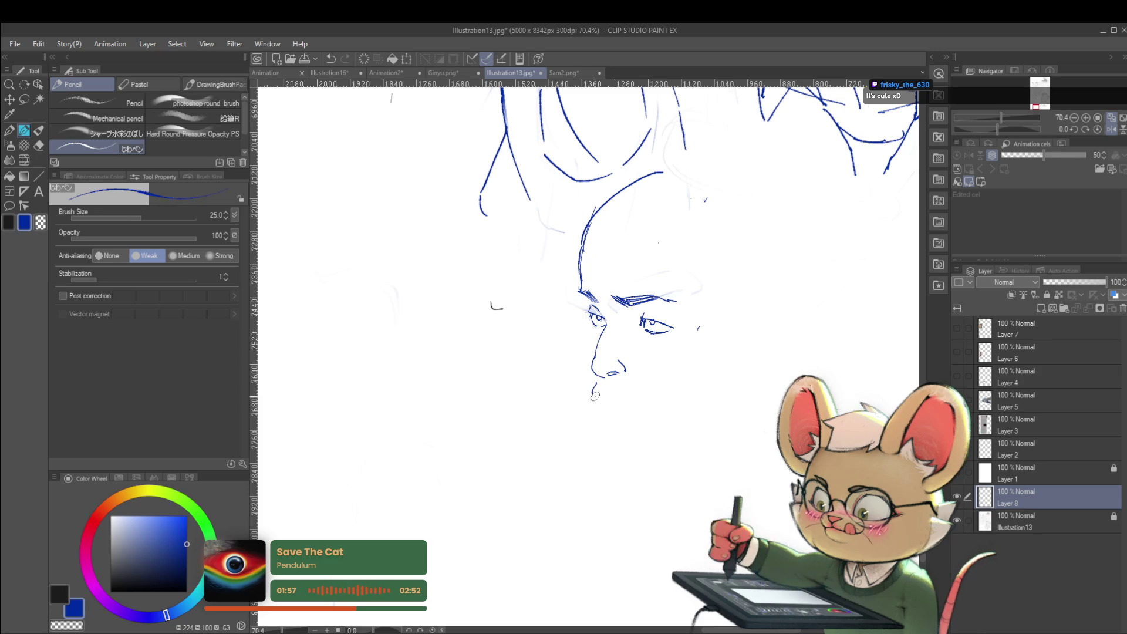
left_click_drag(594, 402, 608, 411)
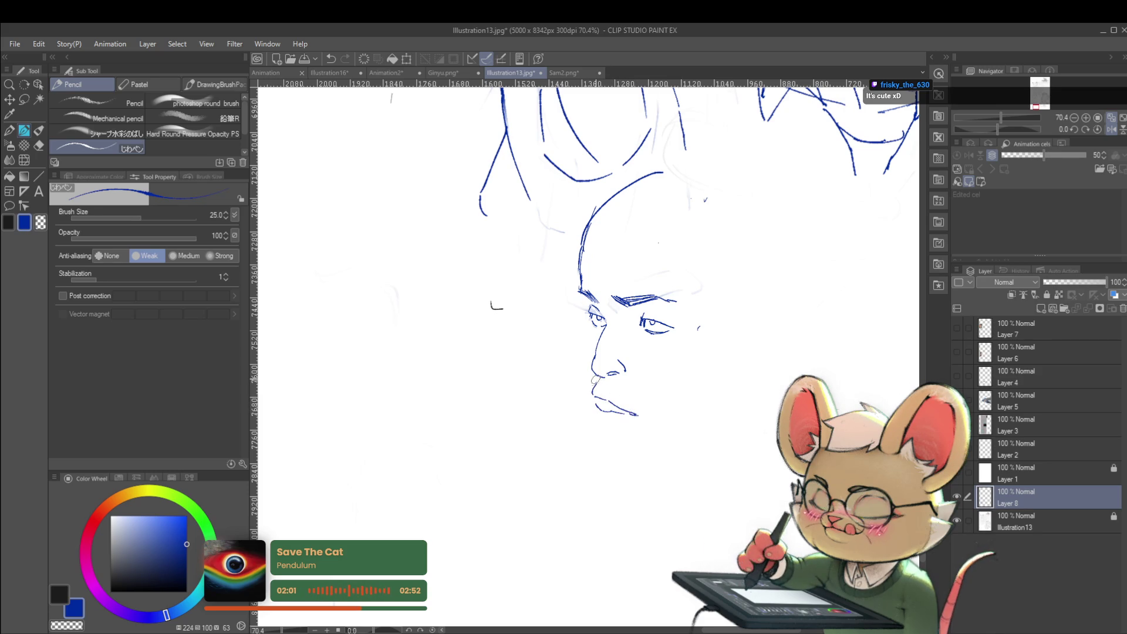
left_click_drag(585, 404, 593, 418)
scroll(605, 423, "down", 4)
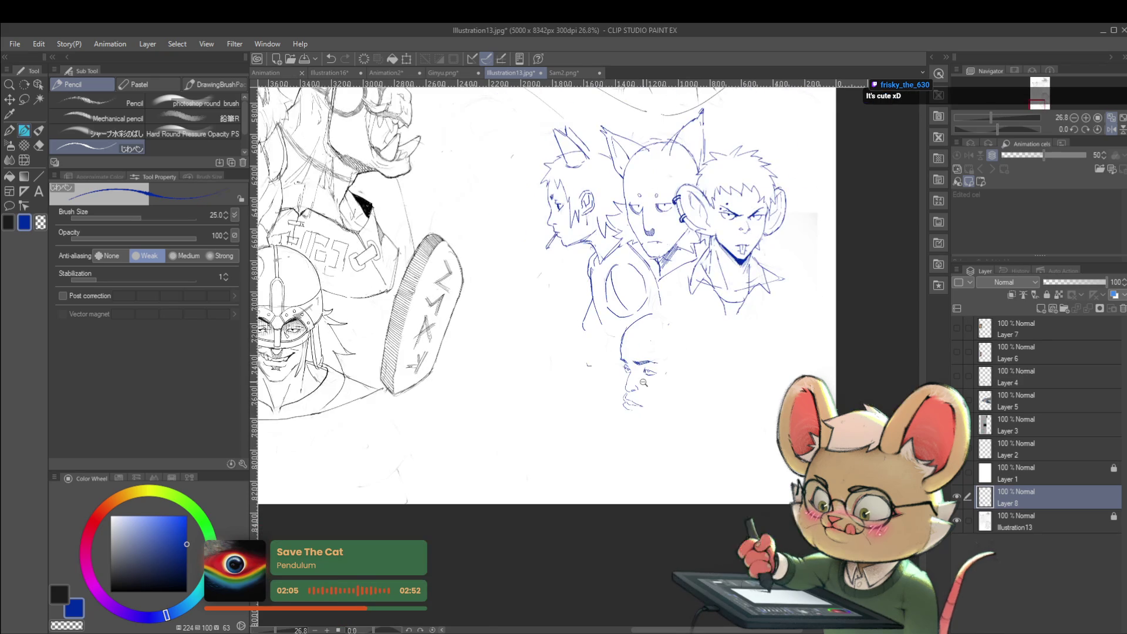
Outline the face's left side and draw the jaw as a rising curve.
scroll(599, 369, "up", 2)
left_click_drag(601, 354, 603, 393)
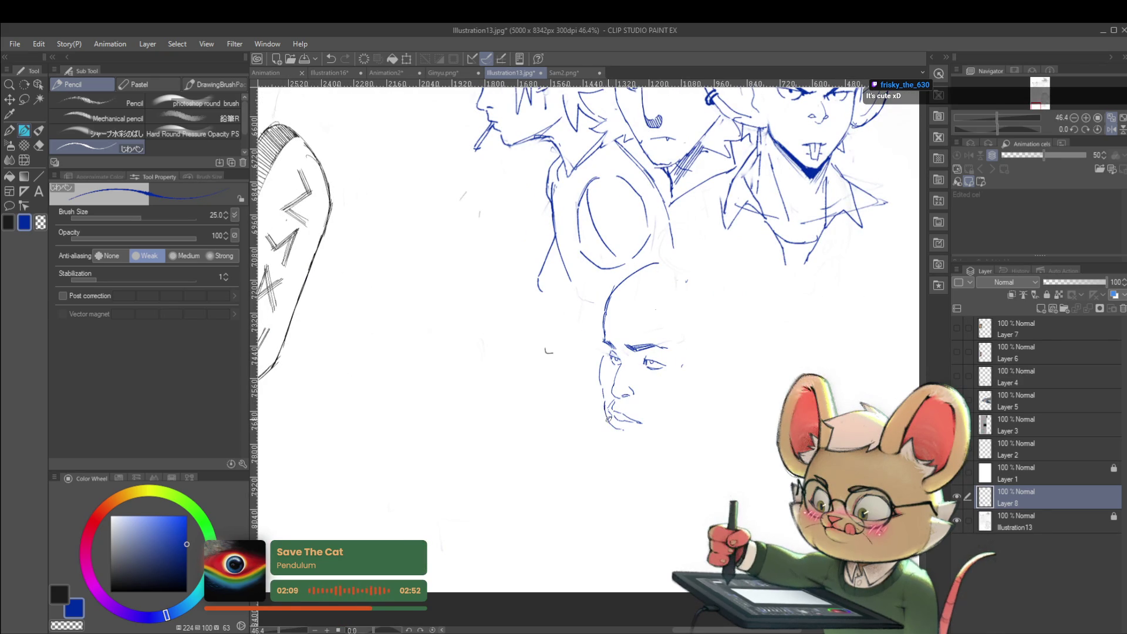
key("ctrl+z")
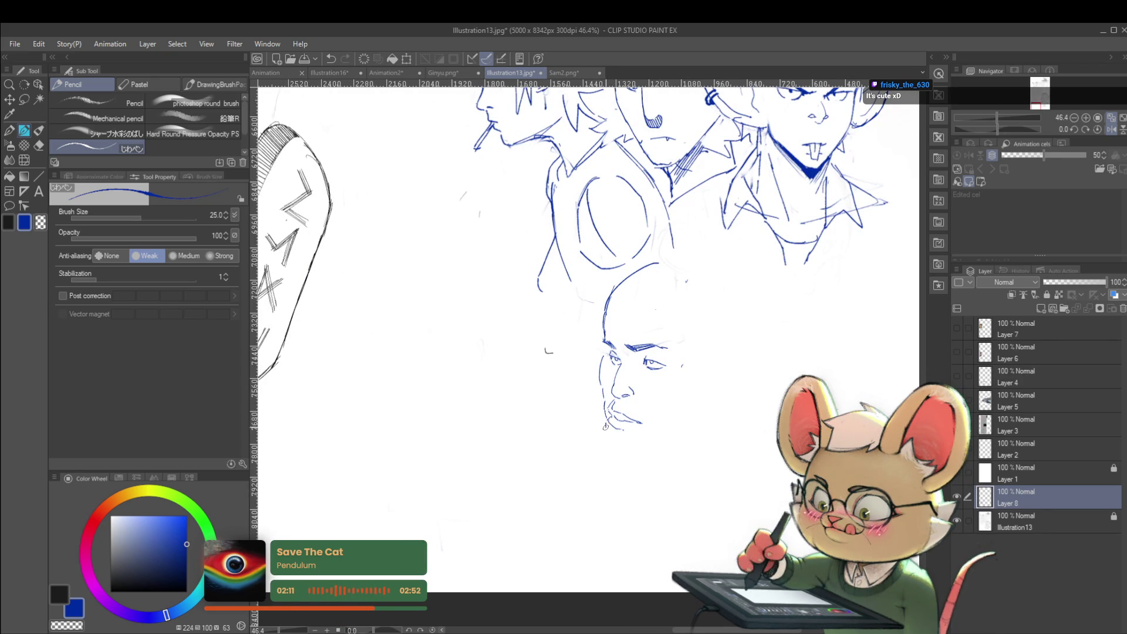
mouse_move(613, 445)
left_mouse_down()
mouse_move(632, 452)
mouse_move(704, 429)
left_mouse_up()
key("ctrl+z")
left_click_drag(647, 451, 712, 411)
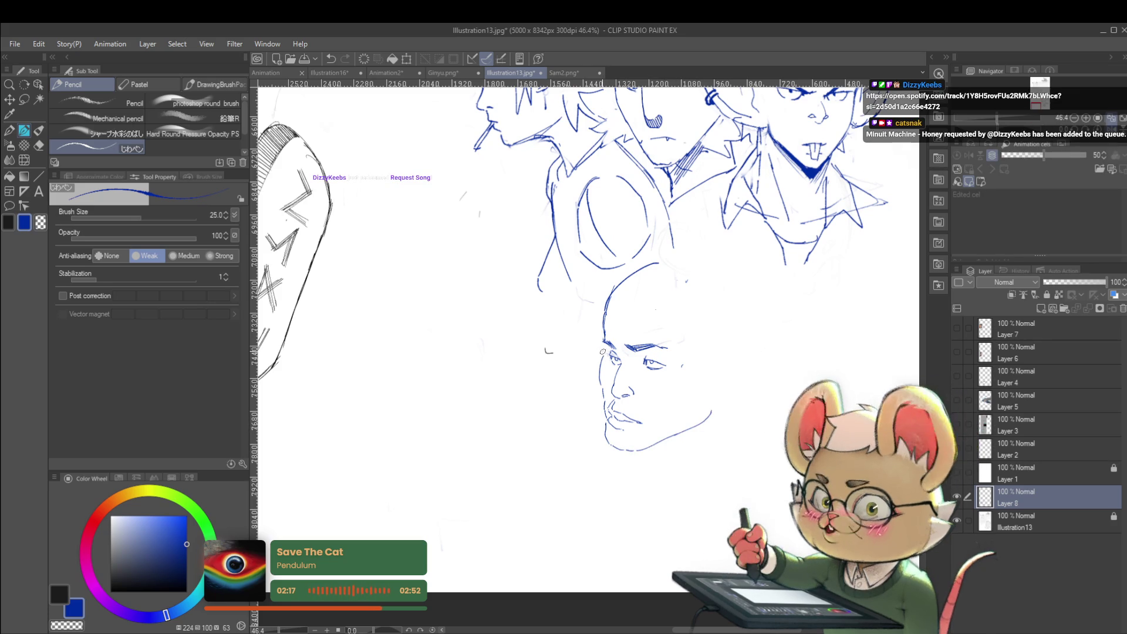
scroll(602, 339, "down", 3)
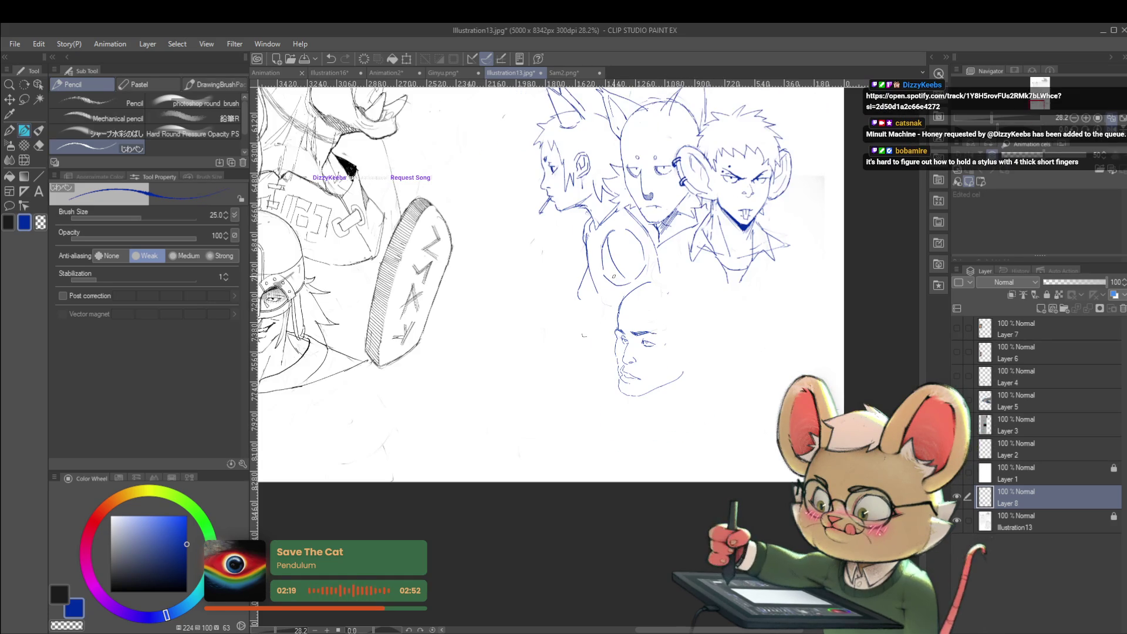
Mirror the canvas view to check proportions, then flip it back.
key("h")
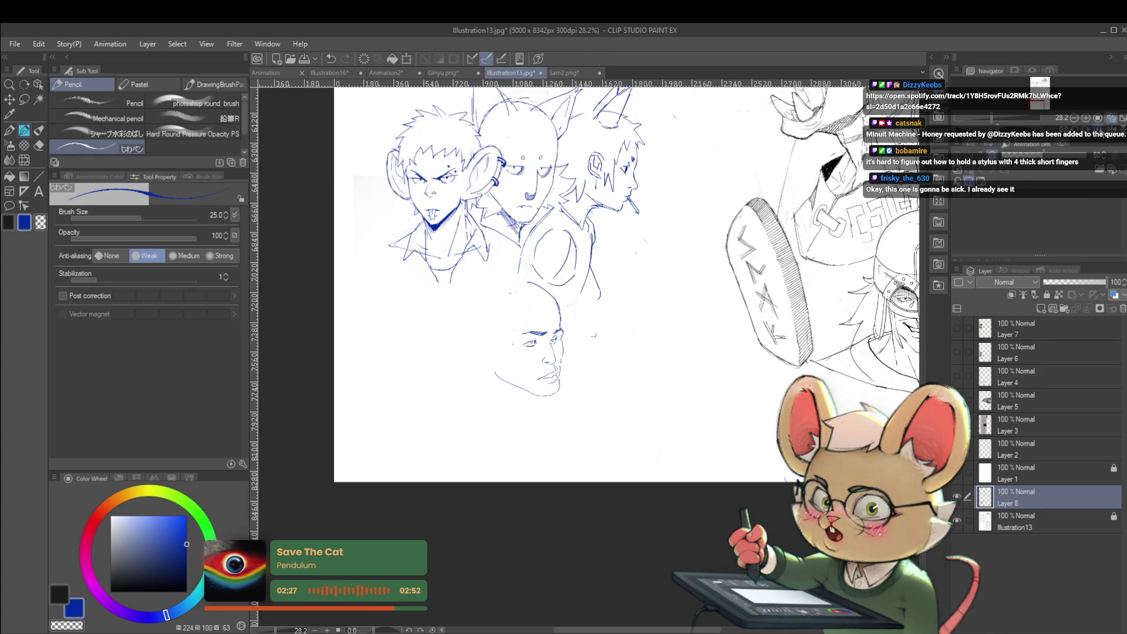
scroll(584, 335, "up", 2)
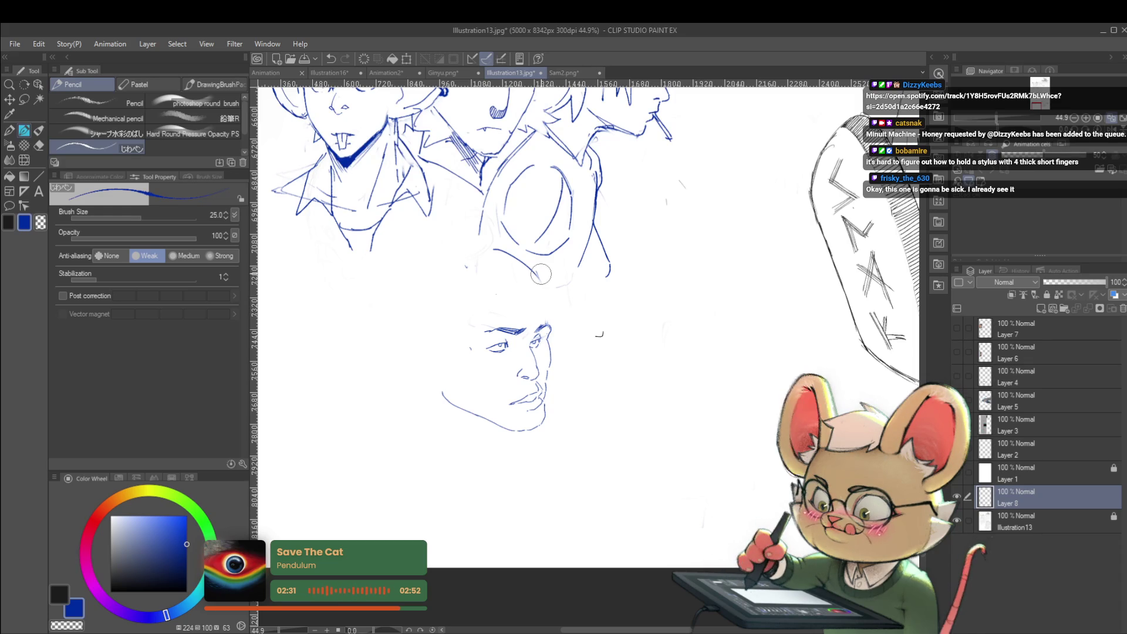
key("h")
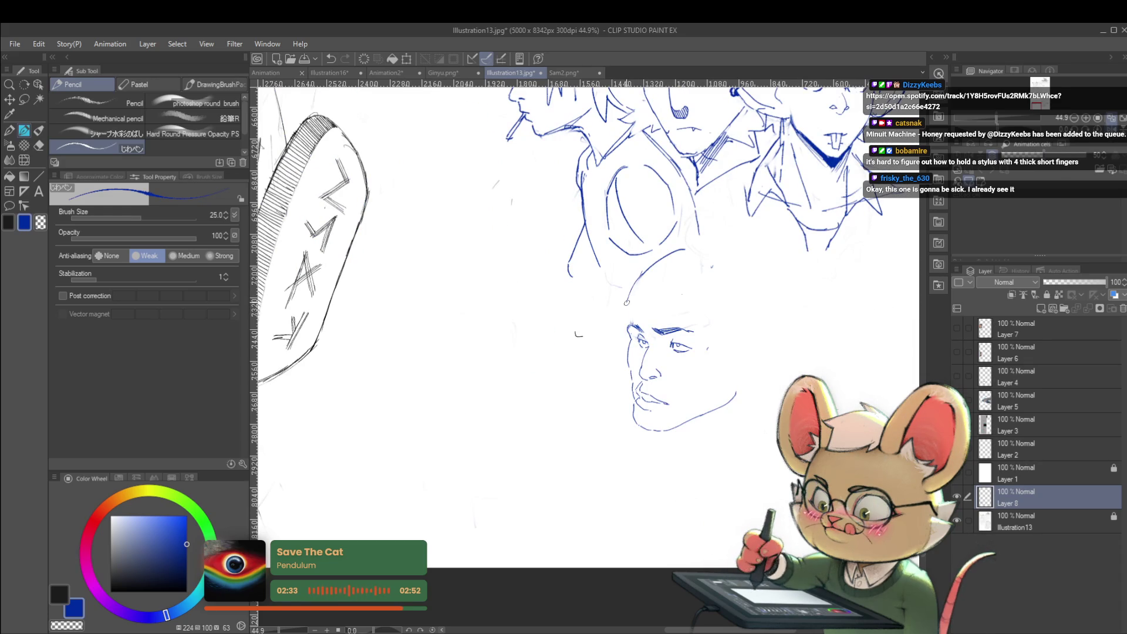
Draw a hairline mark and straight bob hair strands down both sides of the face.
scroll(626, 323, "down", 3)
scroll(628, 321, "up", 4)
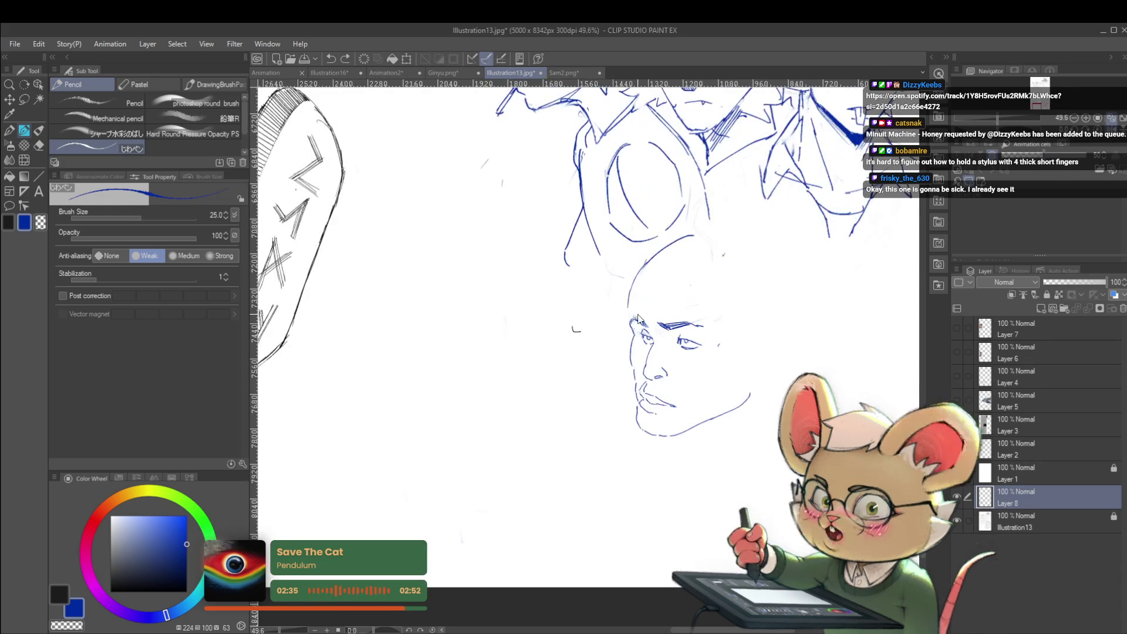
left_click_drag(628, 324, 629, 318)
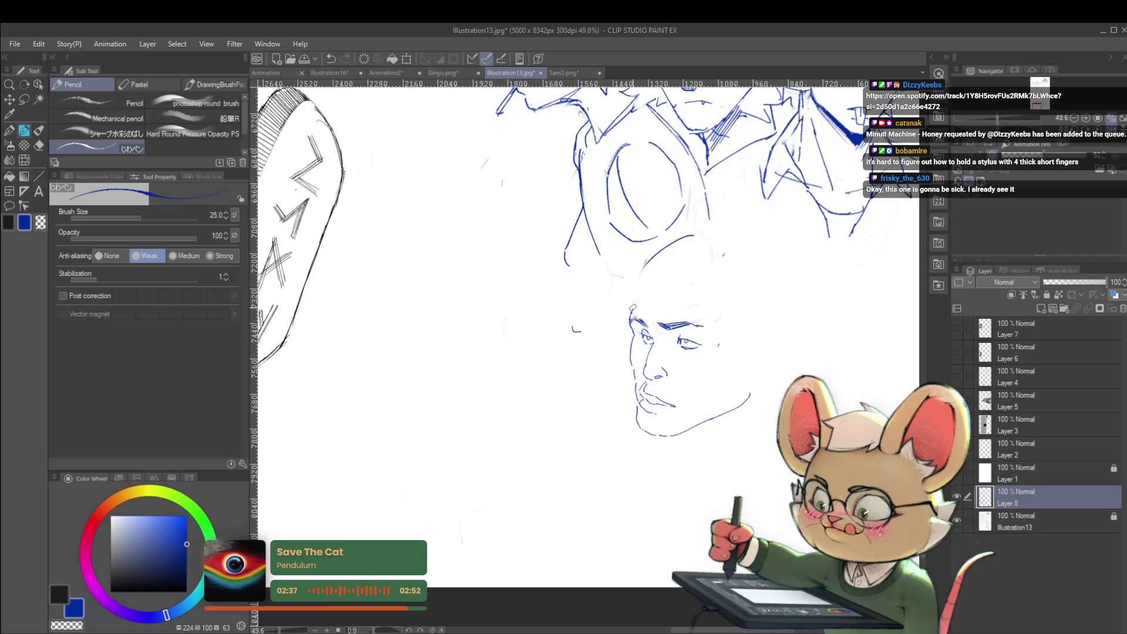
scroll(684, 229, "down", 2)
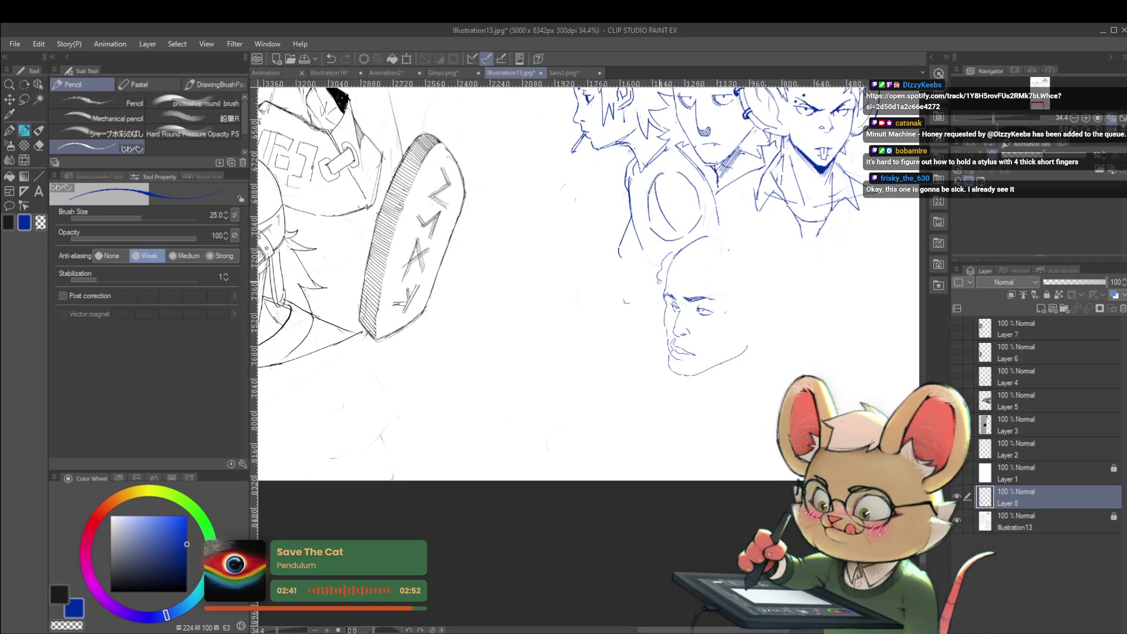
mouse_move(735, 297)
left_mouse_down()
mouse_move(742, 370)
mouse_move(781, 352)
left_mouse_up()
left_click_drag(769, 288, 781, 350)
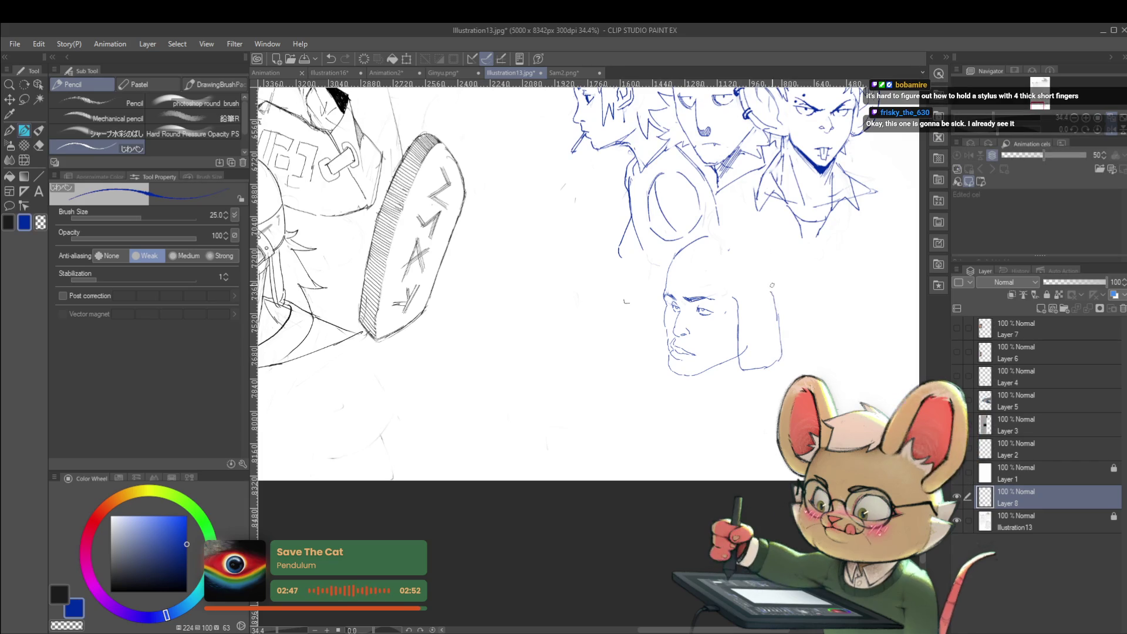
left_click_drag(662, 292, 662, 359)
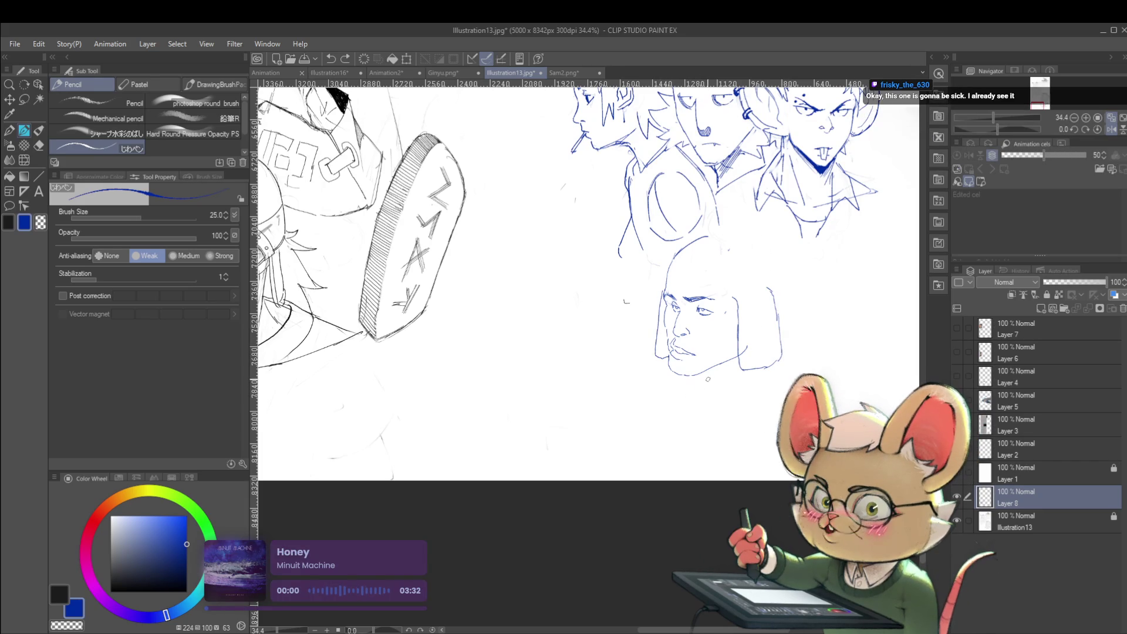
Redraw the short stroke below the chin.
key("ctrl+z")
left_click_drag(692, 376, 702, 386)
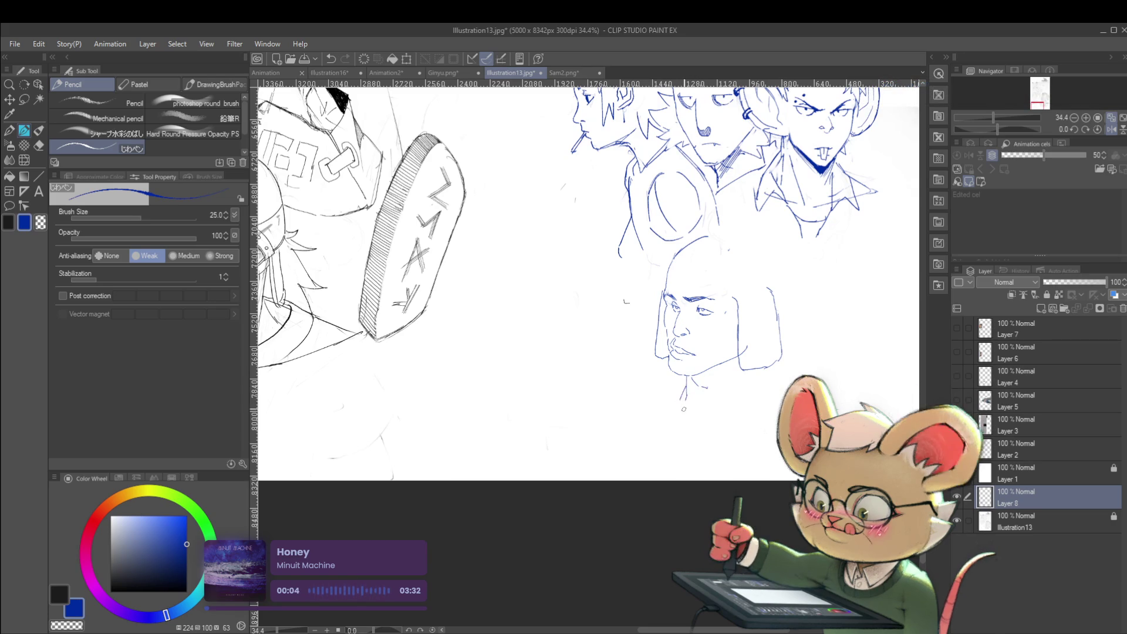
scroll(739, 391, "down", 2)
scroll(765, 374, "down", 1)
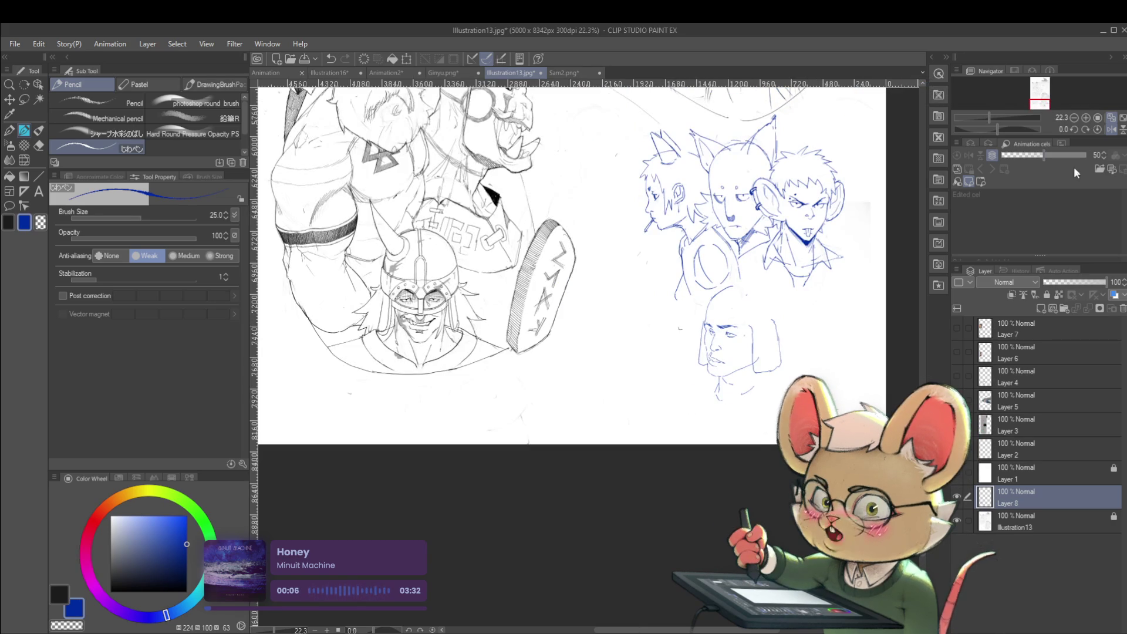
With the view mirrored, add a vertical bob hair line and extend the top-of-head line.
left_click(1111, 129)
scroll(440, 322, "up", 4)
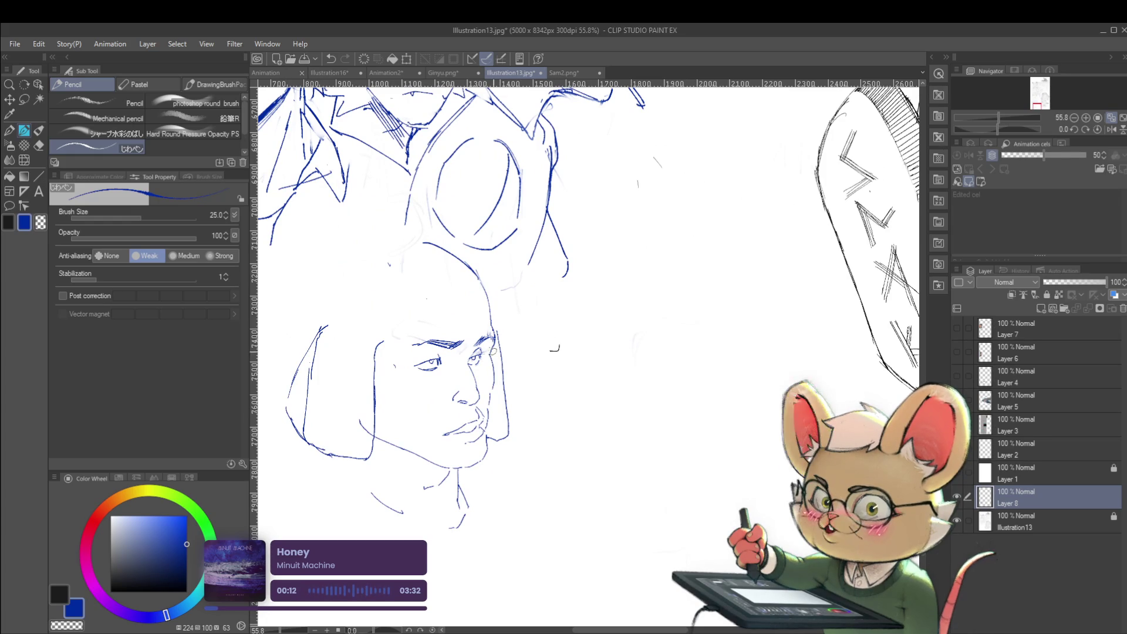
scroll(499, 297, "left", 5)
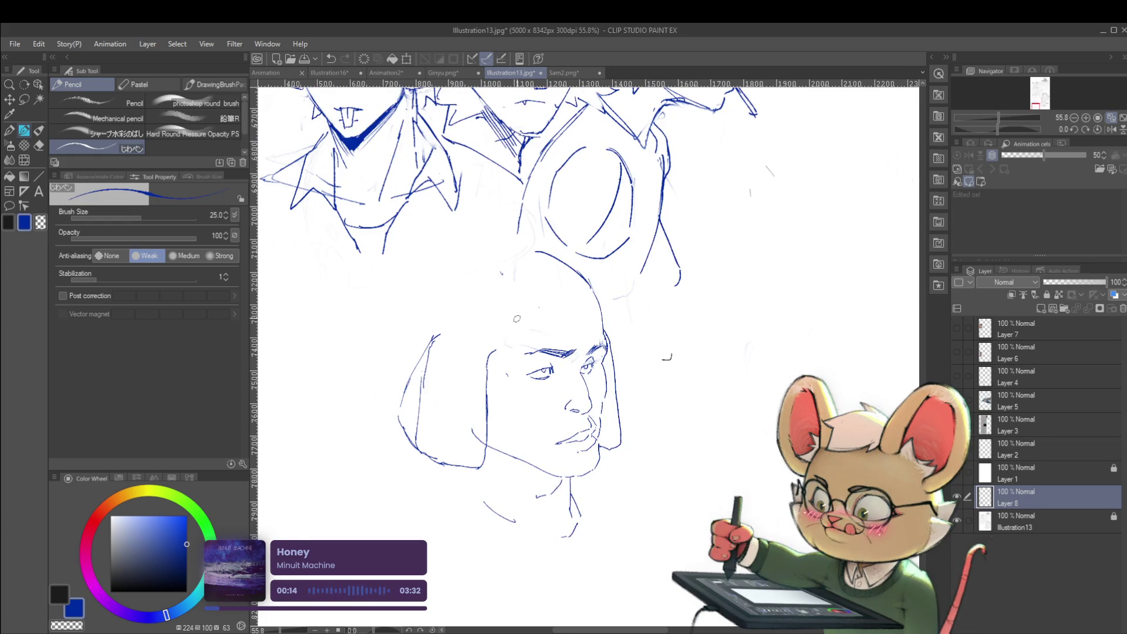
left_click_drag(507, 346, 508, 319)
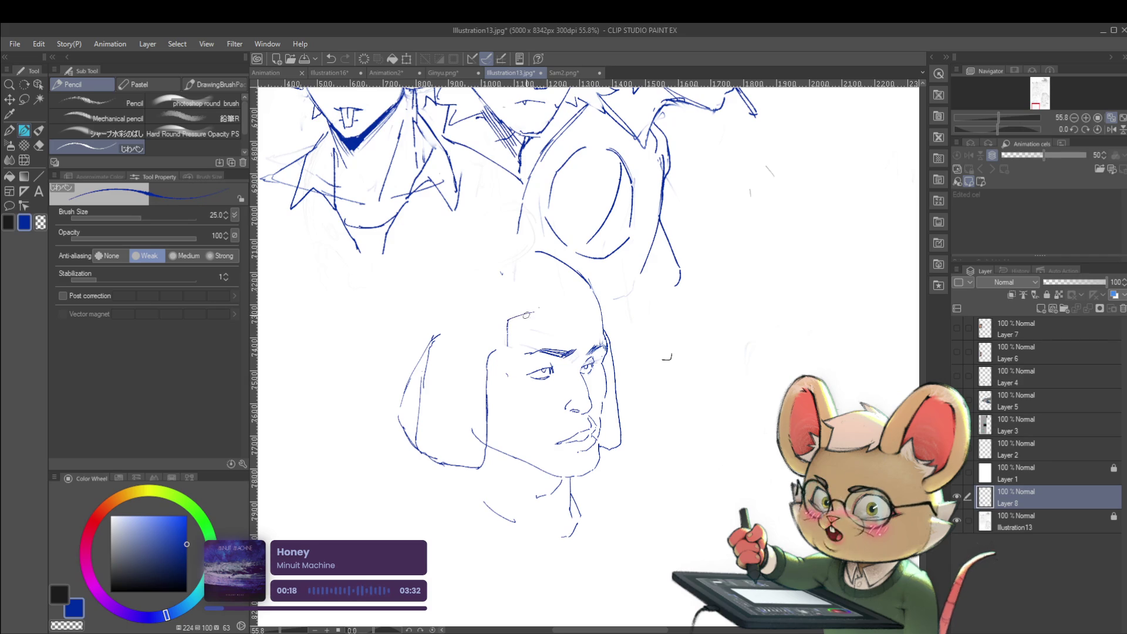
left_click_drag(550, 306, 578, 306)
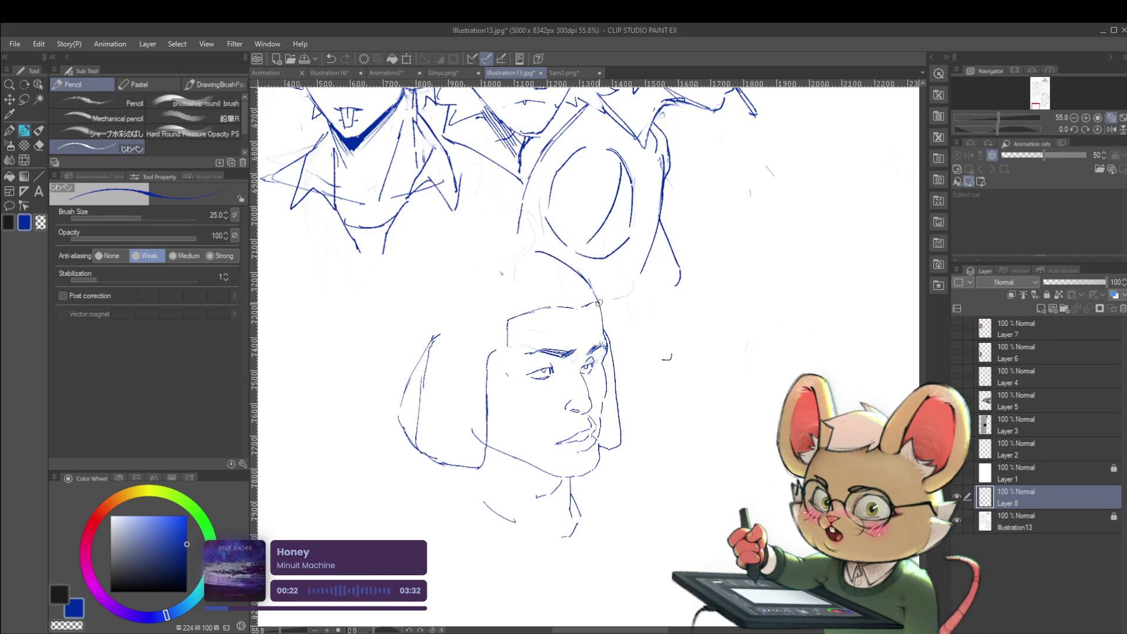
Zoom out and extend the bob hair down the head's right side, restoring normal orientation.
left_click_drag(998, 118, 994, 117)
left_click(1107, 129)
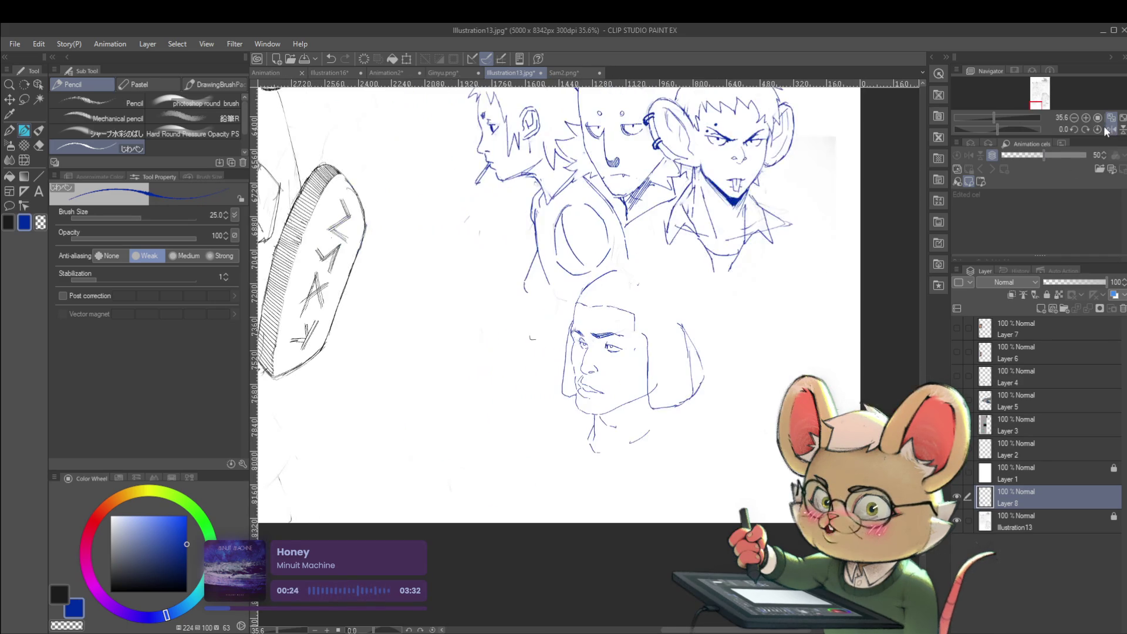
scroll(631, 330, "up", 3)
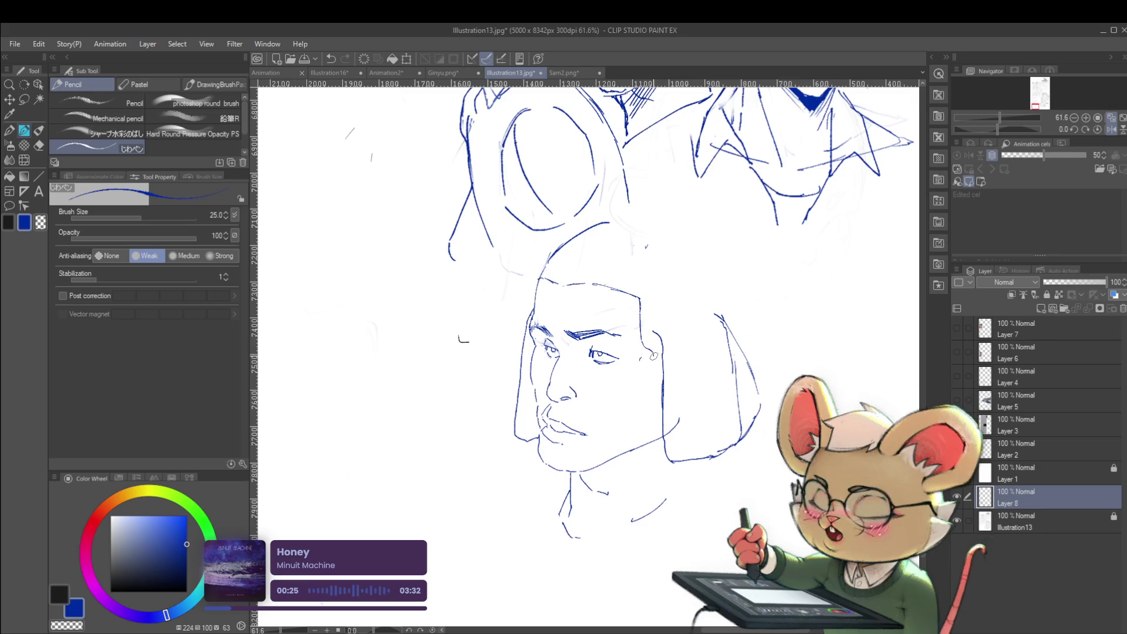
mouse_move(574, 294)
left_mouse_down()
mouse_move(589, 368)
mouse_move(549, 337)
mouse_move(559, 307)
left_mouse_up()
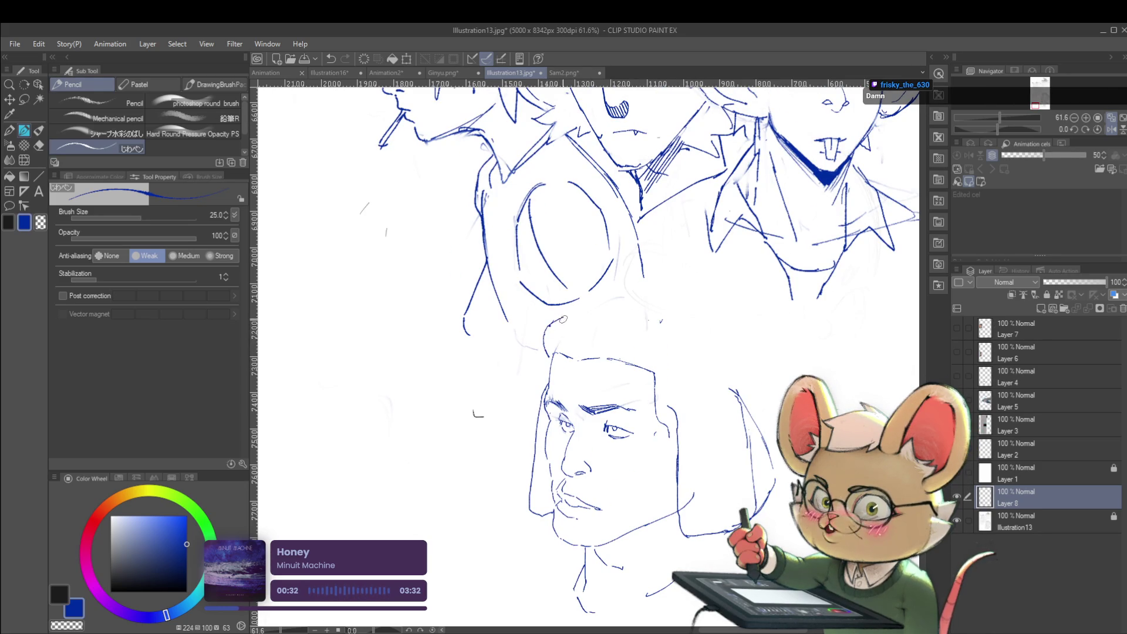
key("ctrl+minus")
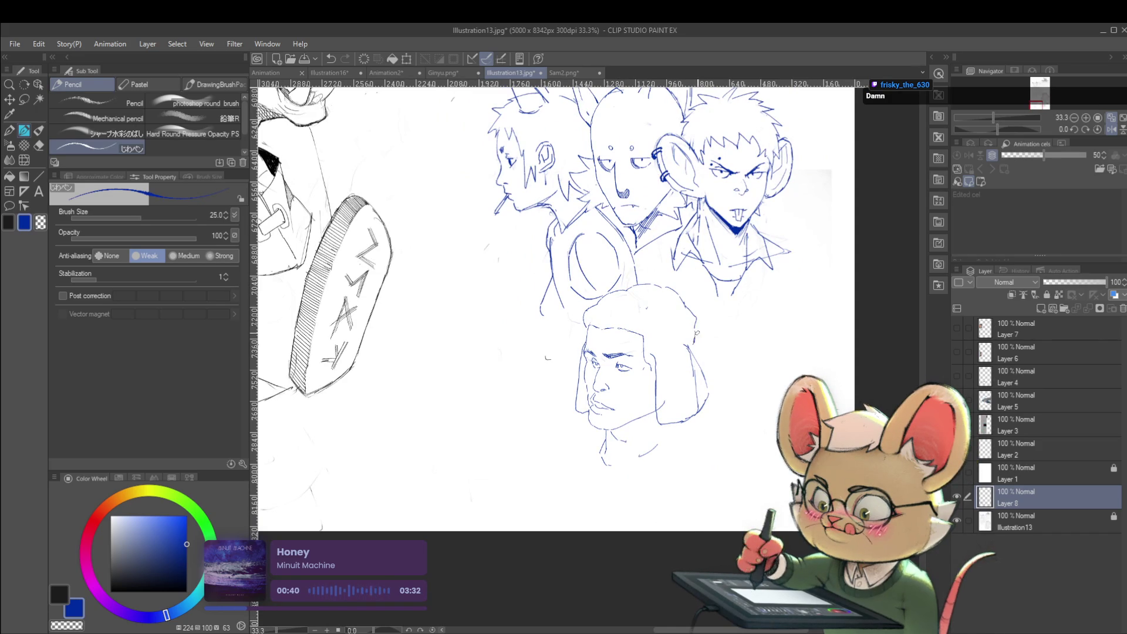
left_click_drag(686, 308, 698, 346)
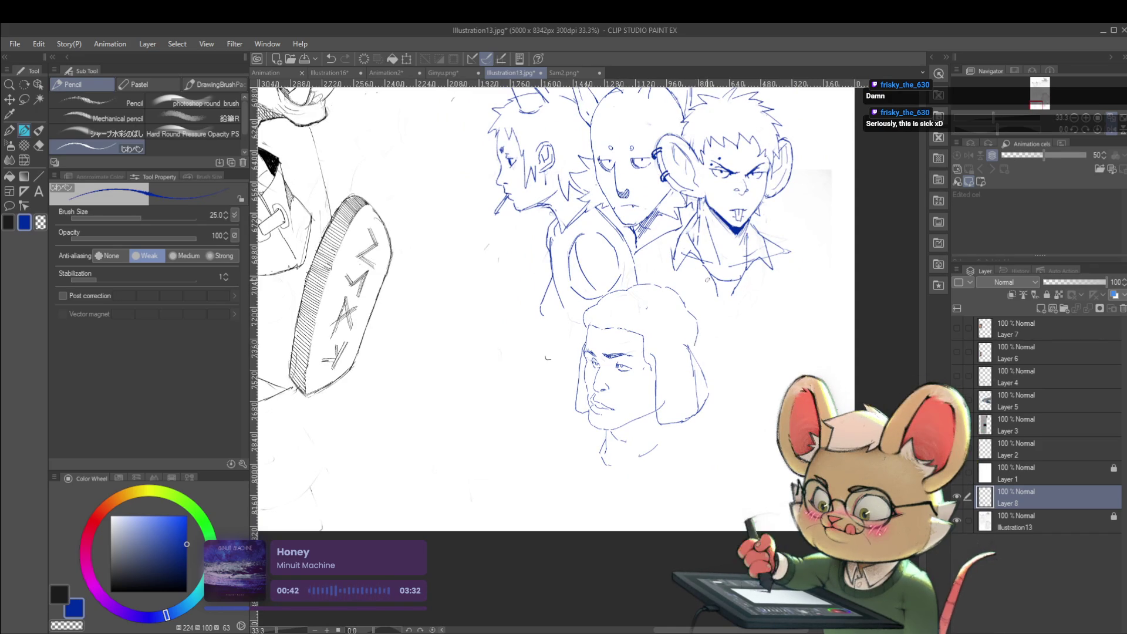
scroll(678, 330, "up", 2)
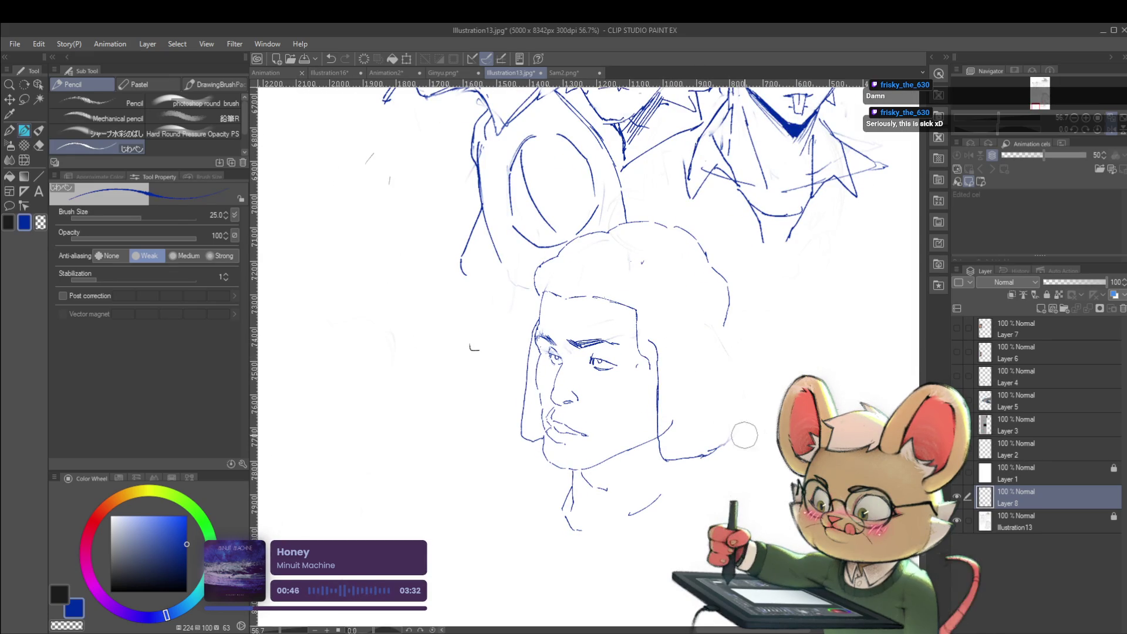
scroll(741, 408, "down", 4)
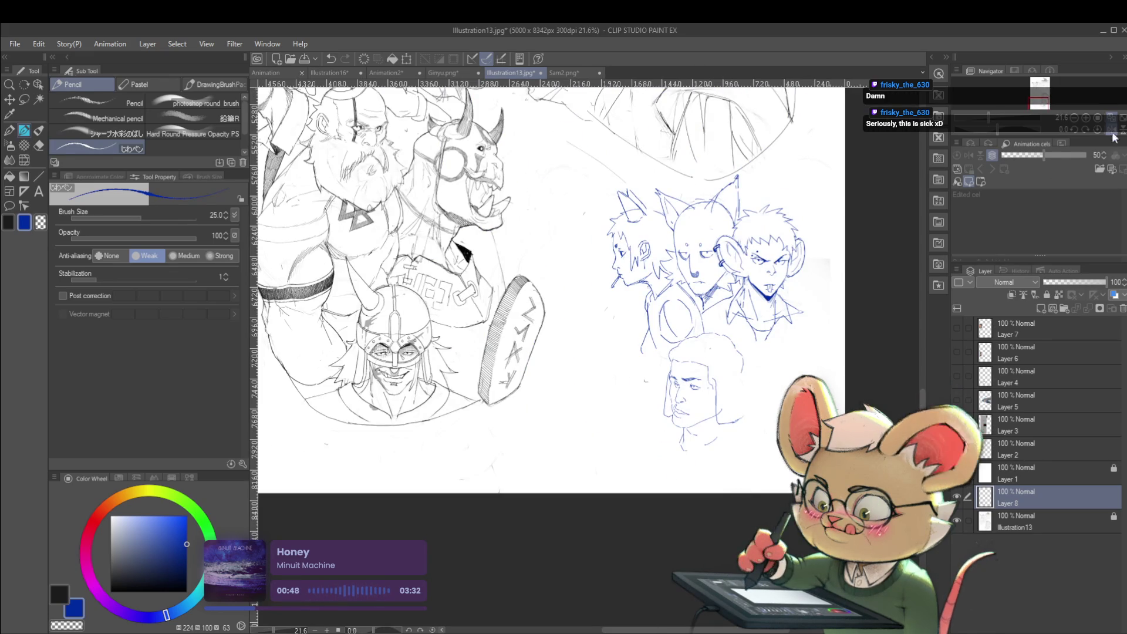
key("h")
scroll(575, 338, "up", 3)
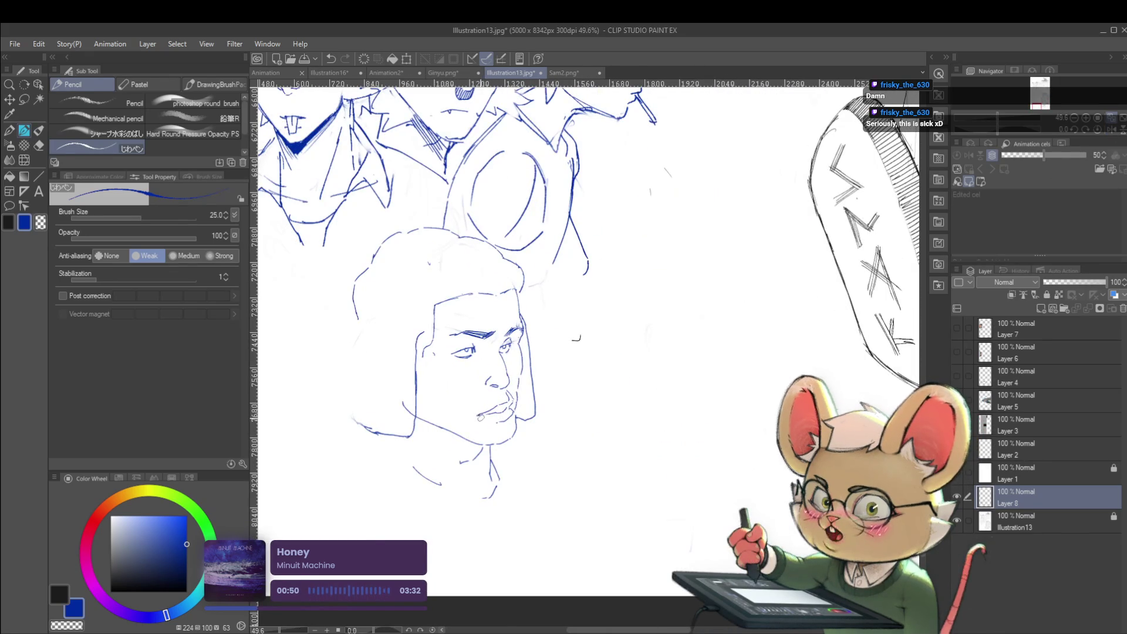
scroll(490, 418, "up", 2)
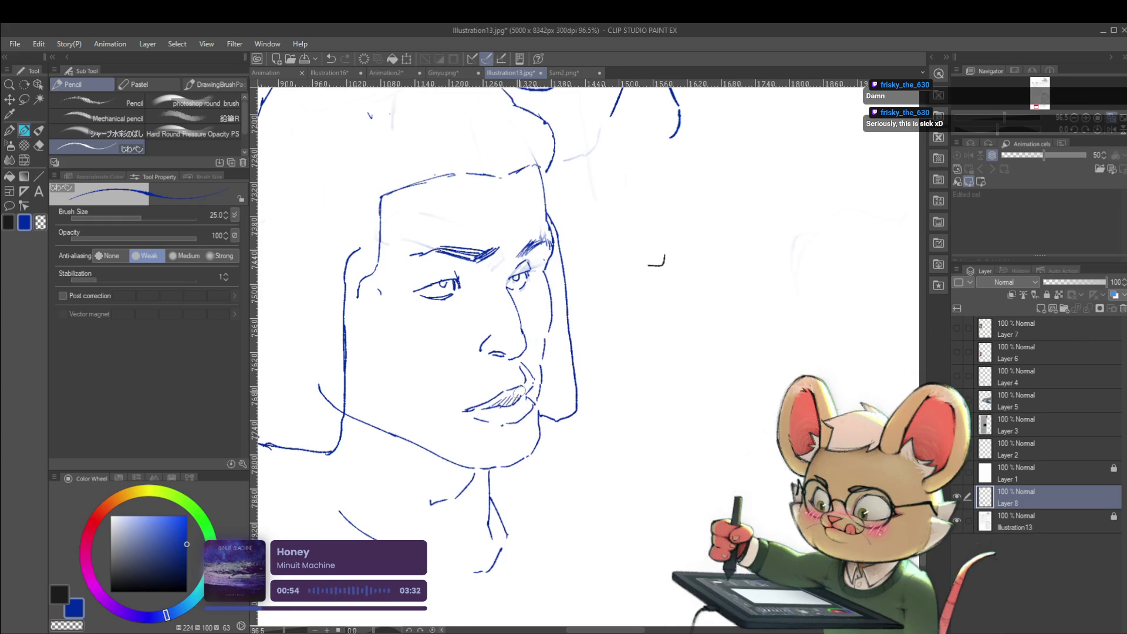
scroll(534, 390, "down", 5)
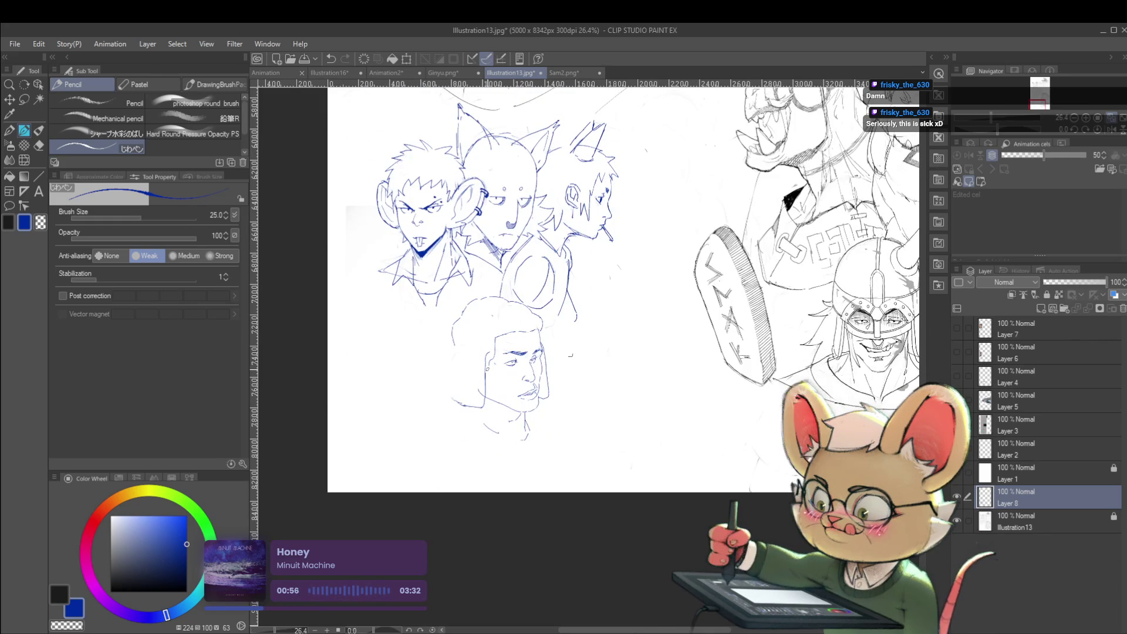
Mirror the view and draw the jaw-to-shoulder line and the face's left edge.
scroll(604, 321, "up", 2)
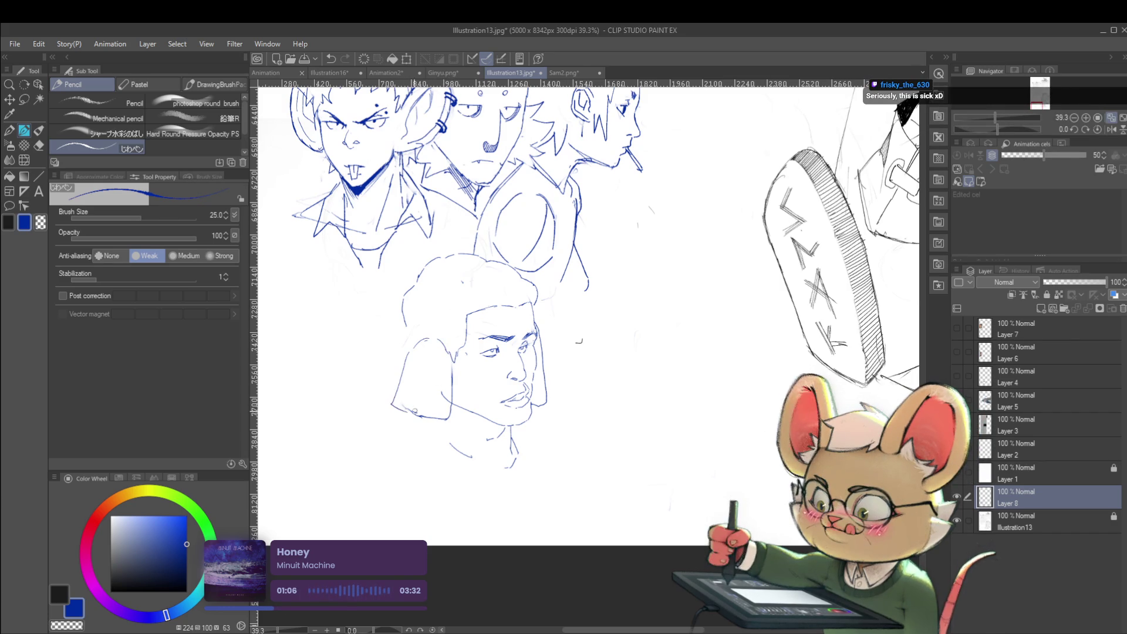
left_click_drag(995, 117, 988, 117)
left_click(1109, 129)
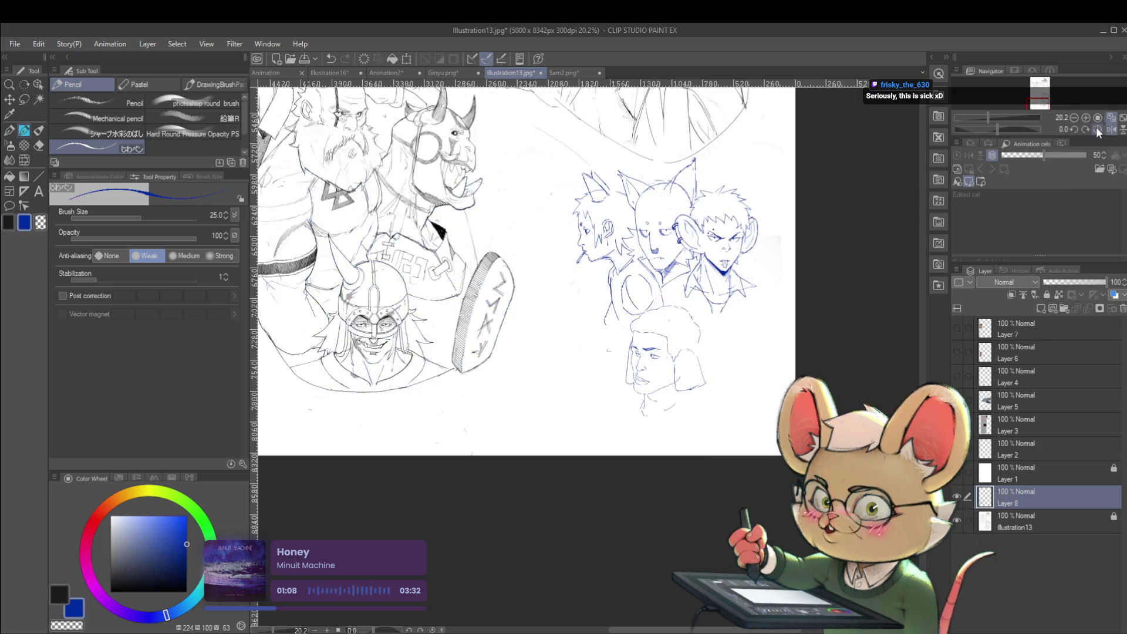
scroll(690, 340, "up", 3)
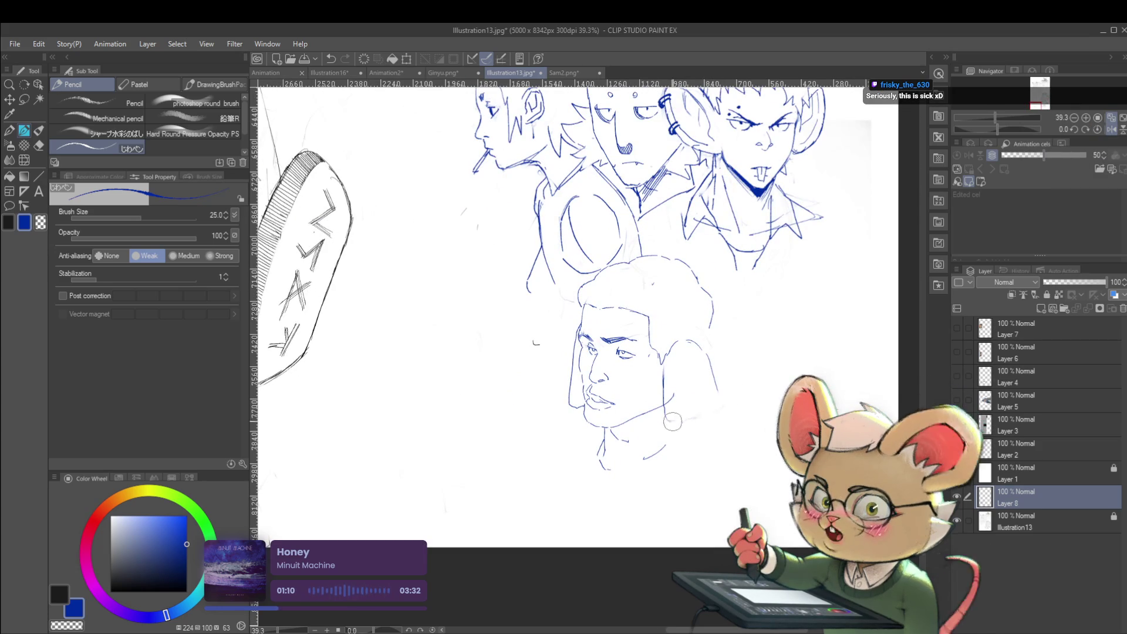
left_click_drag(663, 405, 690, 445)
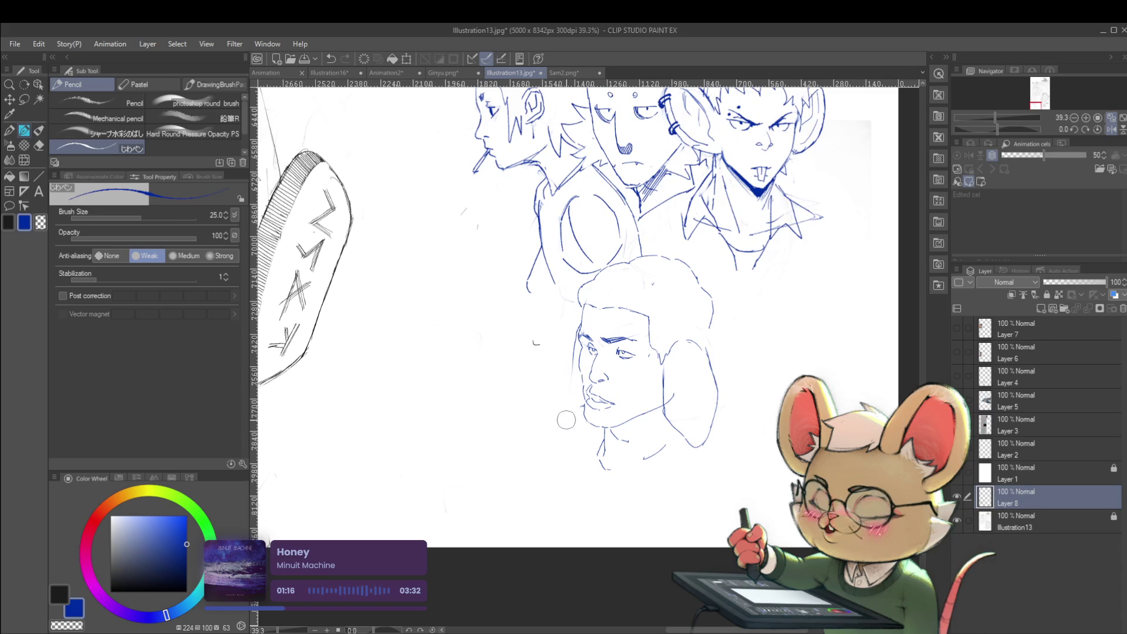
left_click_drag(570, 367, 573, 422)
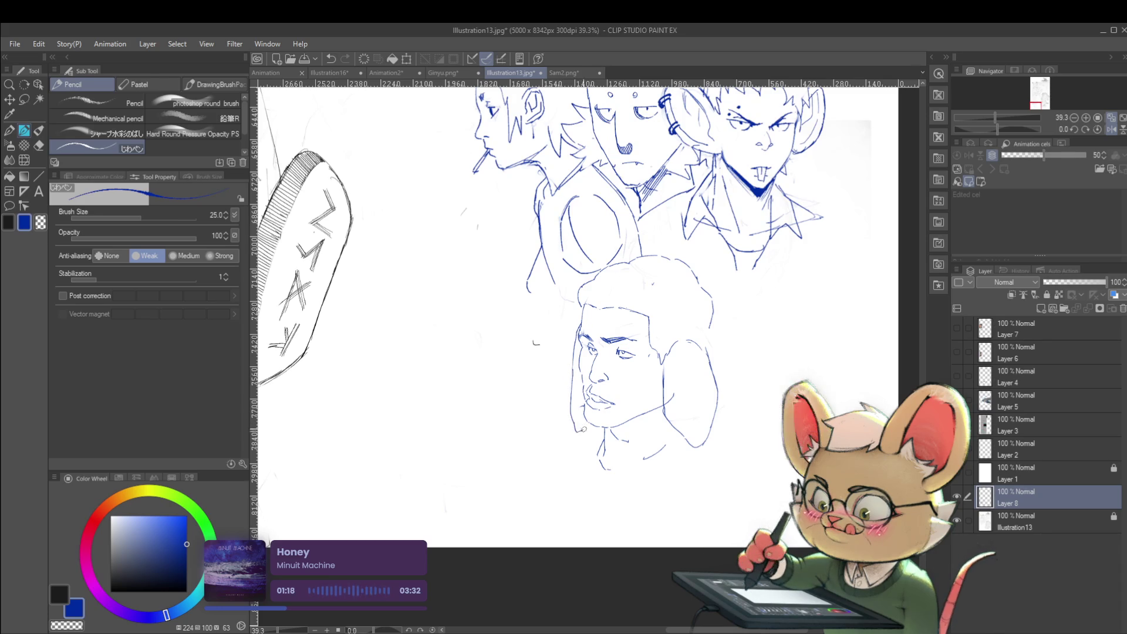
Sketch the neck lines running down from the jaw.
scroll(618, 382, "down", 2)
scroll(589, 350, "up", 3)
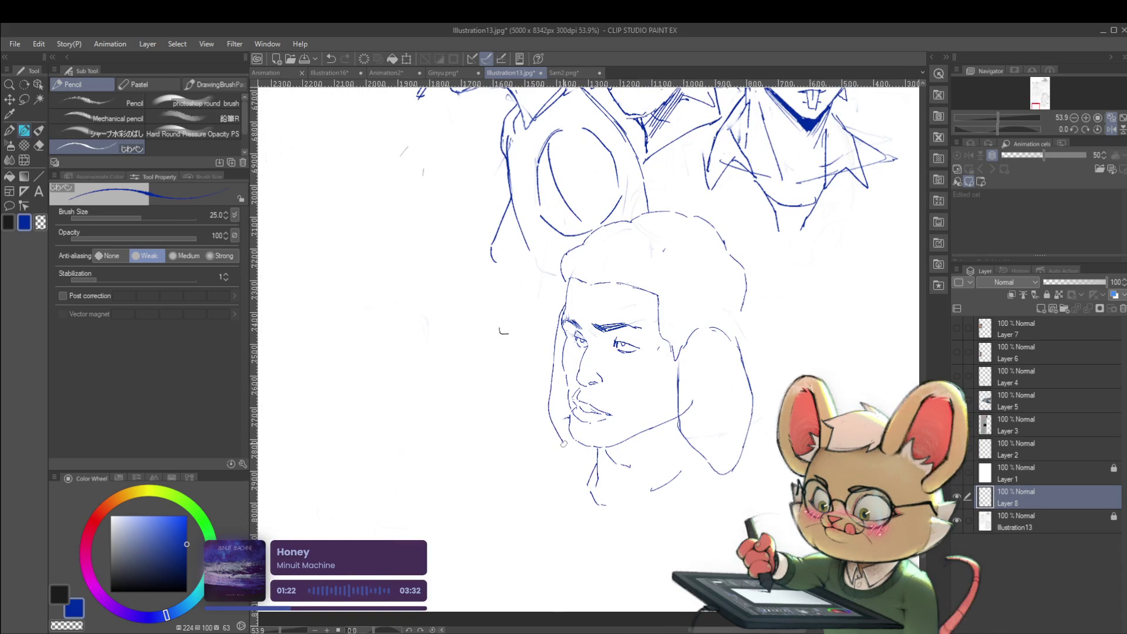
scroll(563, 376, "down", 3)
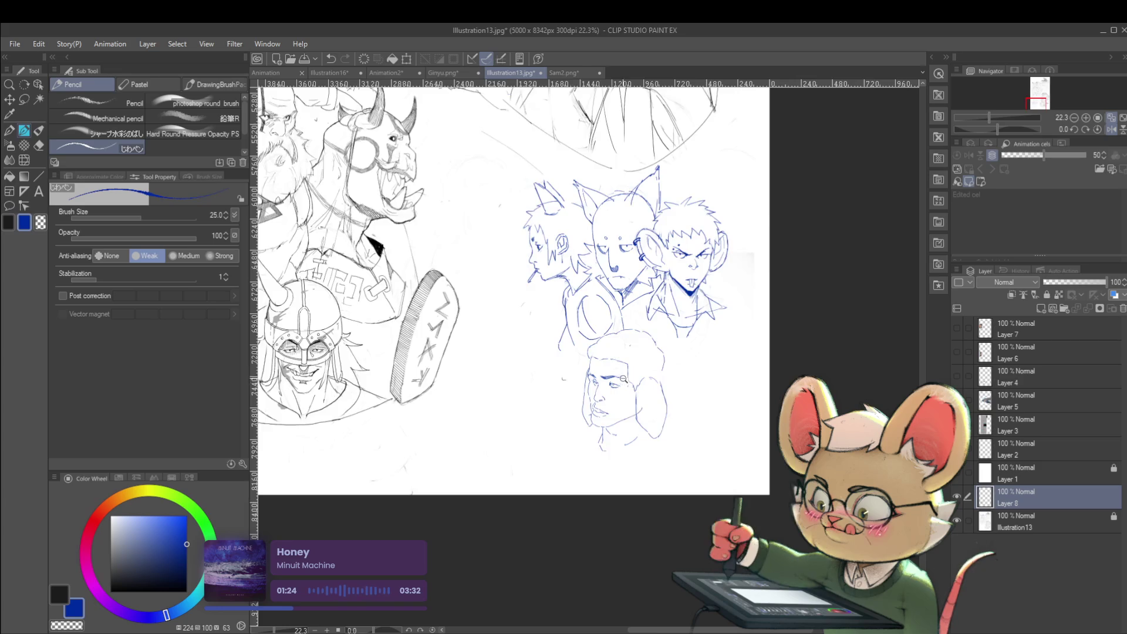
scroll(621, 380, "up", 1)
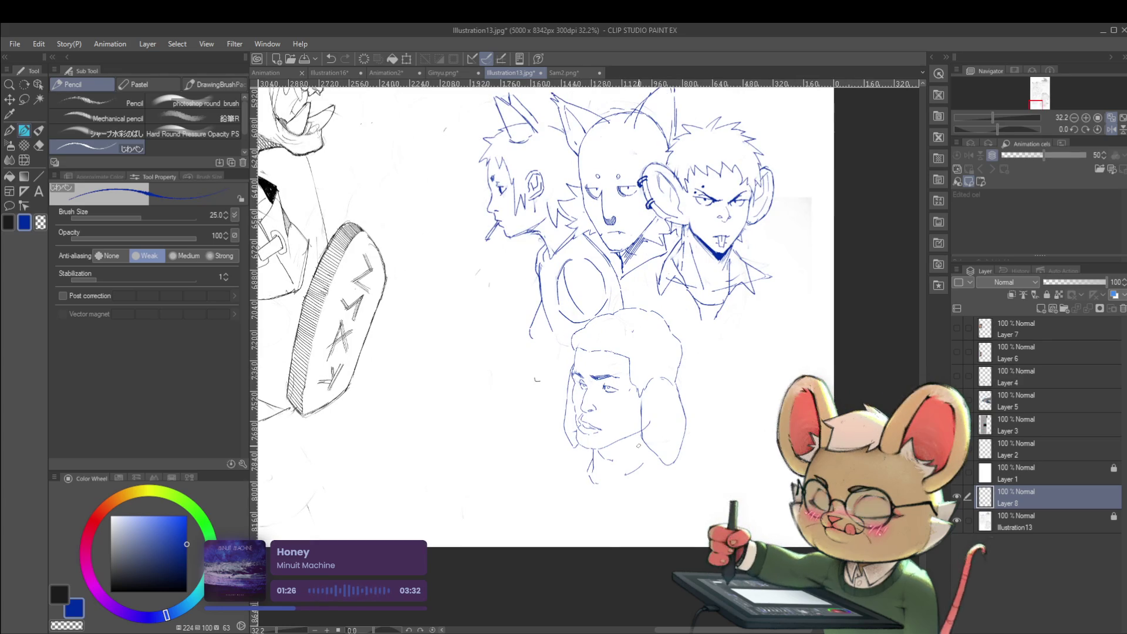
scroll(652, 435, "up", 1)
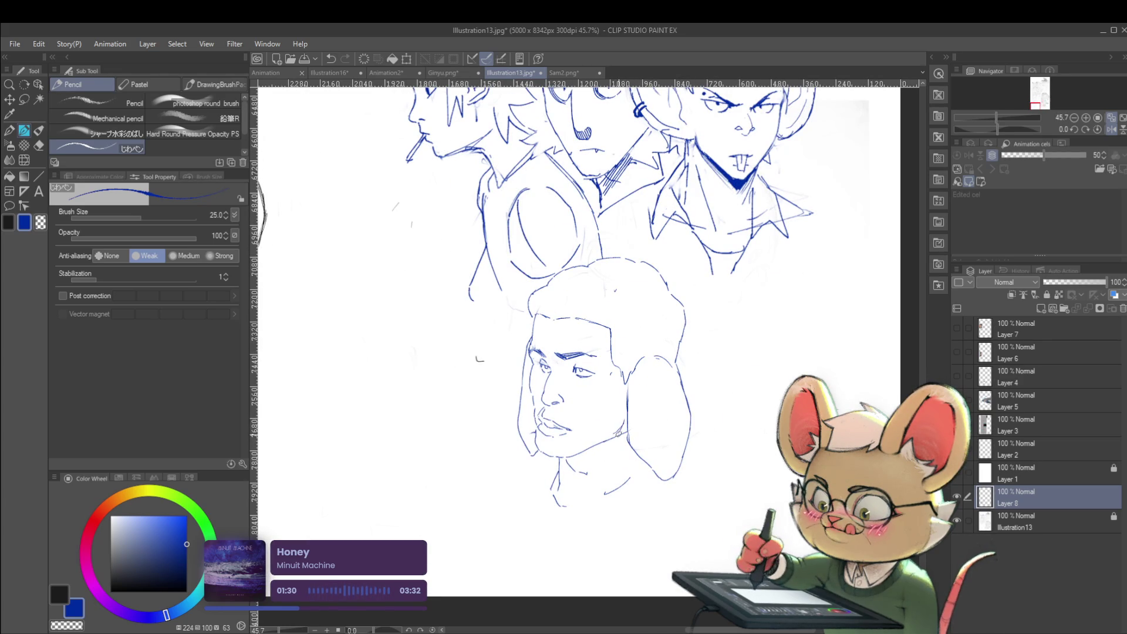
left_click_drag(588, 494, 572, 517)
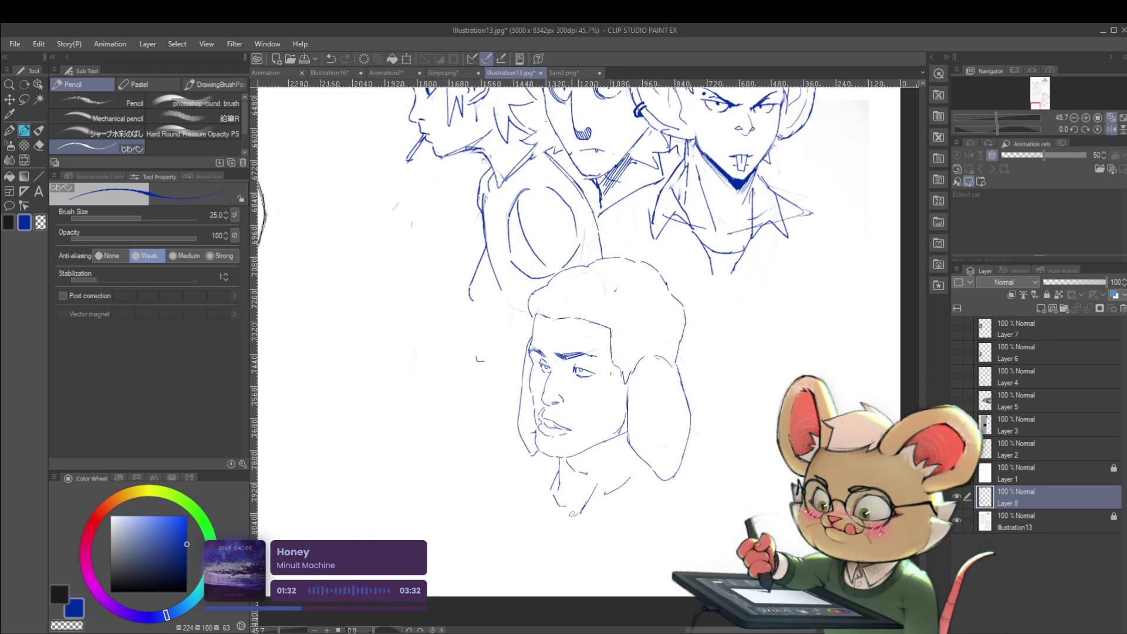
left_click_drag(559, 462, 576, 516)
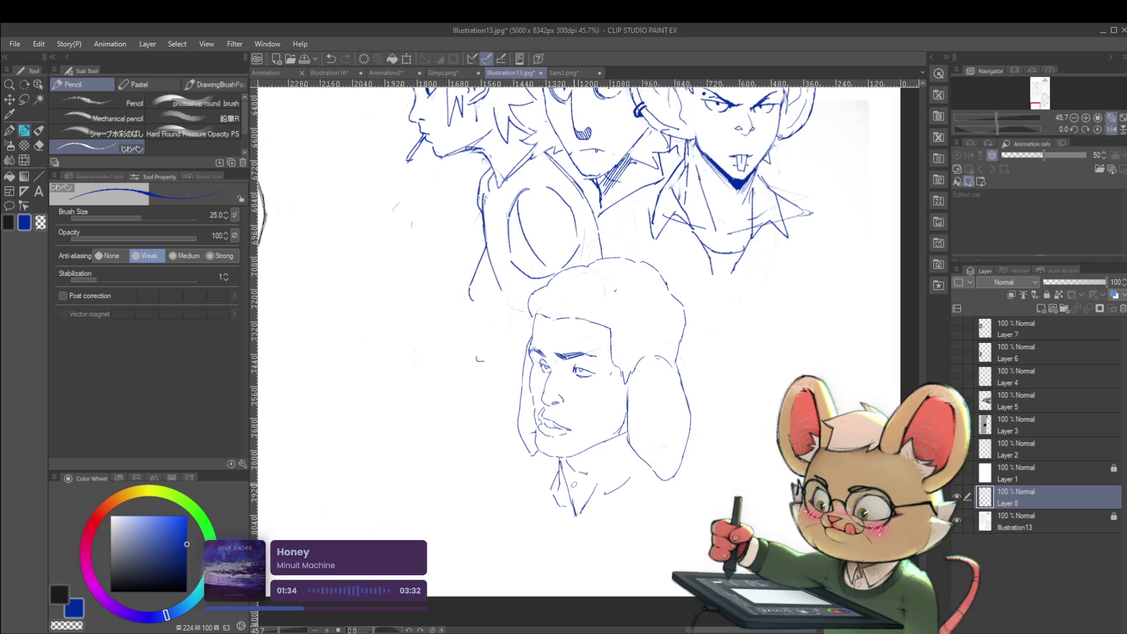
Add the collar and shoulder strokes, then flip the view back to normal.
scroll(547, 484, "down", 3)
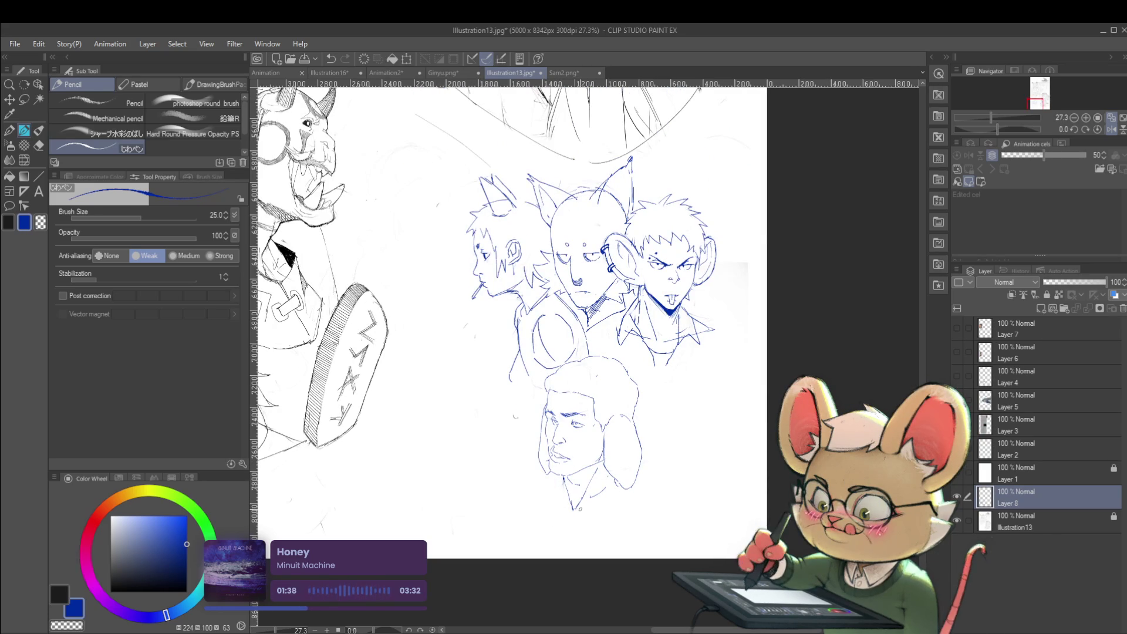
left_click_drag(569, 492, 550, 509)
left_click_drag(555, 489, 538, 495)
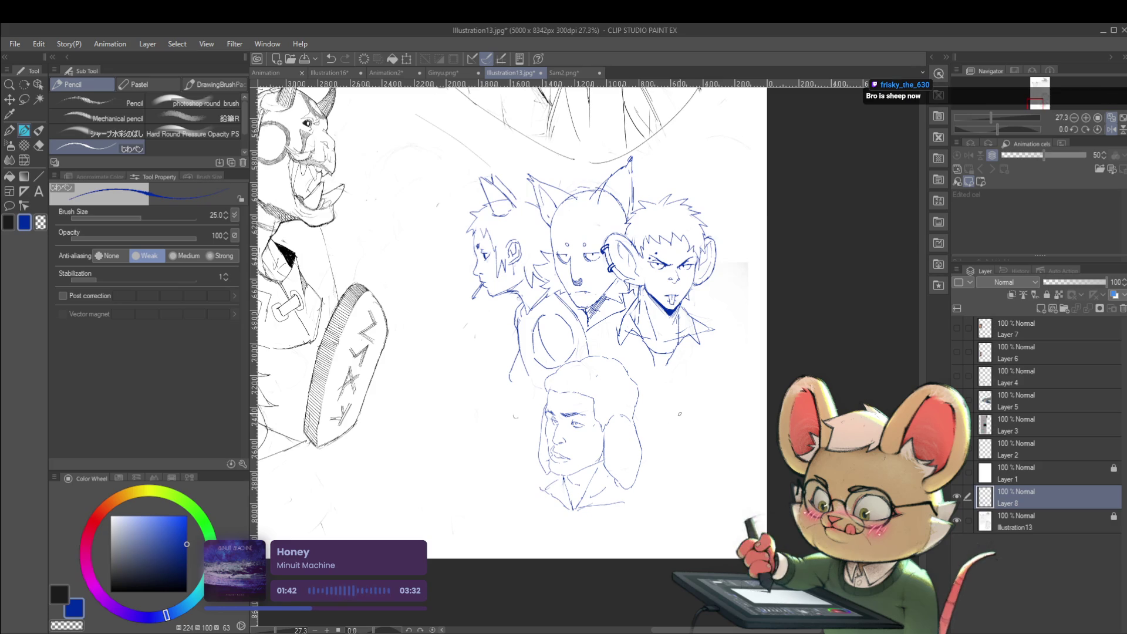
left_click(1111, 129)
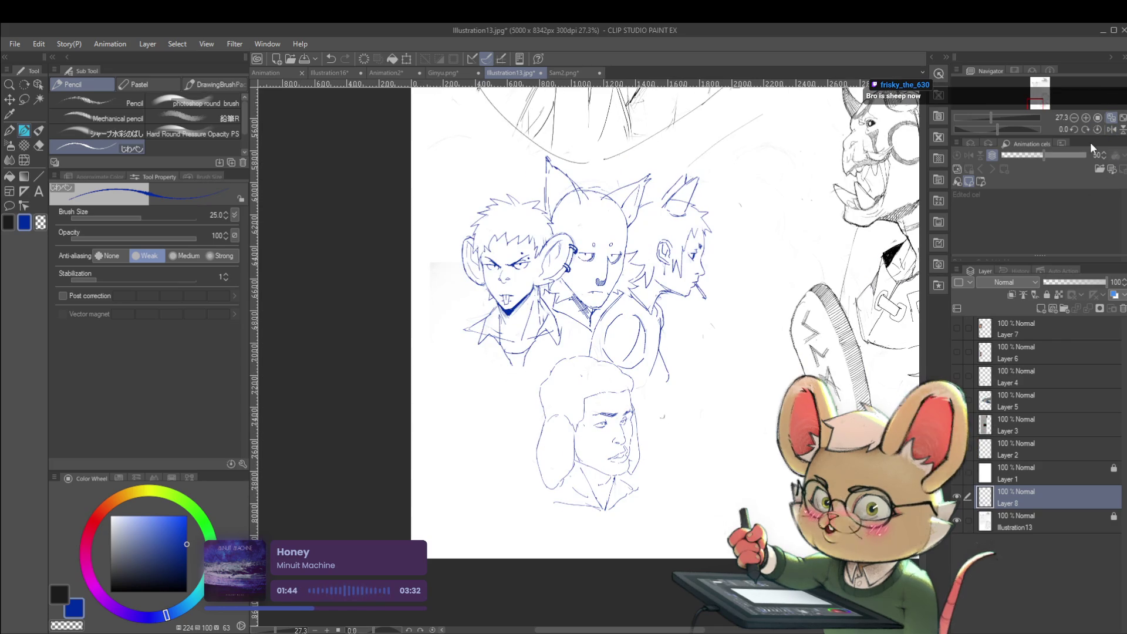
scroll(546, 438, "up", 1)
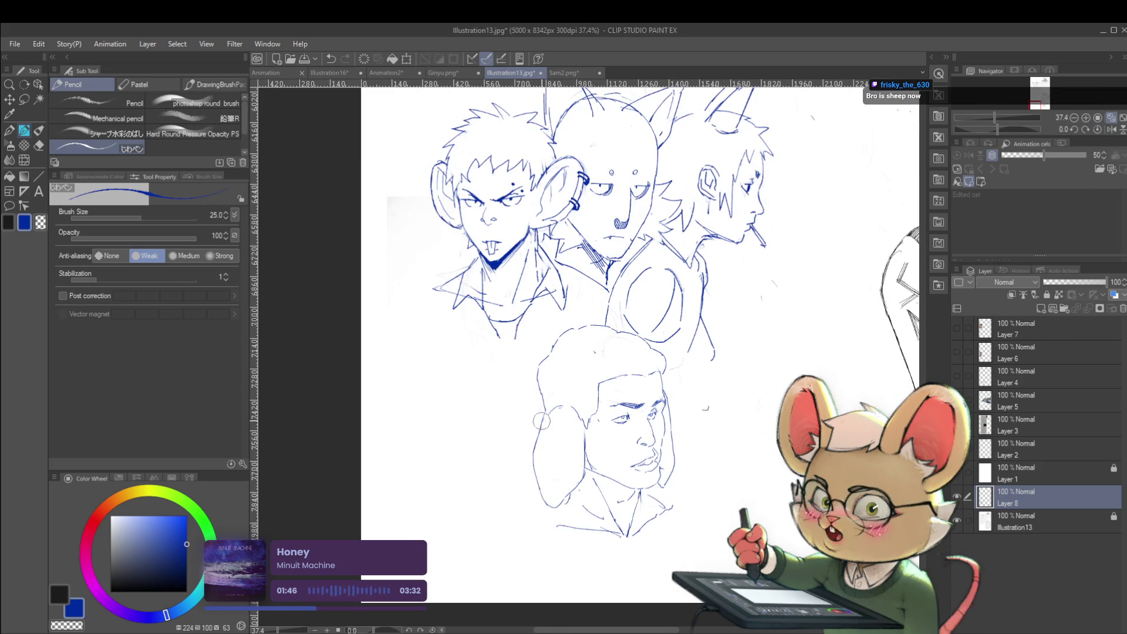
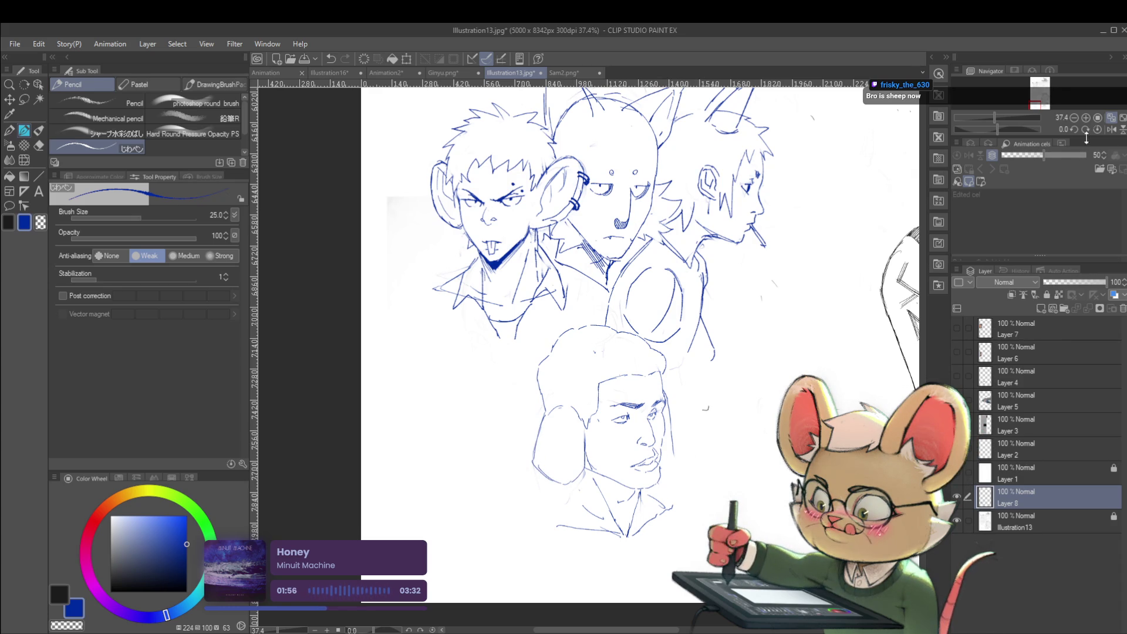
Mirror the canvas and zoom around to inspect the lower head sketch, then unmirror it.
left_click(1109, 130)
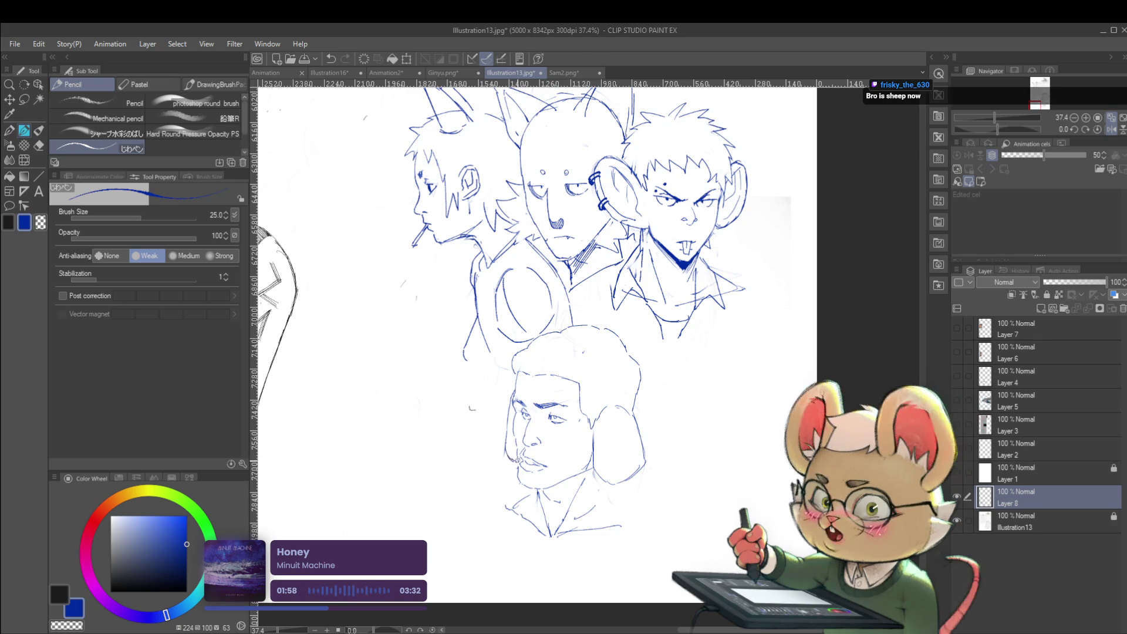
scroll(590, 419, "down", 3)
scroll(590, 419, "up", 2)
scroll(590, 419, "up", 4)
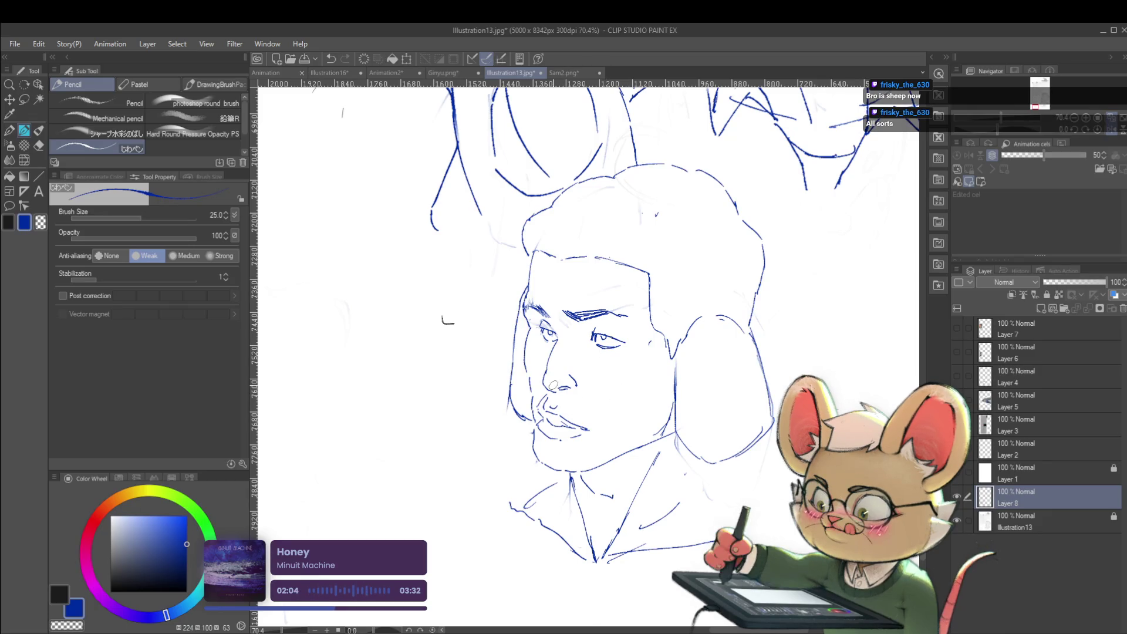
scroll(600, 256, "up", 3)
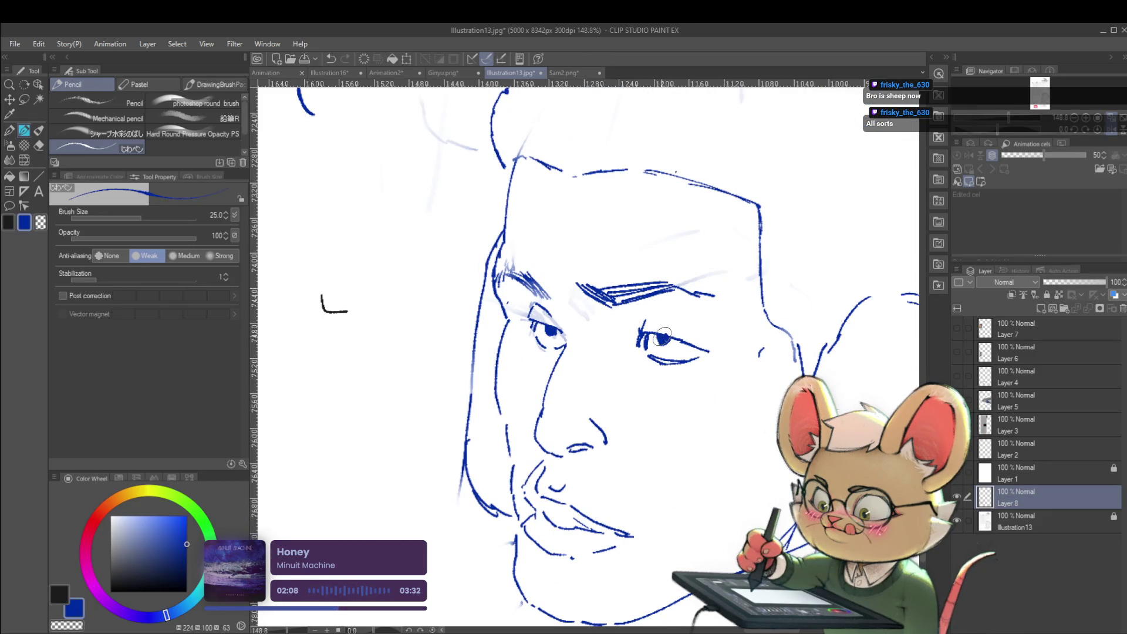
scroll(648, 315, "down", 3)
scroll(686, 282, "down", 3)
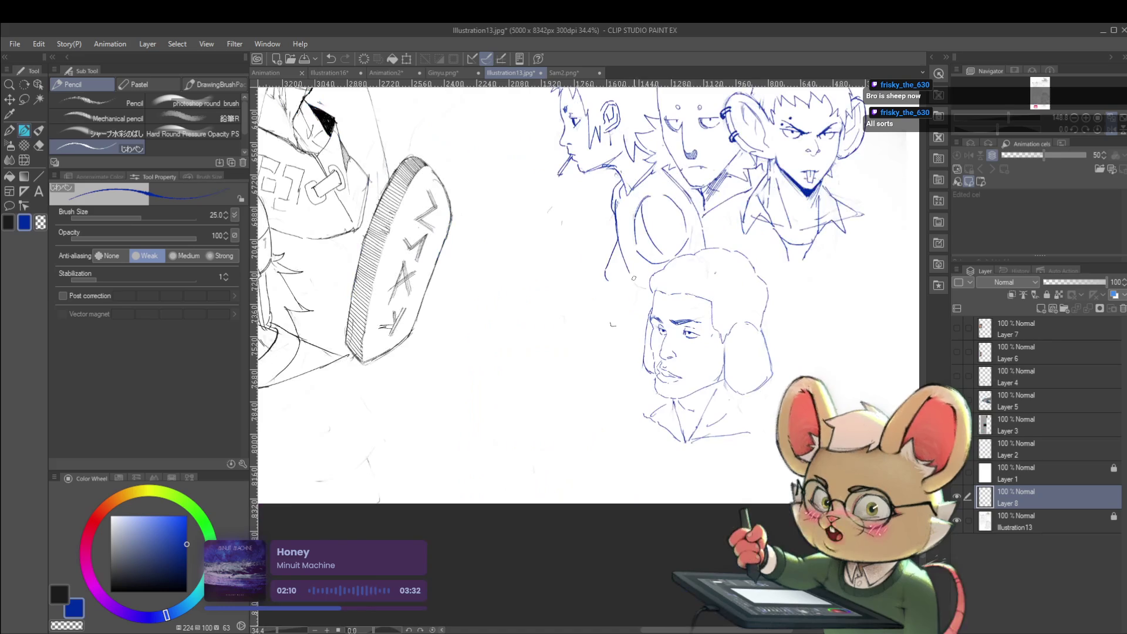
scroll(694, 269, "up", 5)
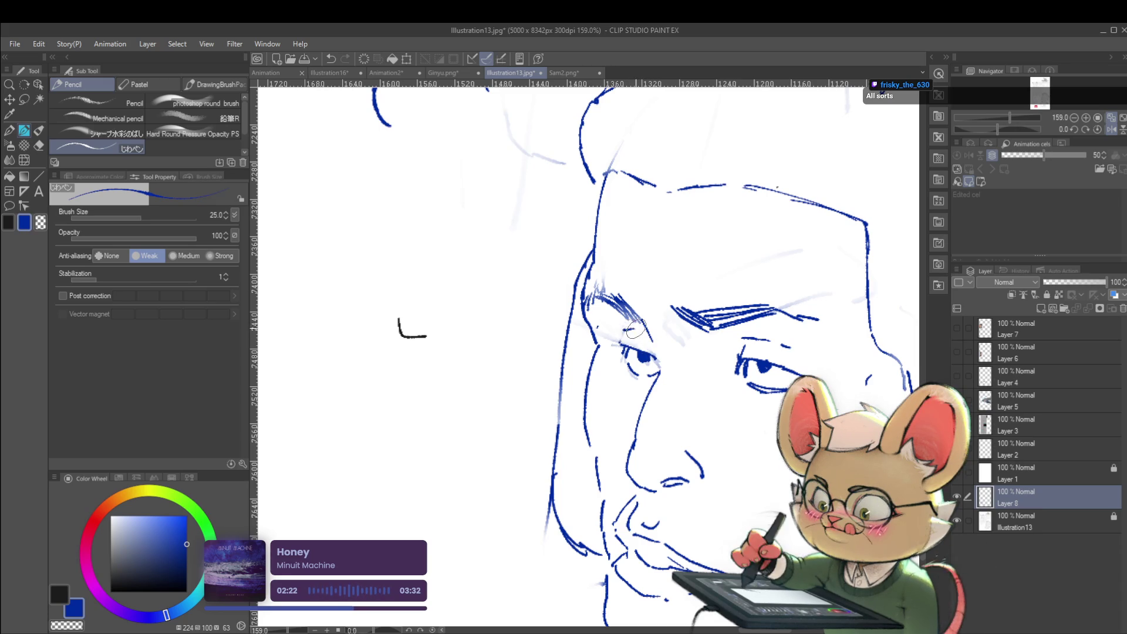
scroll(655, 333, "down", 5)
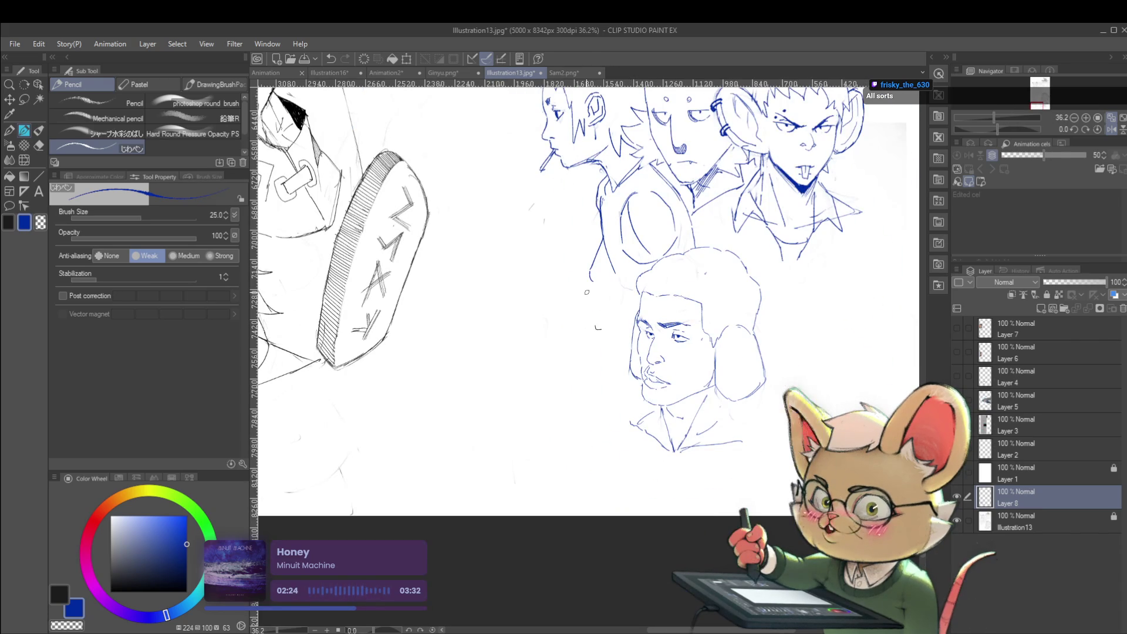
left_click(1112, 130)
Undo the outline strokes along the right side of the lower head's hair.
left_click_drag(673, 362, 853, 368)
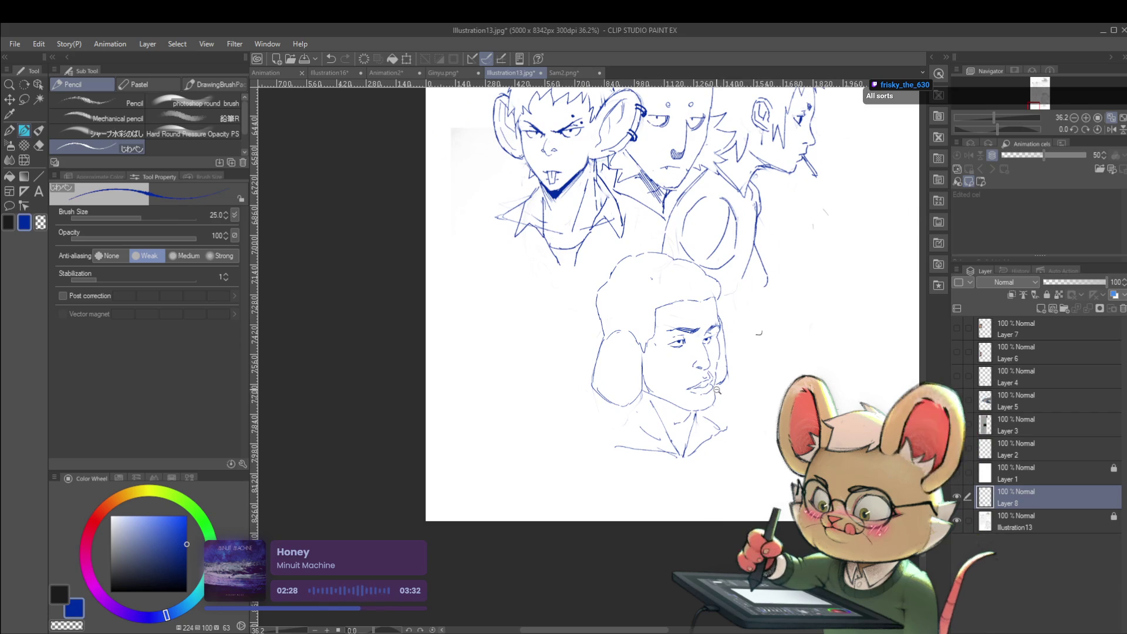
scroll(718, 389, "up", 3)
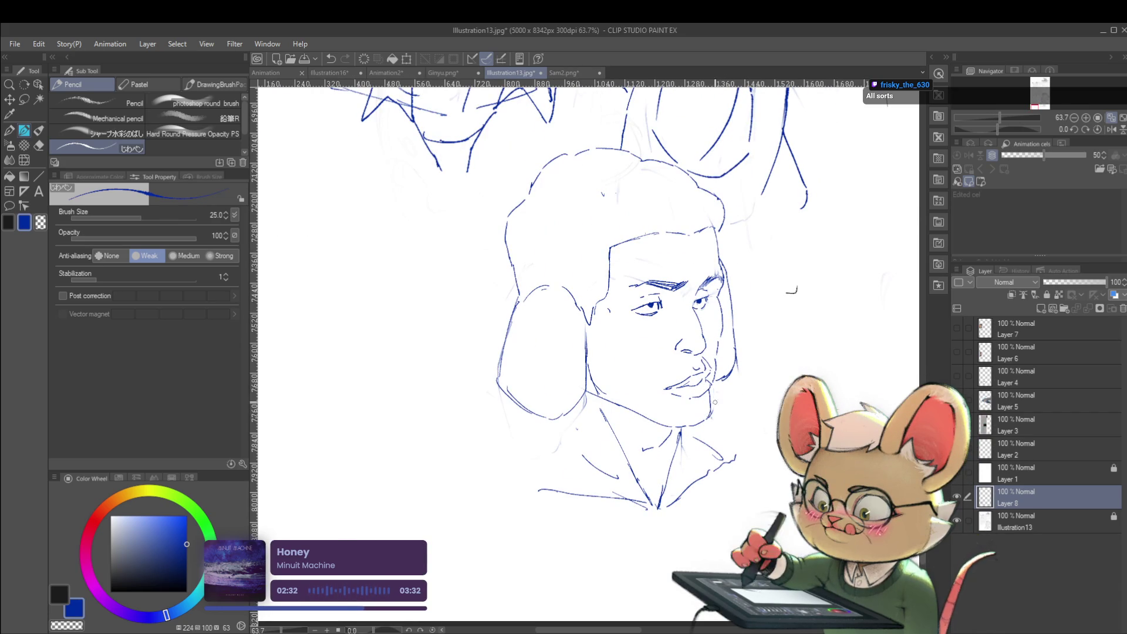
scroll(757, 387, "down", 4)
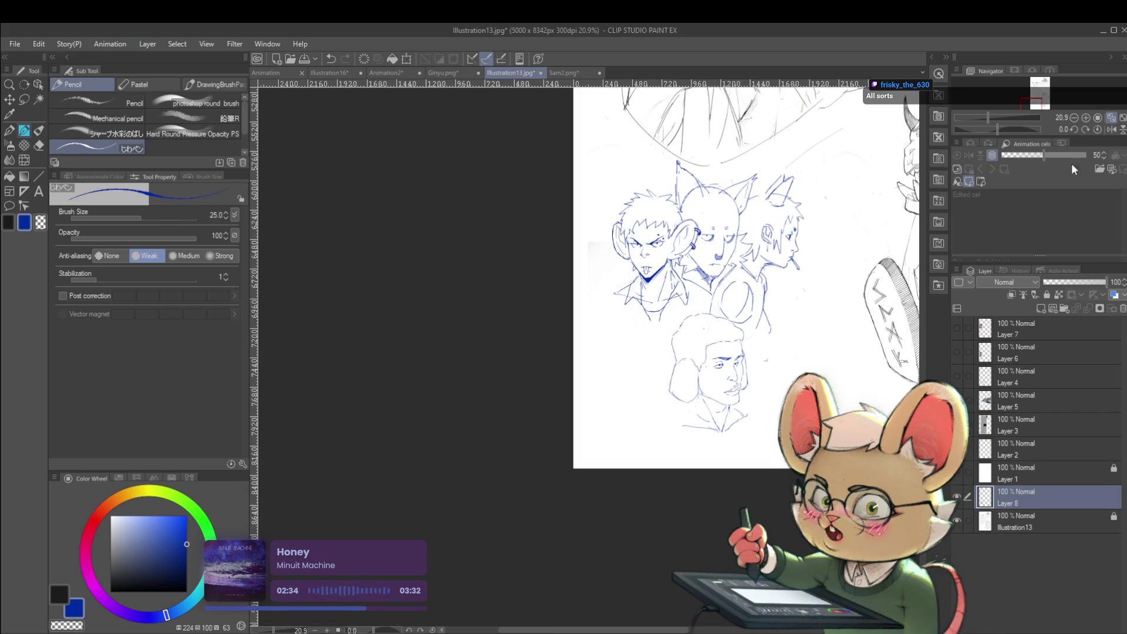
left_click(1091, 132)
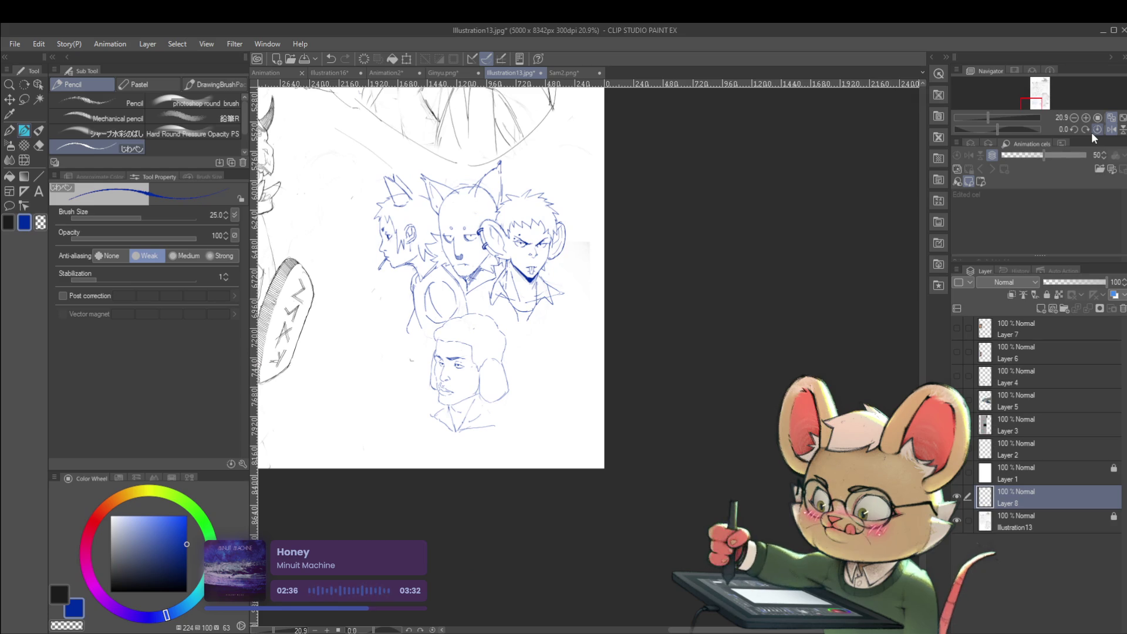
scroll(485, 380, "up", 4)
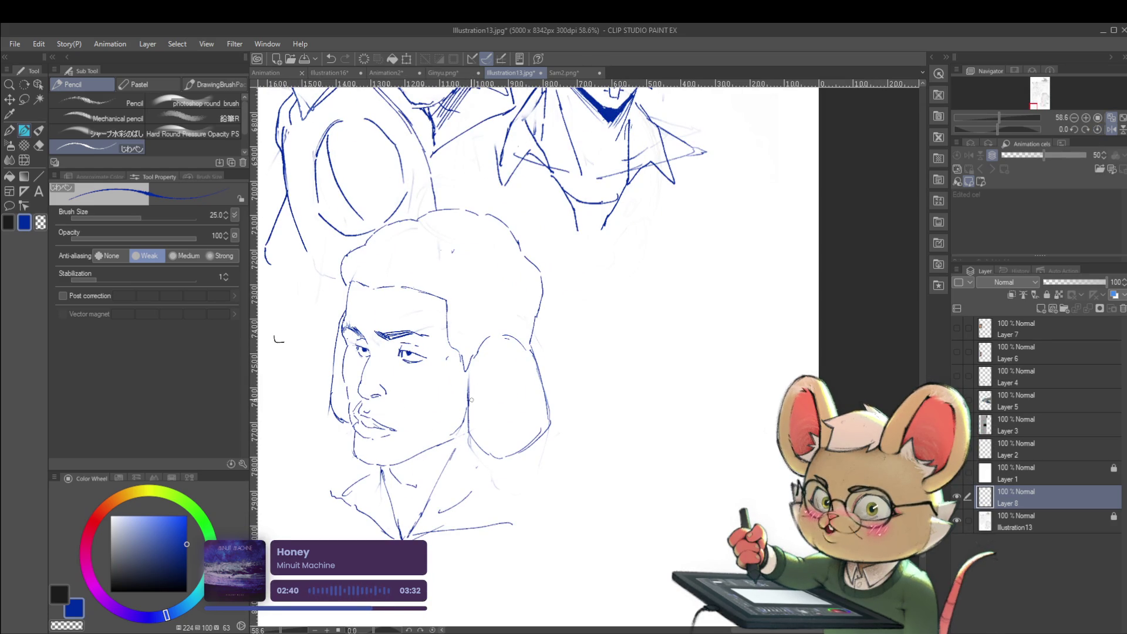
key("ctrl+z")
key("ctrl+z")
key("ctrl+z")
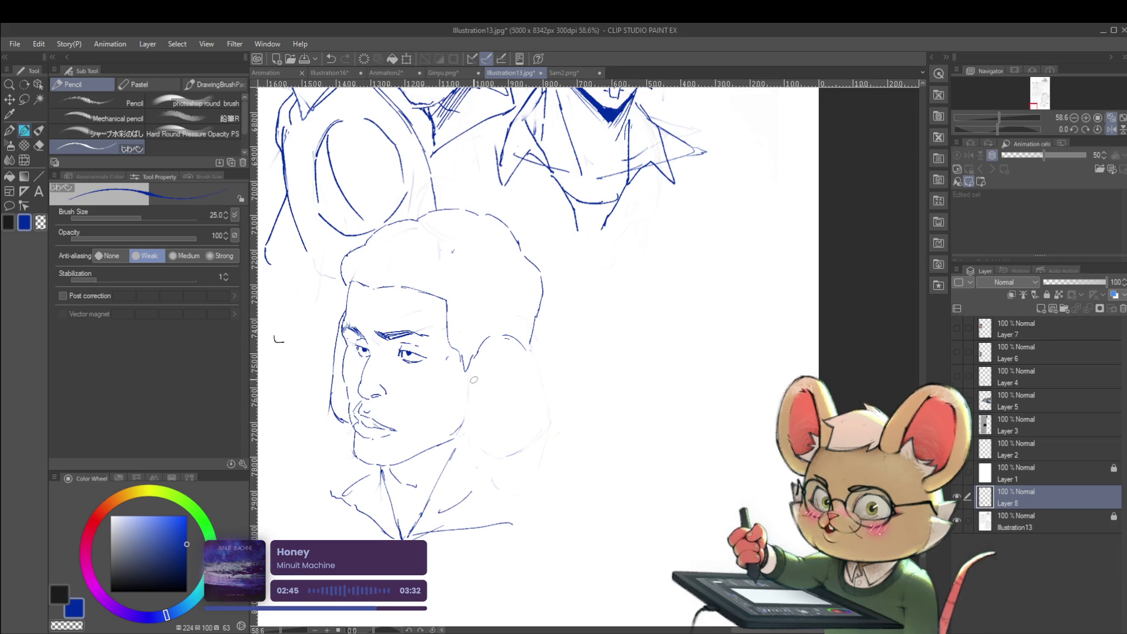
Redraw the right side of the lower head and check it in unmirrored view.
mouse_move(478, 369)
left_mouse_down()
mouse_move(489, 434)
mouse_move(537, 434)
mouse_move(531, 353)
left_mouse_up()
scroll(549, 350, "down", 4)
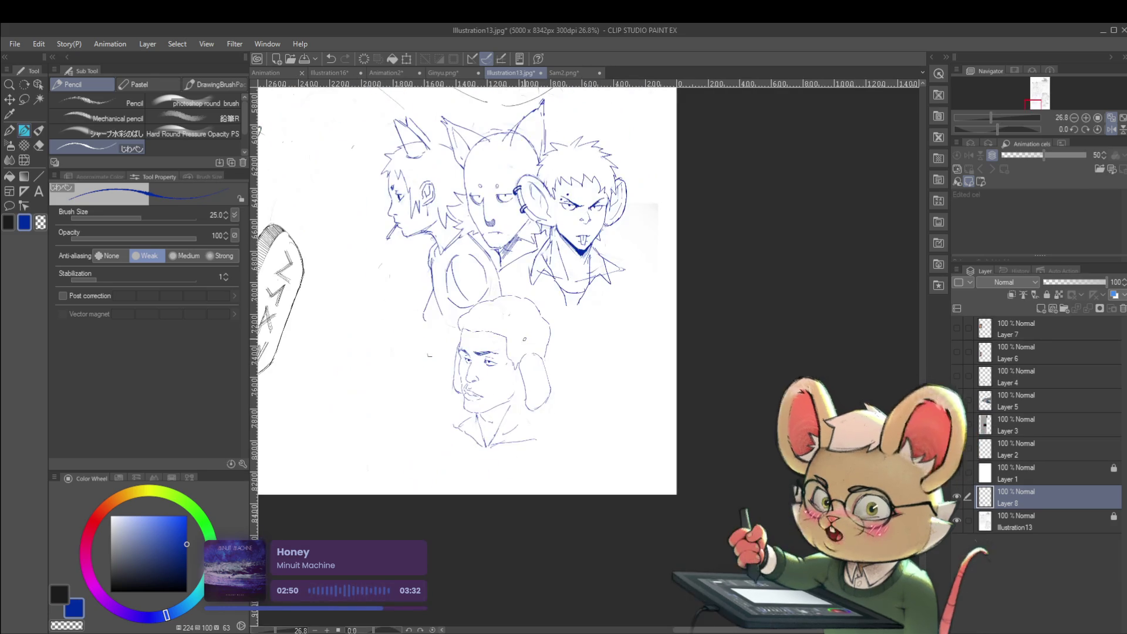
left_click(1099, 129)
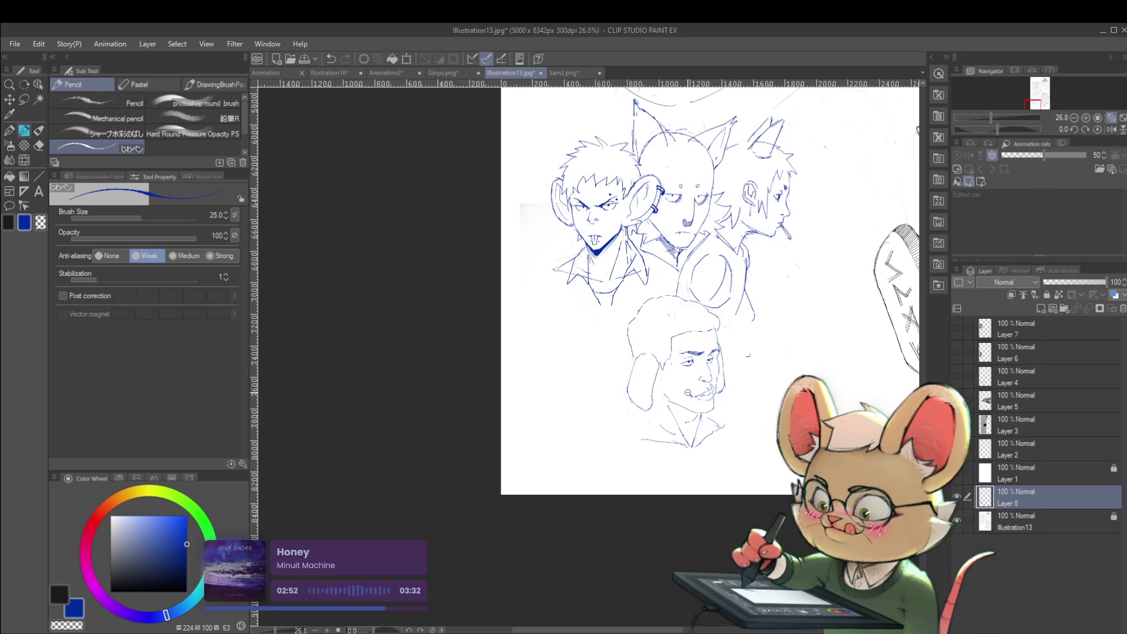
scroll(699, 390, "up", 3)
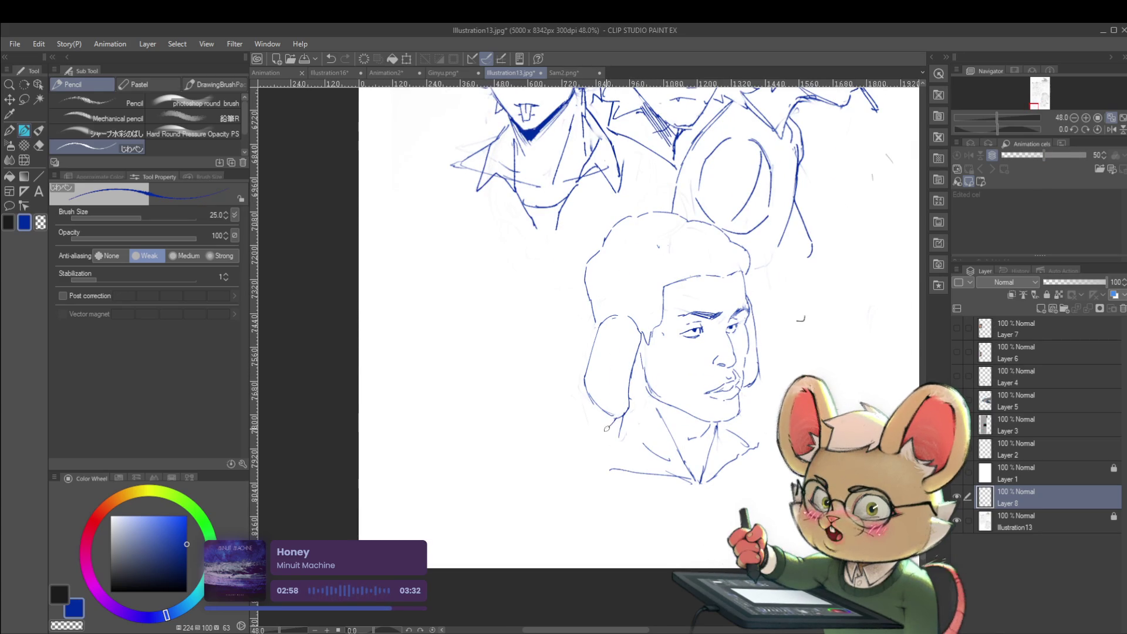
scroll(684, 462, "down", 5)
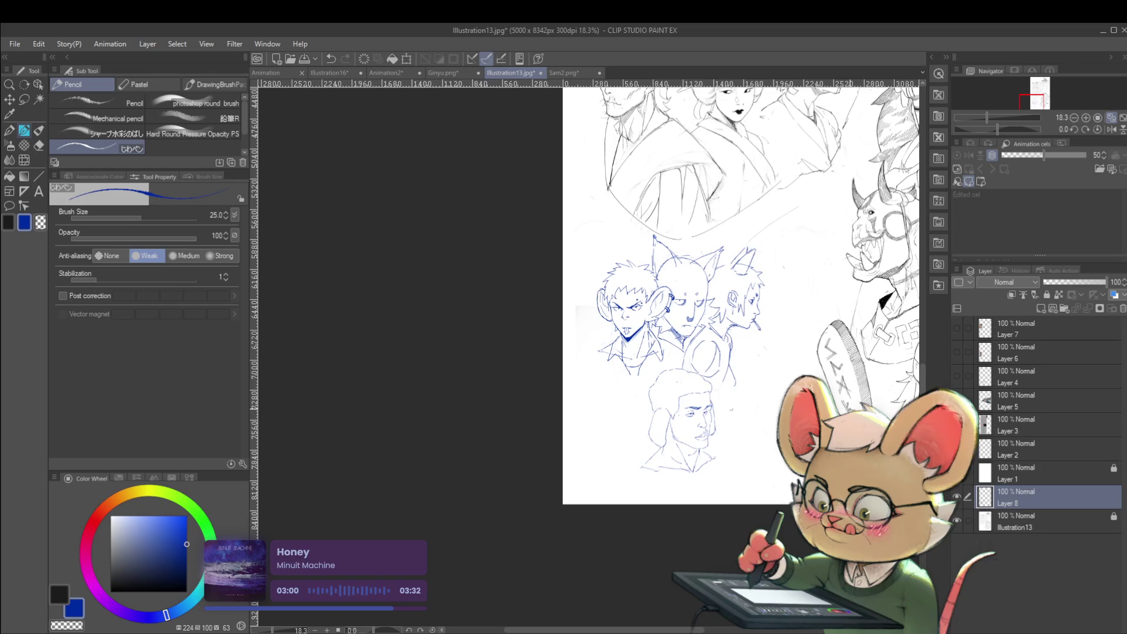
scroll(704, 499, "up", 3)
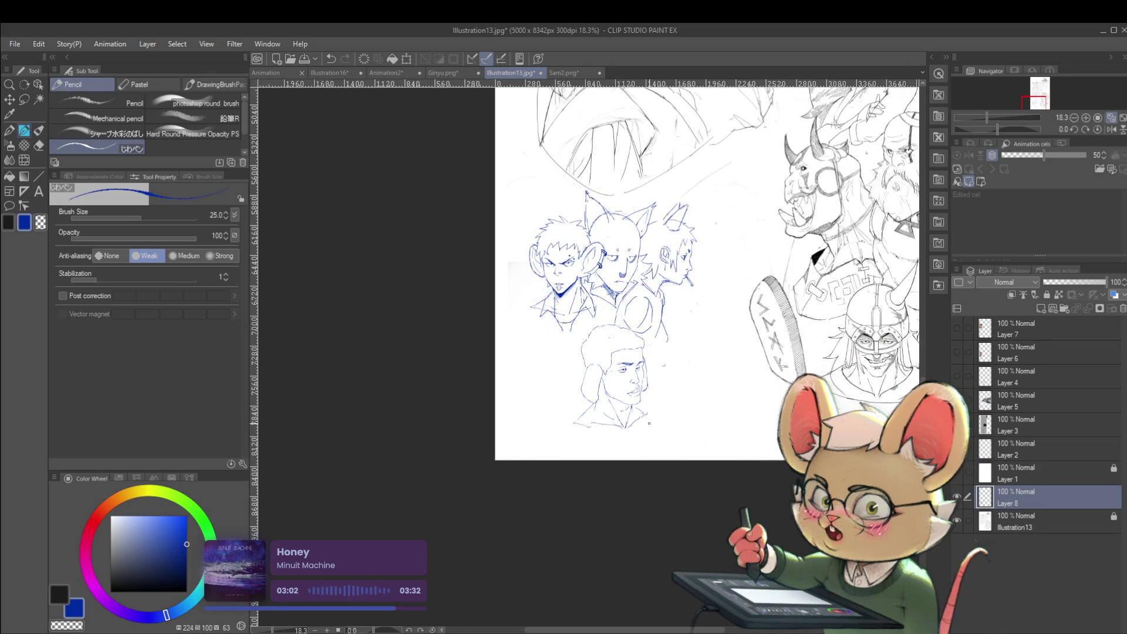
scroll(598, 418, "up", 2)
Sketch short collar strokes and extend both shoulder lines of the lower figure.
left_click_drag(579, 418, 658, 424)
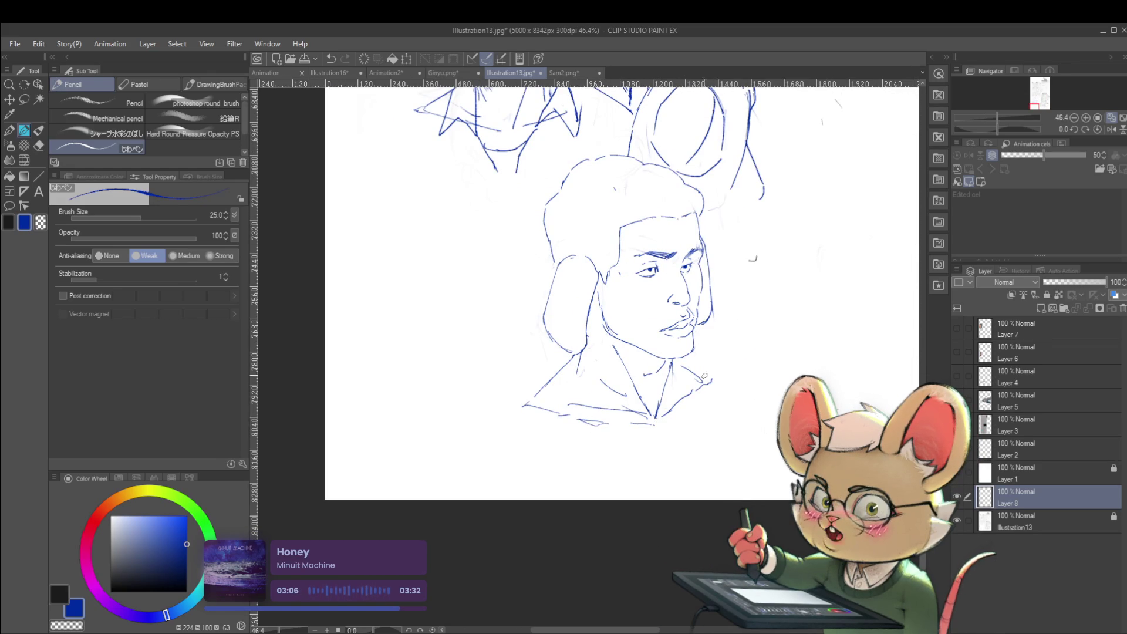
left_click_drag(738, 383, 757, 400)
left_click_drag(534, 392, 494, 410)
left_click_drag(492, 419, 479, 433)
scroll(501, 466, "down", 4)
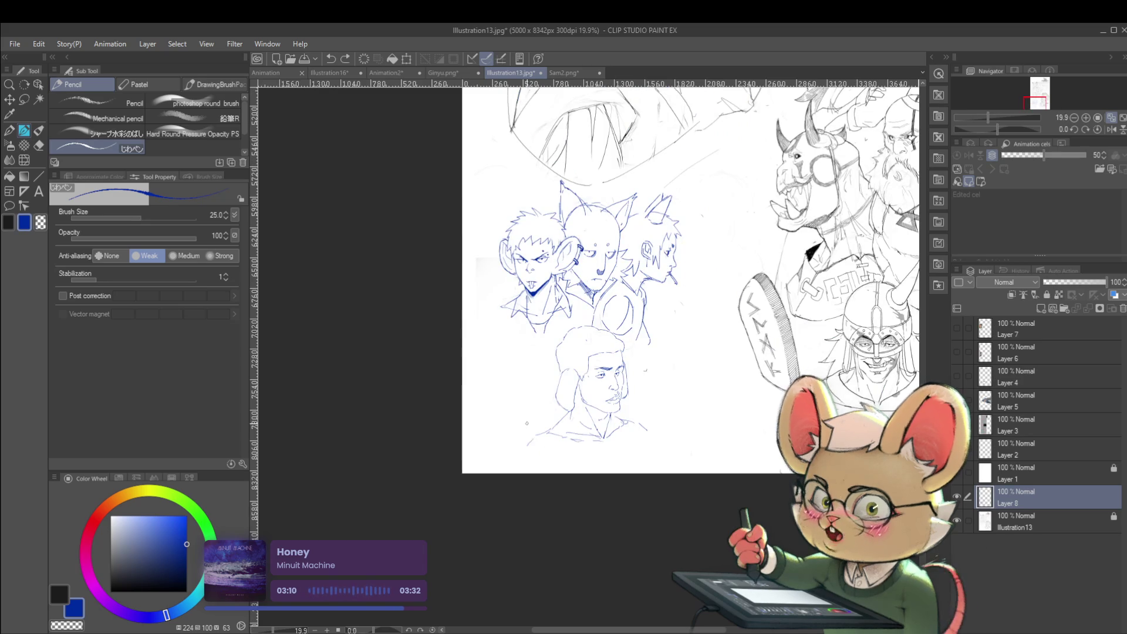
left_click_drag(535, 439, 523, 456)
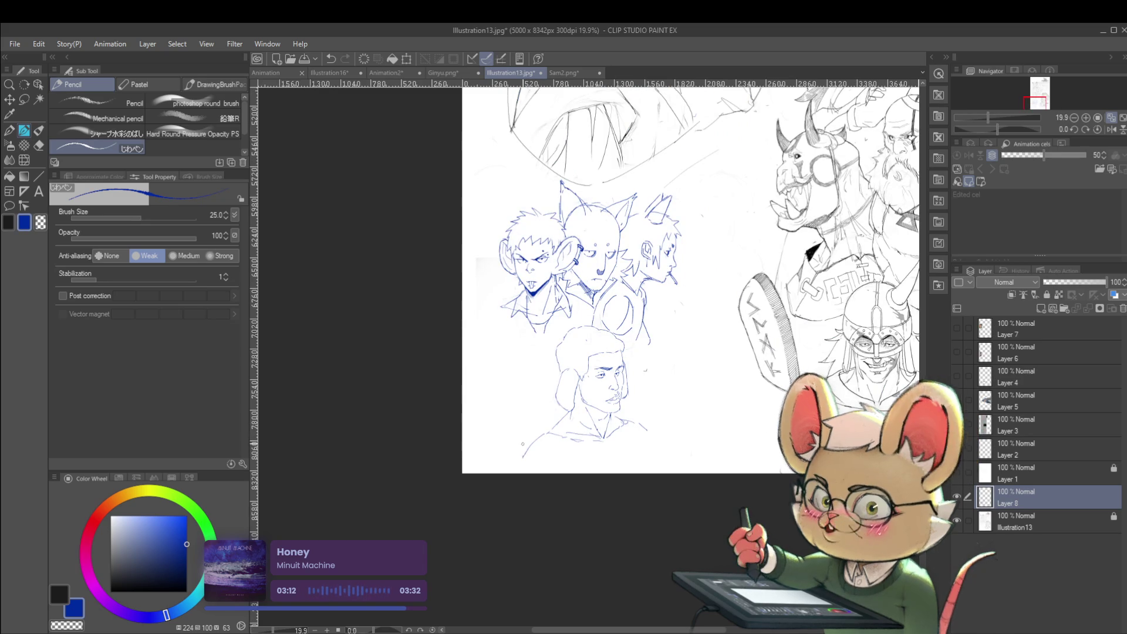
Hatch diagonal shading into the side of the hair, checking it in mirrored view.
left_click(1110, 129)
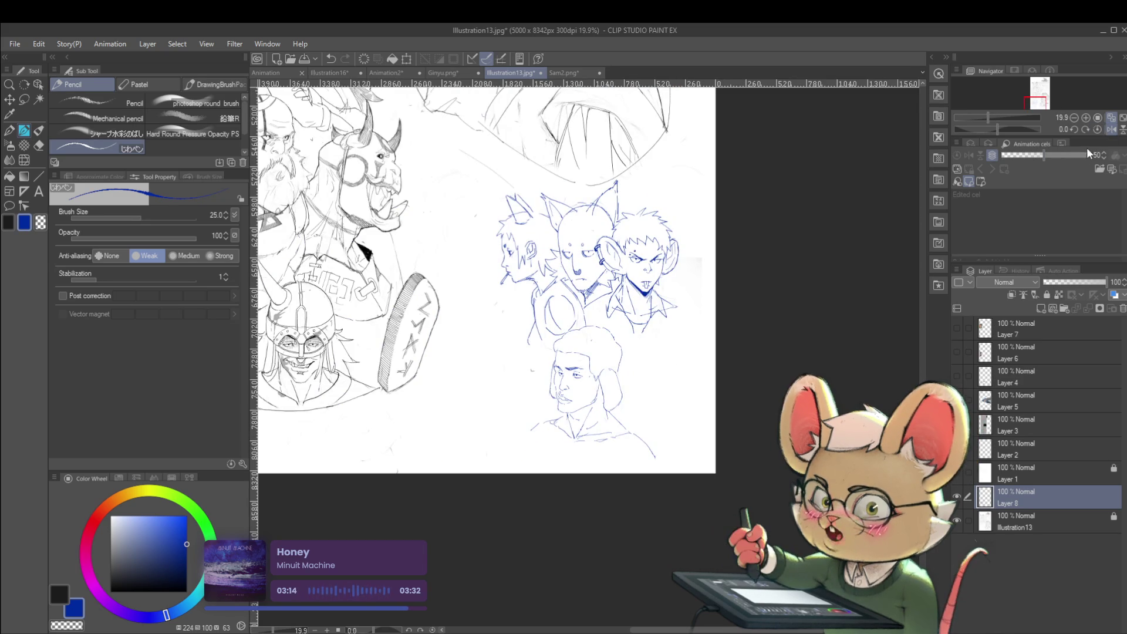
scroll(596, 352, "up", 4)
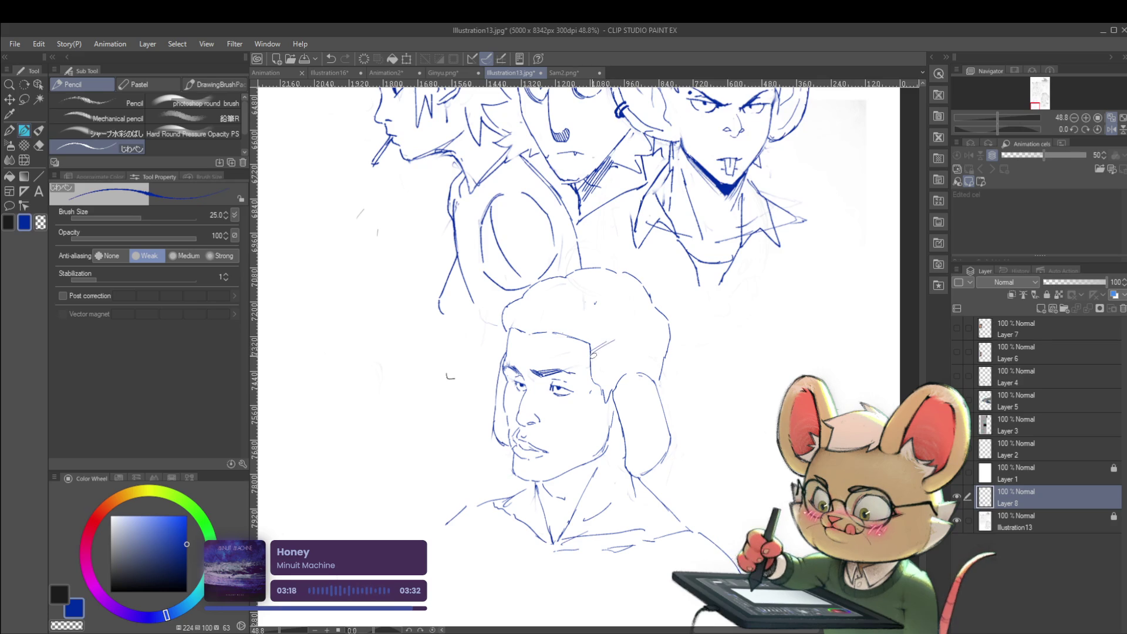
left_click_drag(624, 342, 602, 362)
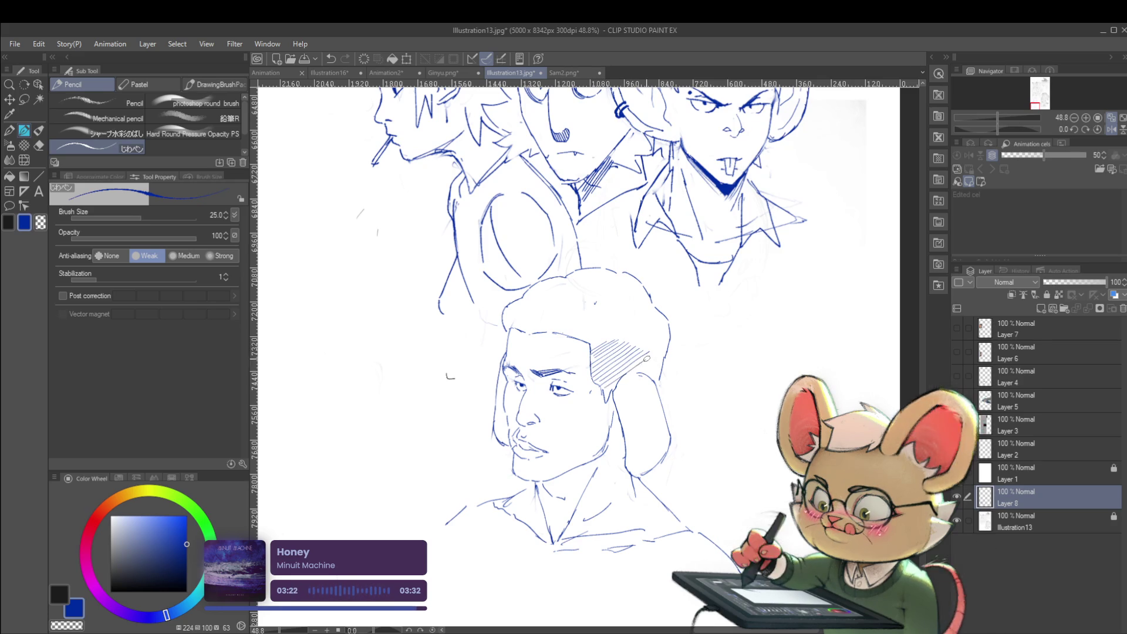
left_click_drag(646, 349, 664, 358)
scroll(664, 359, "down", 3)
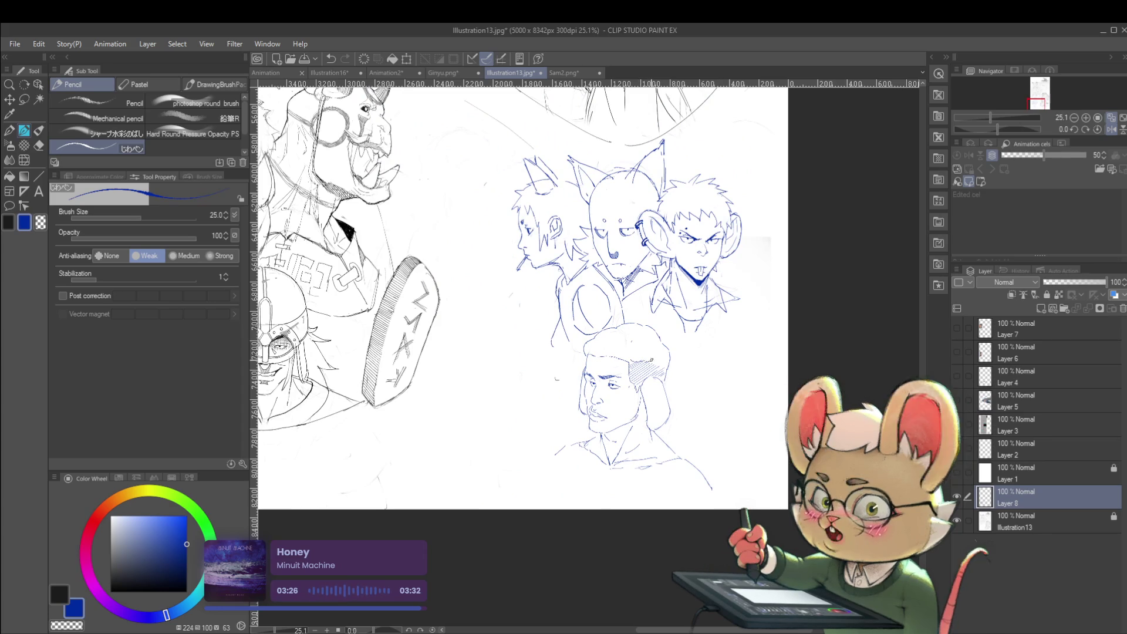
scroll(681, 342, "down", 1)
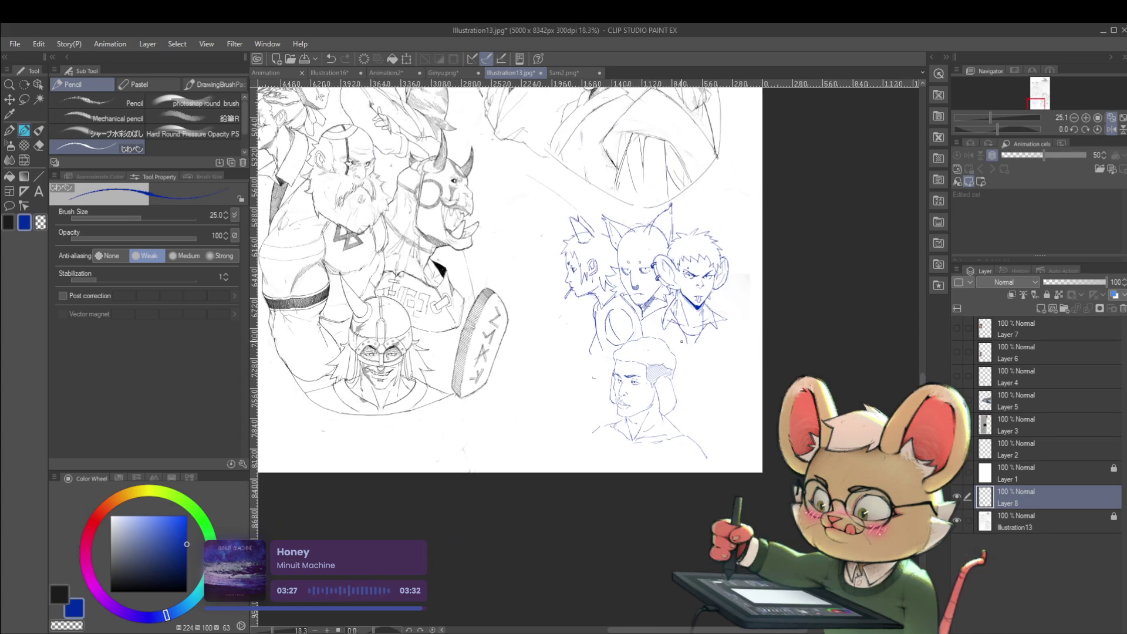
left_click(1111, 129)
scroll(619, 392, "up", 2)
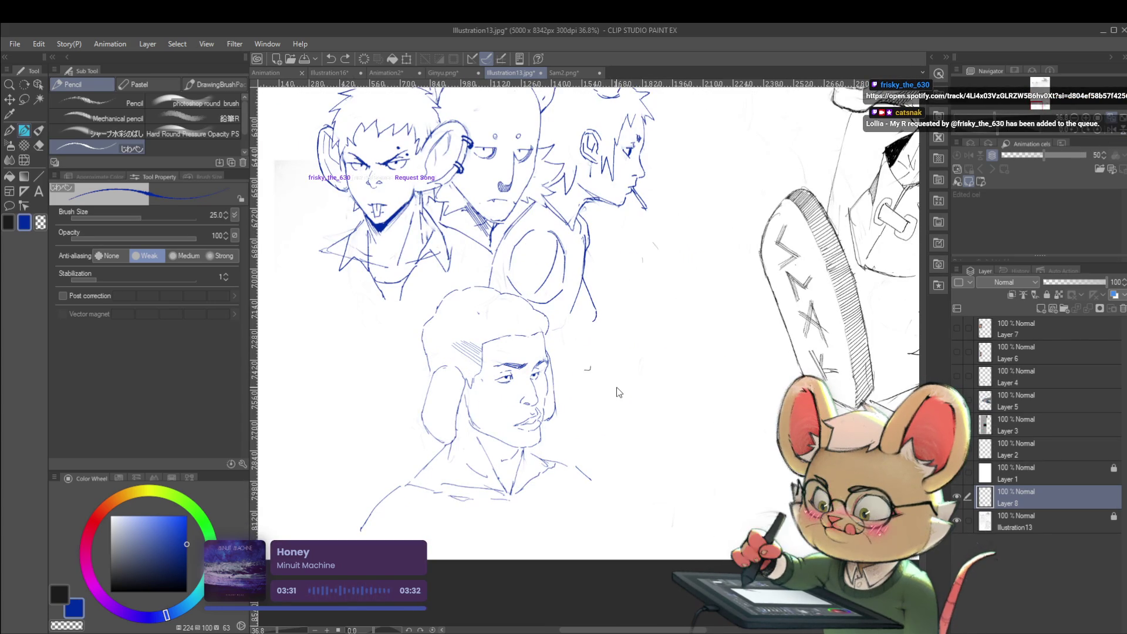
Erase the hair hatch strokes and draw a line down the left side of the hair.
left_click_drag(481, 343, 463, 352)
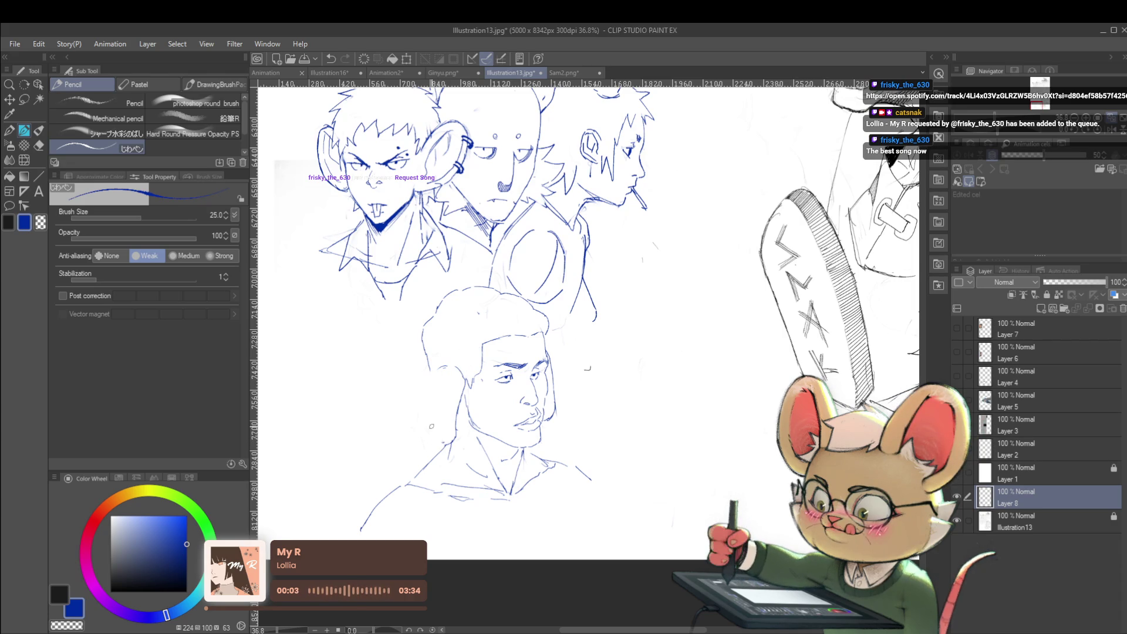
left_click_drag(430, 369, 410, 439)
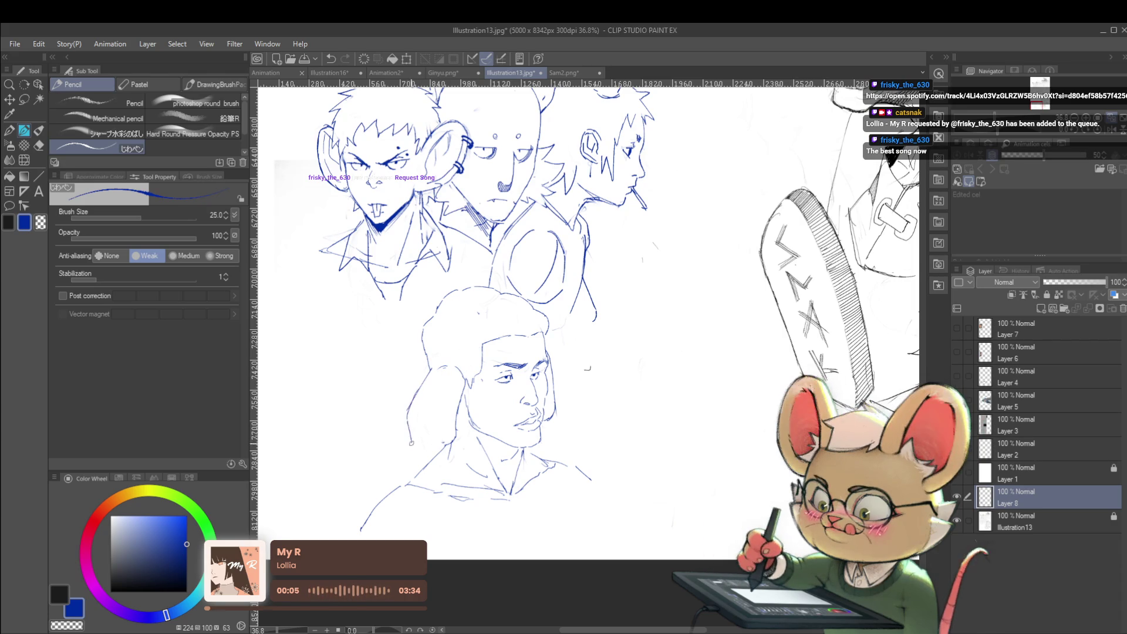
scroll(492, 369, "down", 2)
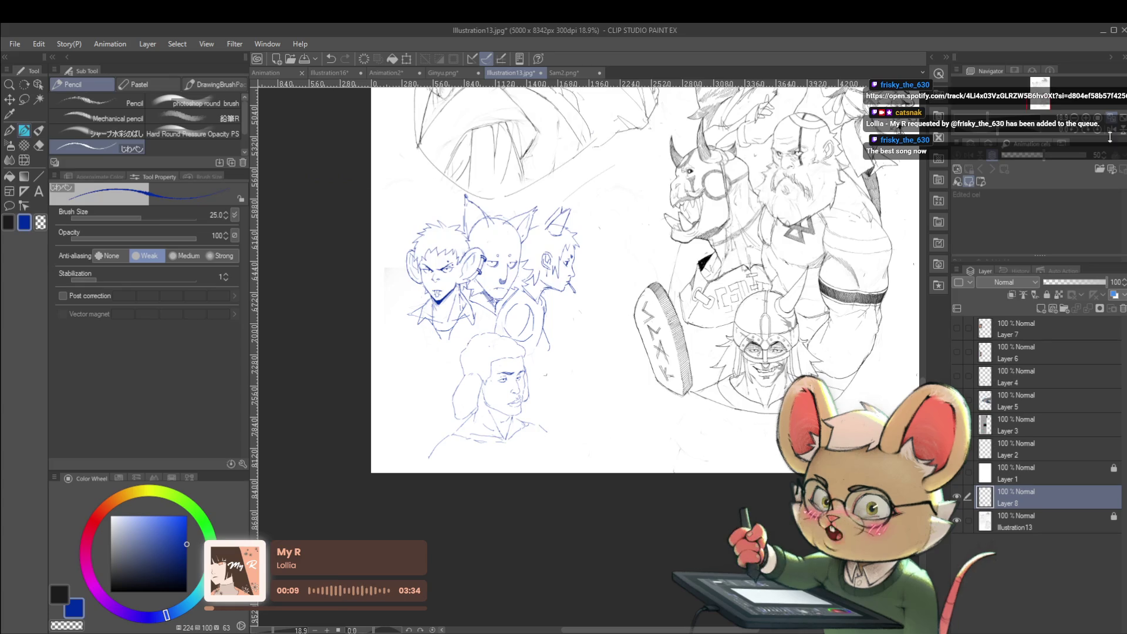
key("h")
scroll(728, 405, "up", 2)
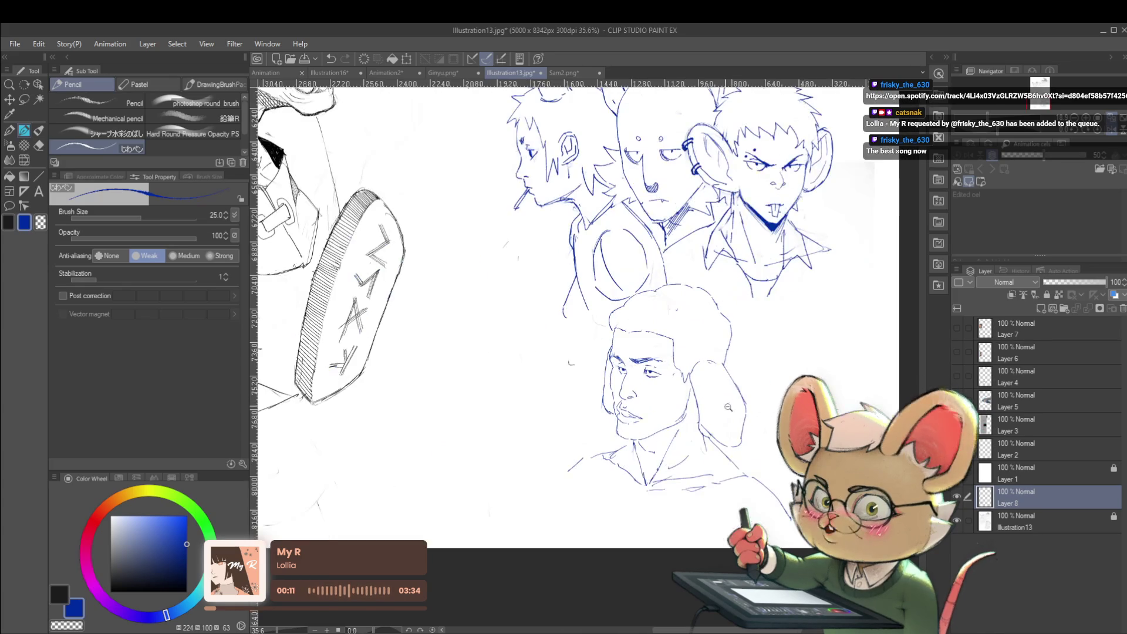
key("ctrl+z")
Sketch the ear curve beside the lower face with an arc over it.
left_click_drag(698, 362, 708, 435)
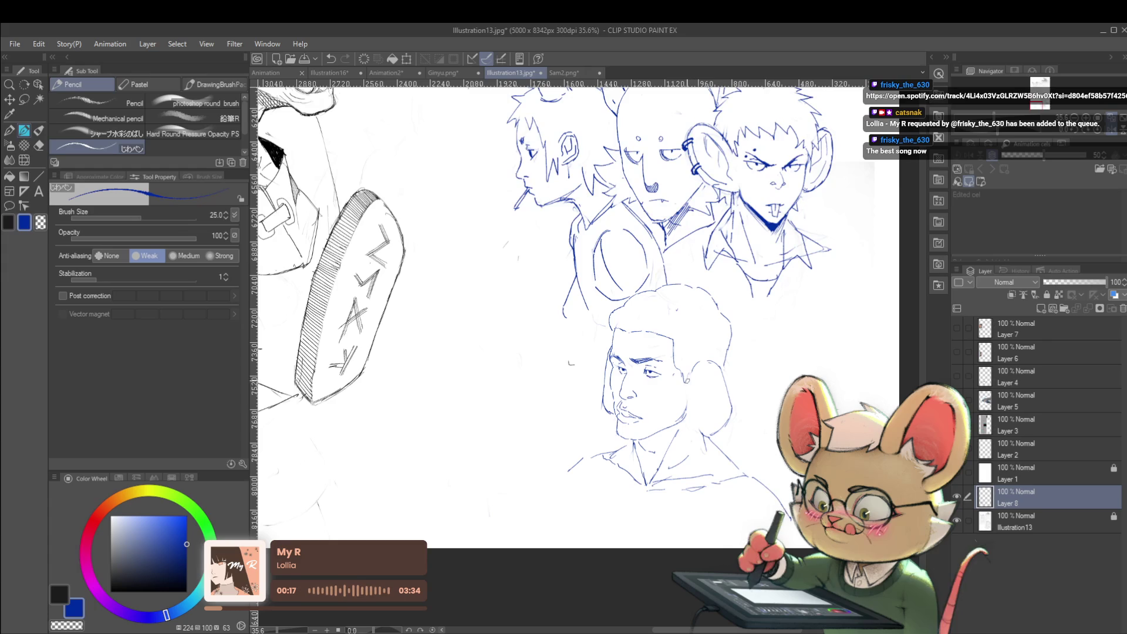
mouse_move(690, 404)
left_mouse_down()
mouse_move(702, 431)
mouse_move(718, 421)
left_mouse_up()
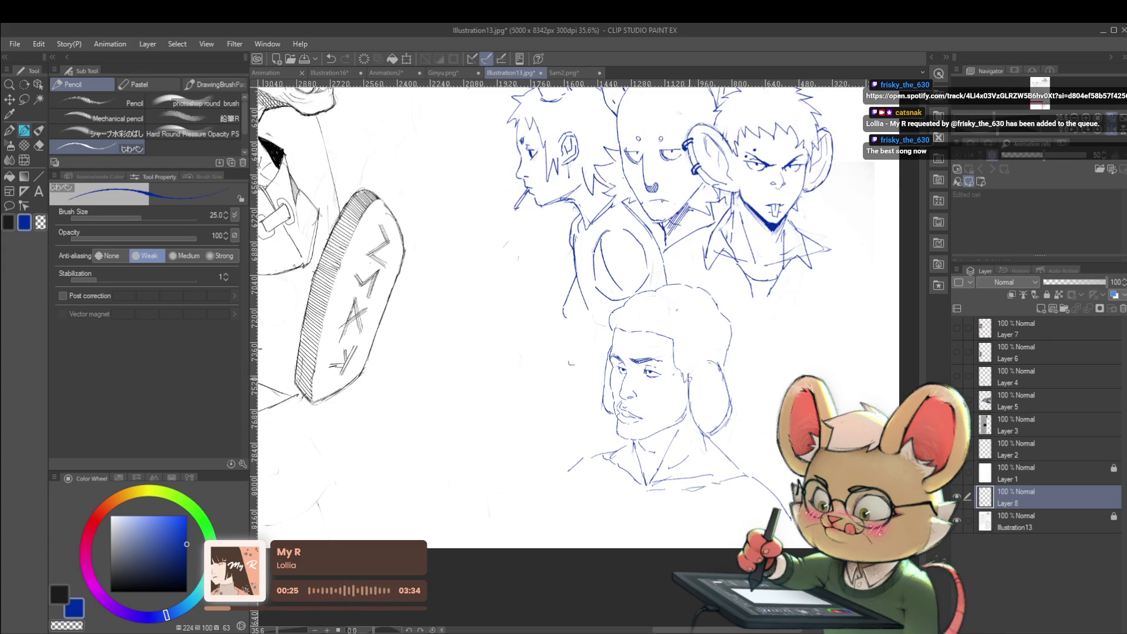
left_click_drag(685, 362, 723, 376)
scroll(723, 376, "down", 3)
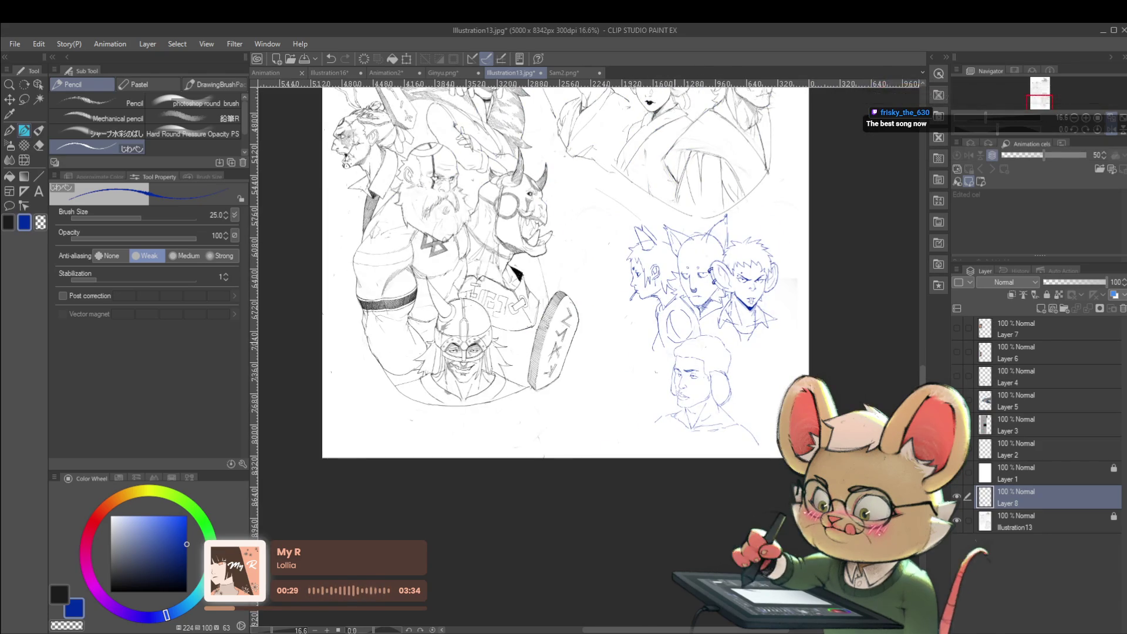
scroll(660, 391, "up", 3)
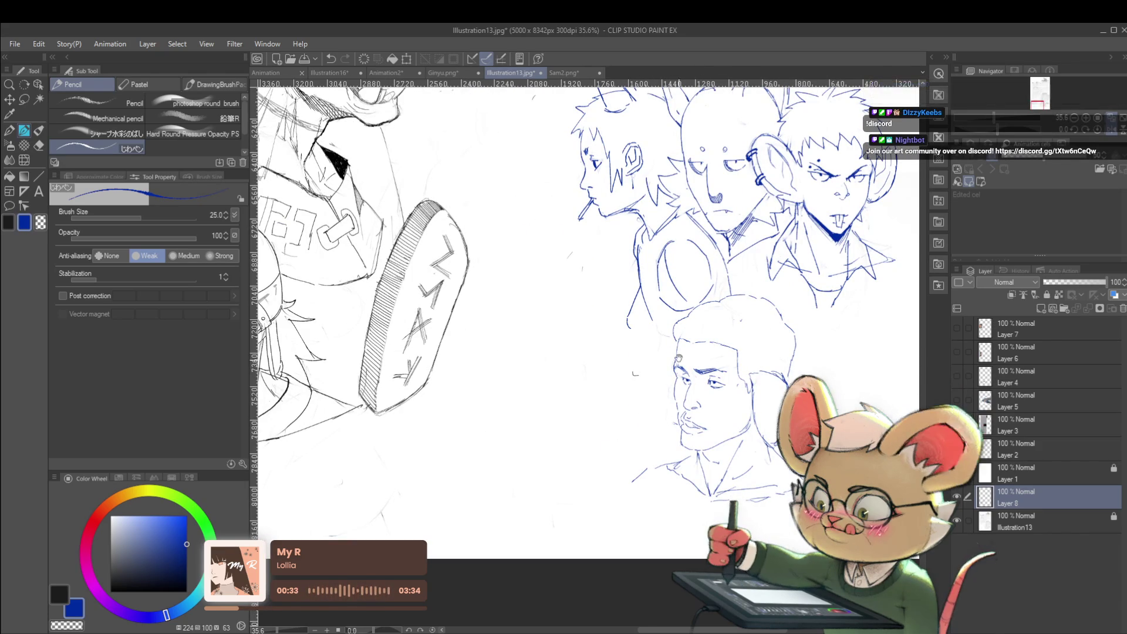
scroll(669, 413, "up", 2)
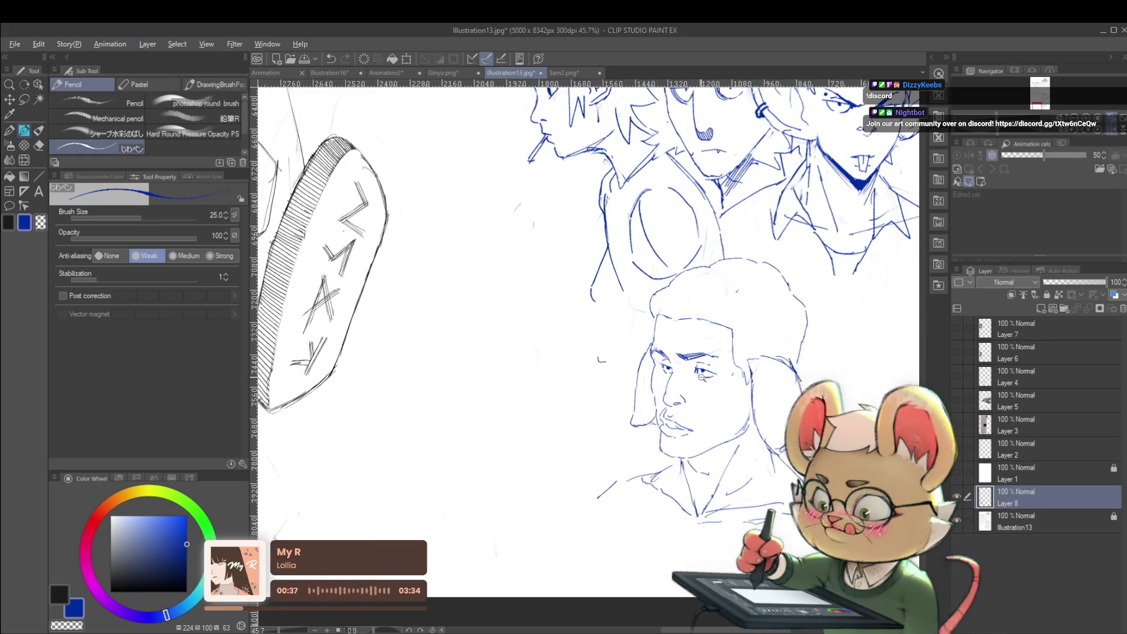
scroll(642, 425, "down", 3)
Add a line along the lower figure's collar and review the sketches.
left_click(1109, 131)
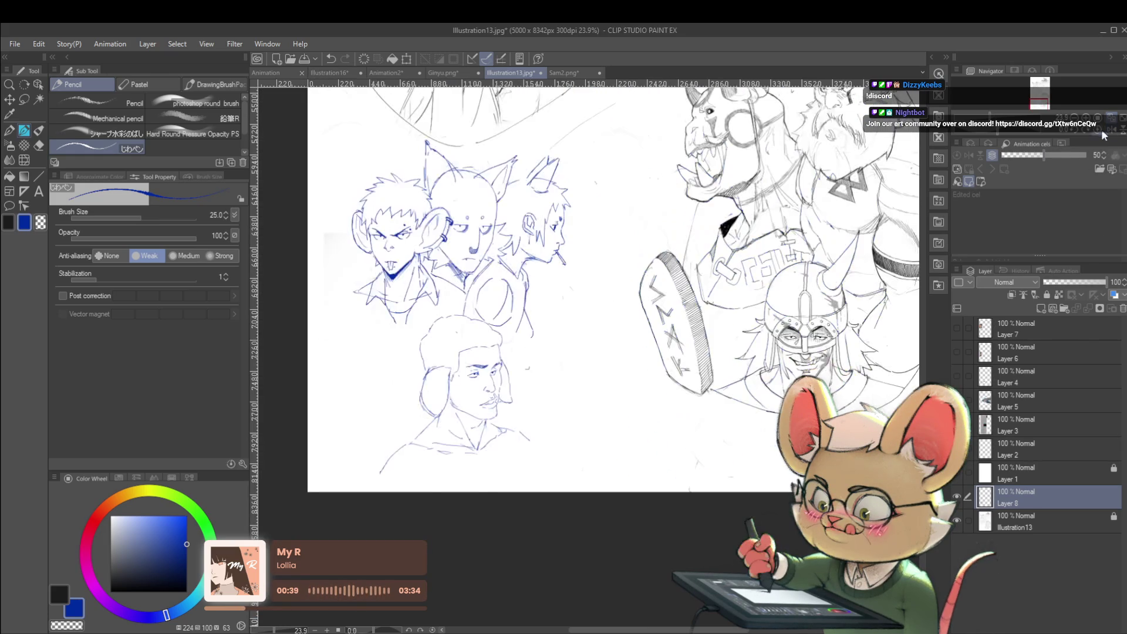
scroll(446, 377, "up", 2)
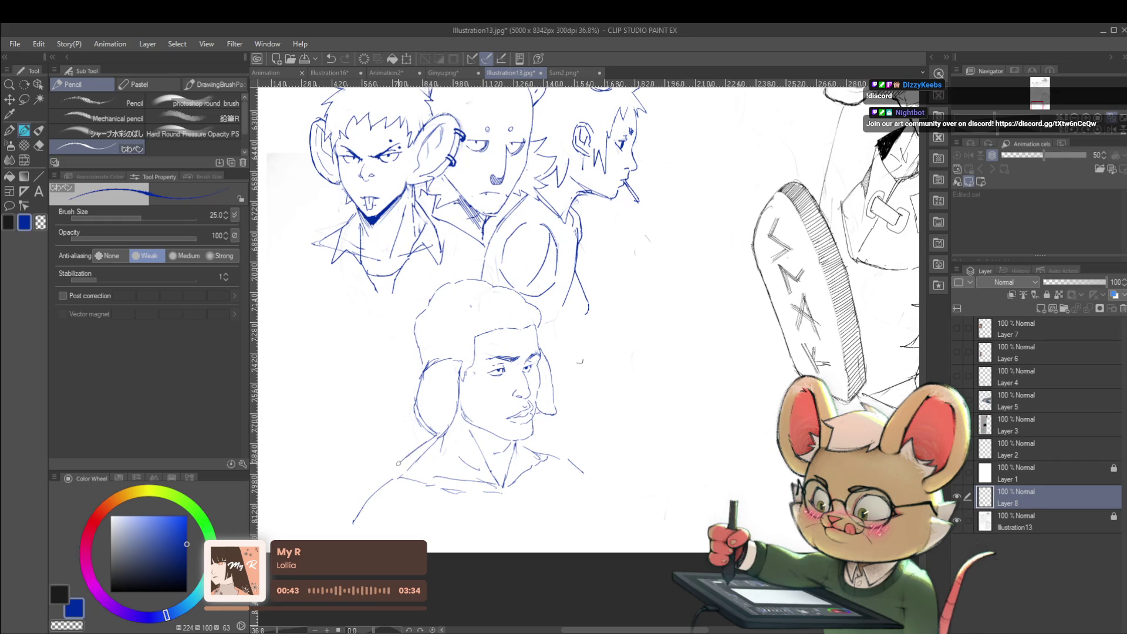
left_click_drag(385, 469, 459, 482)
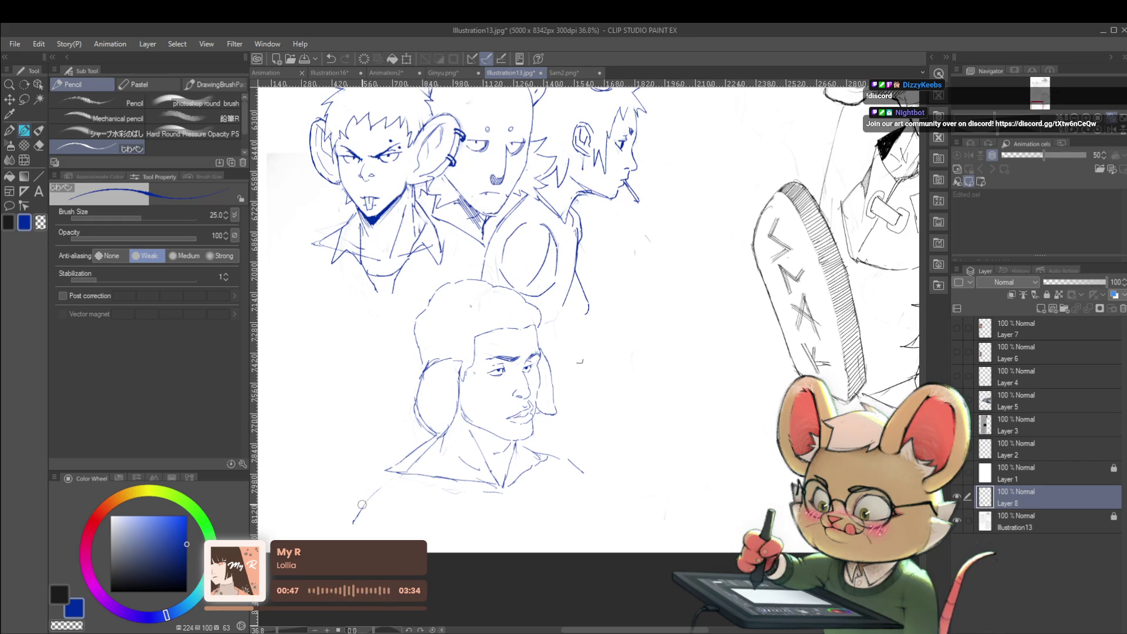
scroll(363, 510, "down", 3)
left_click_drag(498, 455, 565, 446)
scroll(523, 339, "up", 2)
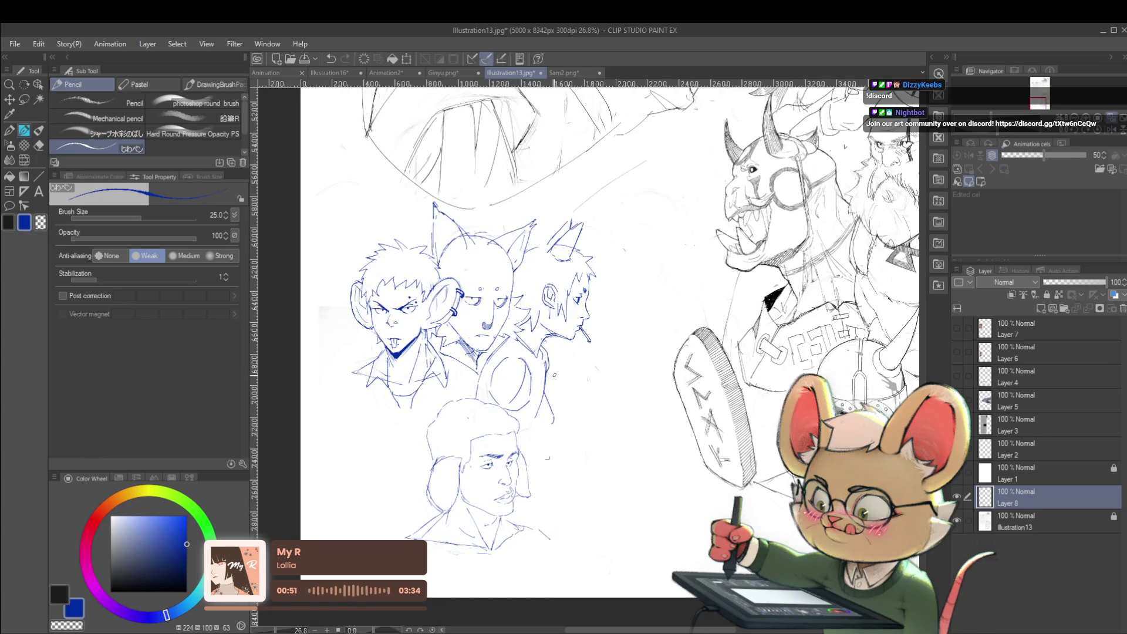
scroll(523, 252, "up", 2)
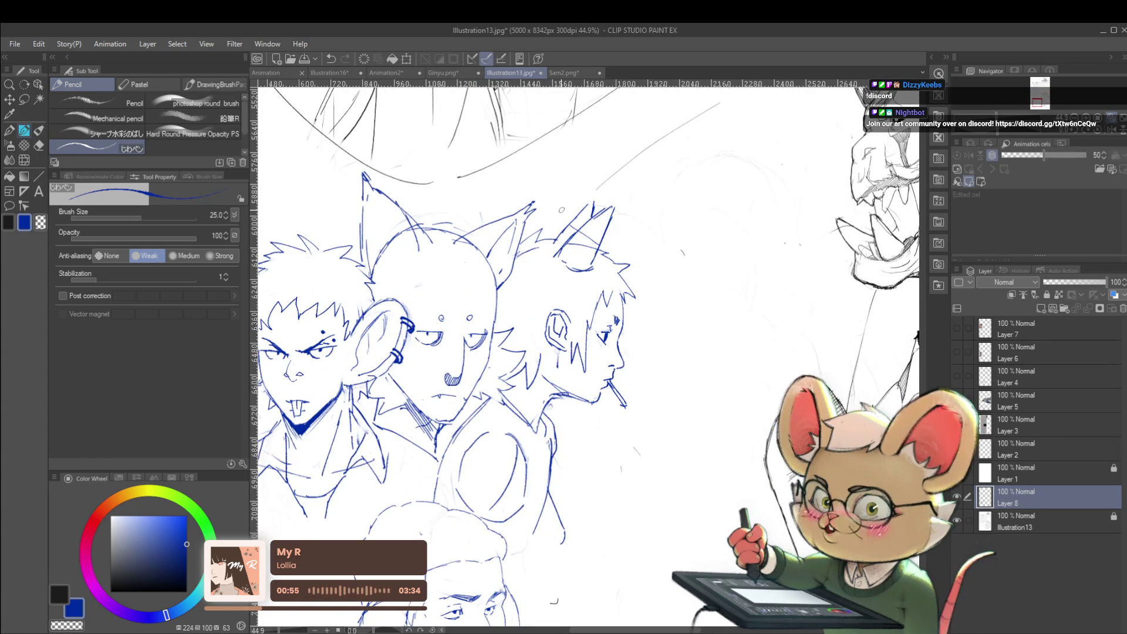
scroll(668, 254, "down", 2)
scroll(705, 271, "down", 1)
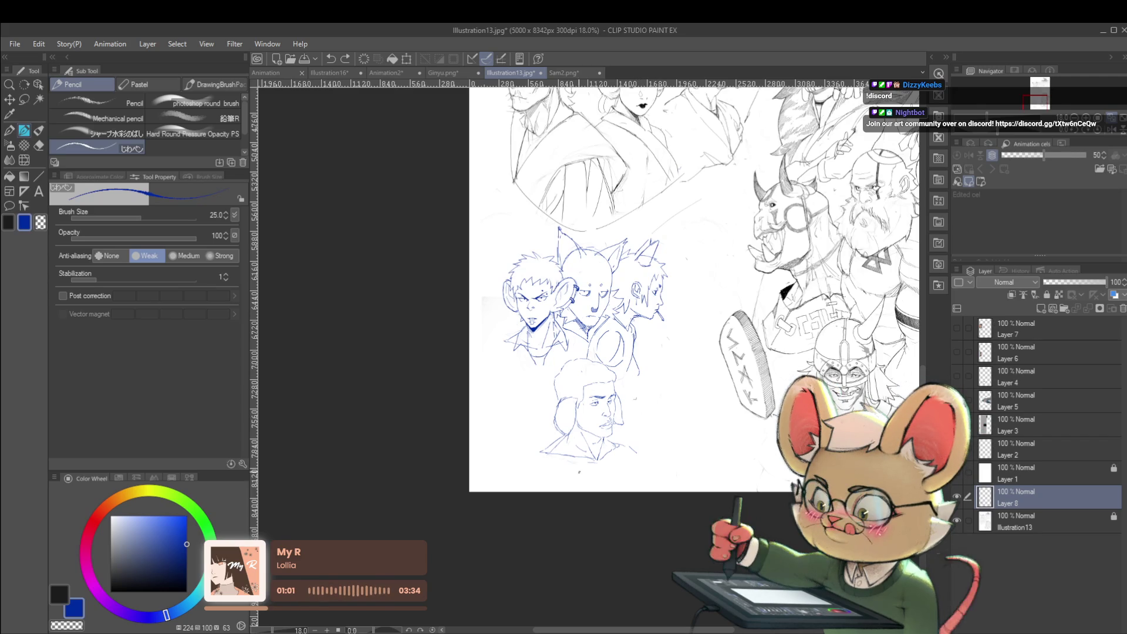
Lasso-select the lower head, including its ear area.
key("m")
scroll(555, 451, "up", 1)
left_click_drag(530, 478, 547, 345)
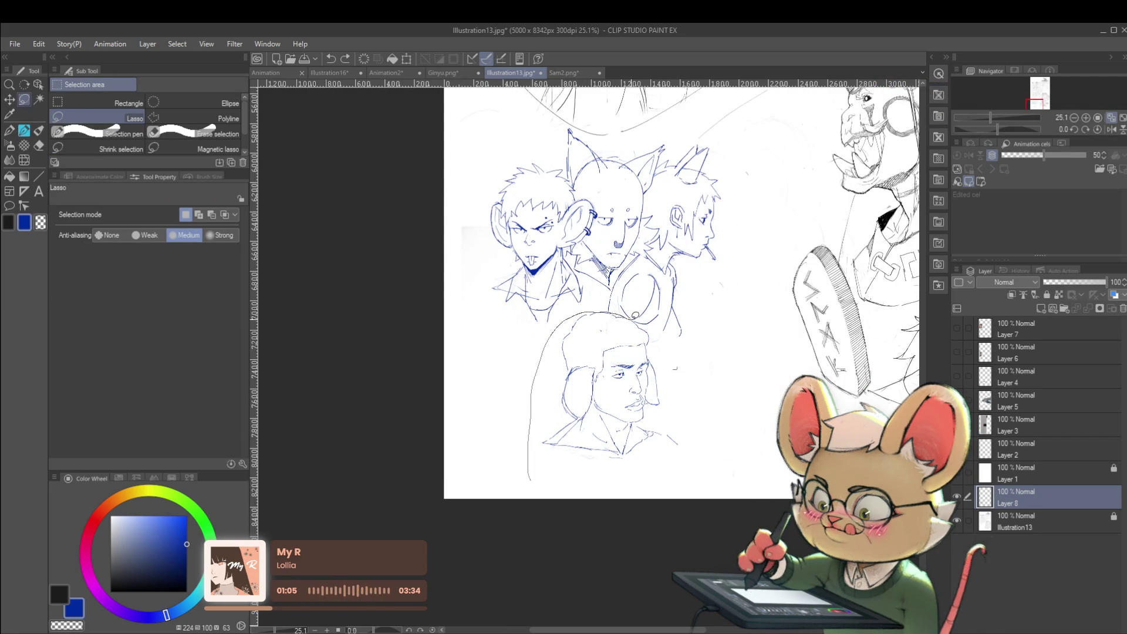
left_click_drag(650, 318, 633, 482)
scroll(626, 317, "up", 4)
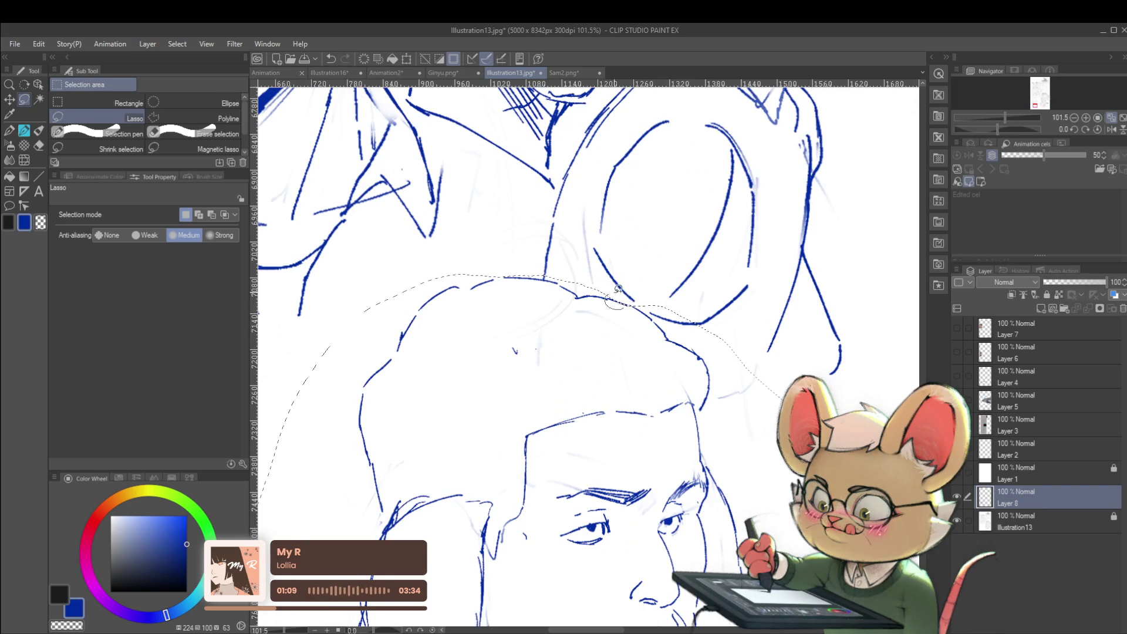
left_click_drag(499, 274, 537, 247)
scroll(537, 247, "down", 3)
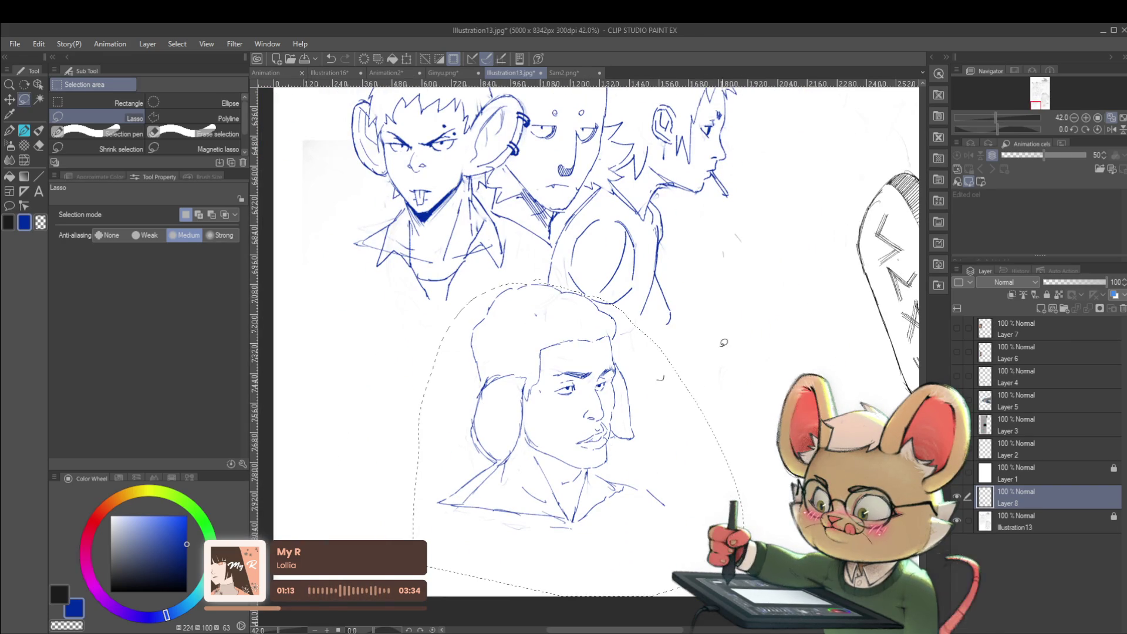
Rotate the selected head about 9.1° and commit the transform.
key("ctrl+t")
left_click_drag(712, 365, 653, 430)
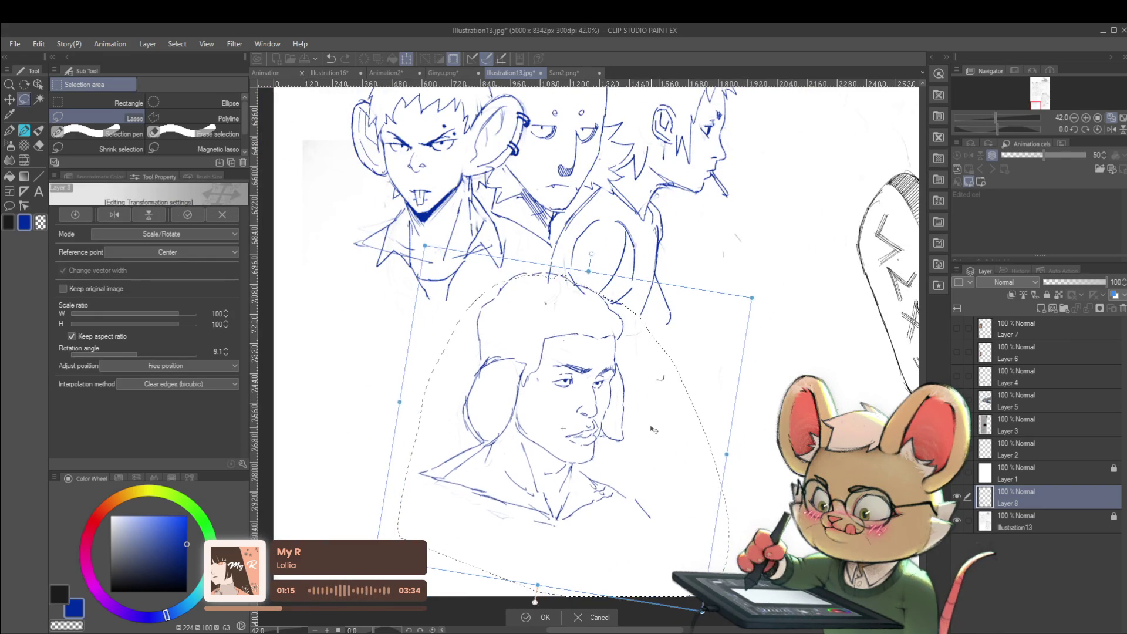
scroll(675, 414, "down", 3)
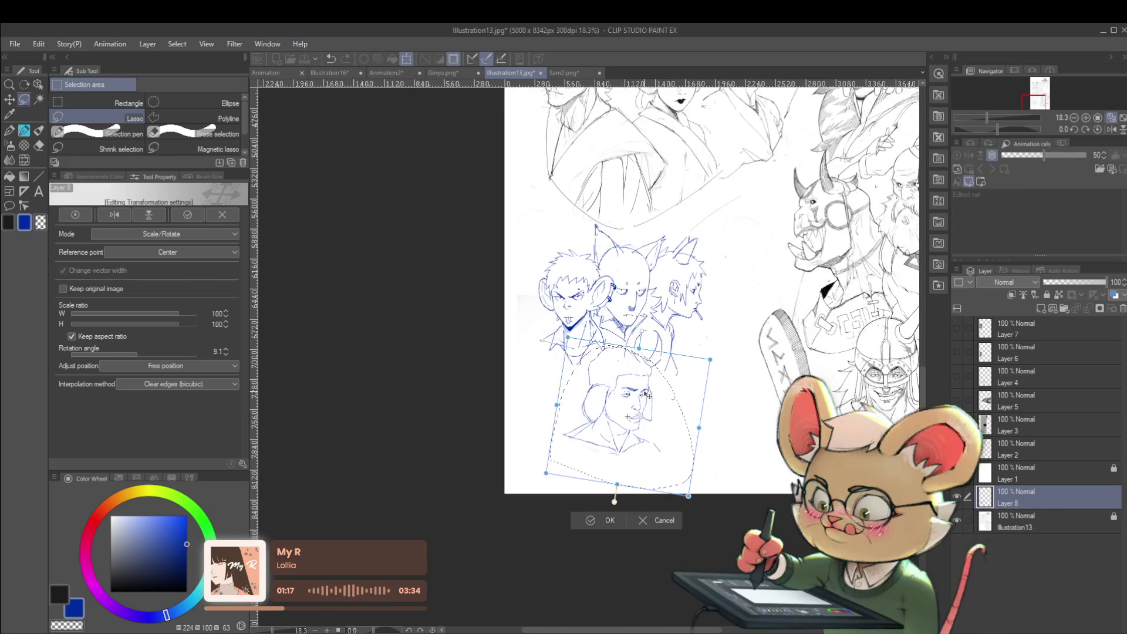
key("Return")
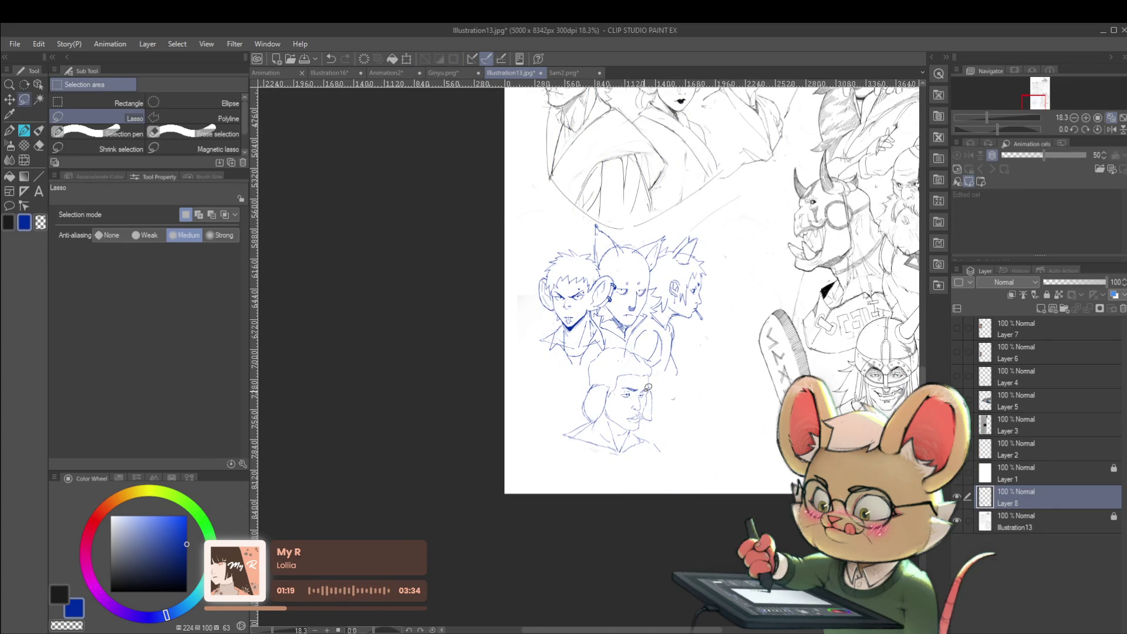
left_click(1109, 130)
With the Pencil, add strokes at the back of the neck and hair.
scroll(540, 400, "up", 5)
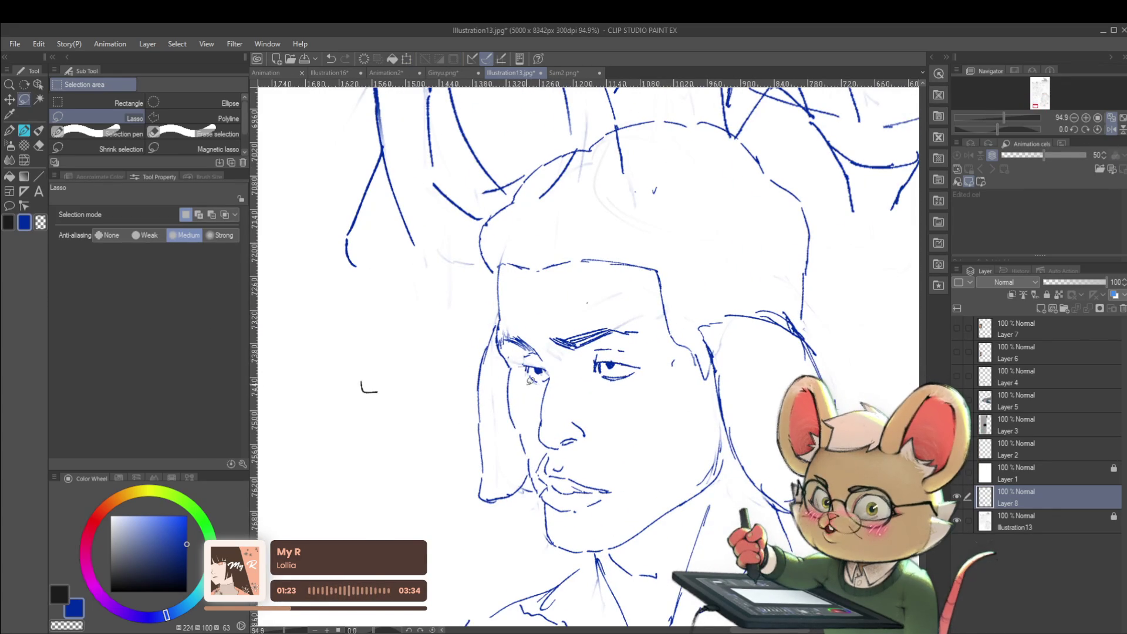
key("p")
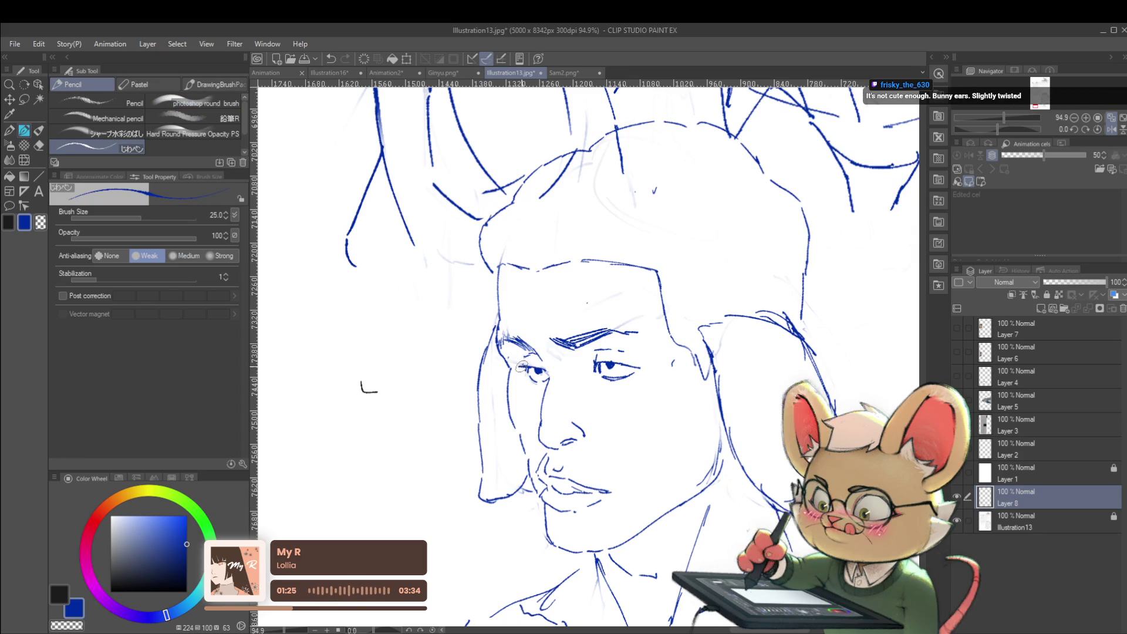
scroll(521, 368, "down", 3)
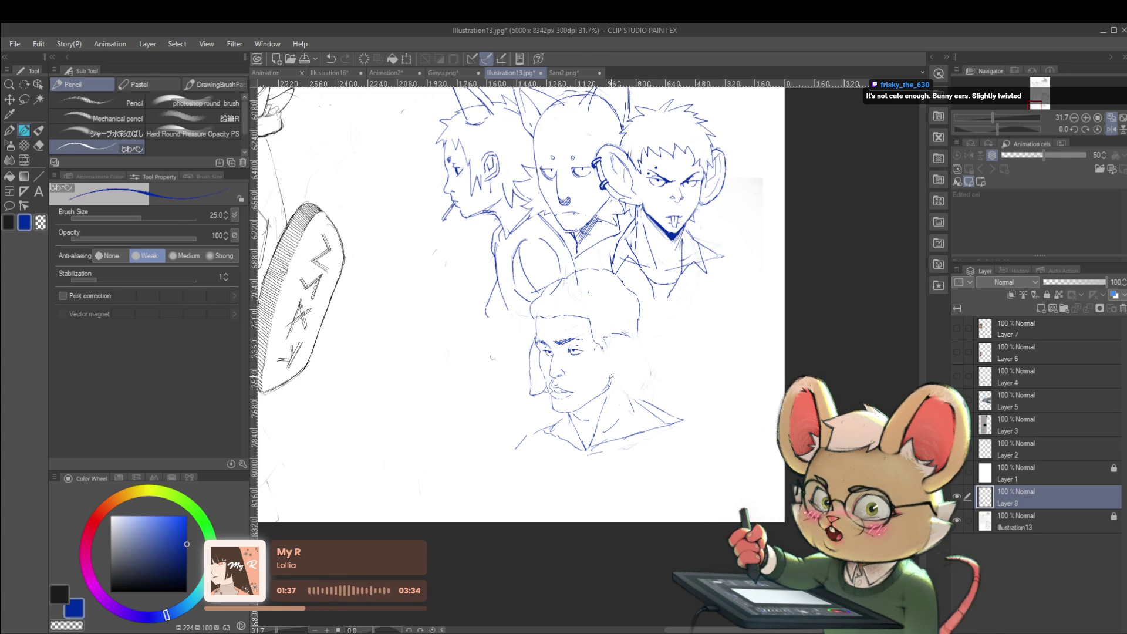
mouse_move(621, 374)
left_mouse_down()
mouse_move(633, 405)
mouse_move(651, 405)
left_mouse_up()
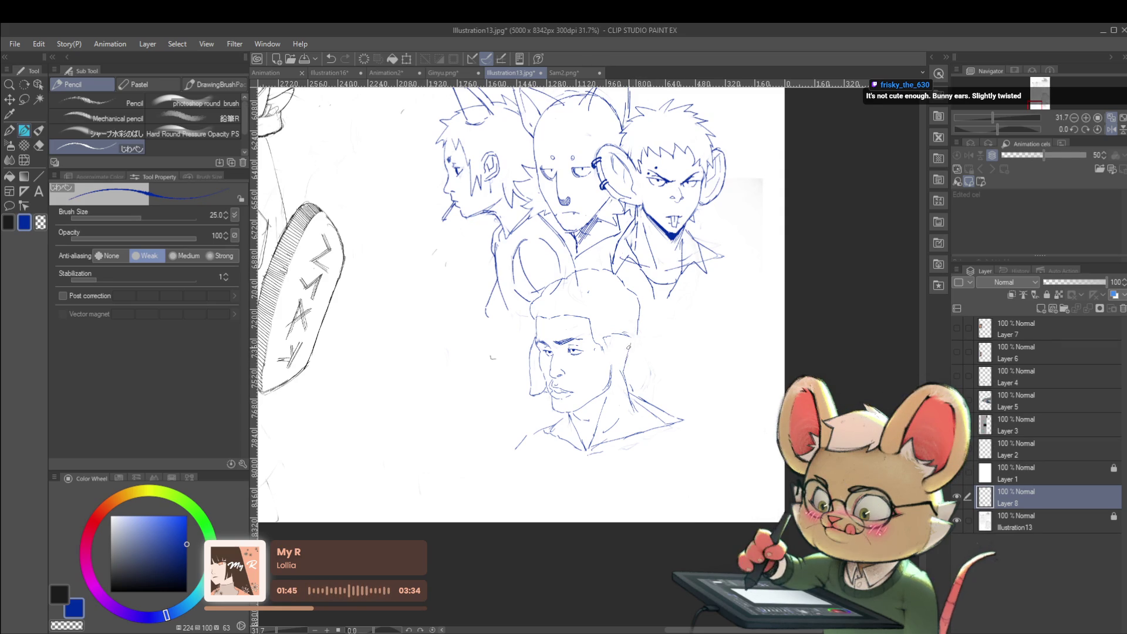
scroll(521, 299, "down", 2)
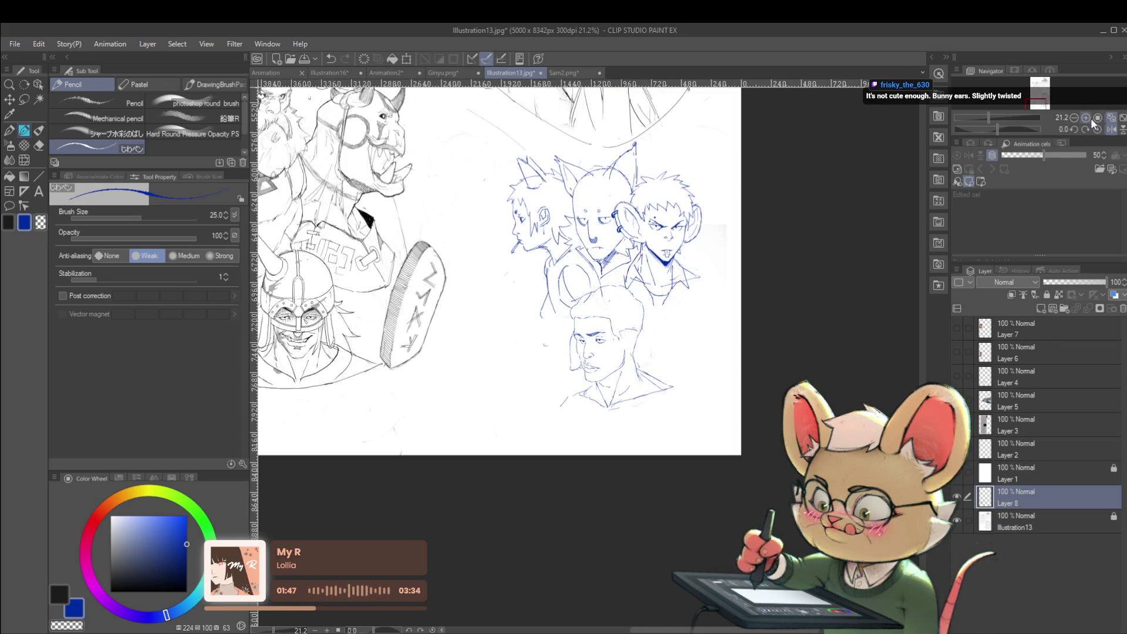
left_click(1109, 130)
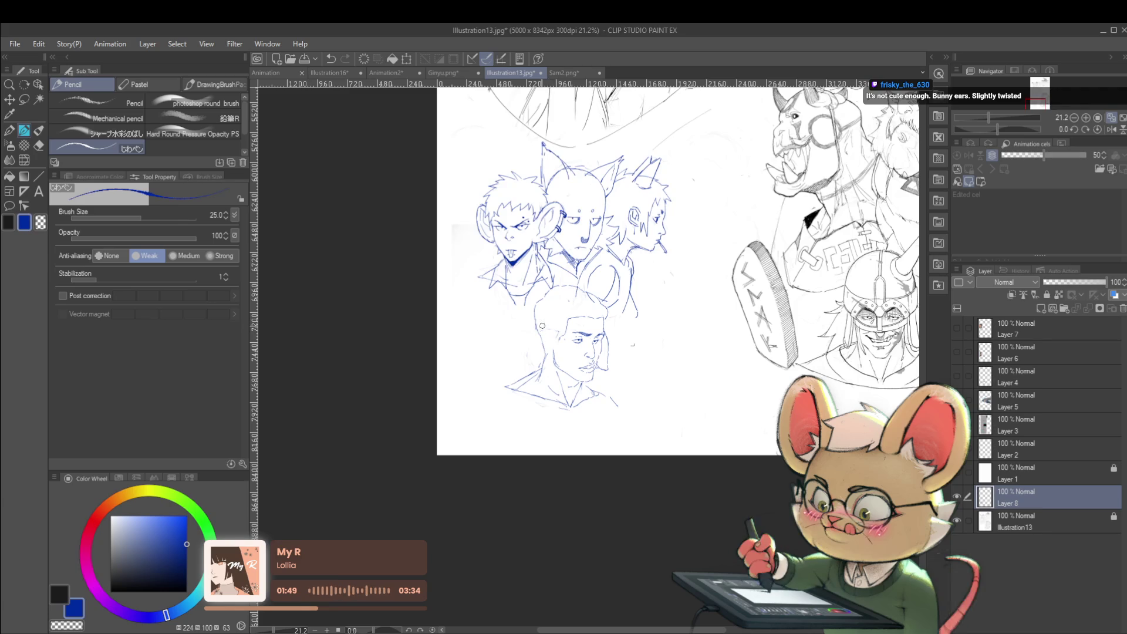
scroll(559, 334, "up", 5)
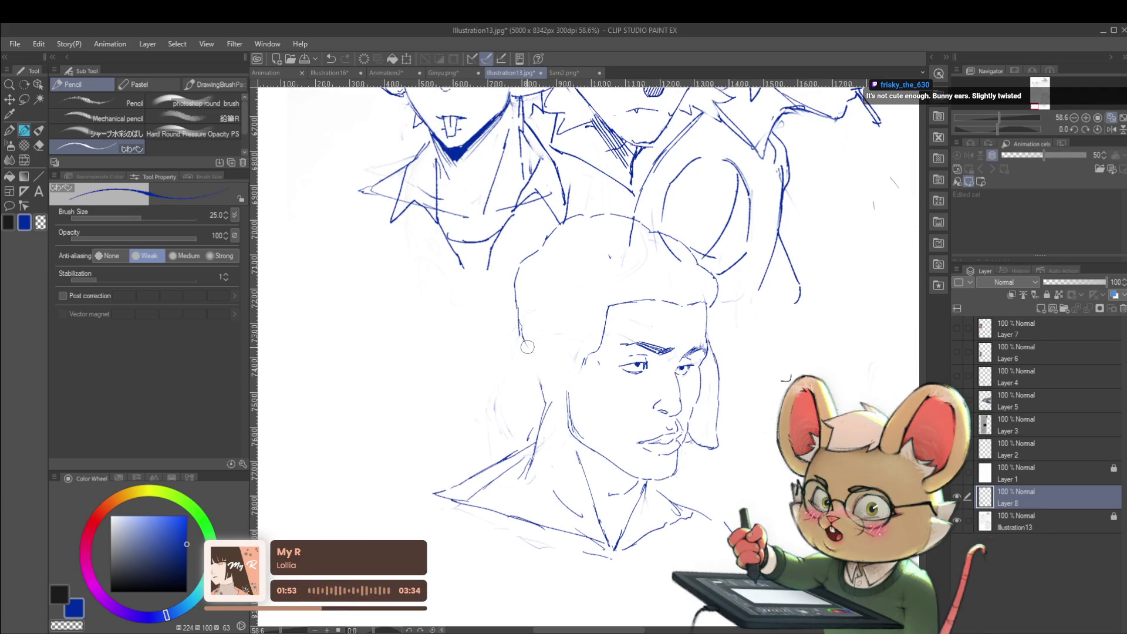
Draw an ear on the left of the head and a looping hair stroke.
left_click_drag(563, 354, 527, 365)
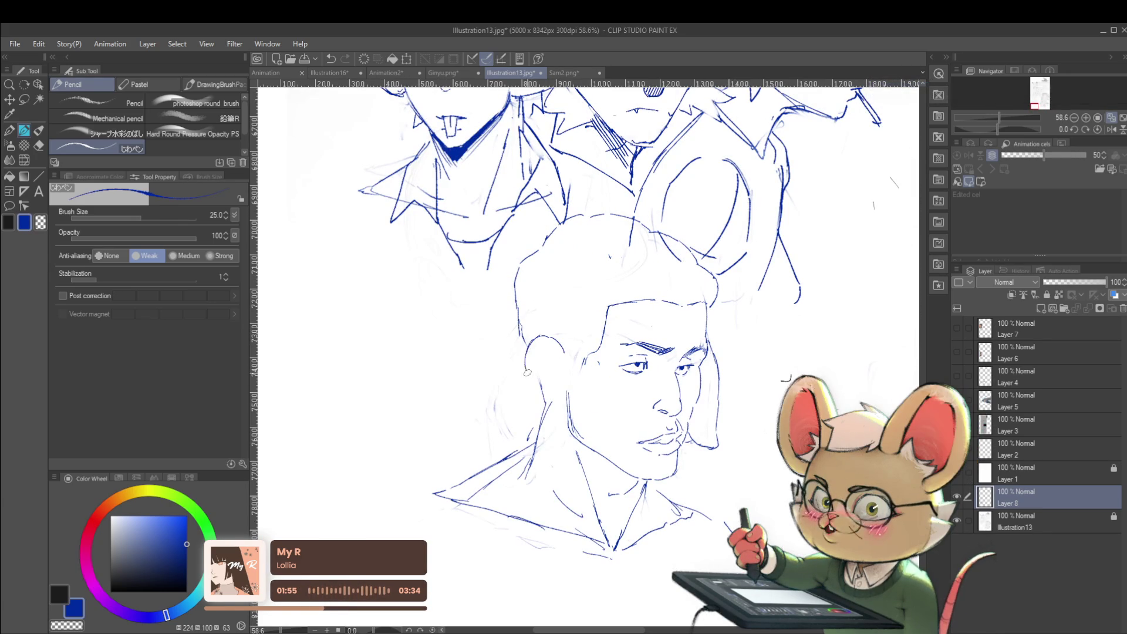
scroll(549, 353, "down", 5)
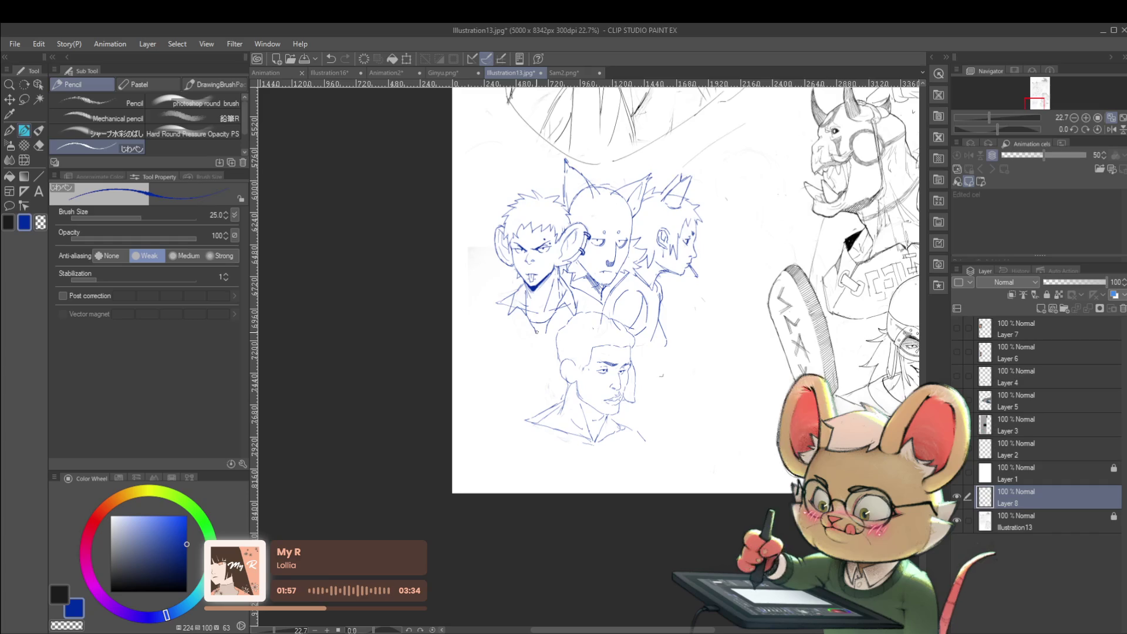
scroll(536, 331, "up", 2)
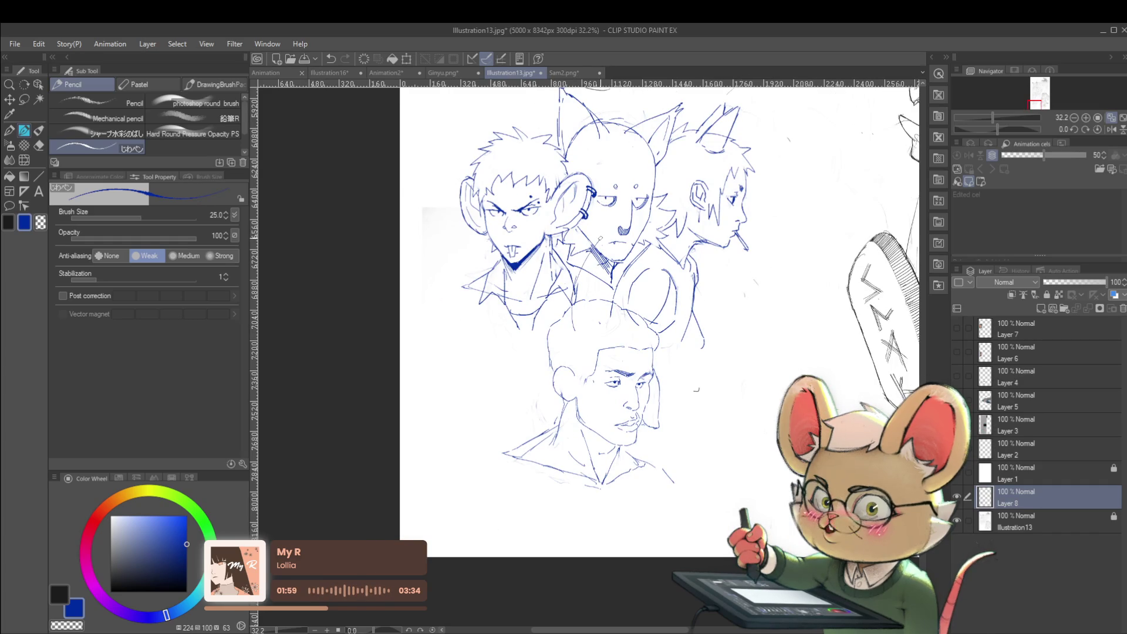
mouse_move(631, 317)
left_mouse_down()
mouse_move(763, 286)
mouse_move(653, 333)
left_mouse_up()
scroll(711, 354, "down", 2)
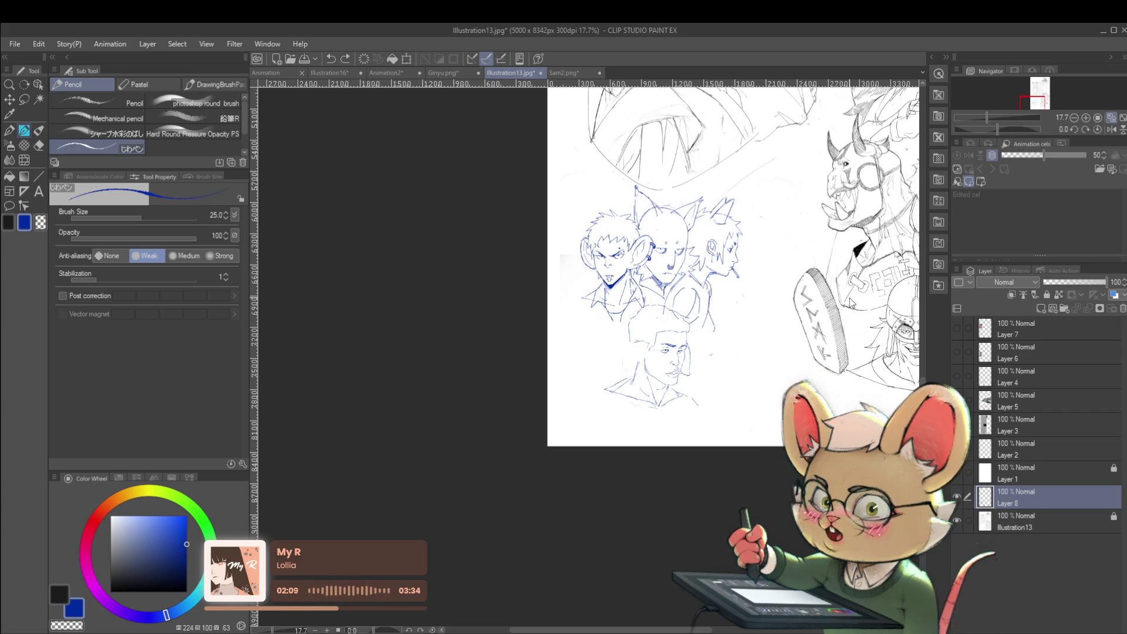
left_click(1111, 130)
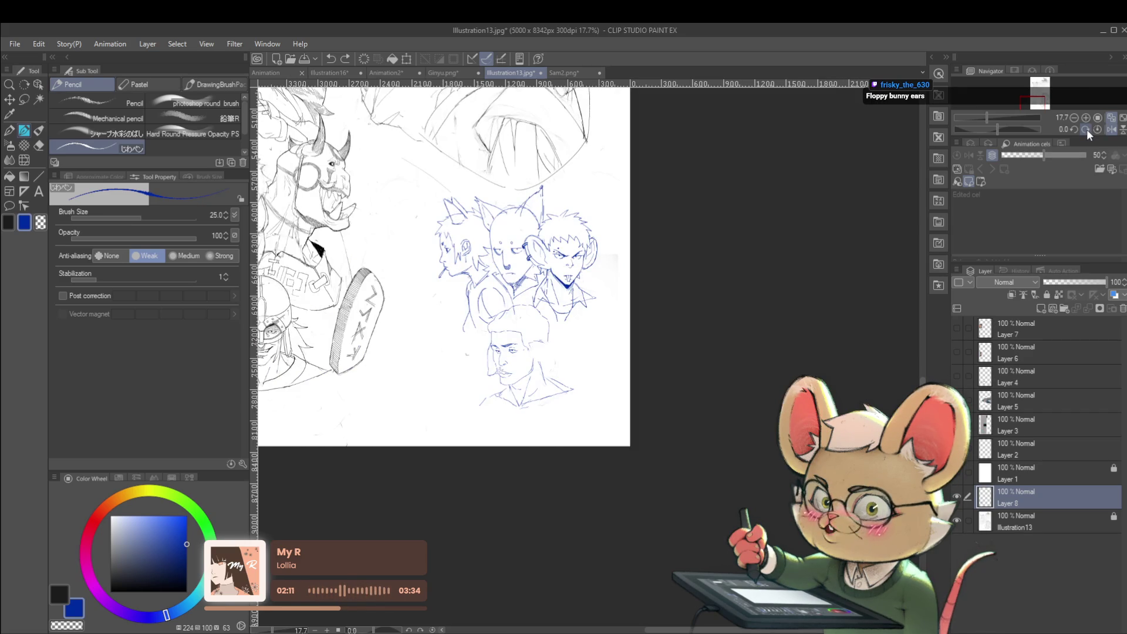
Add a faint line near the neck and ear, extending it down the neck.
scroll(557, 350, "up", 4)
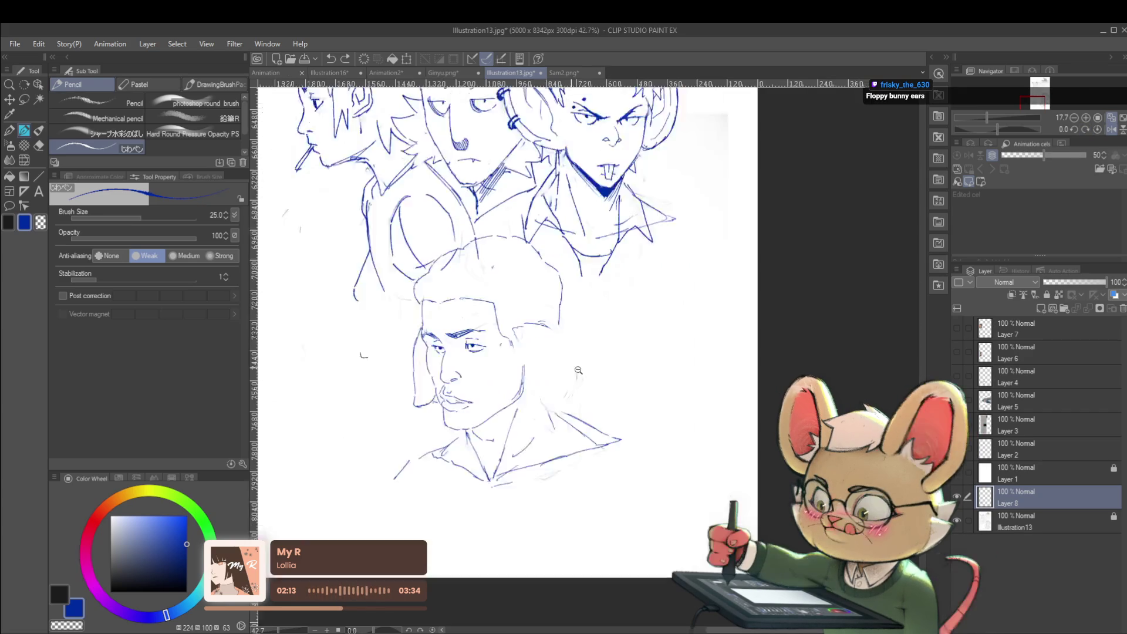
left_click_drag(535, 376, 548, 417)
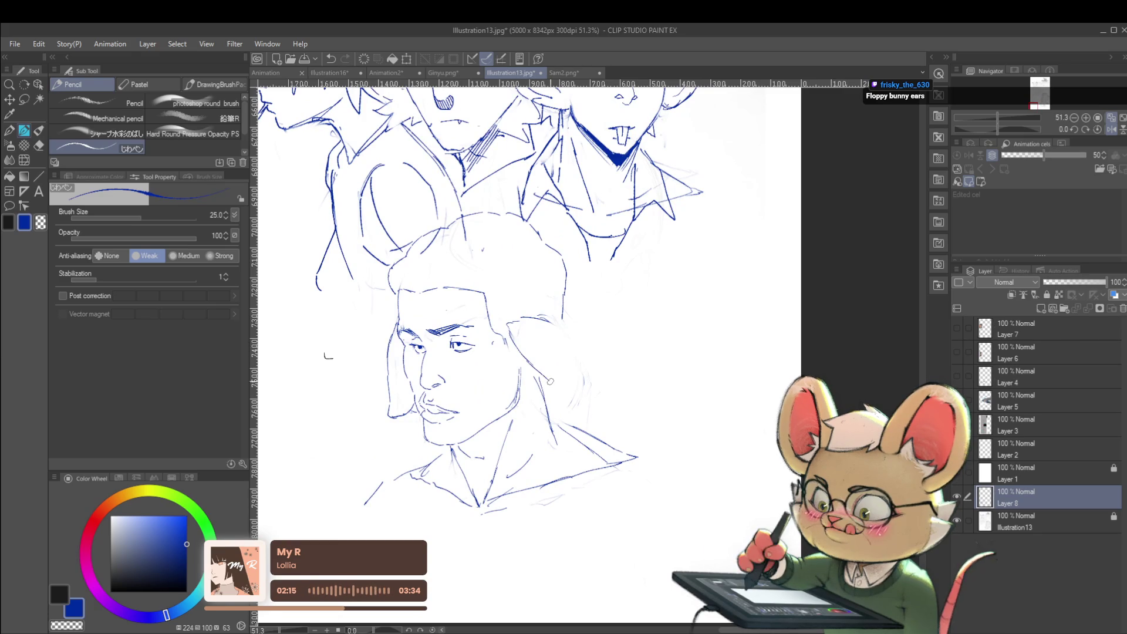
left_click_drag(556, 397, 555, 406)
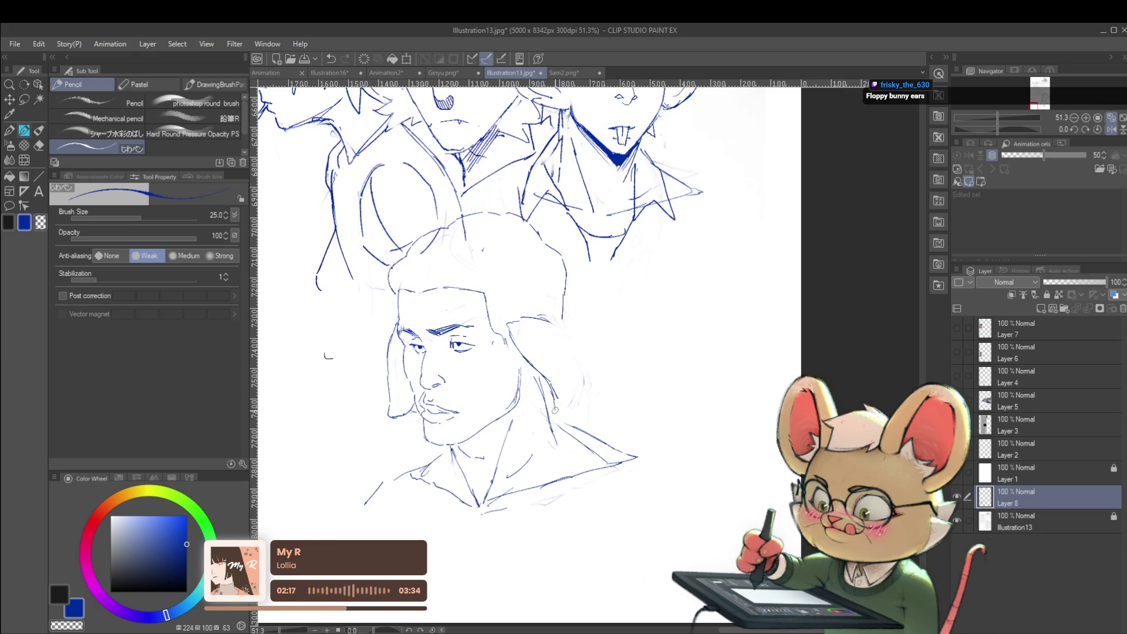
scroll(576, 355, "down", 4)
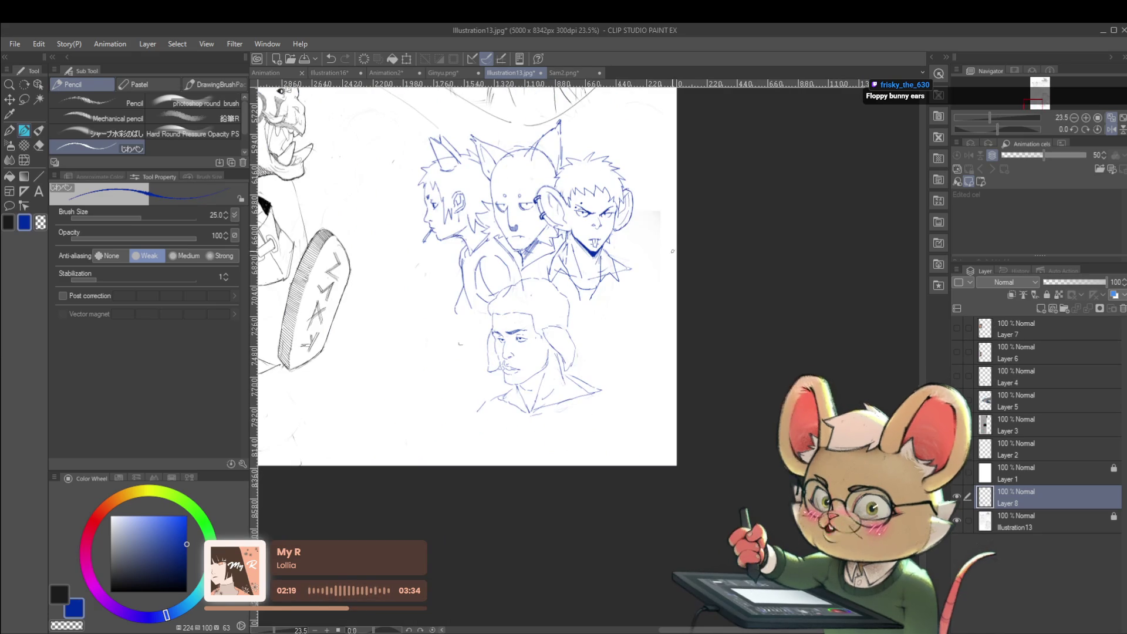
scroll(521, 315, "up", 3)
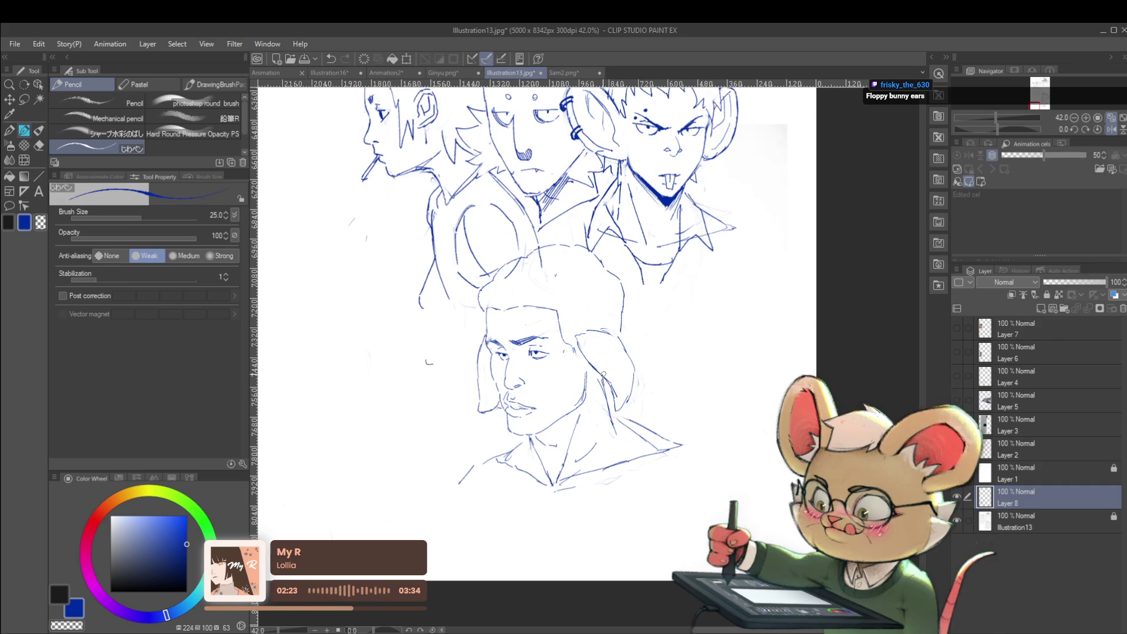
scroll(605, 387, "down", 3)
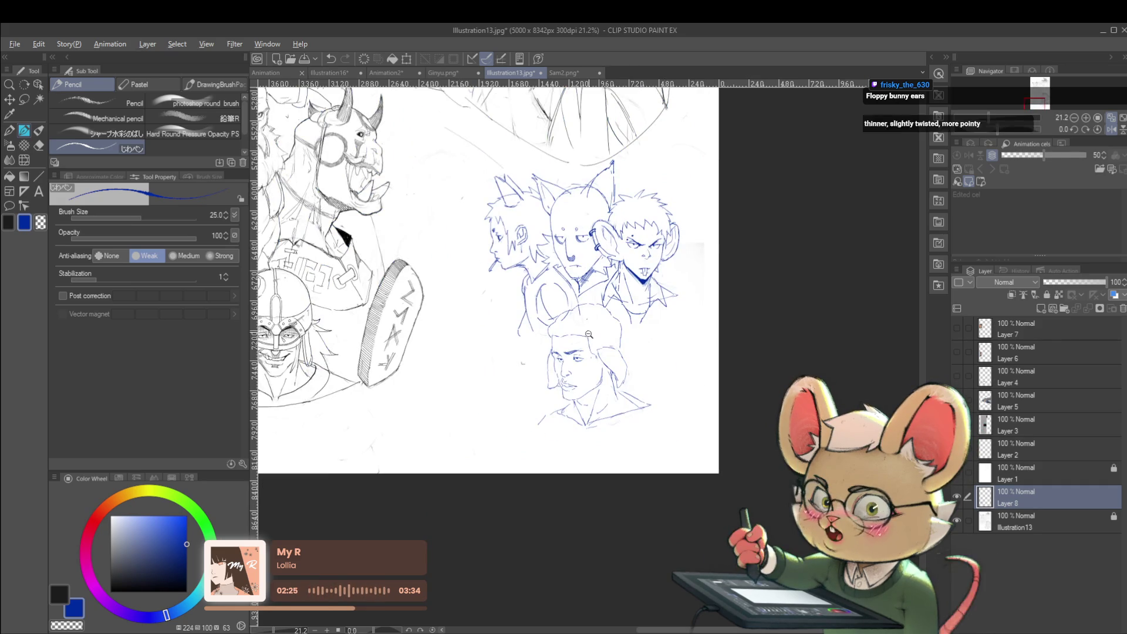
scroll(588, 329, "up", 5)
Extend the lower head's hairline stroke.
left_click_drag(585, 339, 601, 334)
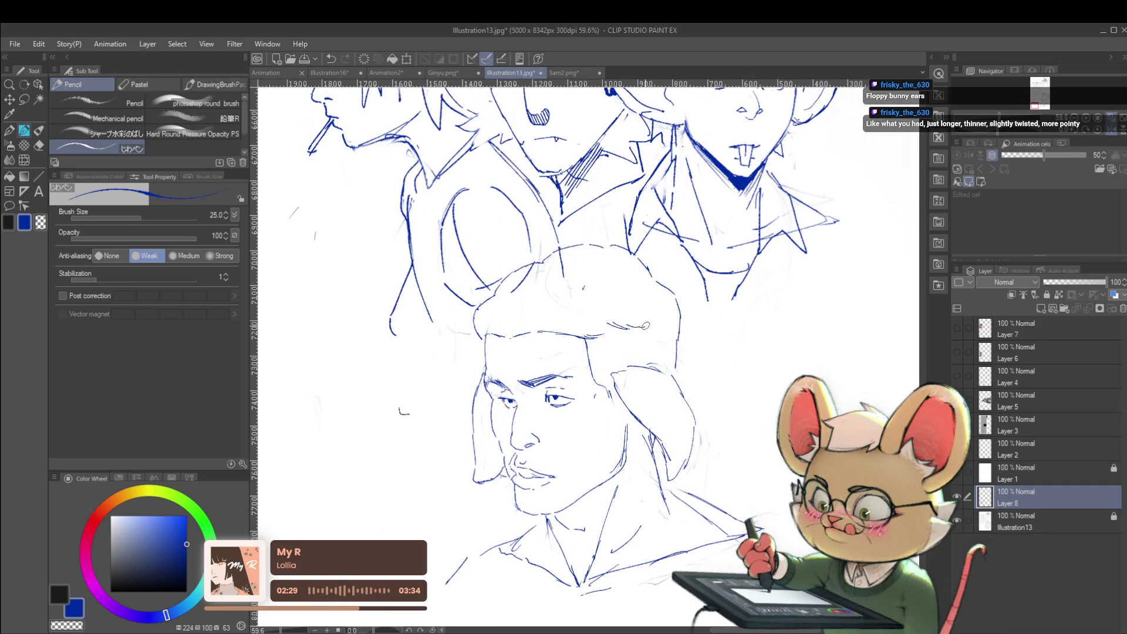
scroll(644, 326, "down", 4)
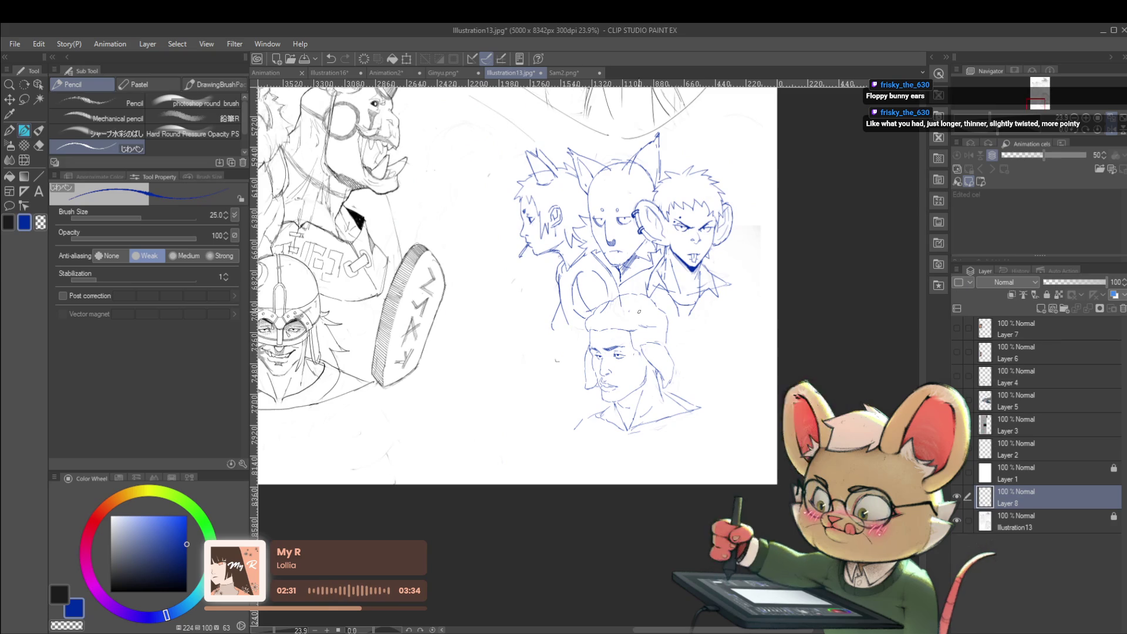
scroll(660, 316, "up", 4)
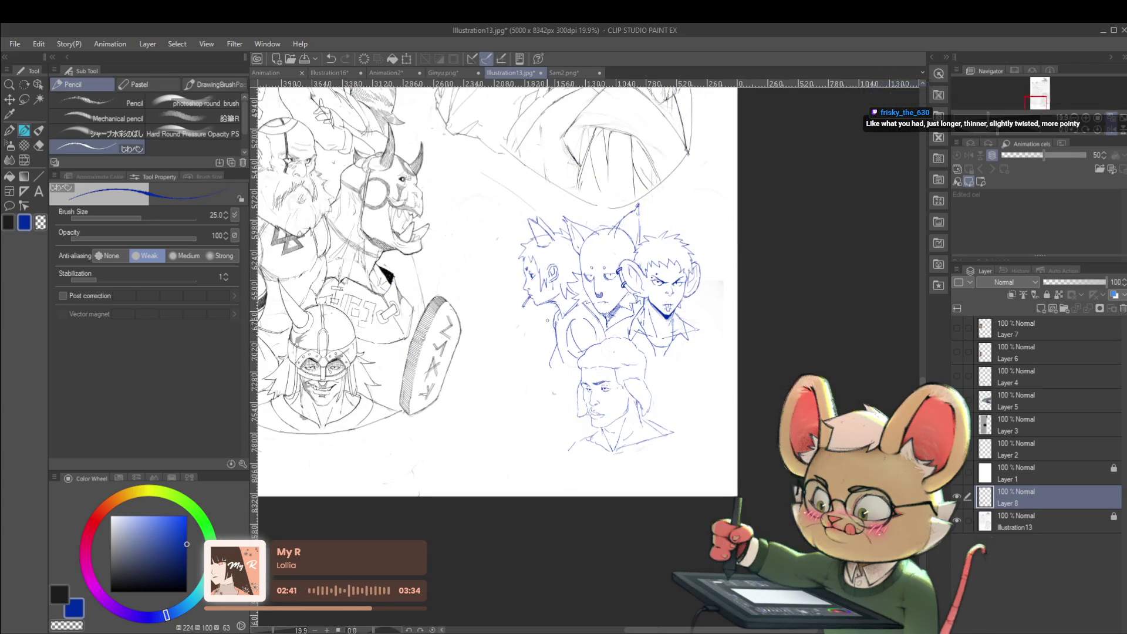
scroll(596, 396, "up", 5)
scroll(521, 390, "right", 3)
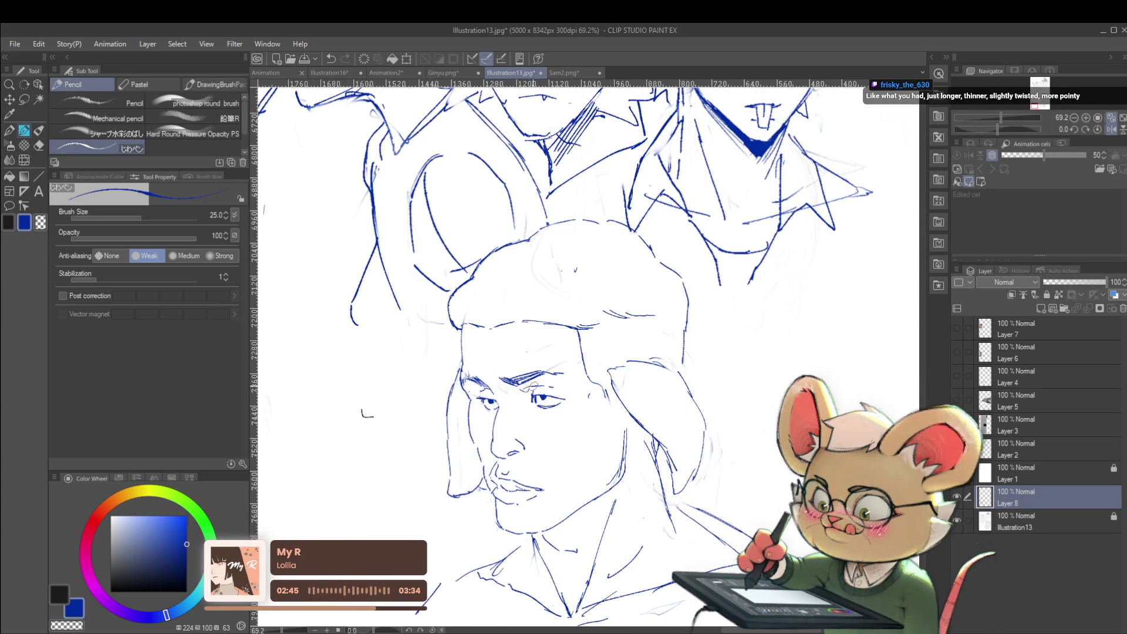
Draw a short diagonal line below the right eye down the cheek.
left_click_drag(532, 411, 554, 437)
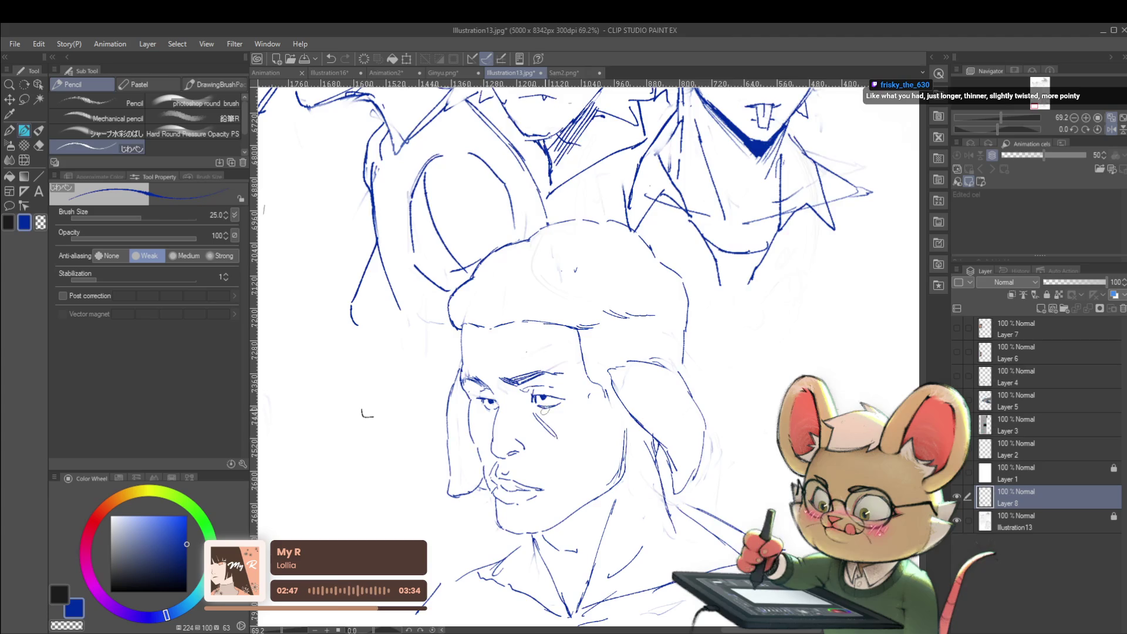
scroll(551, 426, "down", 4)
scroll(543, 414, "up", 6)
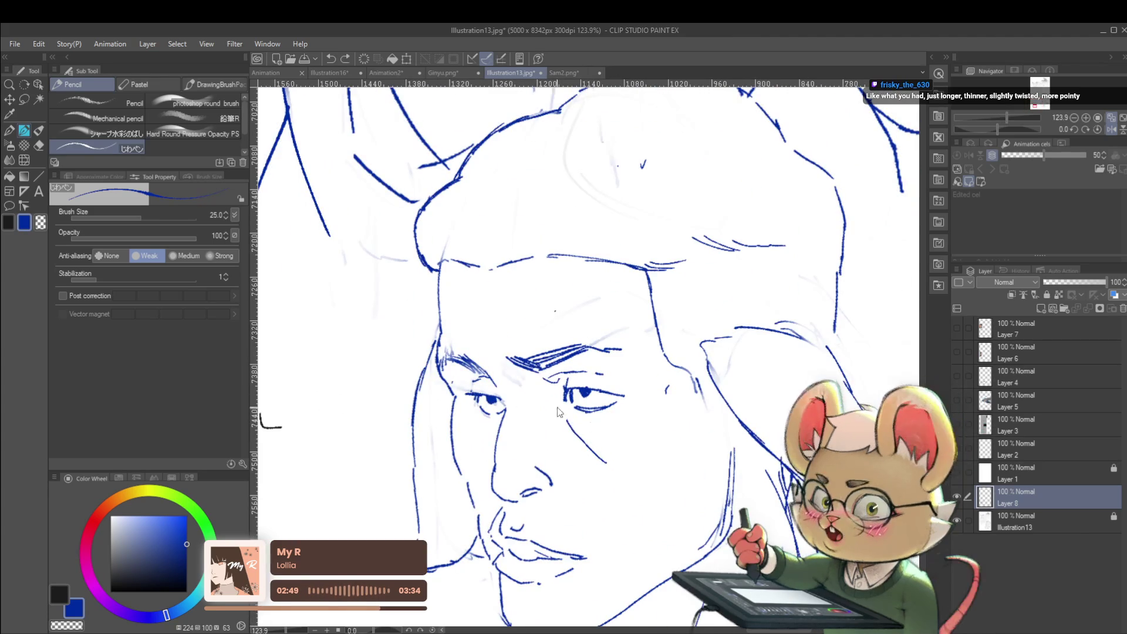
scroll(578, 431, "down", 3)
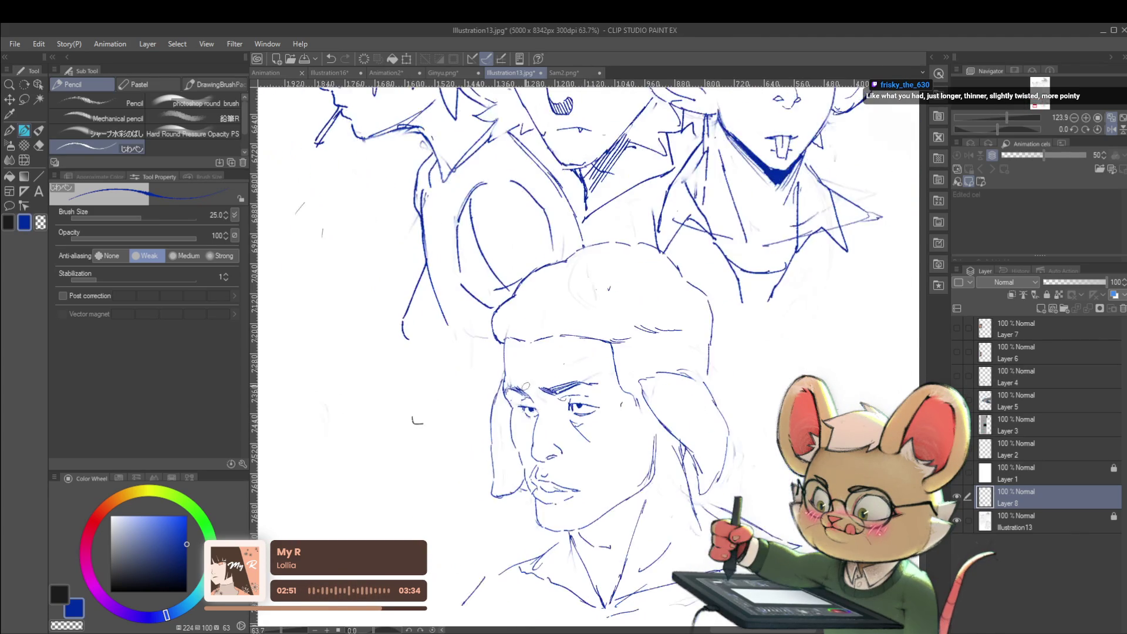
scroll(570, 395, "down", 3)
left_click(1111, 129)
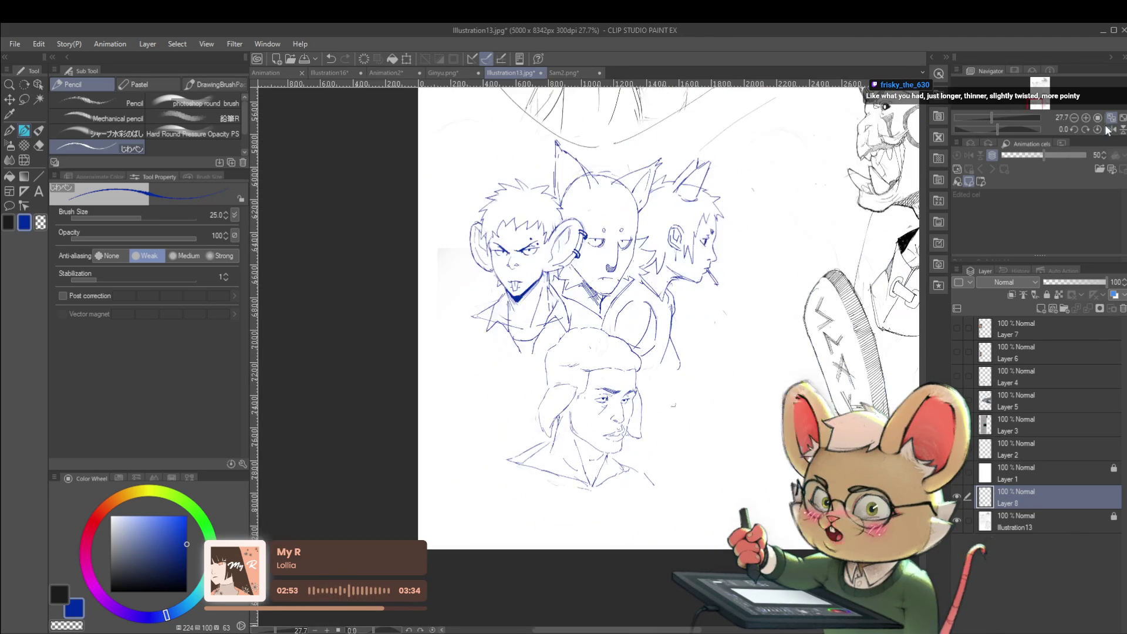
Sketch the nose on the lower face.
scroll(617, 409, "up", 5)
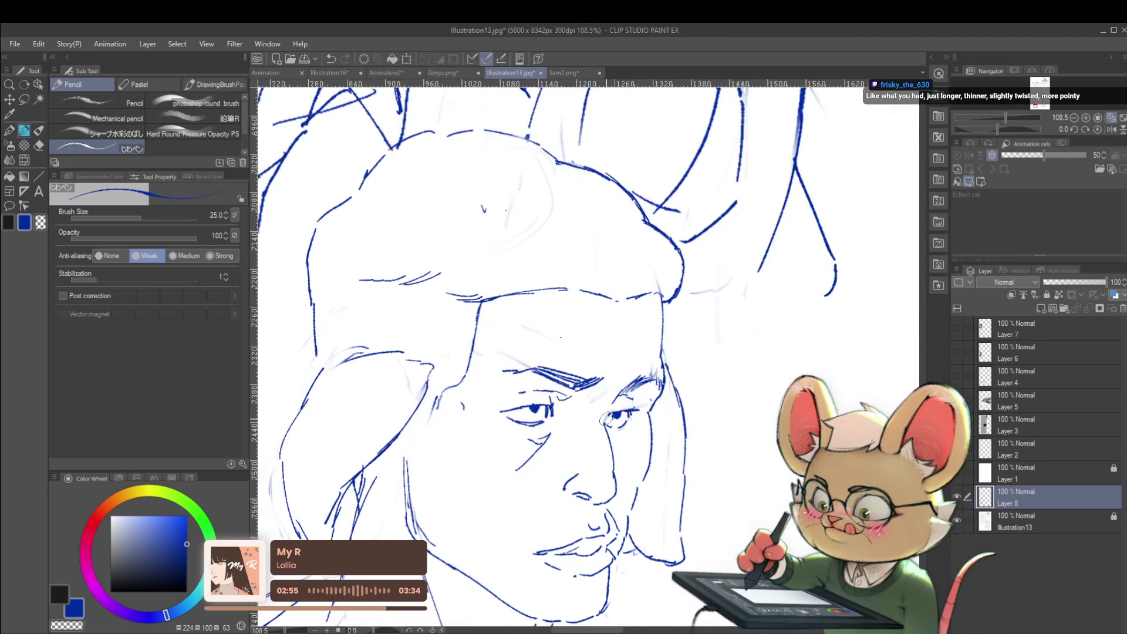
left_click_drag(578, 473, 586, 458)
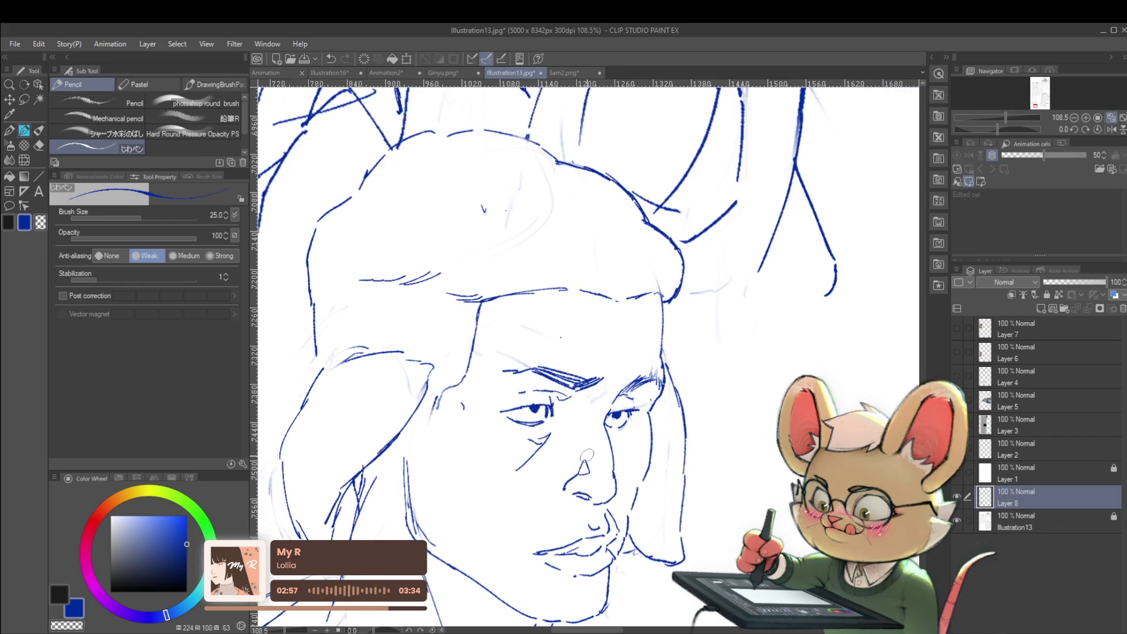
scroll(585, 457, "down", 3)
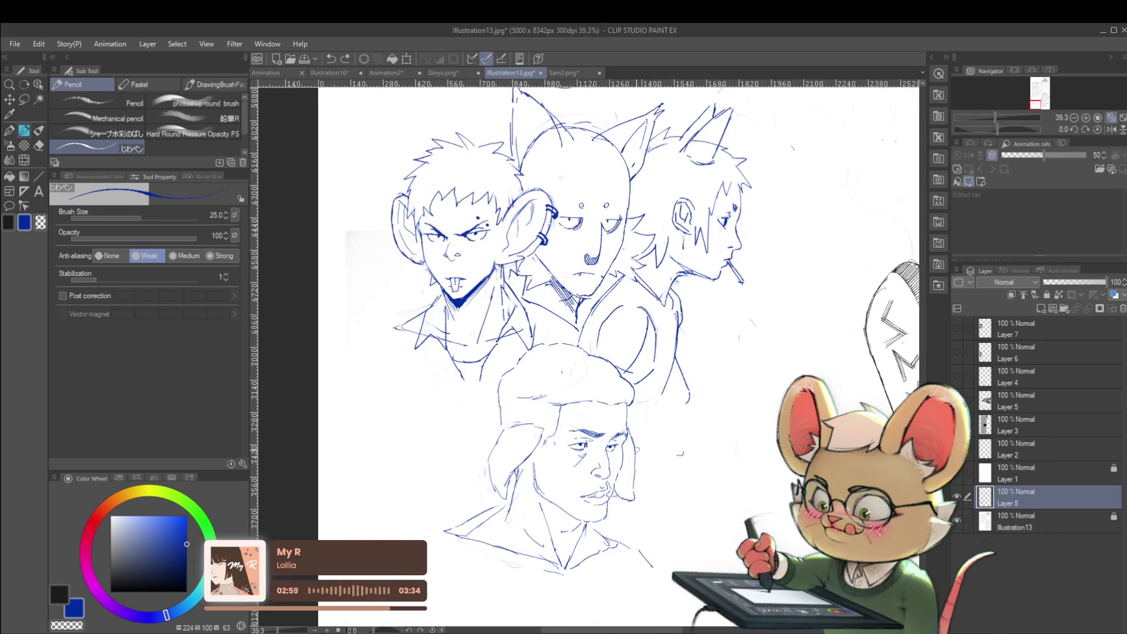
scroll(616, 459, "up", 3)
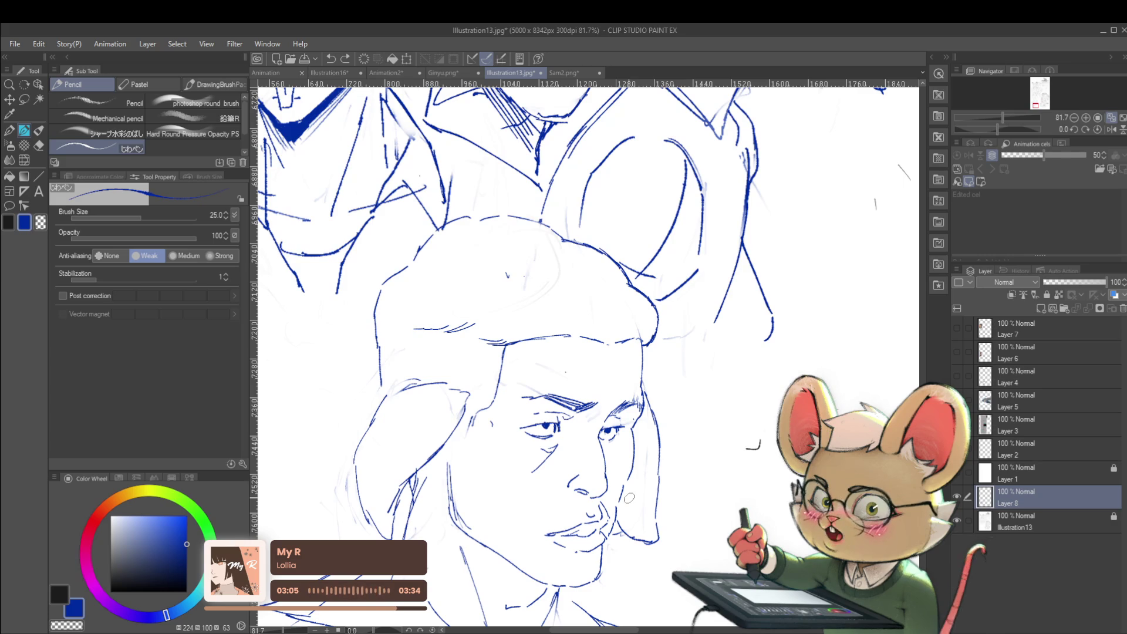
scroll(618, 438, "up", 2)
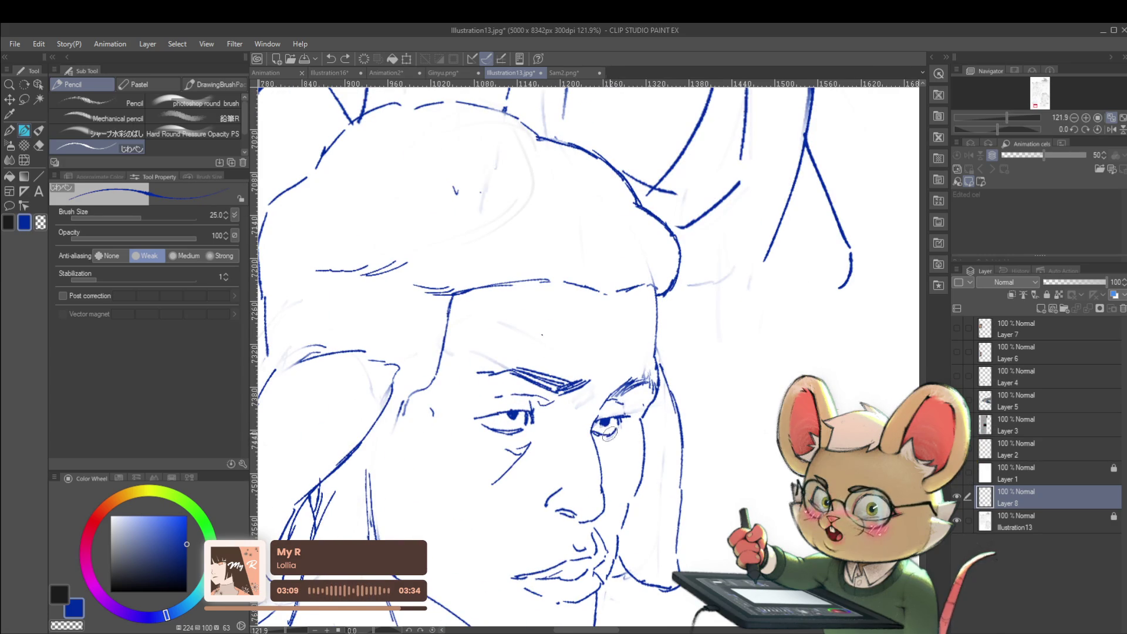
scroll(608, 435, "down", 5)
scroll(586, 399, "up", 2)
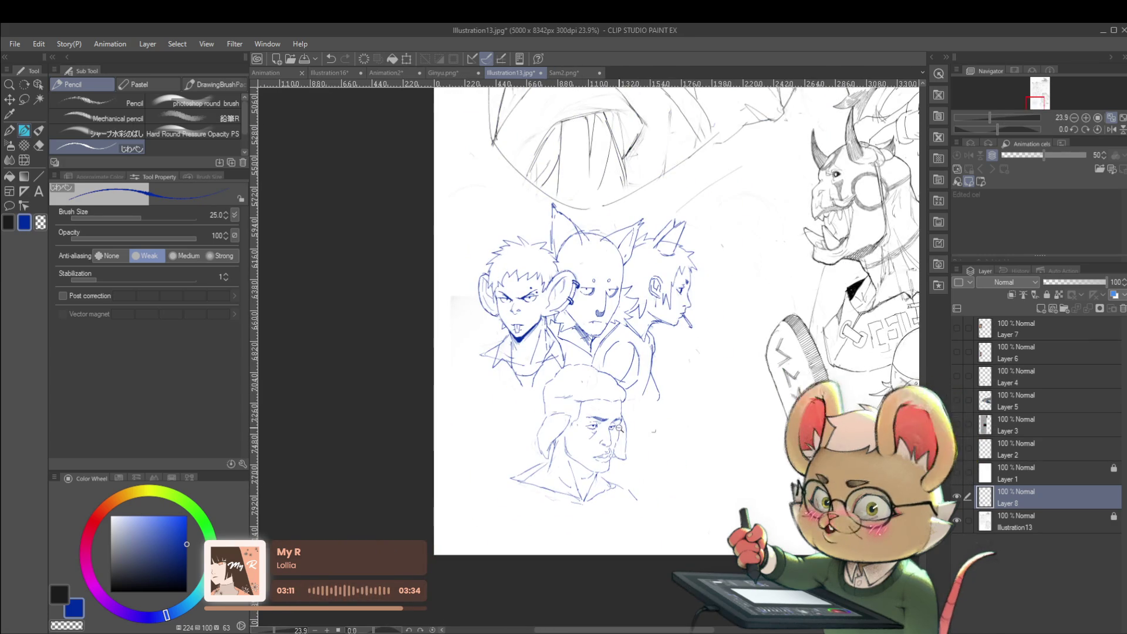
scroll(610, 427, "up", 5)
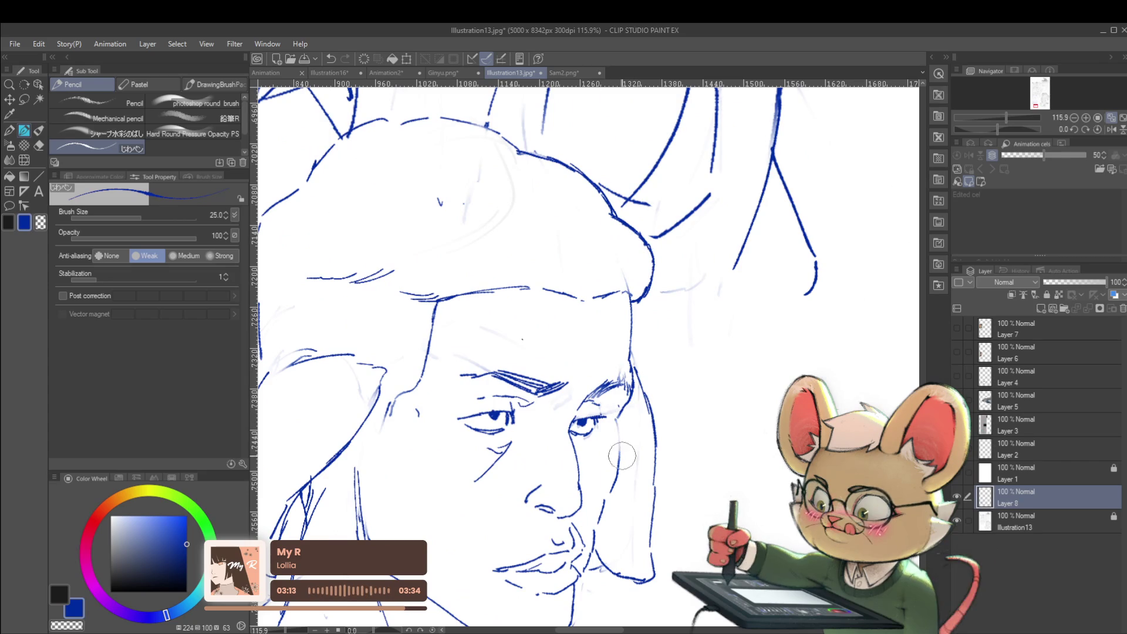
Add a line beside the right eye corner and check it mirrored.
mouse_move(623, 410)
left_mouse_down()
mouse_move(612, 435)
mouse_move(655, 364)
left_mouse_up()
scroll(608, 493, "down", 5)
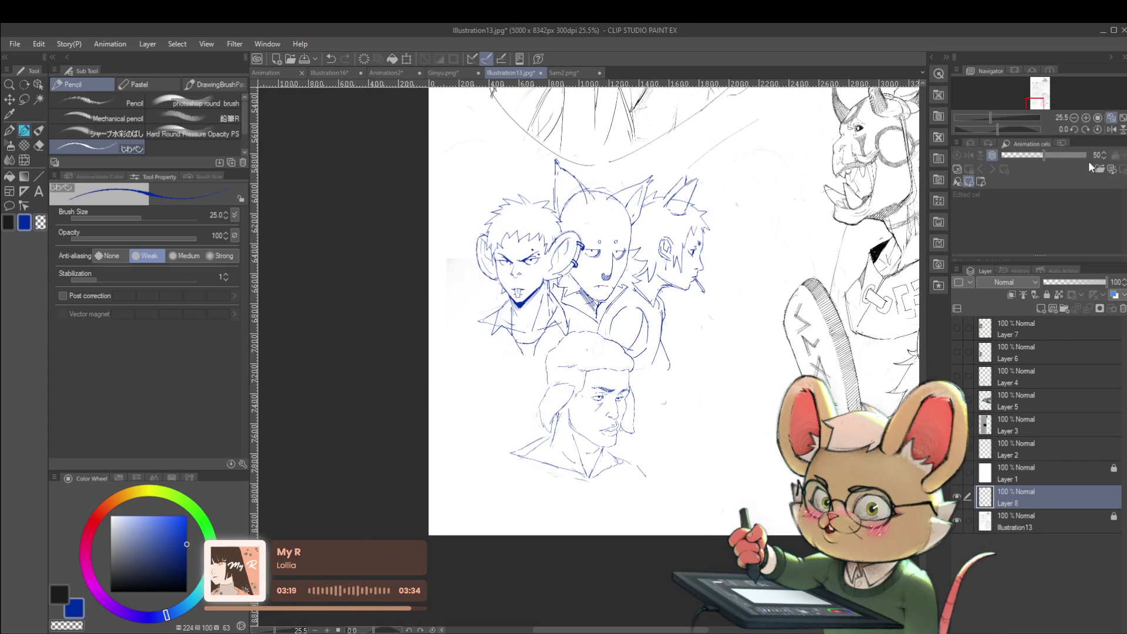
left_click(1111, 129)
scroll(532, 374, "up", 5)
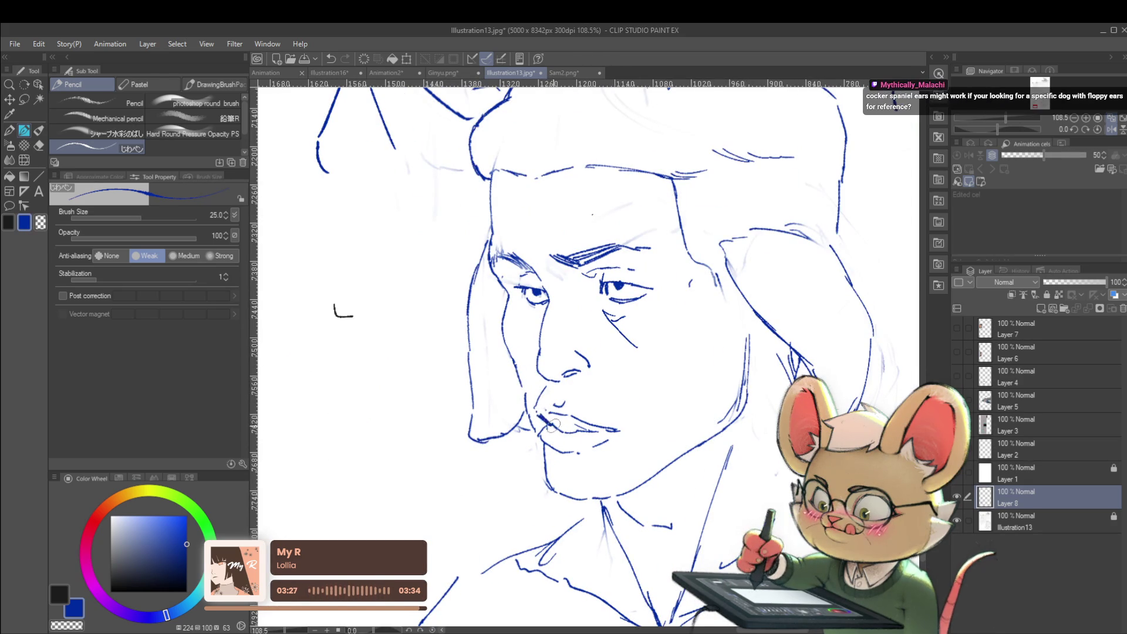
Hatch shading along the upper lip and return the view to normal orientation.
left_click_drag(564, 424, 618, 431)
scroll(617, 430, "down", 5)
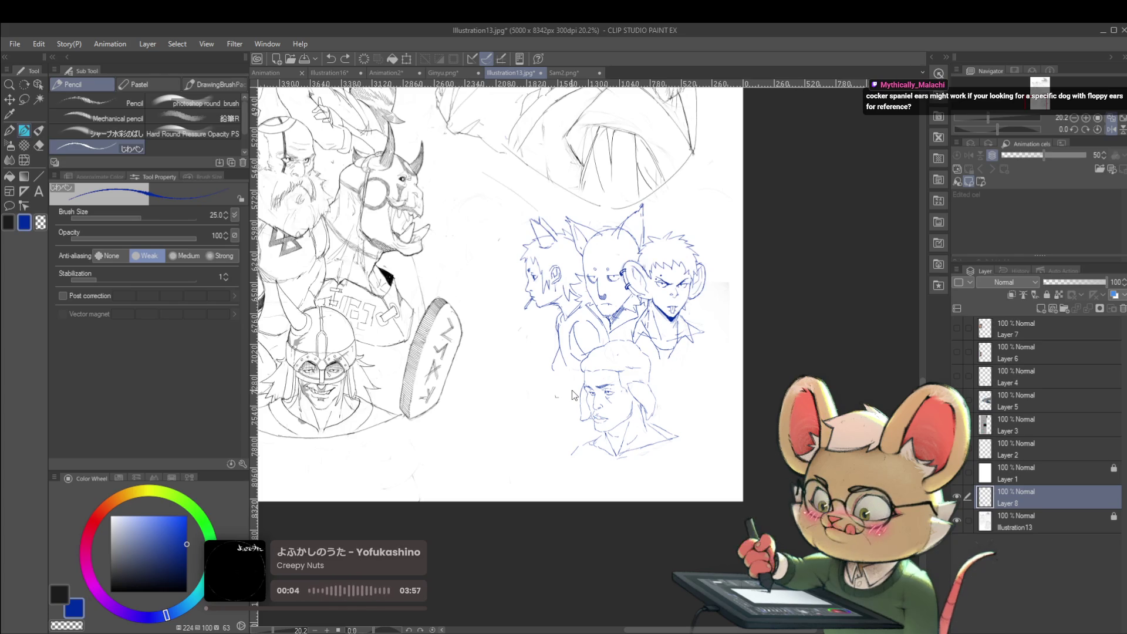
scroll(638, 390, "up", 2)
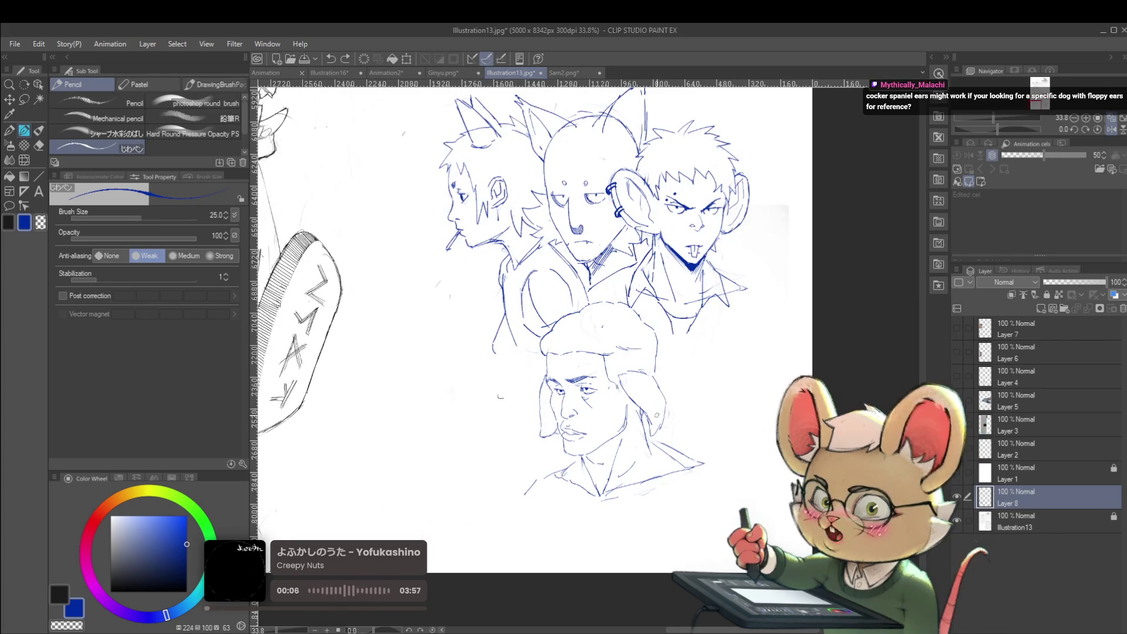
scroll(568, 438, "up", 4)
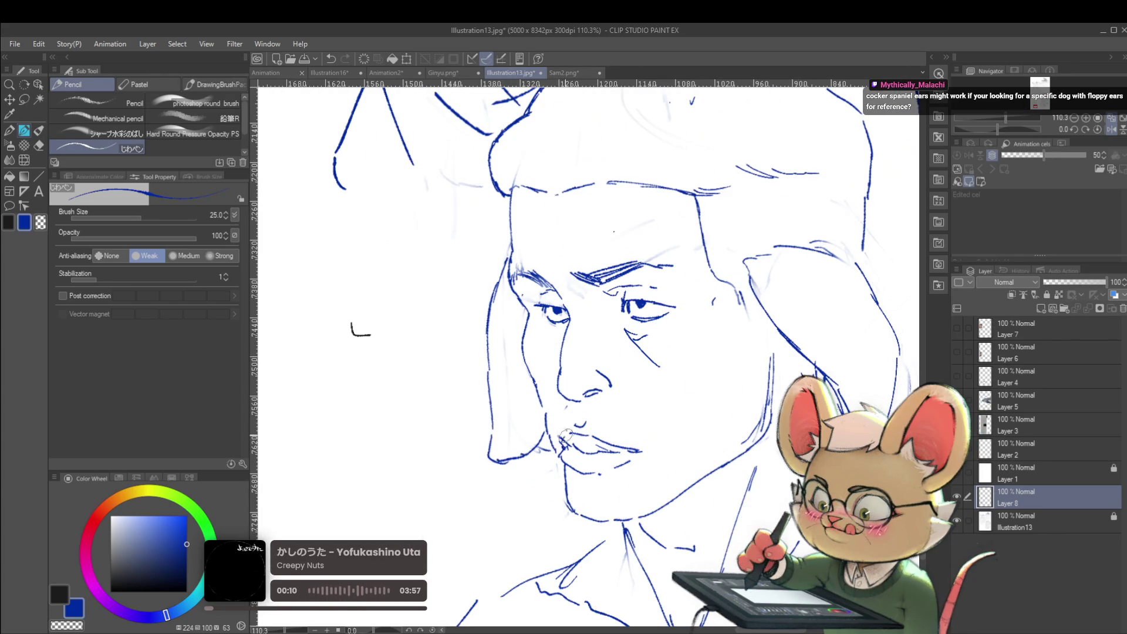
scroll(544, 369, "down", 3)
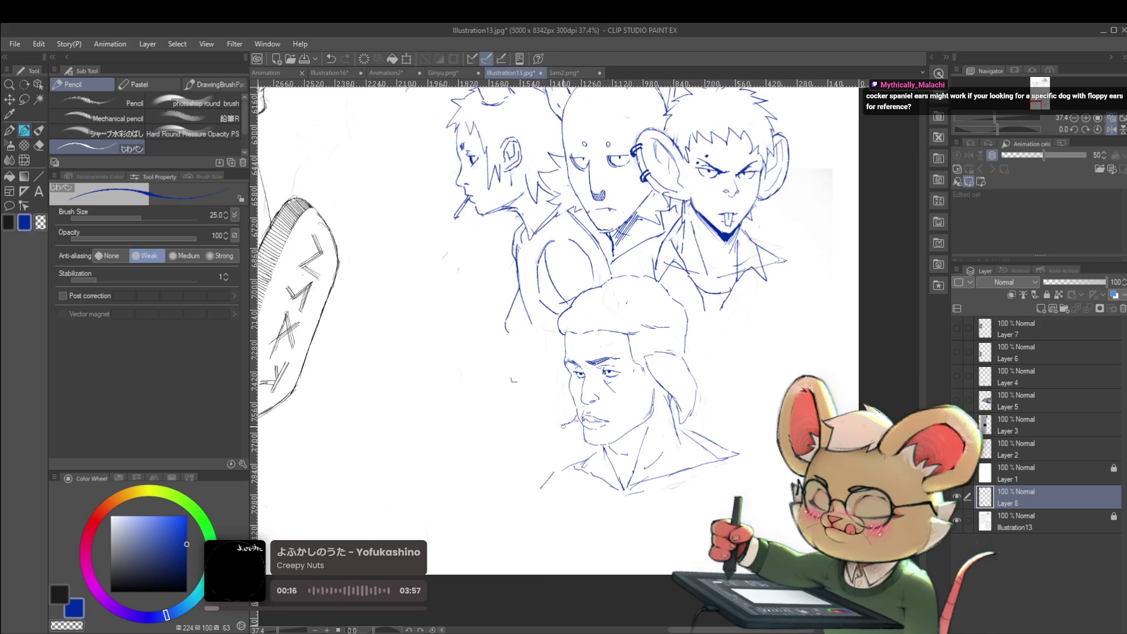
scroll(563, 424, "up", 2)
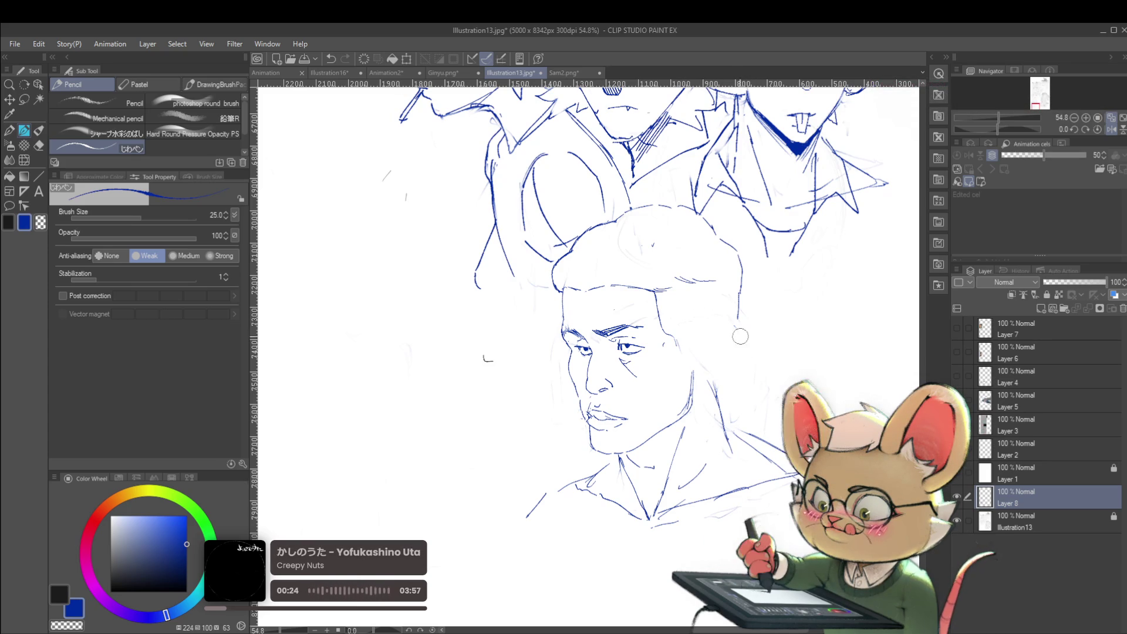
scroll(744, 329, "down", 4)
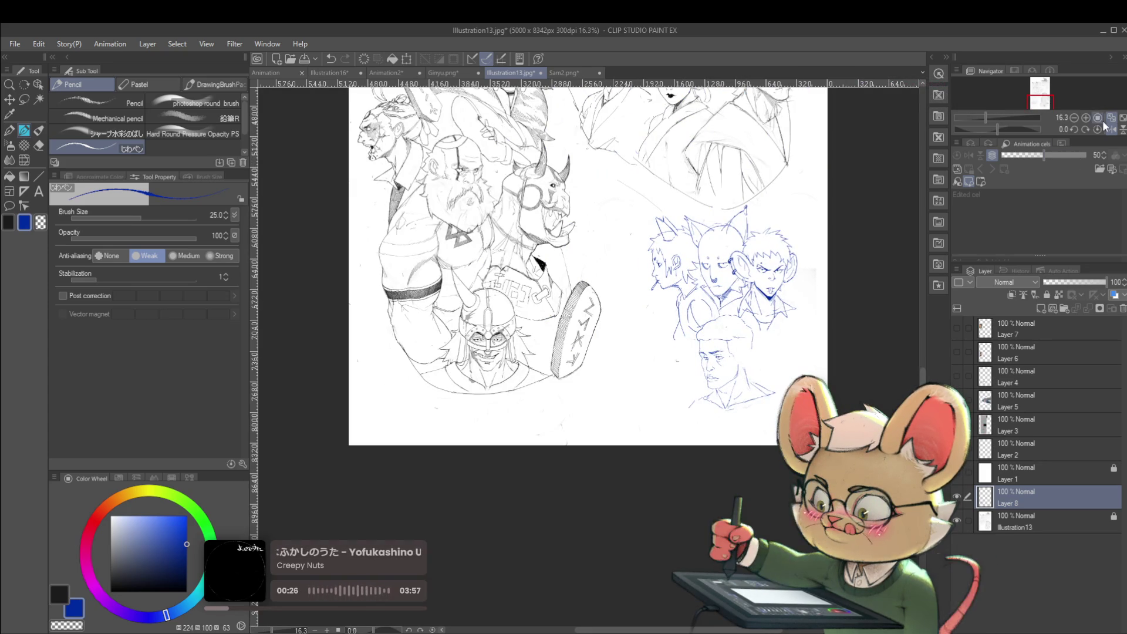
left_click(1106, 132)
scroll(476, 335, "up", 4)
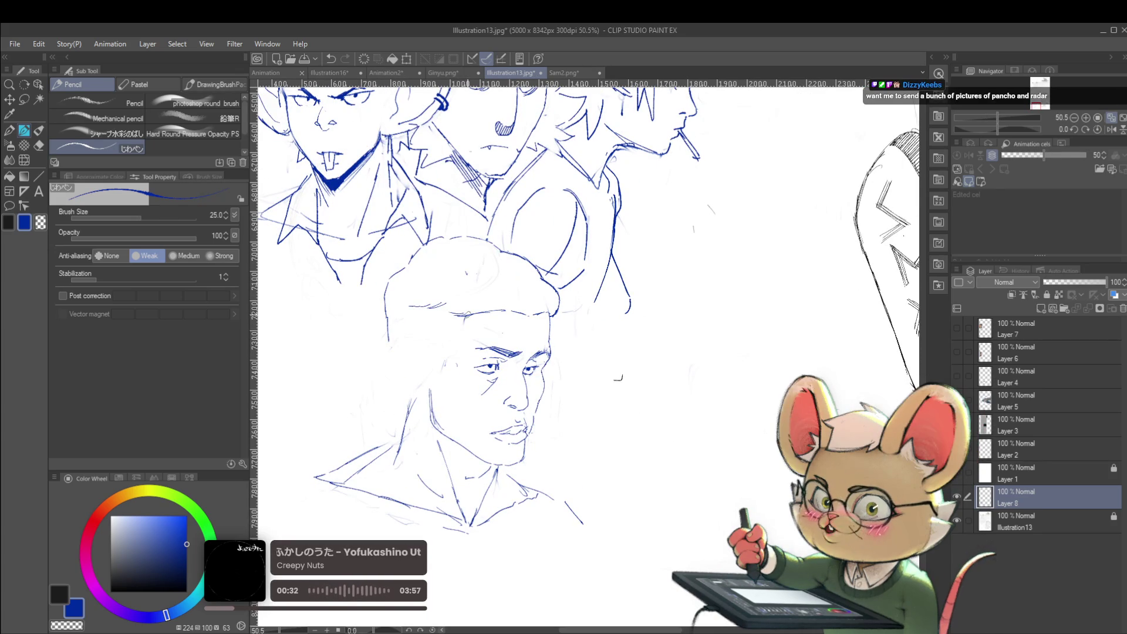
scroll(455, 346, "down", 3)
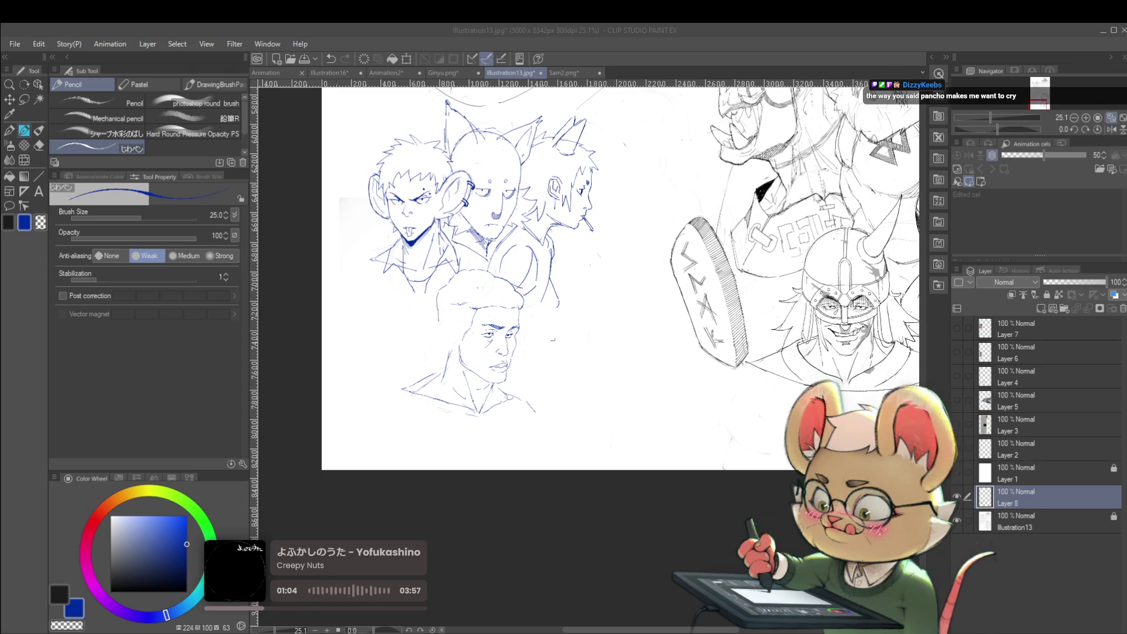
left_click(453, 317)
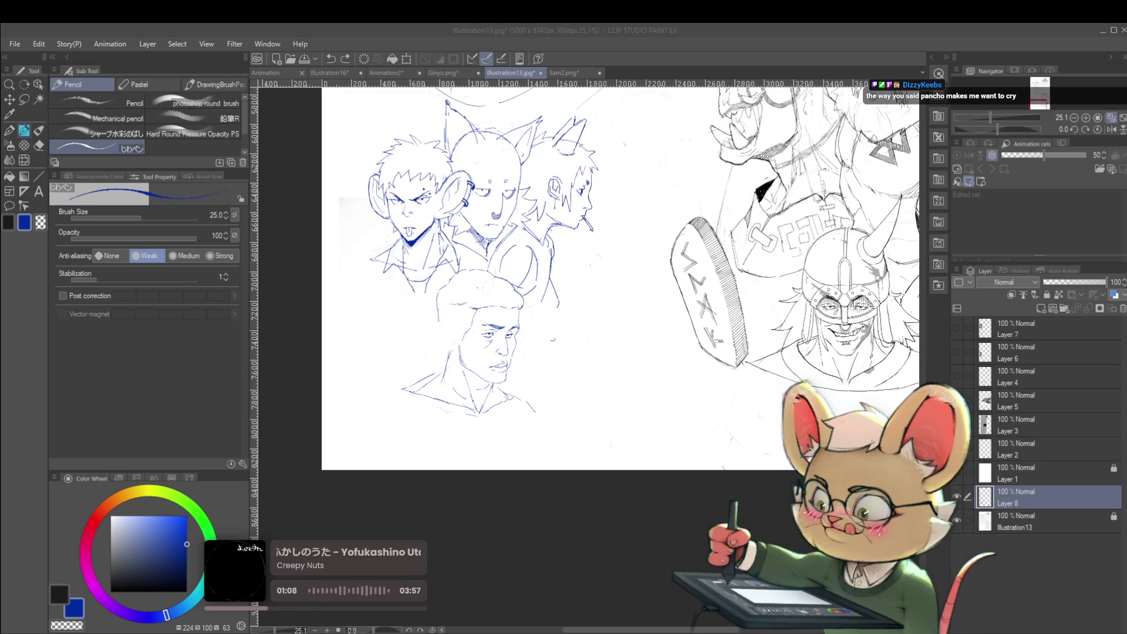
left_click(651, 332)
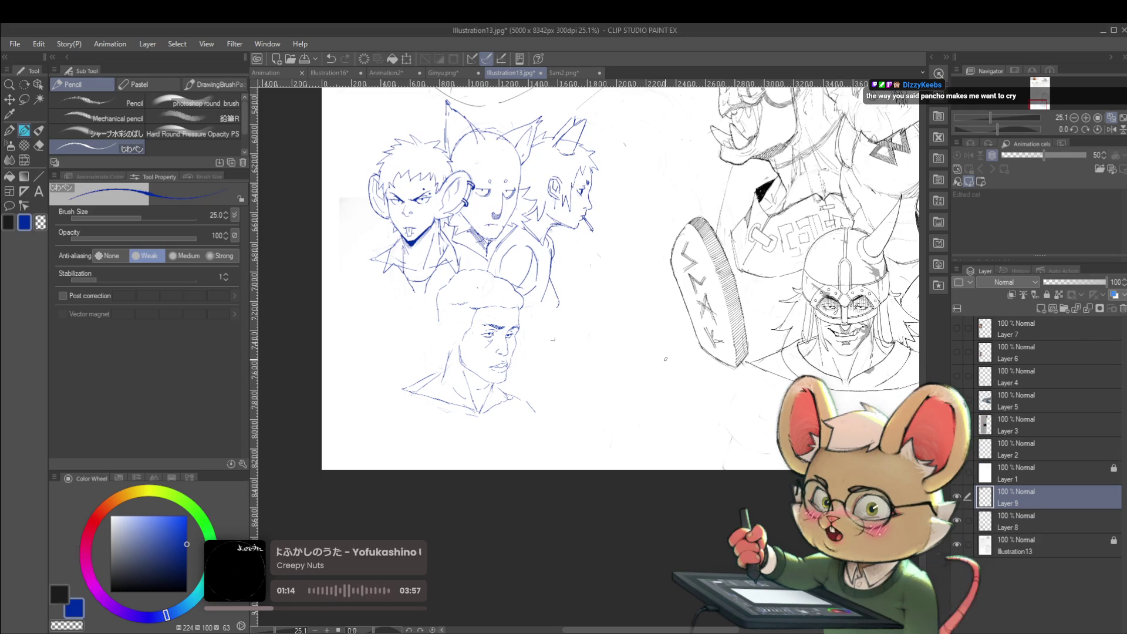
Move the dog reference image to the lower middle of the page.
scroll(584, 388, "down", 6)
scroll(588, 279, "up", 3)
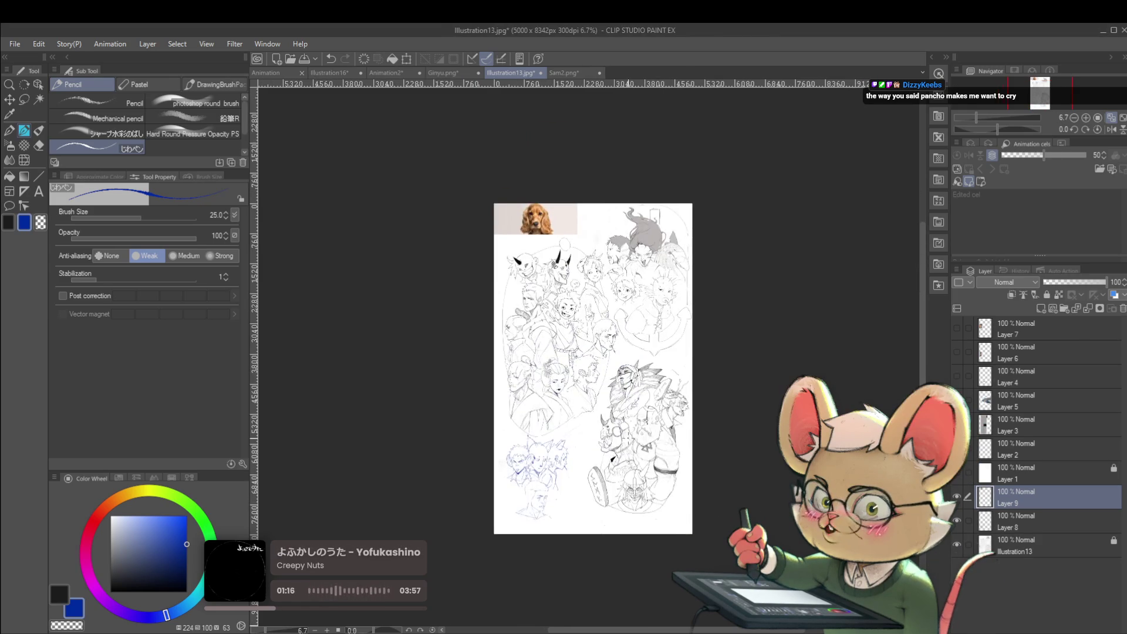
scroll(588, 278, "up", 1)
key("ctrl+t")
mouse_move(568, 202)
left_mouse_down()
mouse_move(688, 554)
mouse_move(688, 302)
mouse_move(703, 437)
mouse_move(720, 437)
left_mouse_up()
scroll(685, 435, "up", 2)
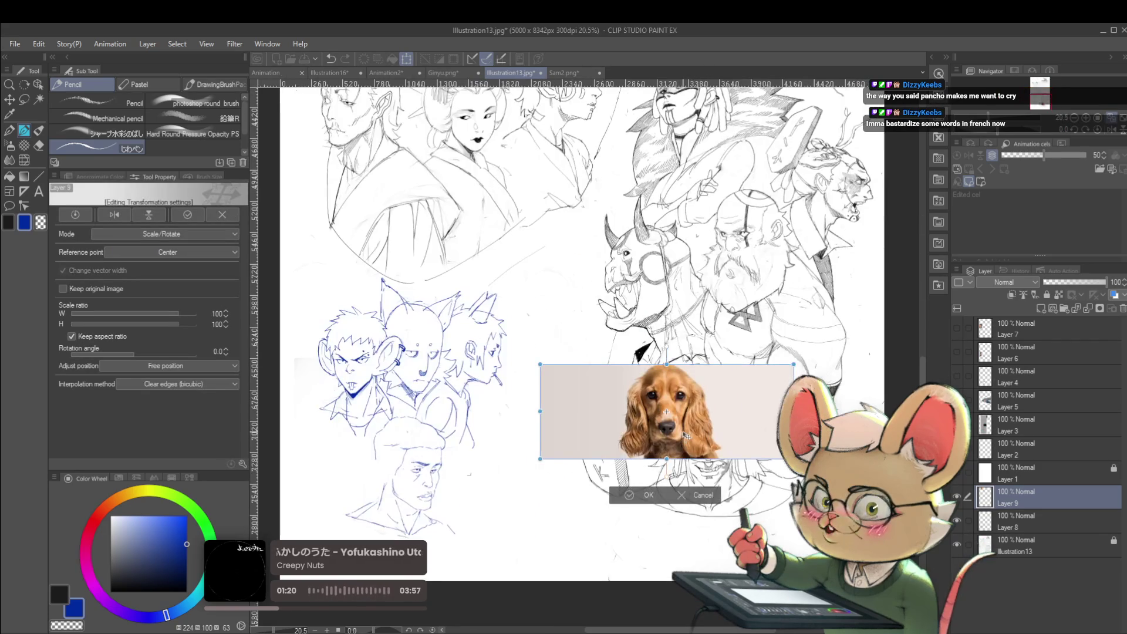
key("Return")
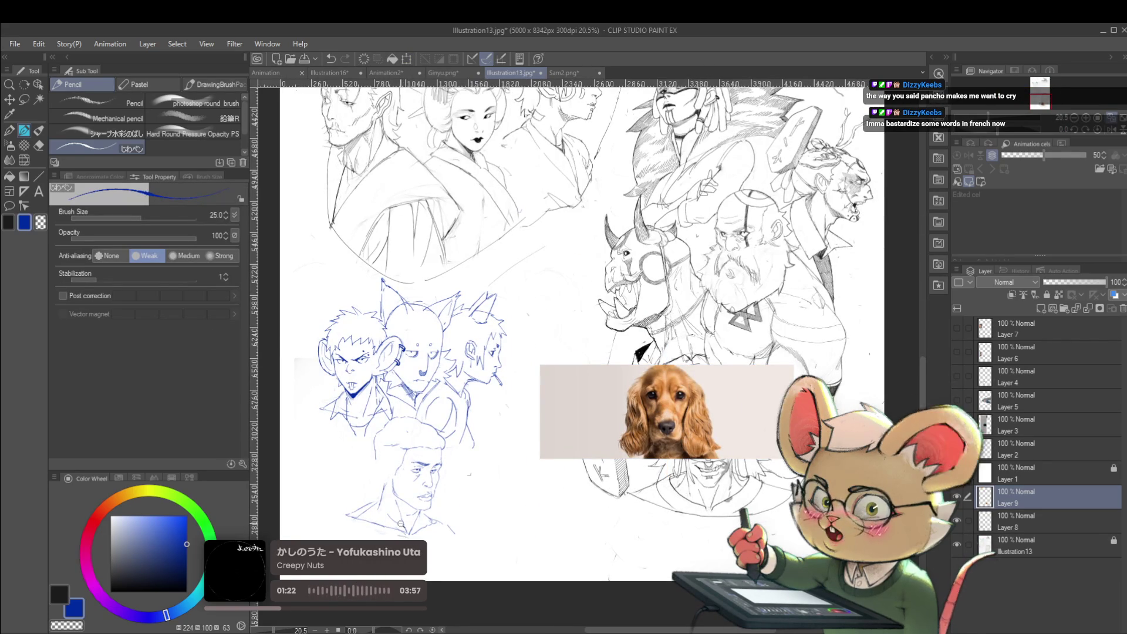
Select Layer 8 in the Layers palette, then return to Layer 9.
scroll(518, 482, "up", 2)
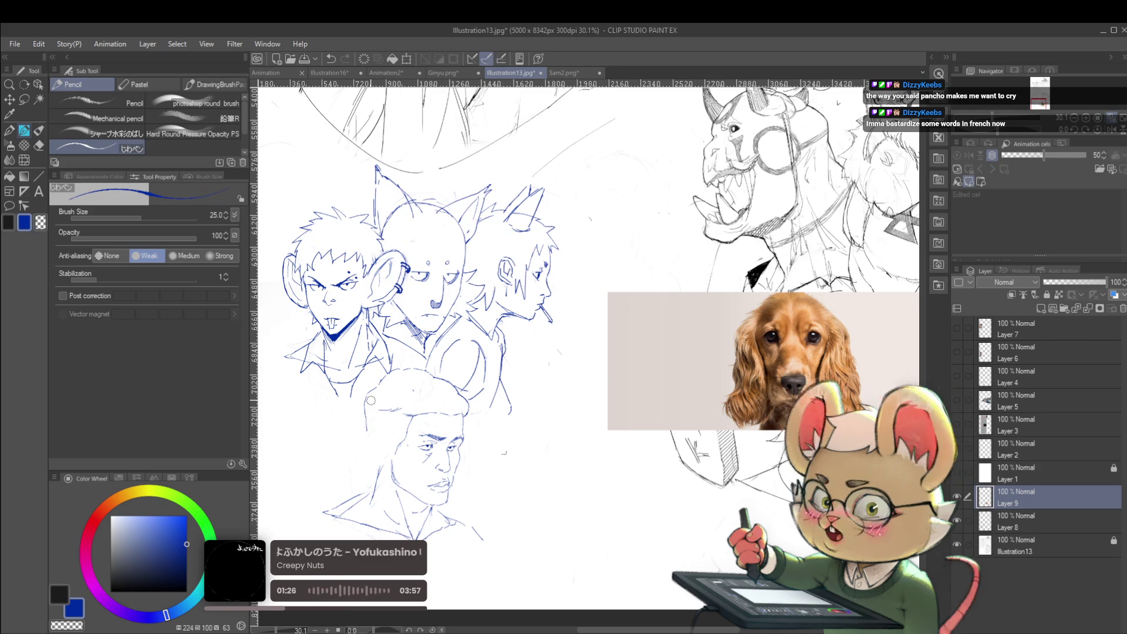
left_click(999, 519)
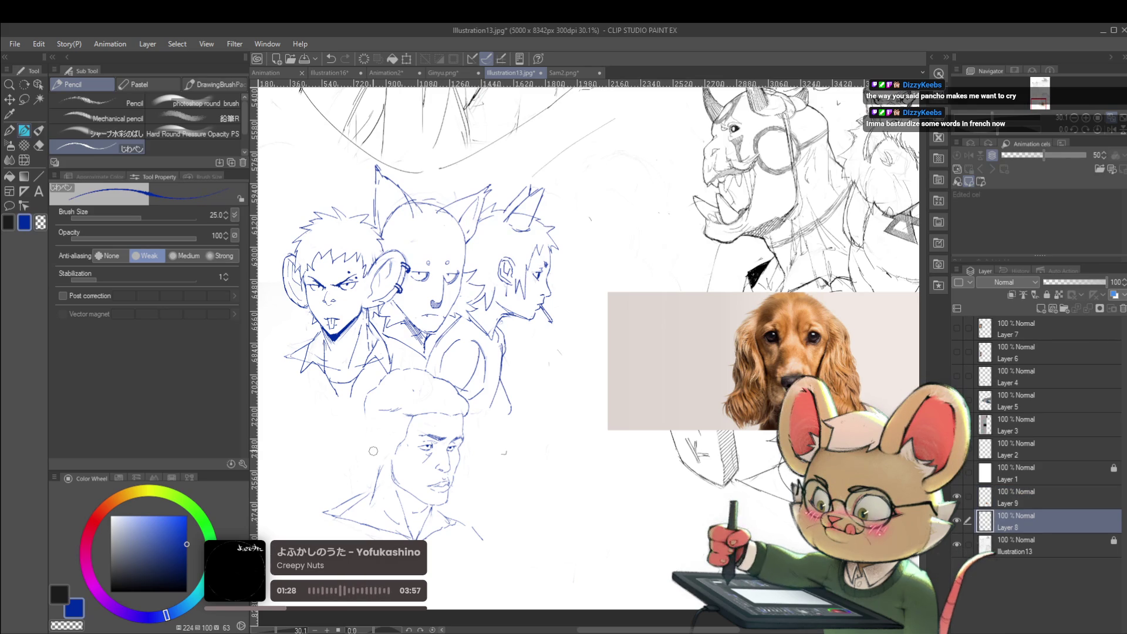
left_click(1013, 500)
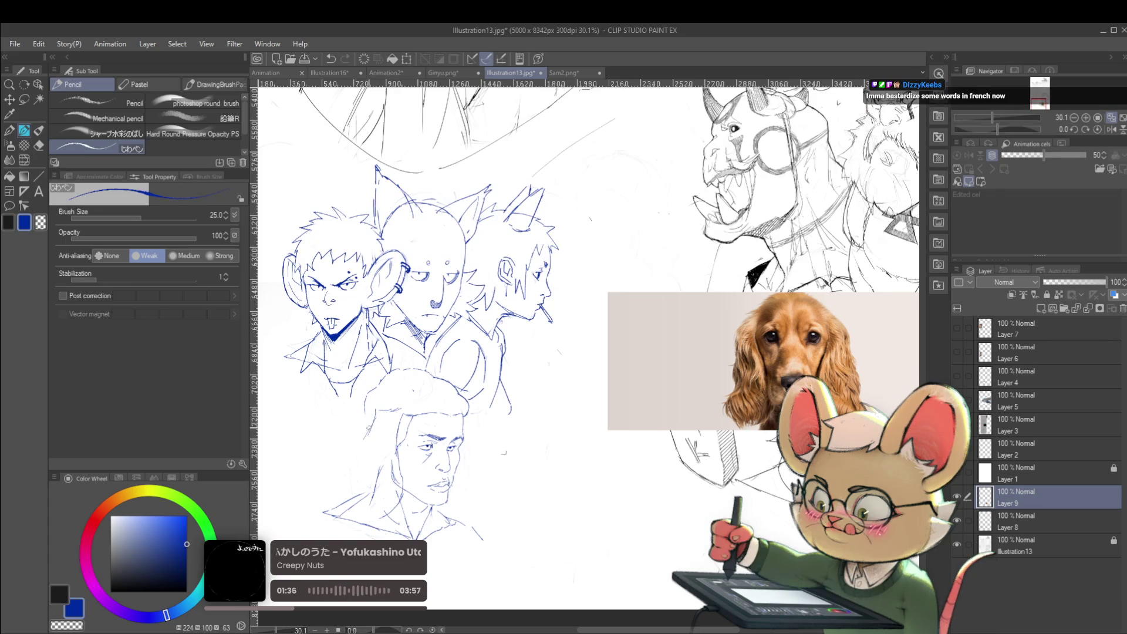
Sketch an ear outline beside the lower face, then zoom out and mirror the view to check it.
mouse_move(406, 427)
left_mouse_down()
mouse_move(399, 443)
mouse_move(361, 438)
mouse_move(352, 472)
mouse_move(365, 461)
mouse_move(369, 479)
mouse_move(358, 485)
left_mouse_up()
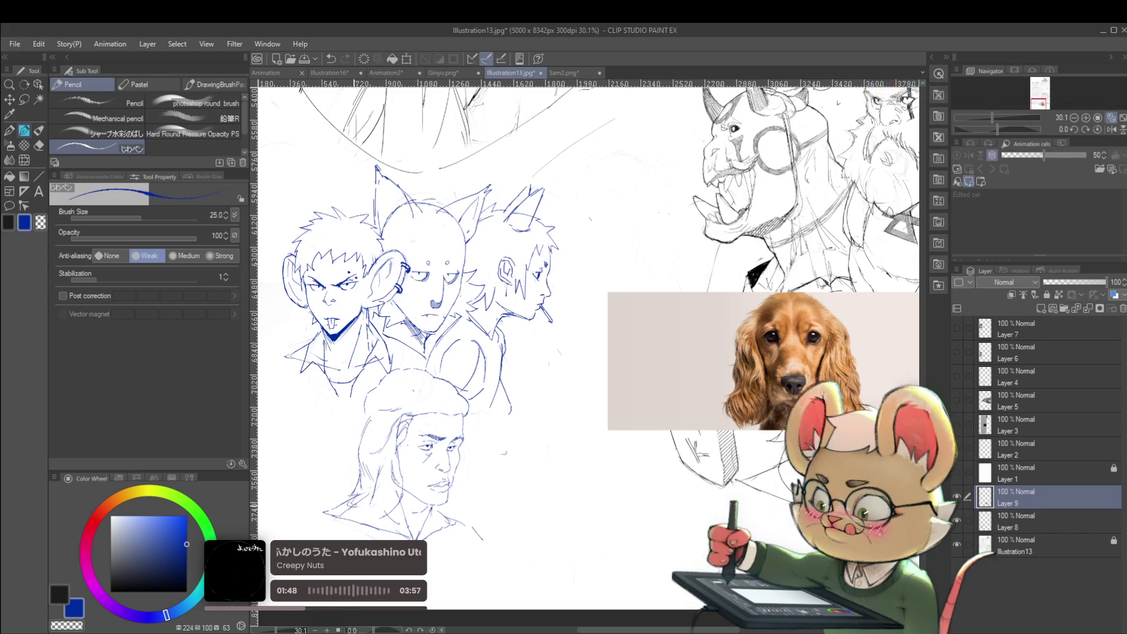
key("ctrl+minus")
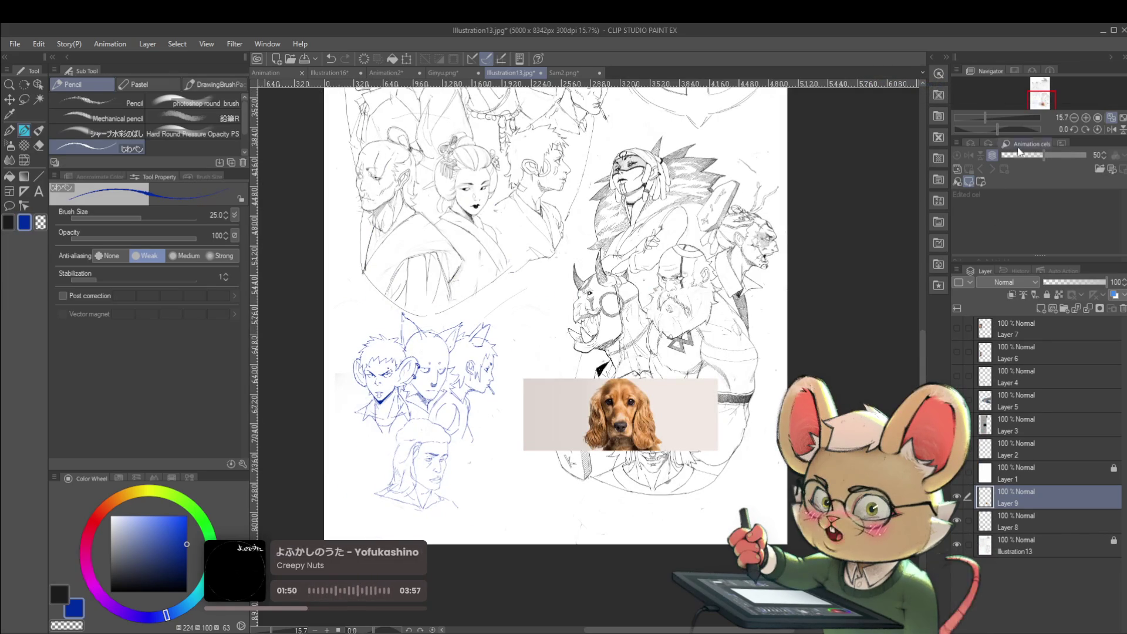
left_click(1111, 129)
scroll(654, 458, "up", 3)
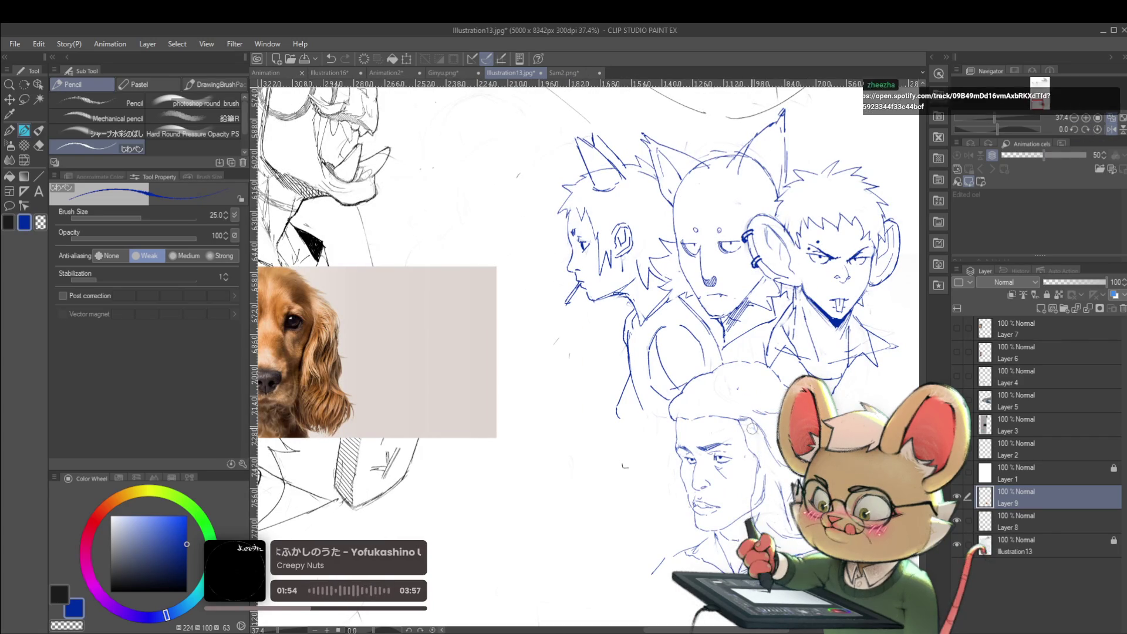
left_click_drag(587, 352, 485, 317)
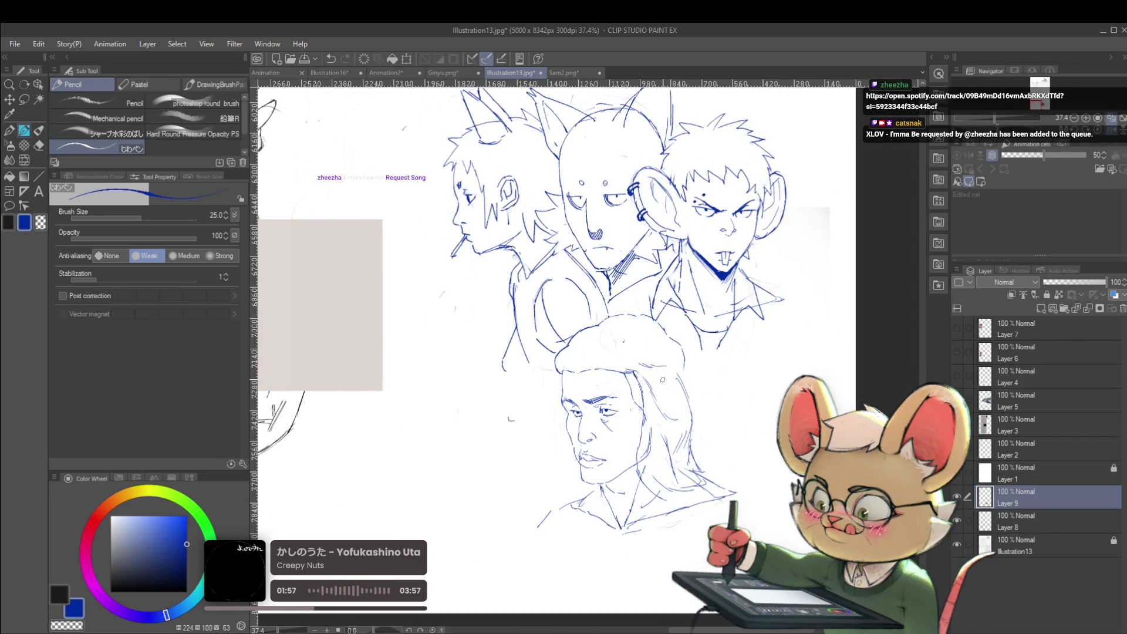
Draw trial hair down the lower face's left side, then delete Layer 9 with those strokes.
scroll(645, 372, "down", 5)
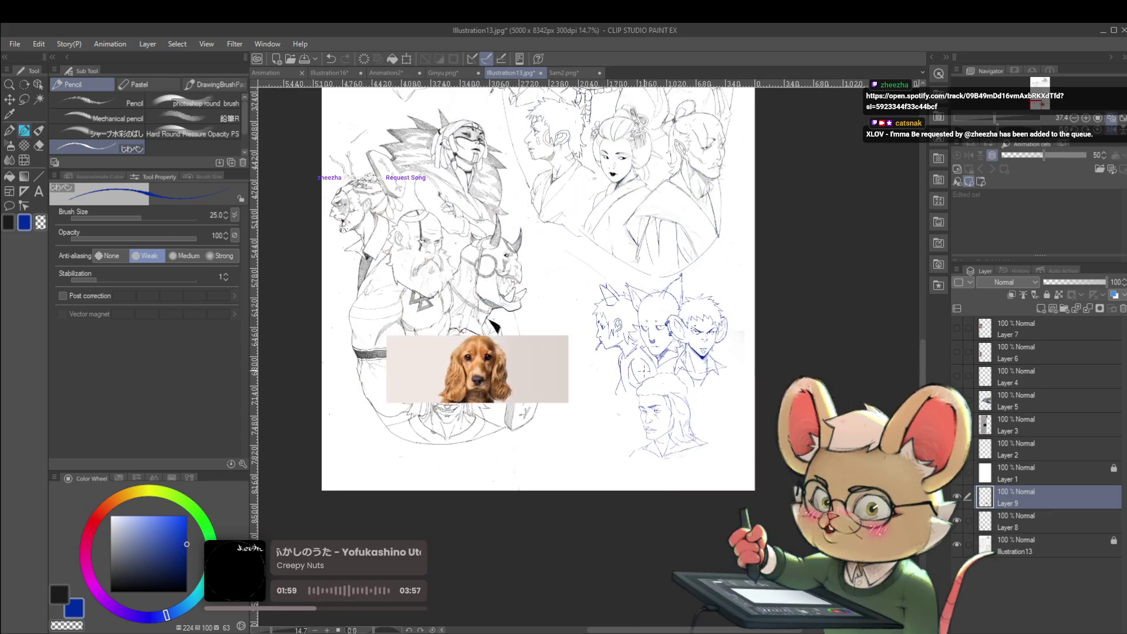
scroll(707, 424, "up", 3)
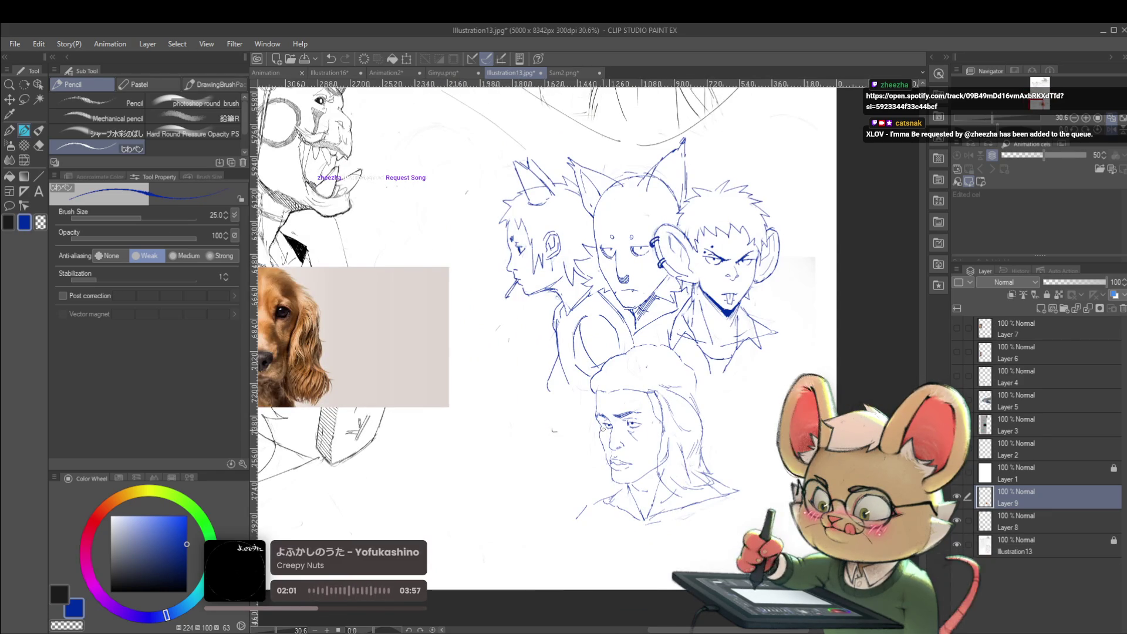
left_click_drag(592, 415, 632, 405)
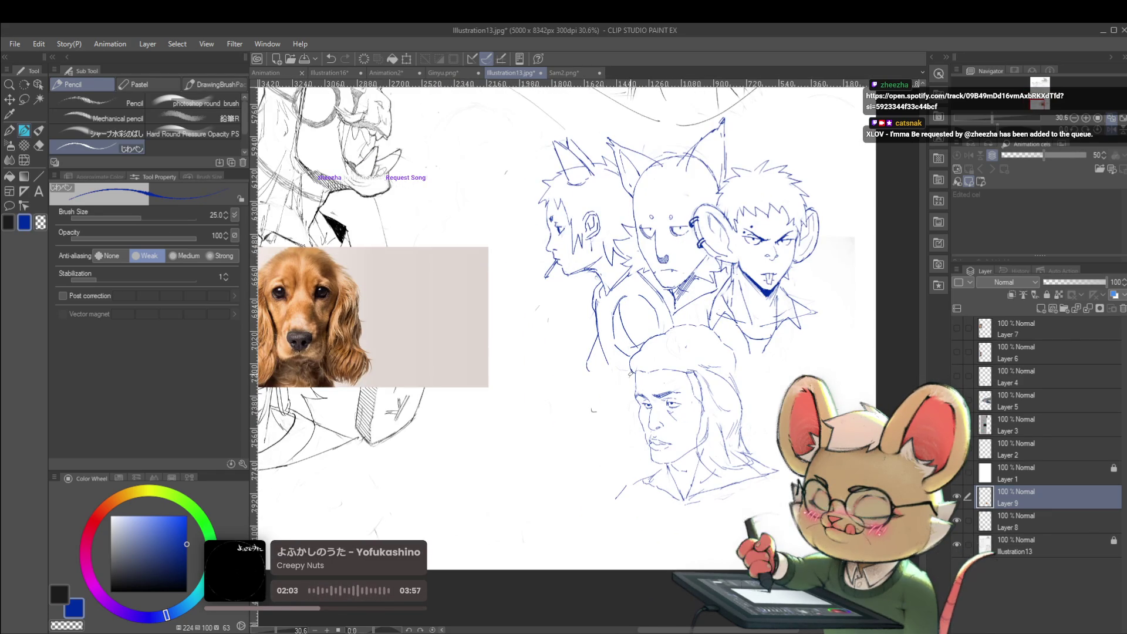
left_click_drag(635, 406, 622, 464)
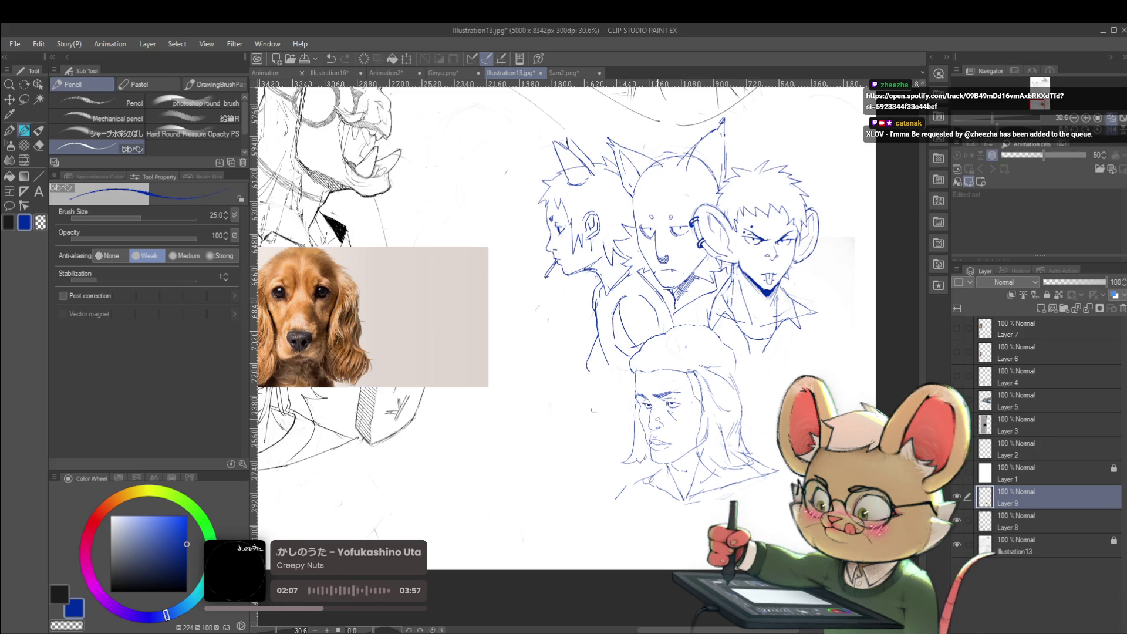
scroll(679, 401, "down", 2)
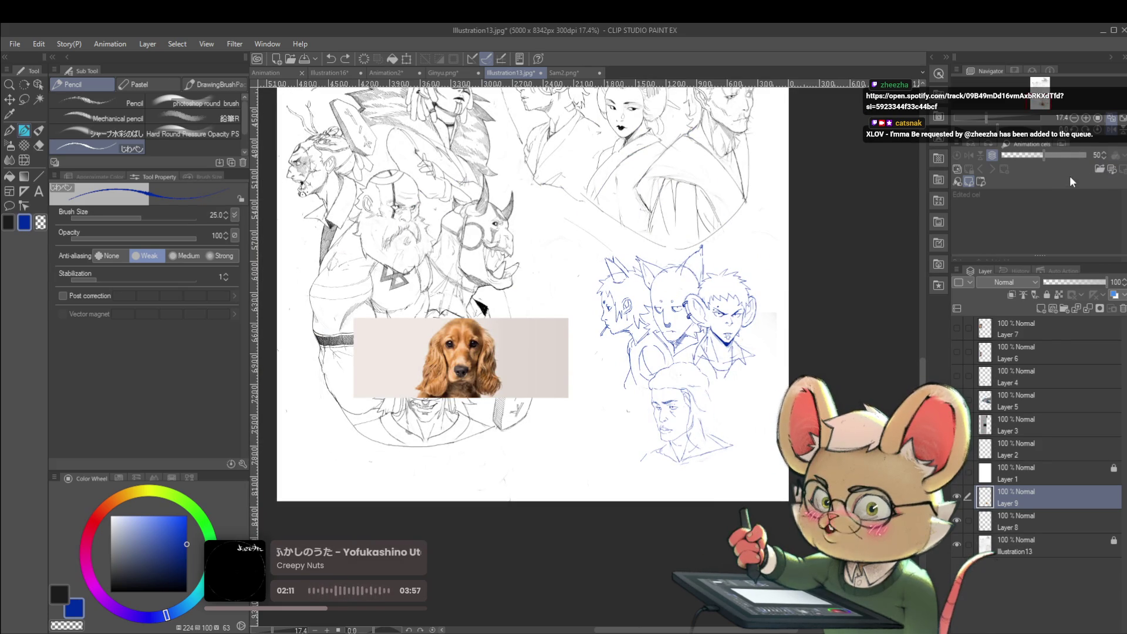
key("alt")
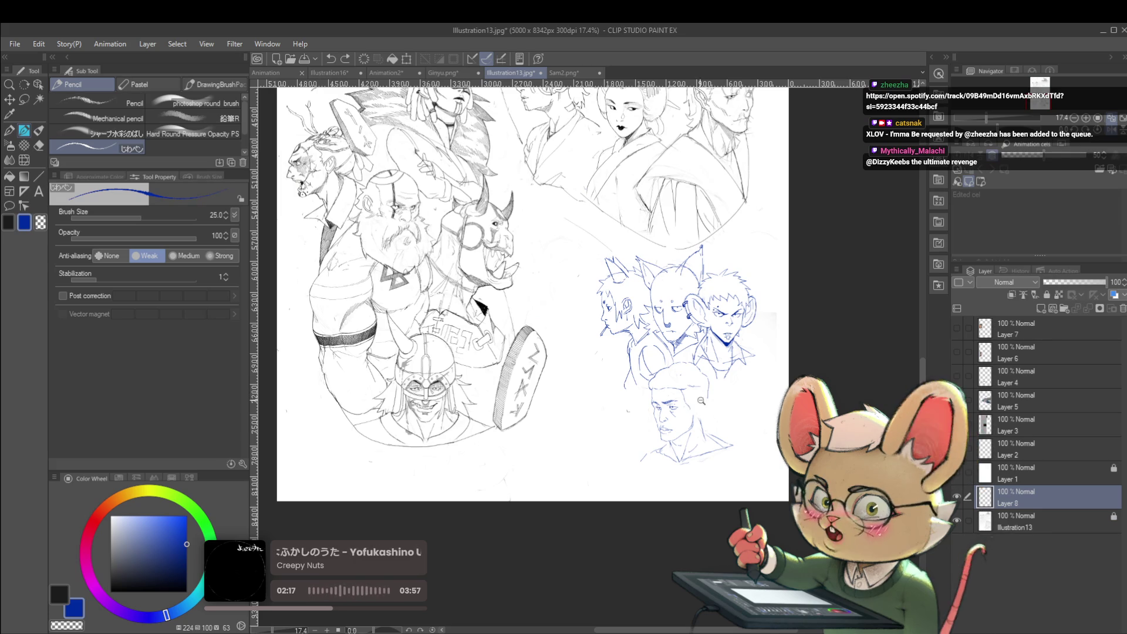
Zoom into the blue sketches and flip the canvas back to its unmirrored orientation.
scroll(700, 392, "up", 3)
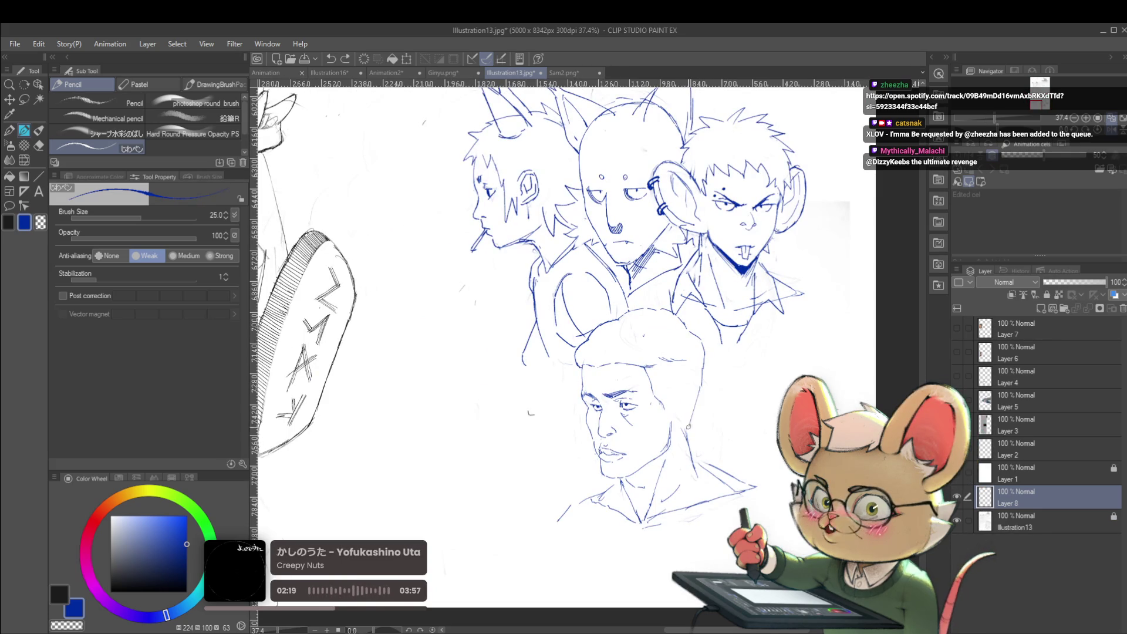
scroll(685, 396, "down", 2)
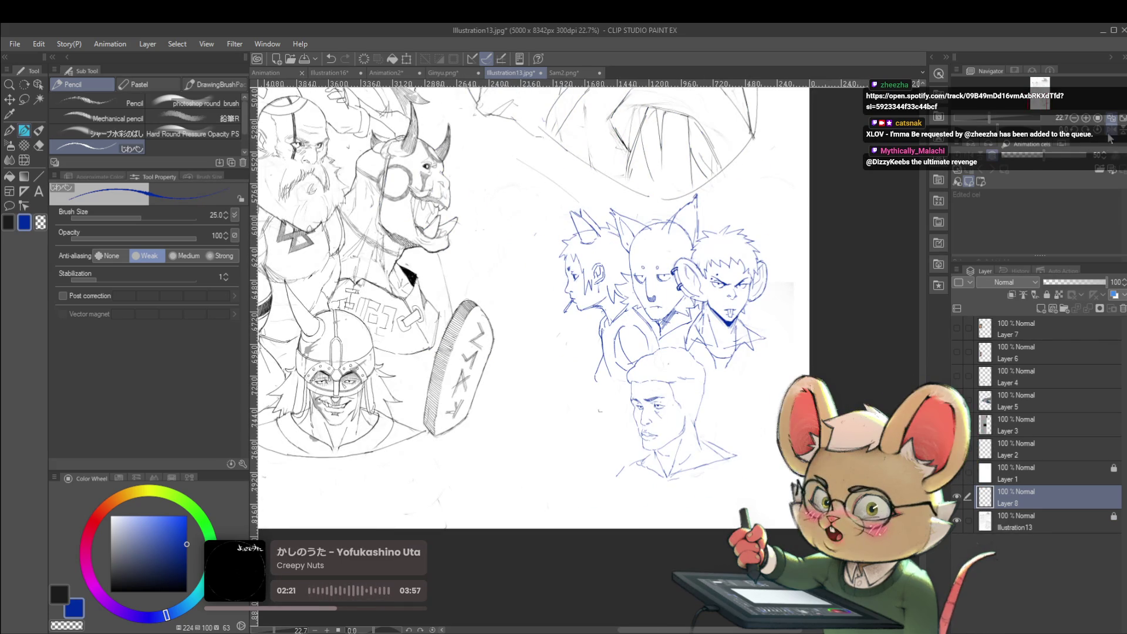
scroll(660, 388, "up", 1)
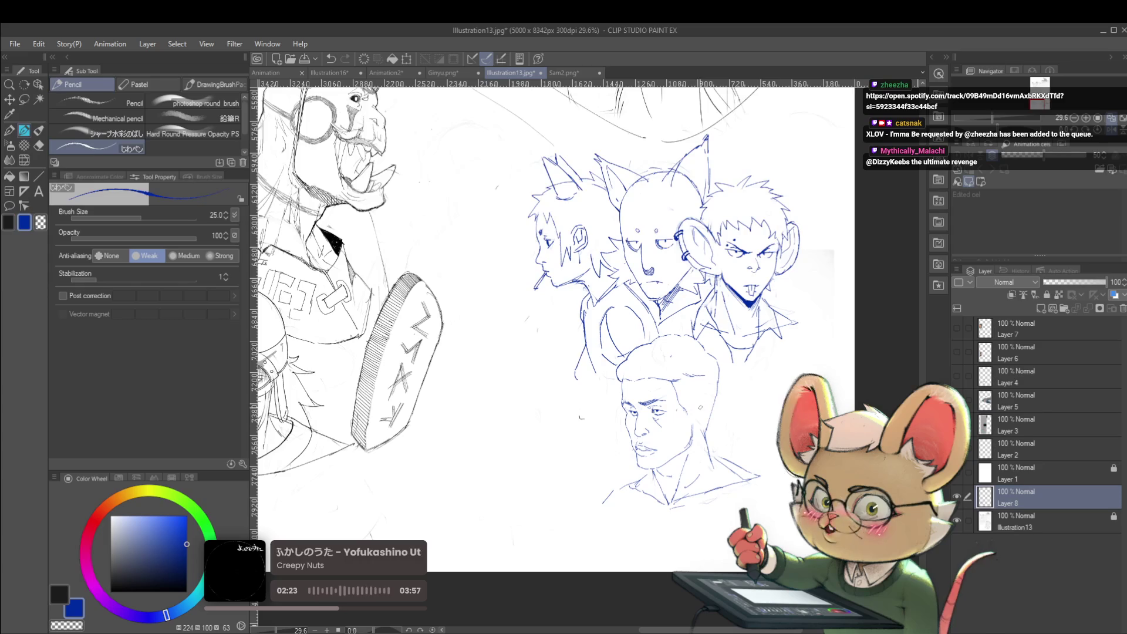
left_click(1108, 130)
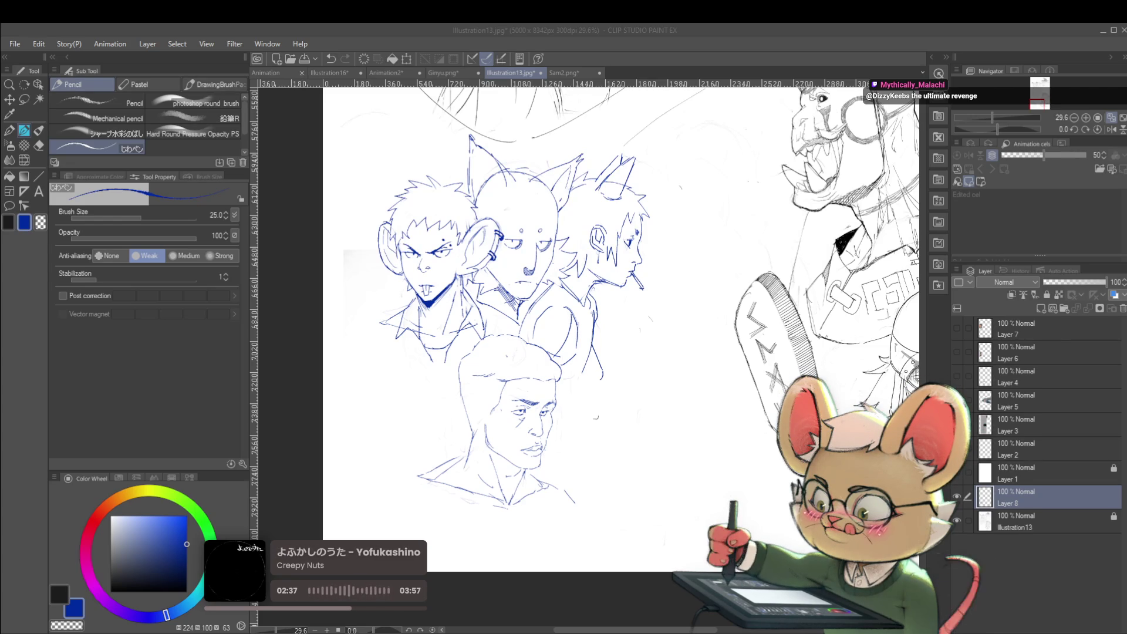
left_click(476, 404)
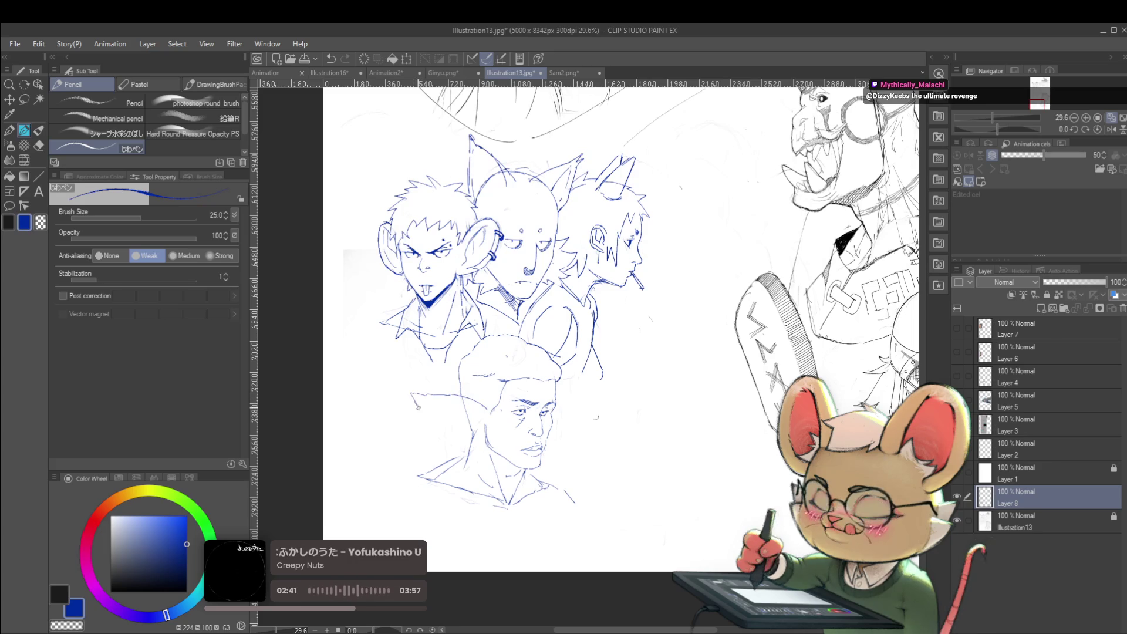
scroll(475, 410, "down", 2)
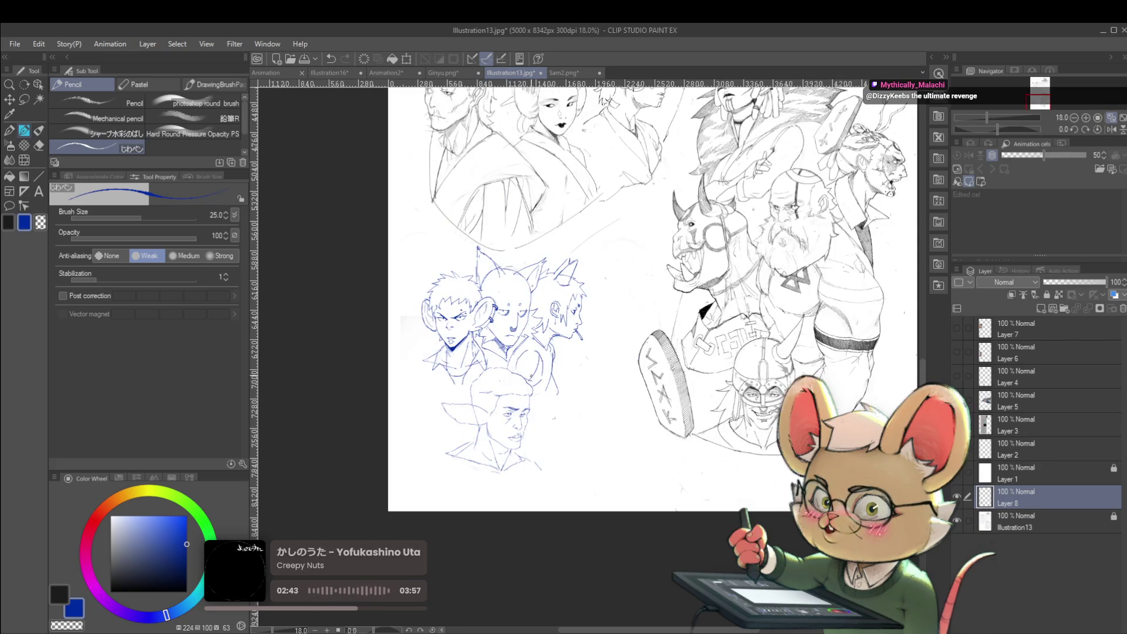
Sketch pointed elf-ear strokes on the lower man's head, undo a stray mark, and mirror the view.
scroll(474, 435, "up", 2)
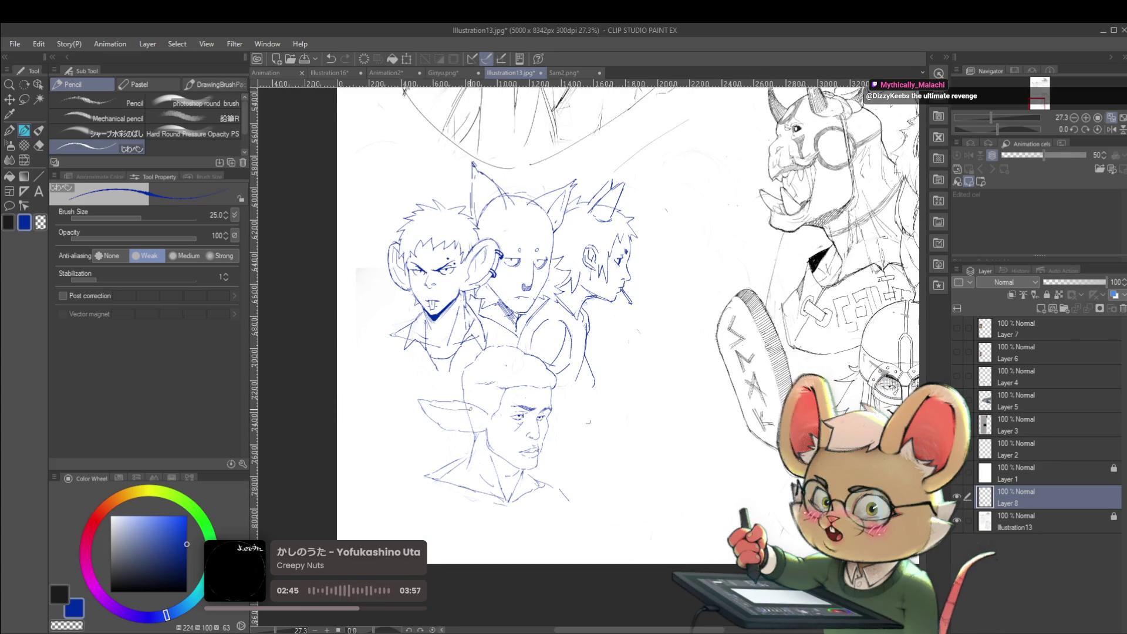
scroll(469, 434, "down", 2)
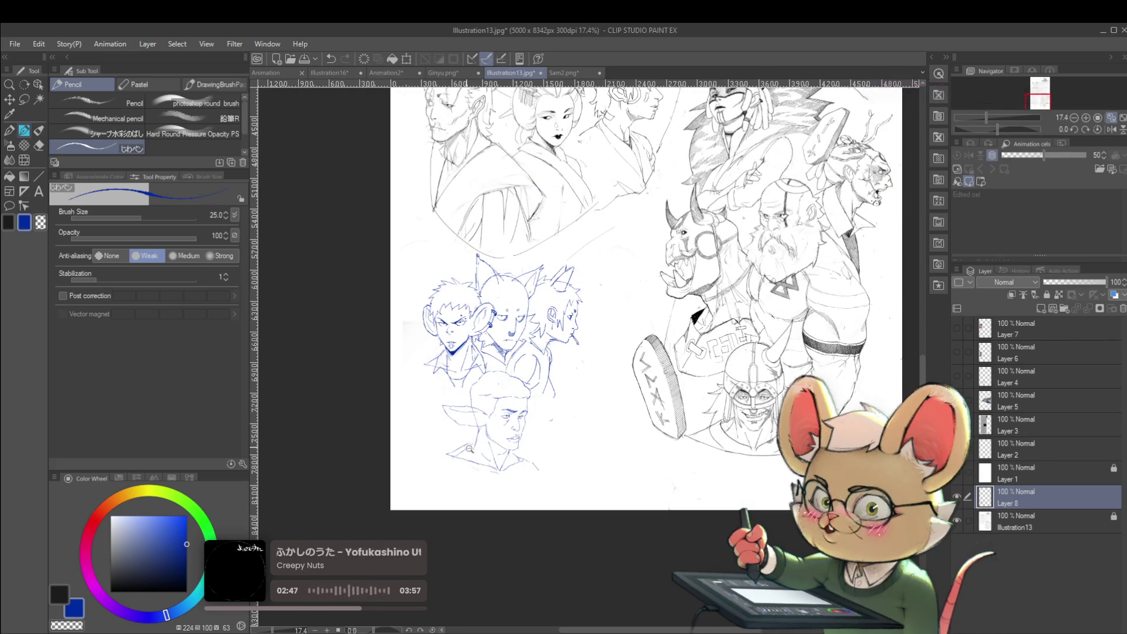
scroll(469, 434, "up", 3)
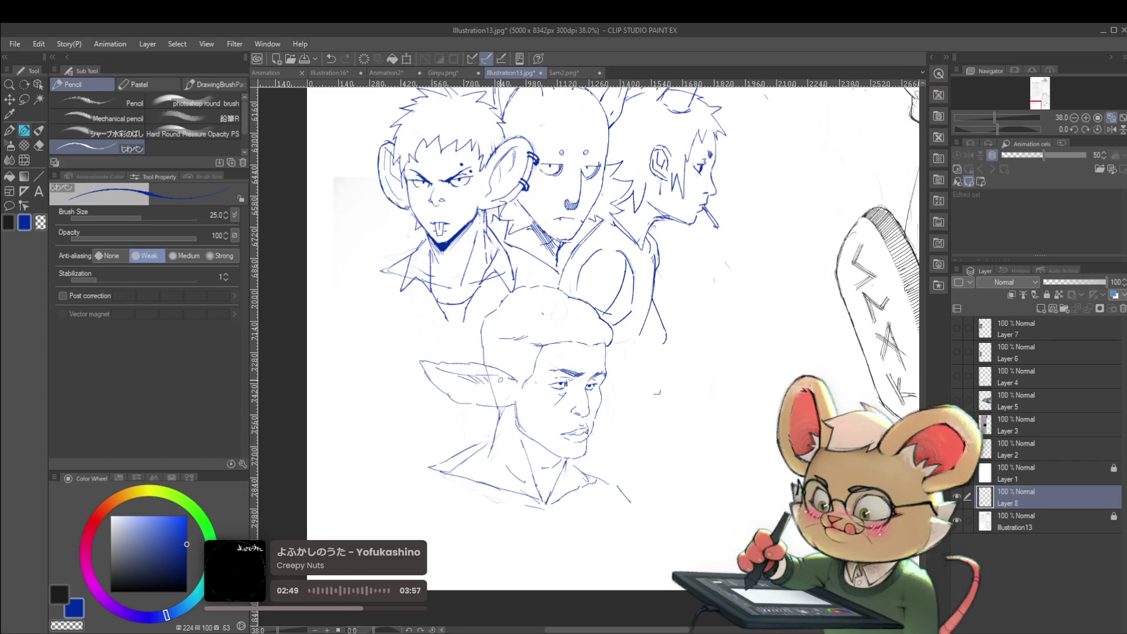
left_click_drag(482, 381, 487, 392)
key("ctrl+z")
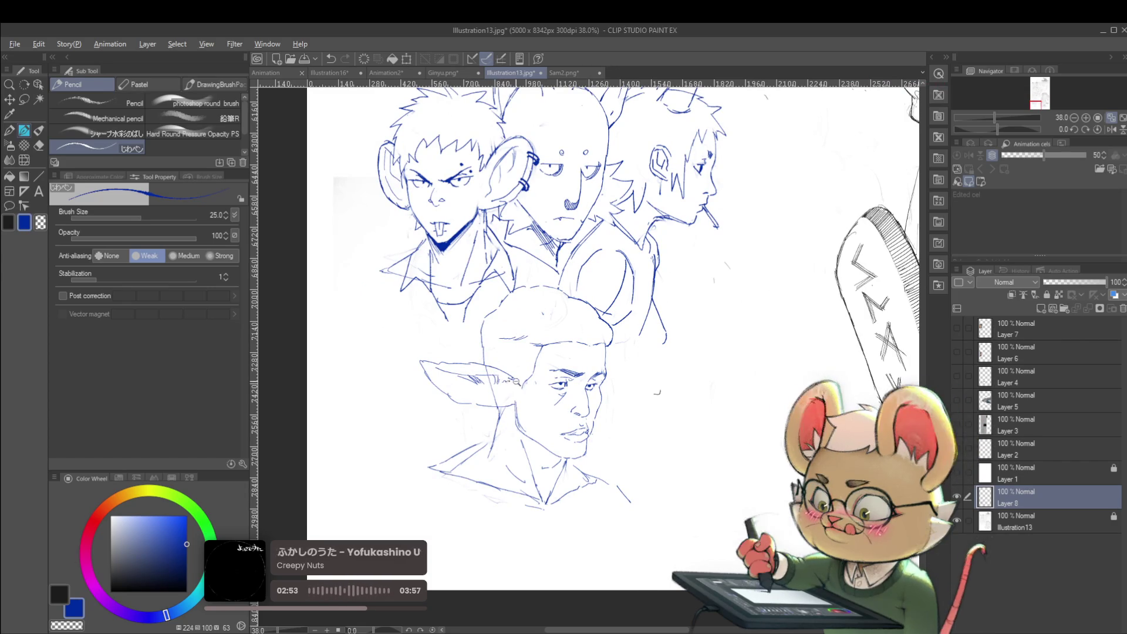
scroll(586, 352, "down", 2)
scroll(587, 352, "up", 2)
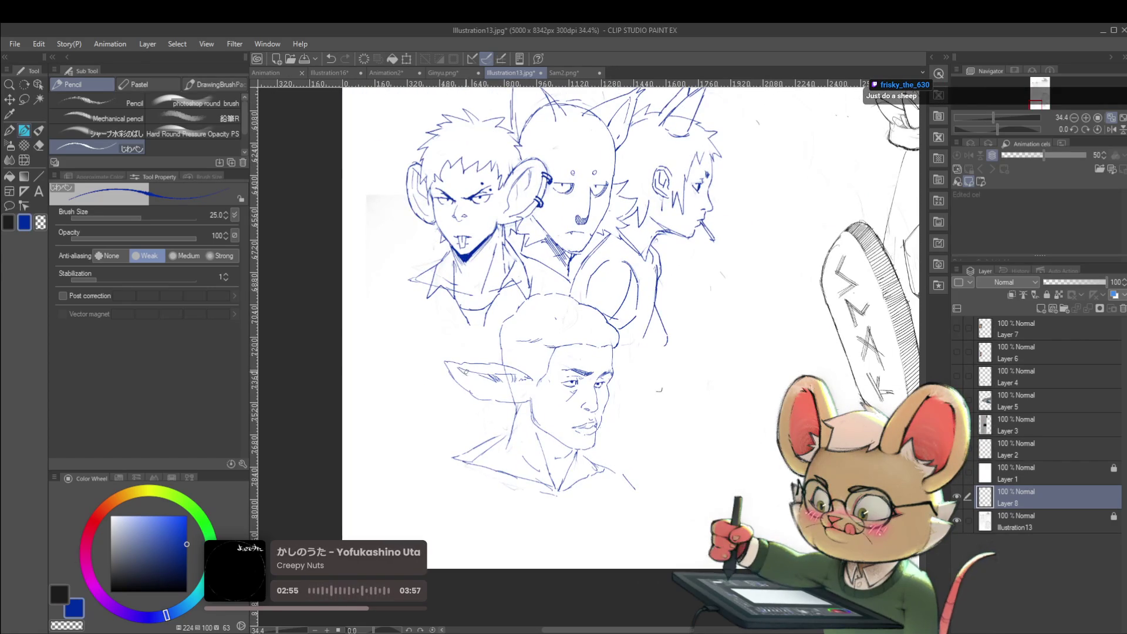
left_click_drag(451, 365, 477, 392)
scroll(520, 396, "down", 1)
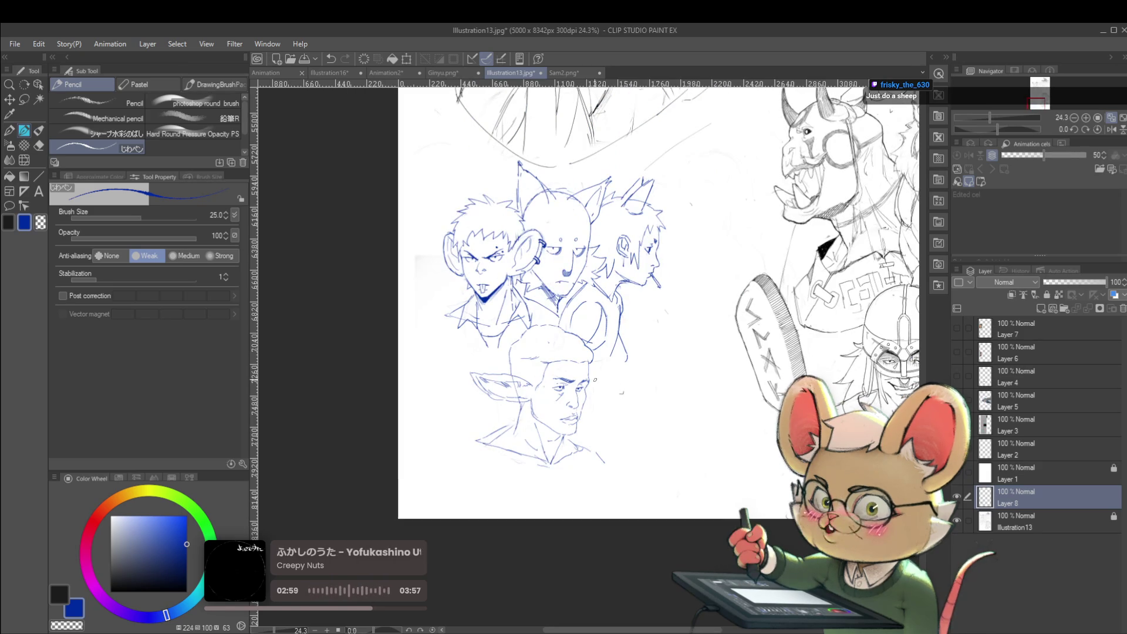
mouse_move(587, 381)
left_mouse_down()
mouse_move(616, 372)
mouse_move(587, 399)
left_mouse_up()
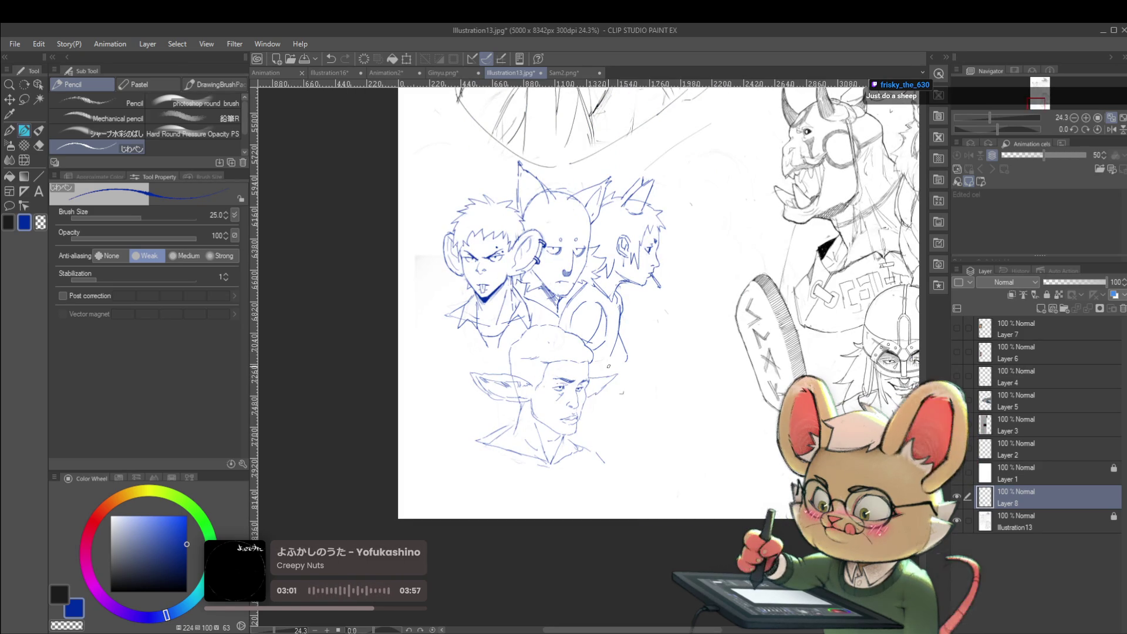
left_click(1112, 129)
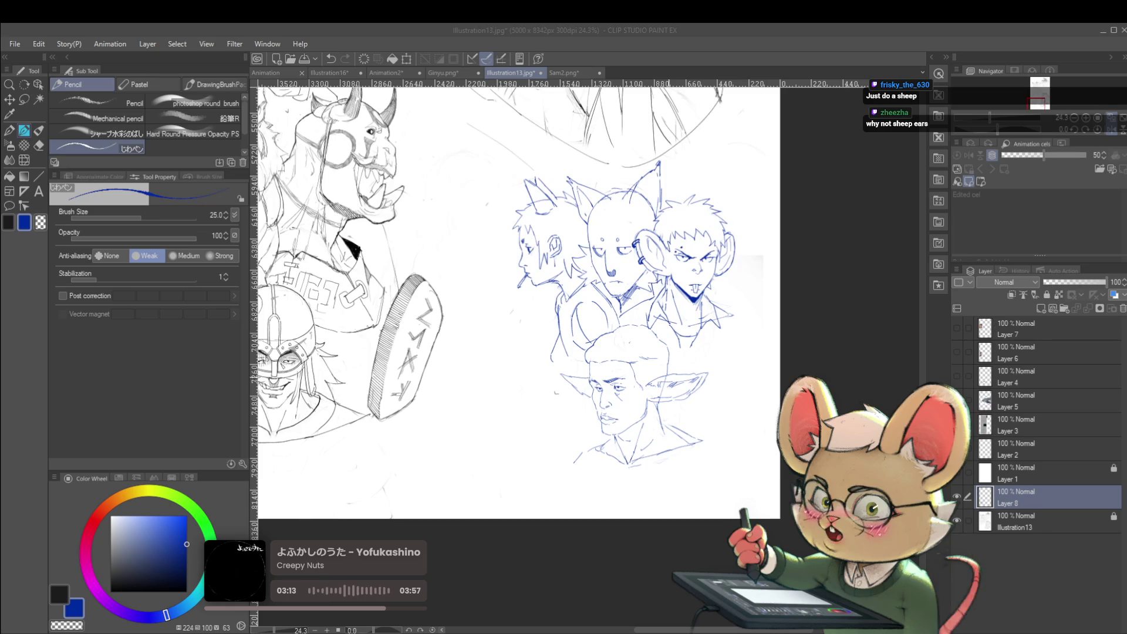
Rework the ear strokes at the lower face's side, undoing the overlong ones, then zoom out.
left_click_drag(701, 393, 683, 379)
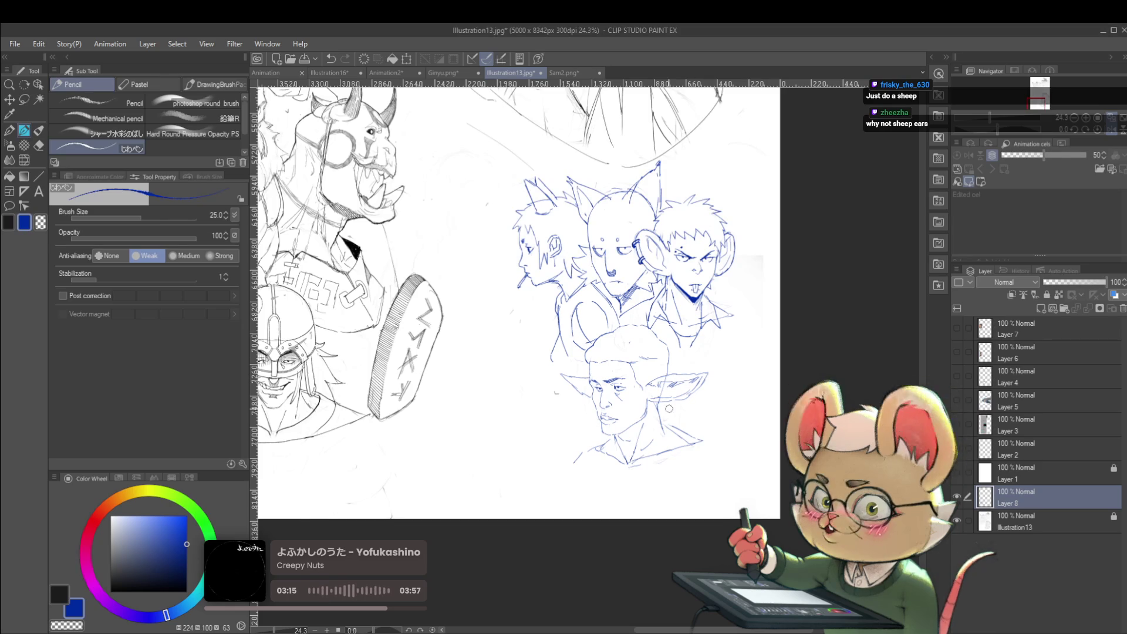
scroll(669, 413, "up", 3)
key("ctrl+z")
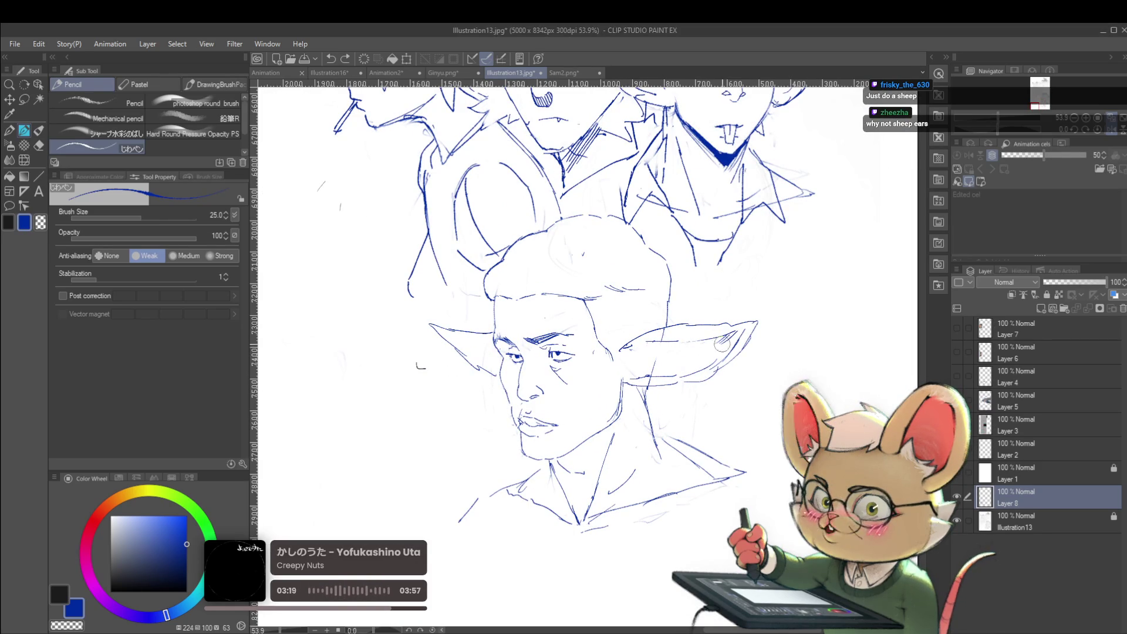
scroll(721, 345, "down", 4)
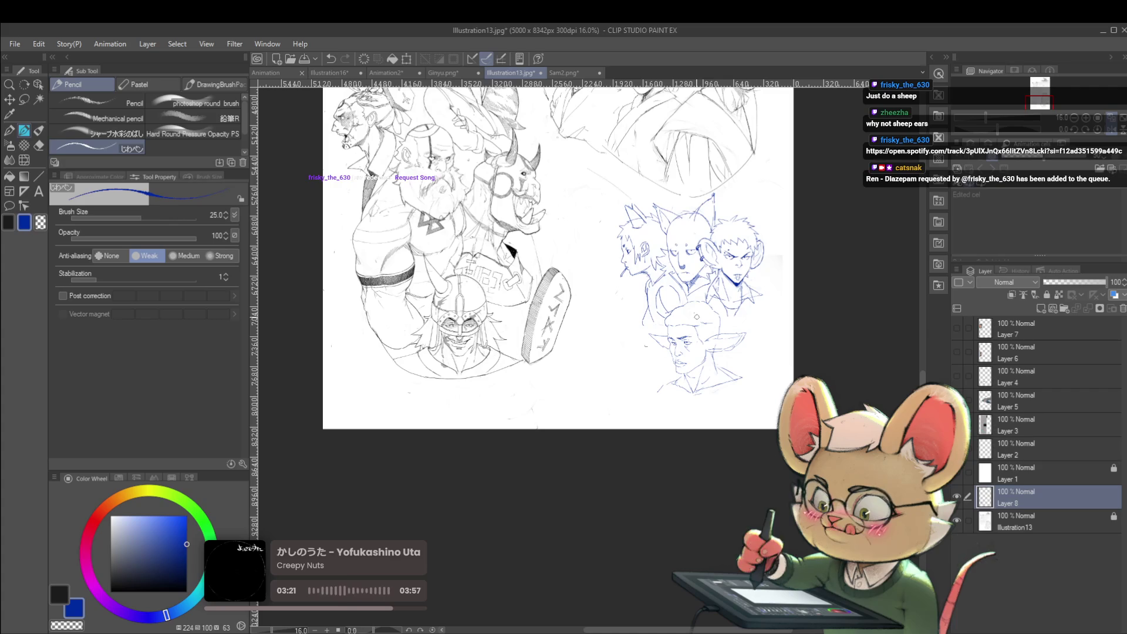
scroll(696, 317, "up", 2)
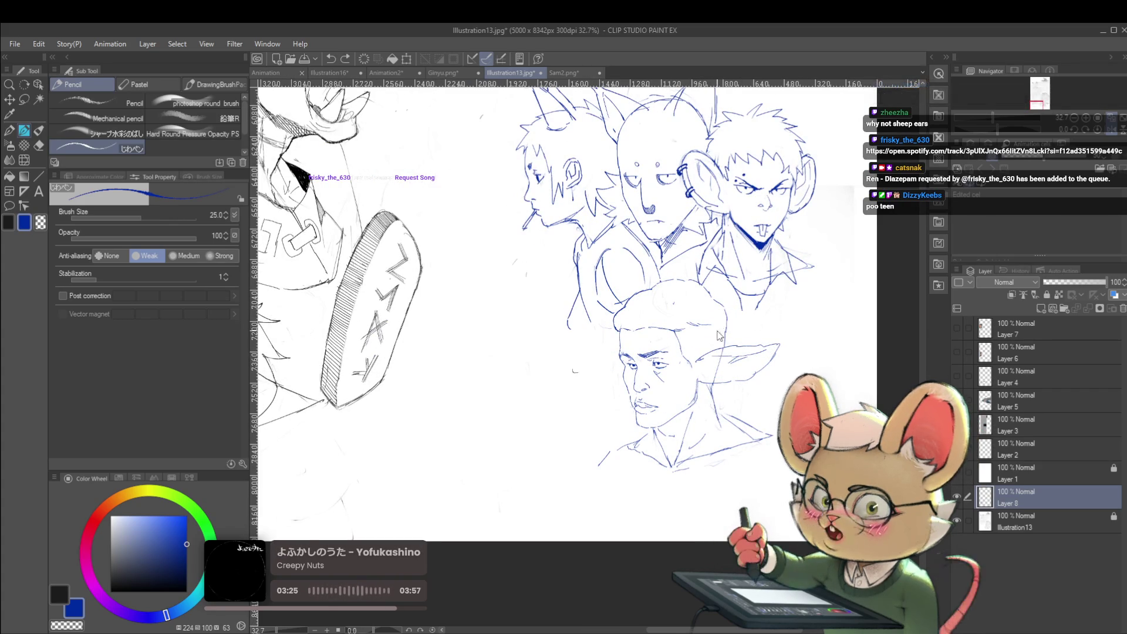
key("ctrl+z")
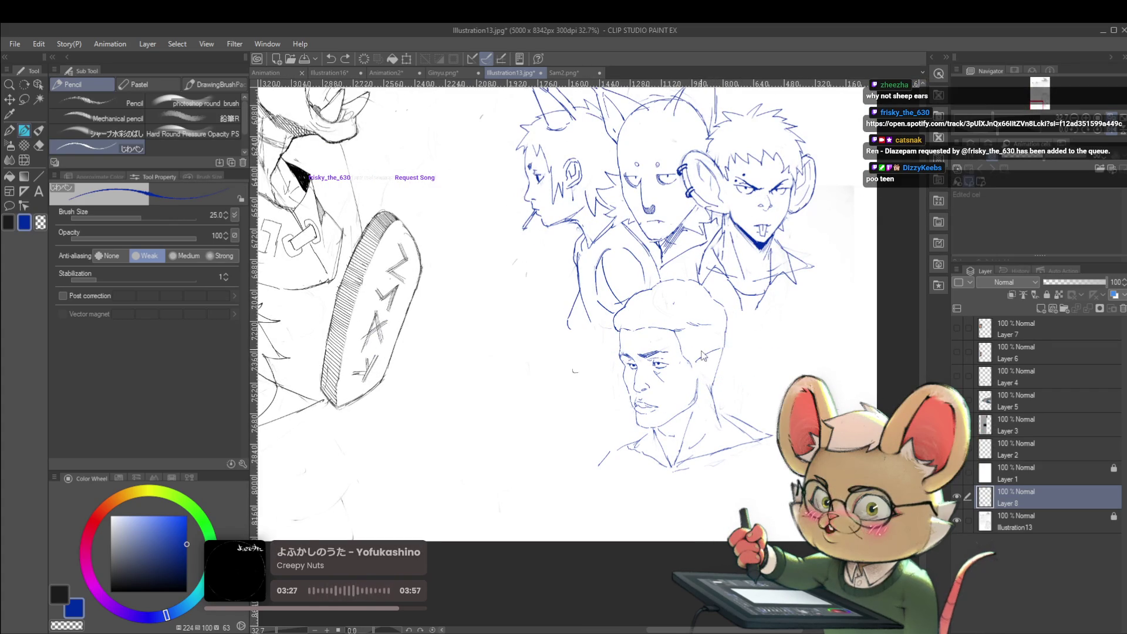
left_click_drag(719, 399, 734, 409)
left_click_drag(721, 359, 731, 383)
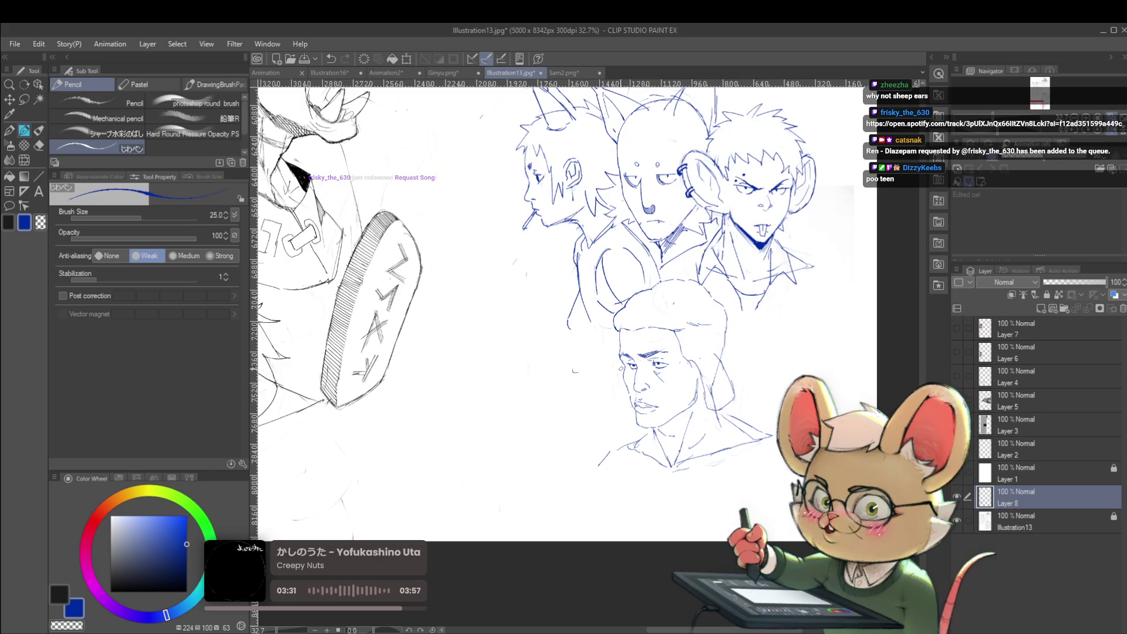
key("ctrl+minus")
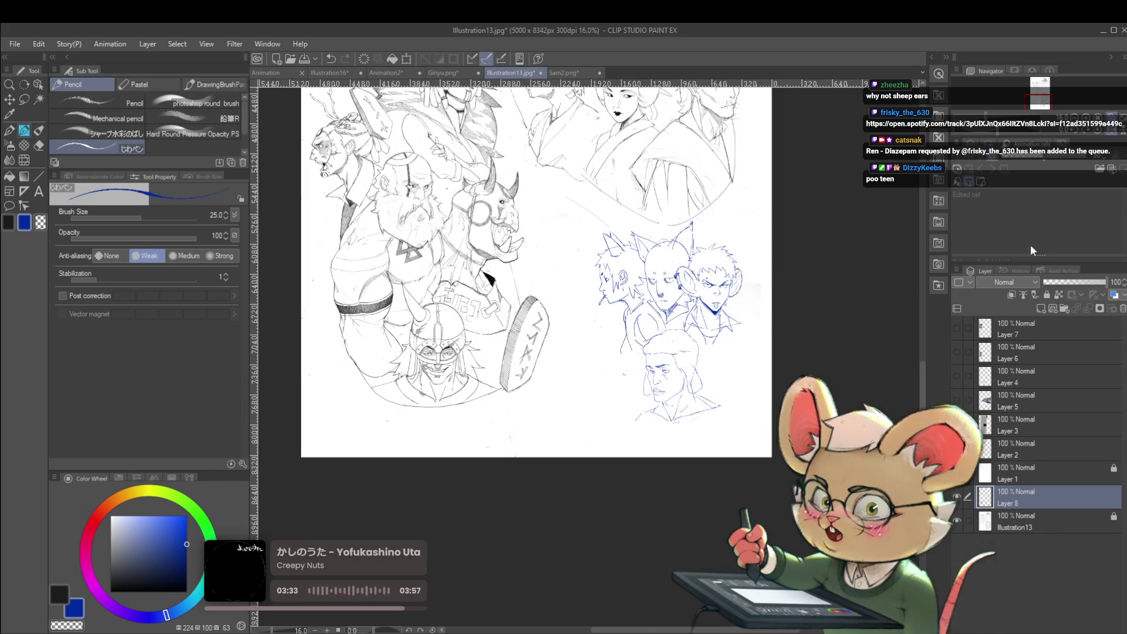
Restore the unmirrored view, then mirror it again and zoom in on the lower face's mouth.
left_click(1094, 143)
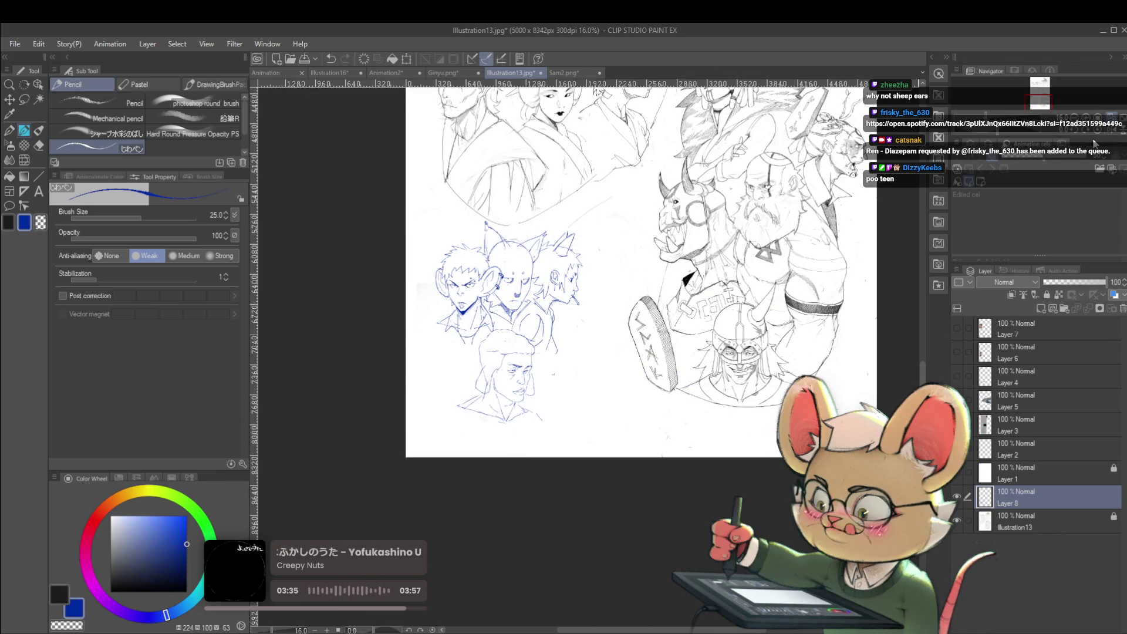
scroll(493, 381, "up", 5)
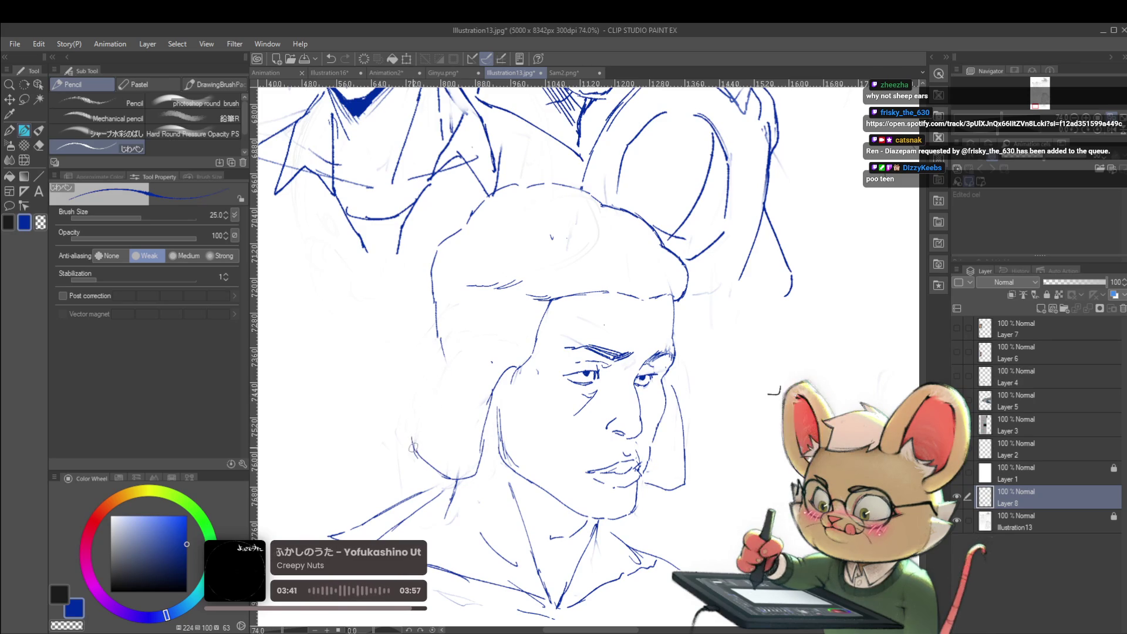
scroll(443, 329, "down", 4)
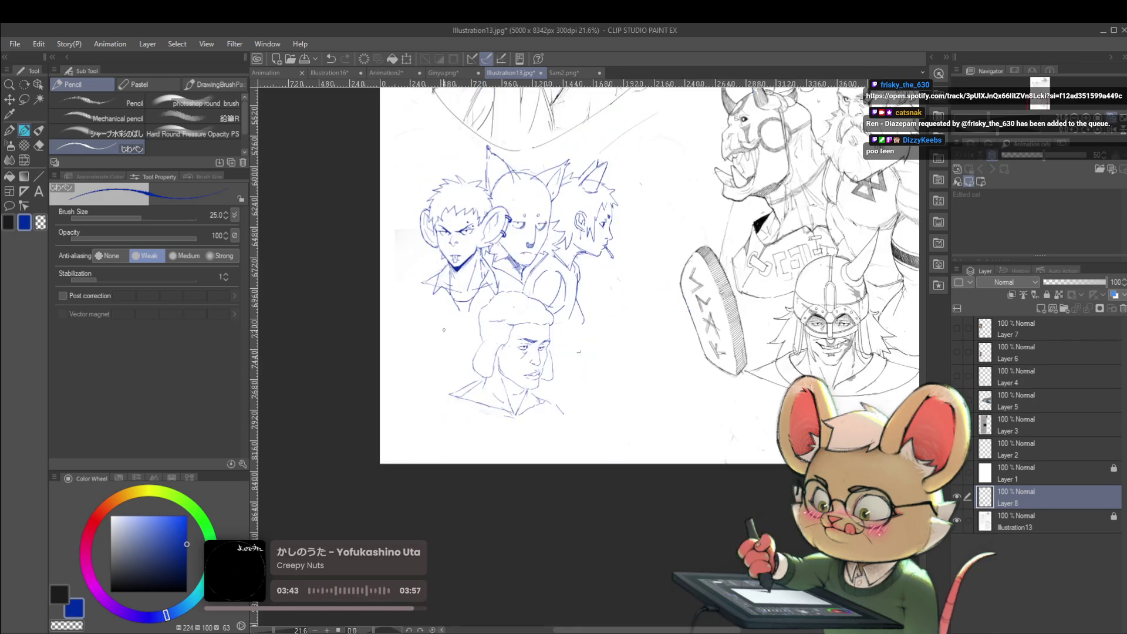
scroll(501, 351, "up", 4)
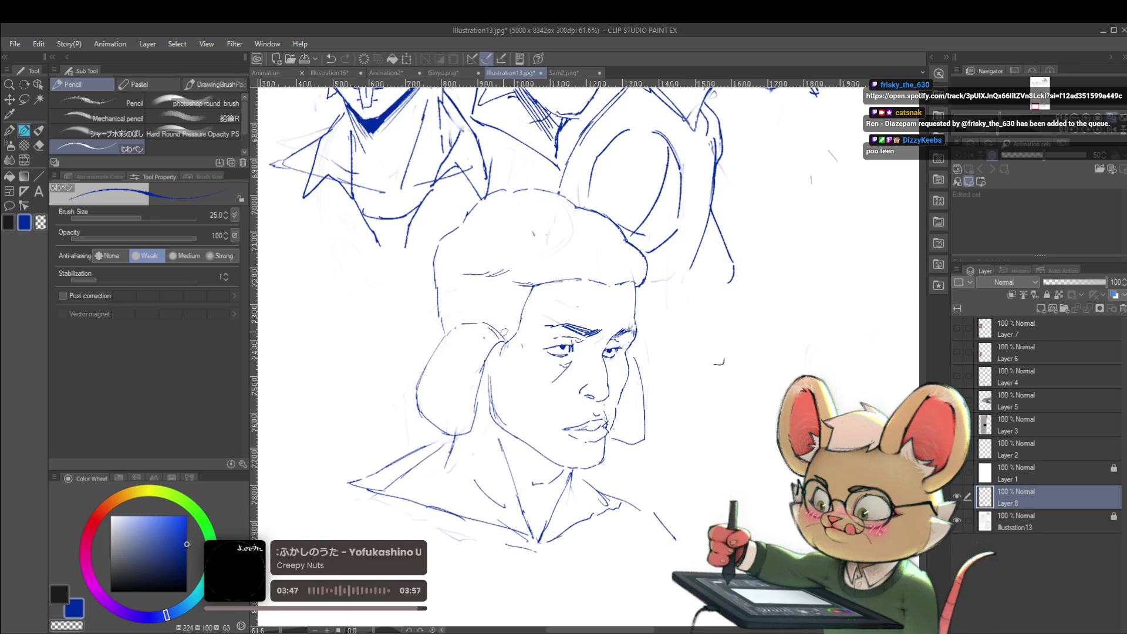
scroll(501, 333, "down", 4)
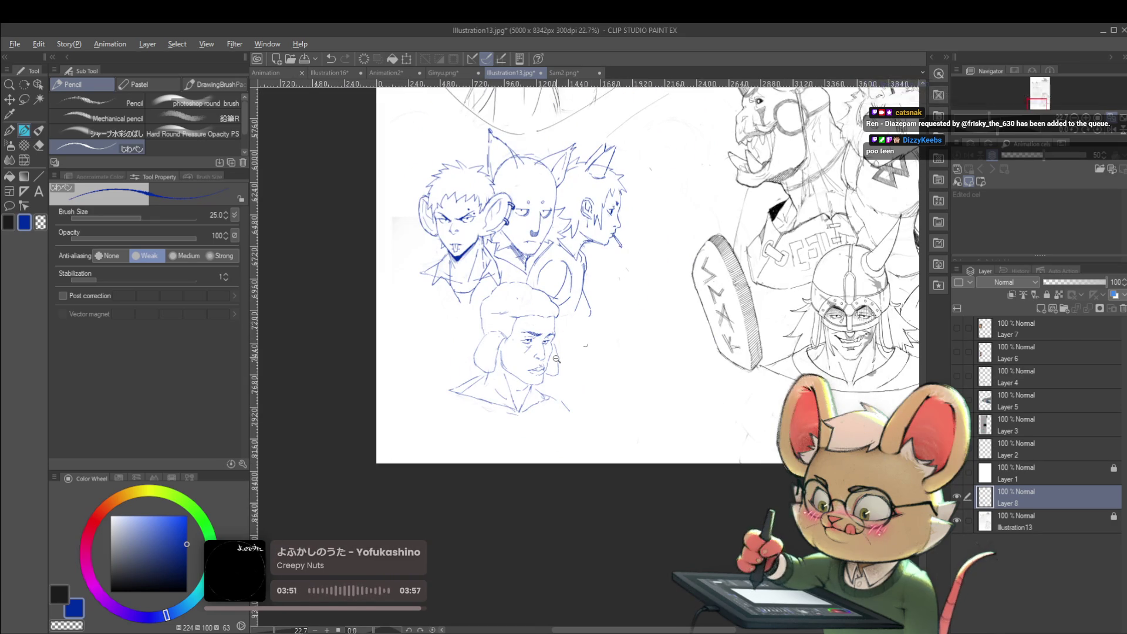
scroll(574, 344, "up", 2)
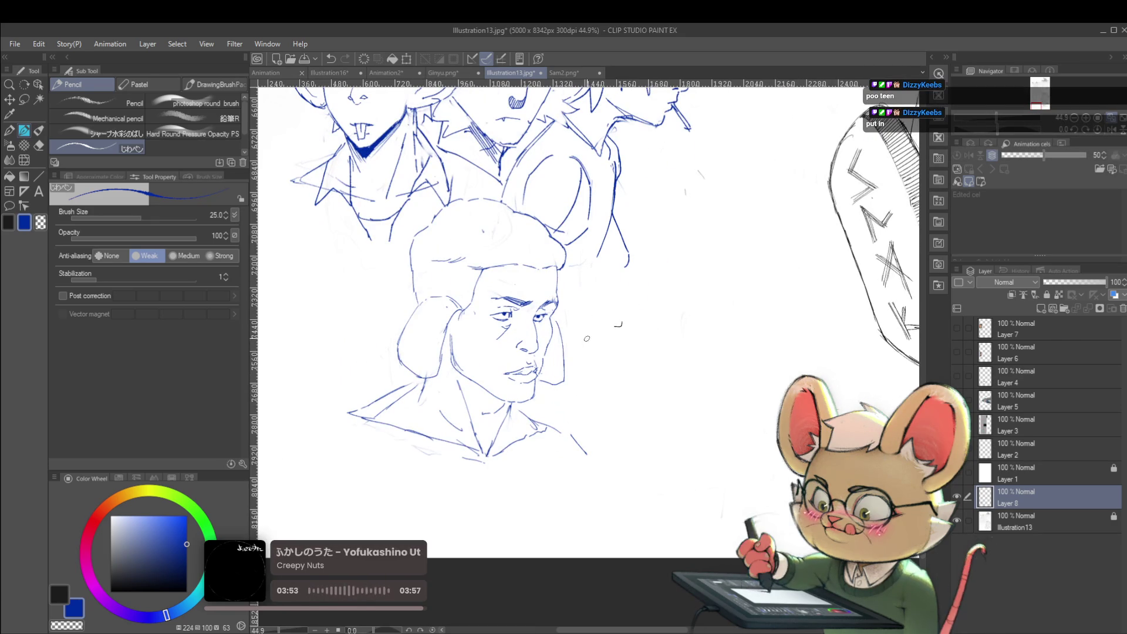
key("h")
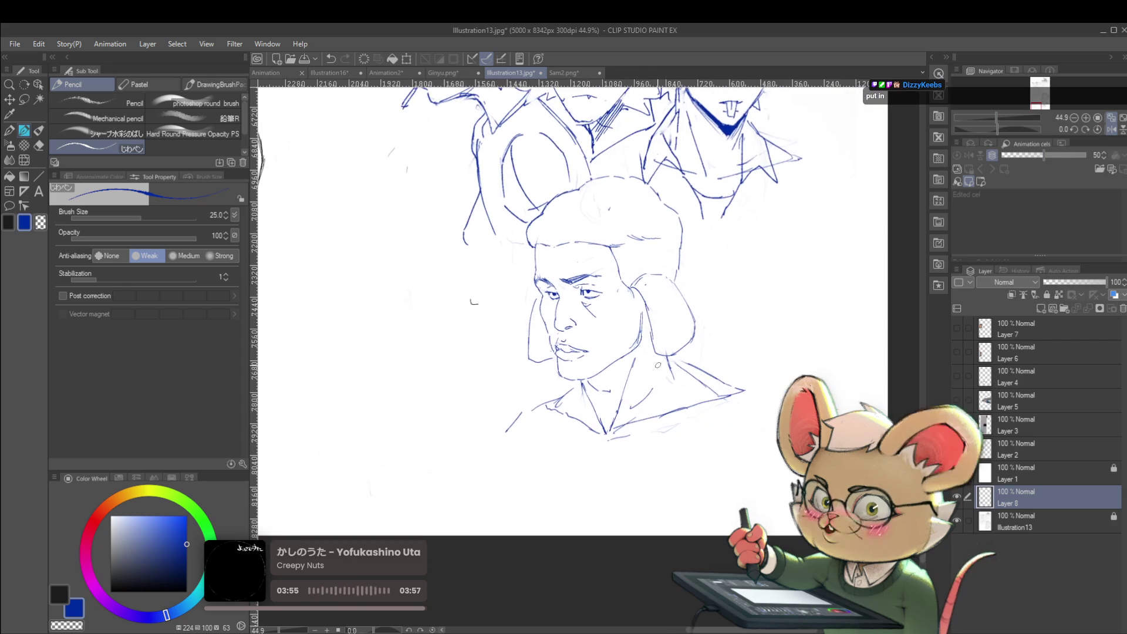
scroll(554, 349, "up", 2)
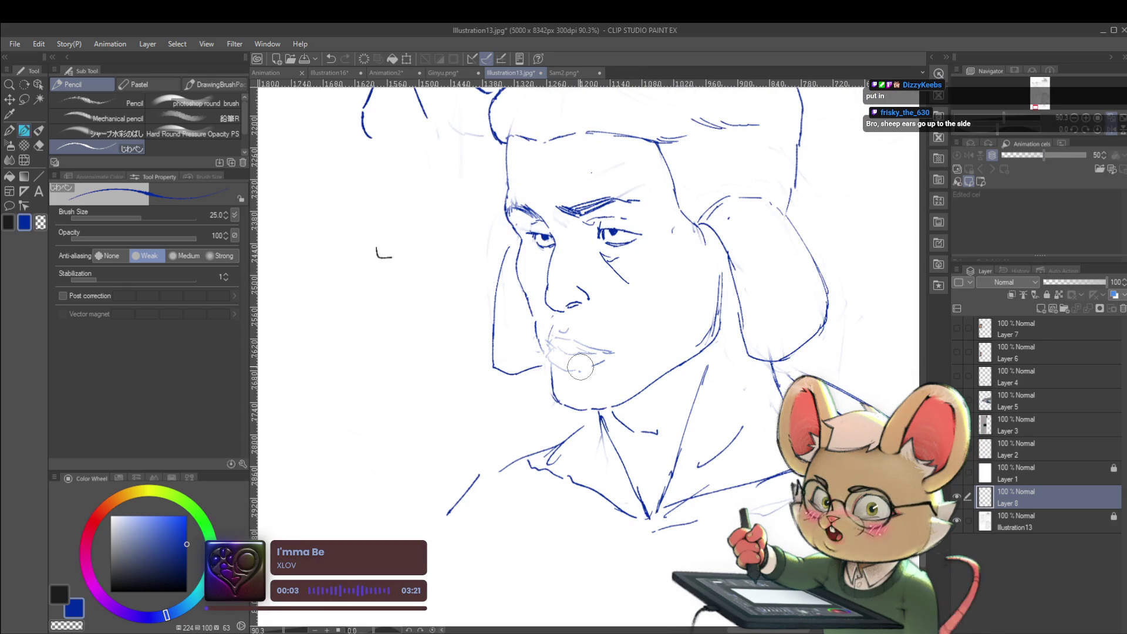
left_click_drag(622, 323, 531, 336)
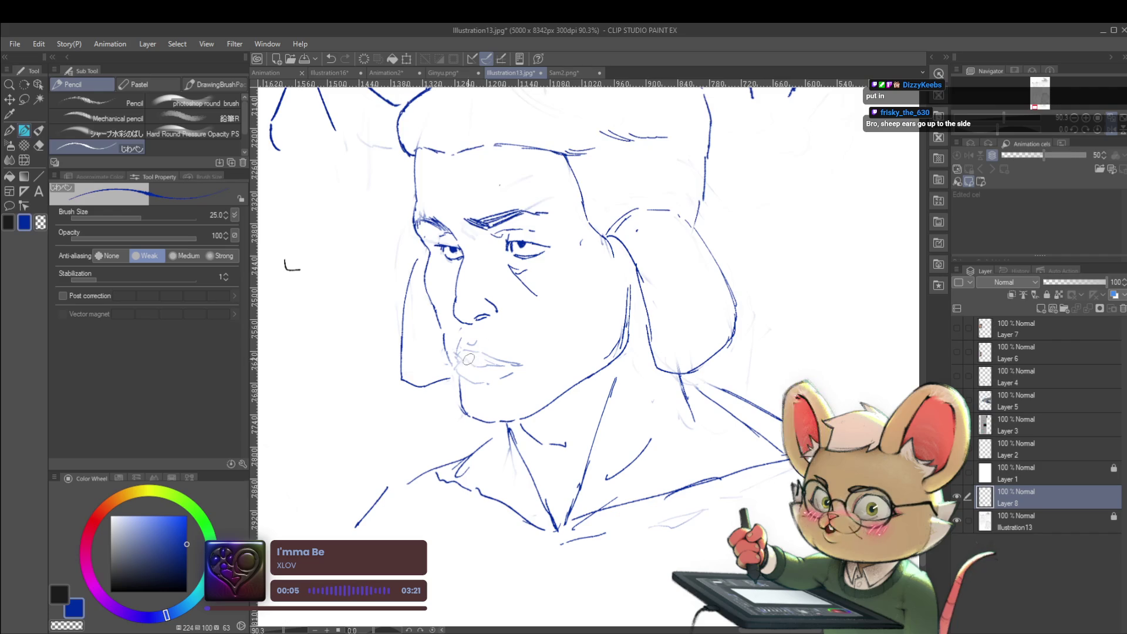
Darken the lower face's upper-lip line, undo a stray mark below the lip, and mirror the view.
scroll(473, 362, "up", 2)
mouse_move(471, 362)
left_mouse_down()
mouse_move(502, 369)
mouse_move(457, 364)
left_mouse_up()
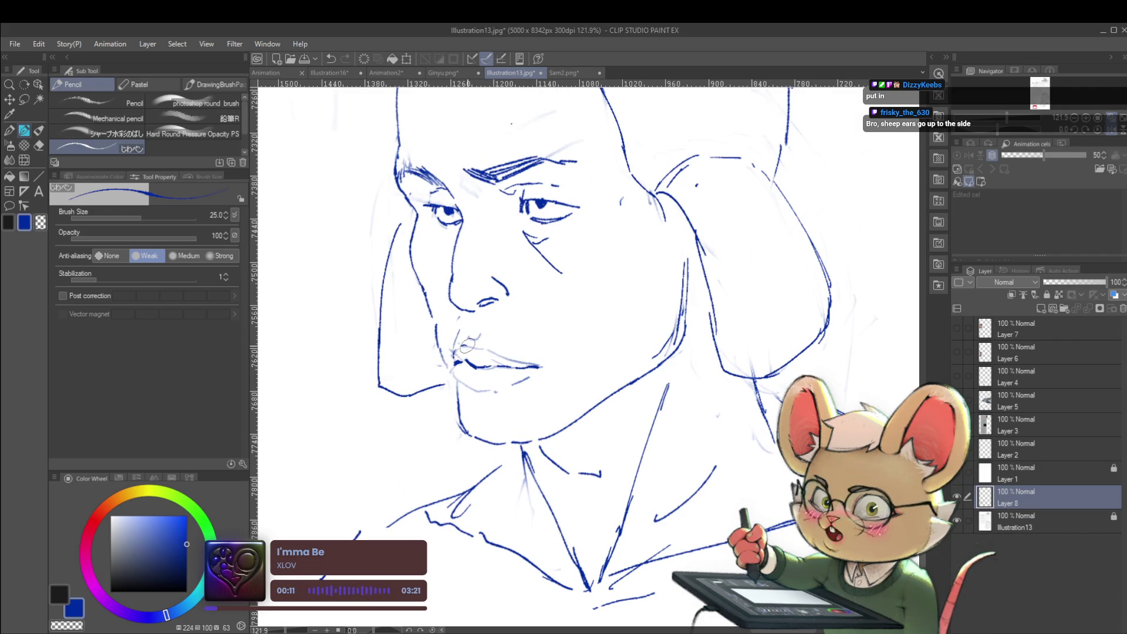
scroll(523, 364, "down", 6)
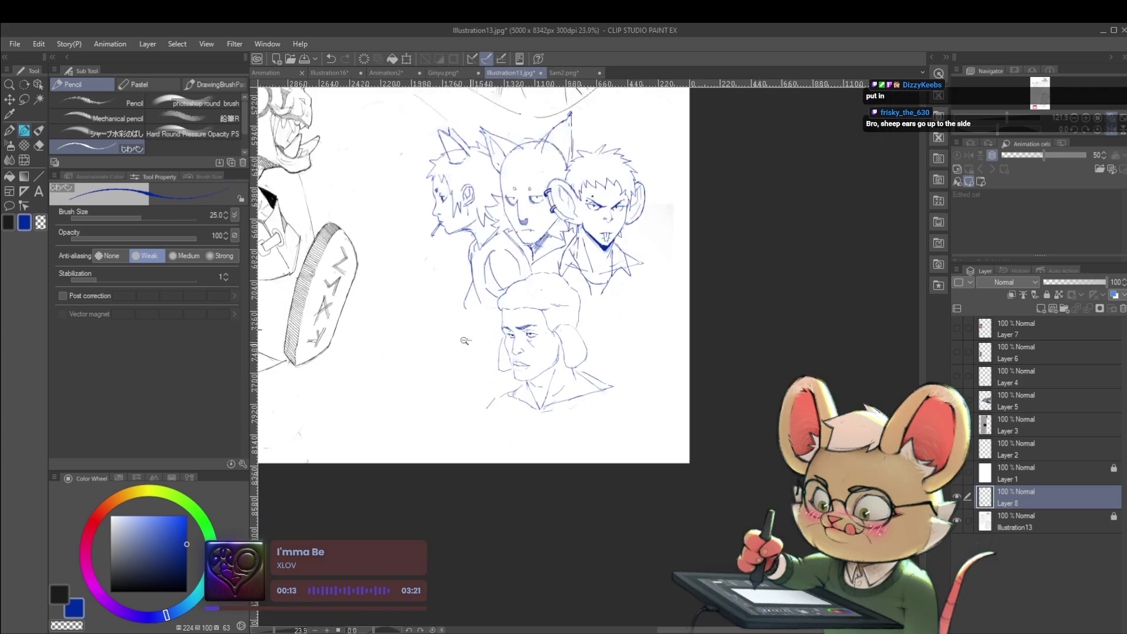
scroll(513, 362, "up", 5)
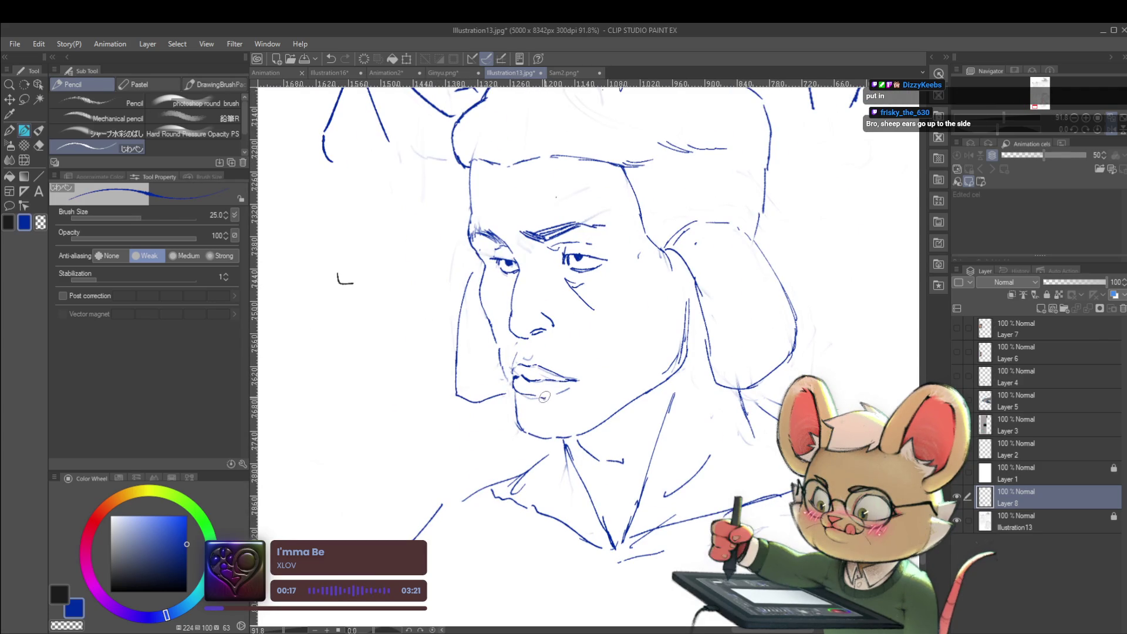
scroll(545, 398, "down", 5)
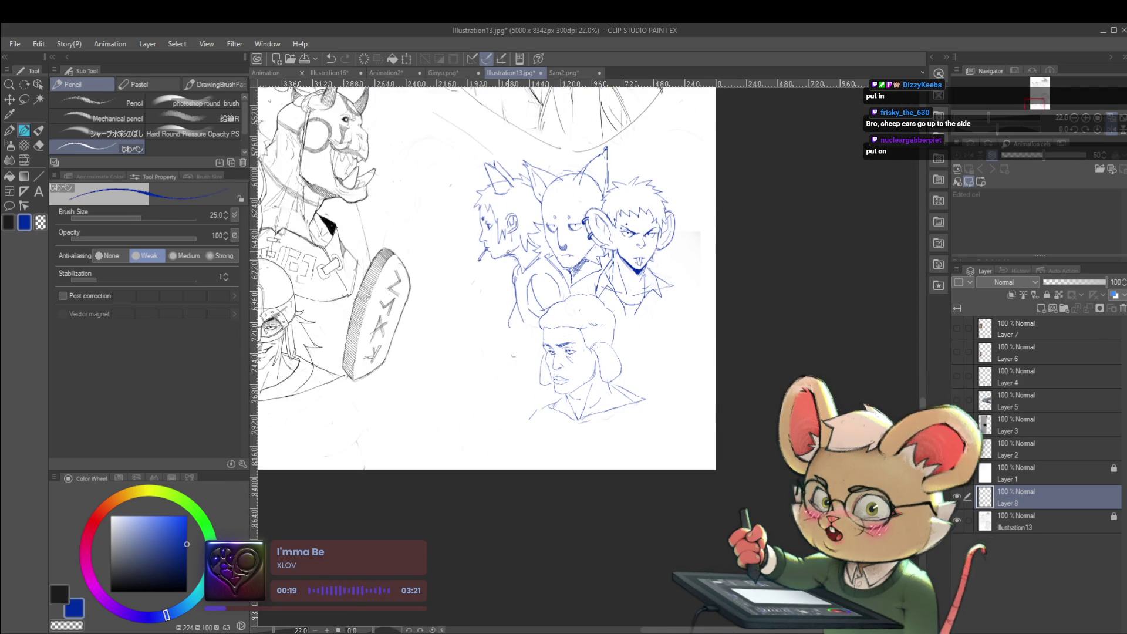
scroll(553, 382, "up", 5)
left_click_drag(552, 383, 555, 386)
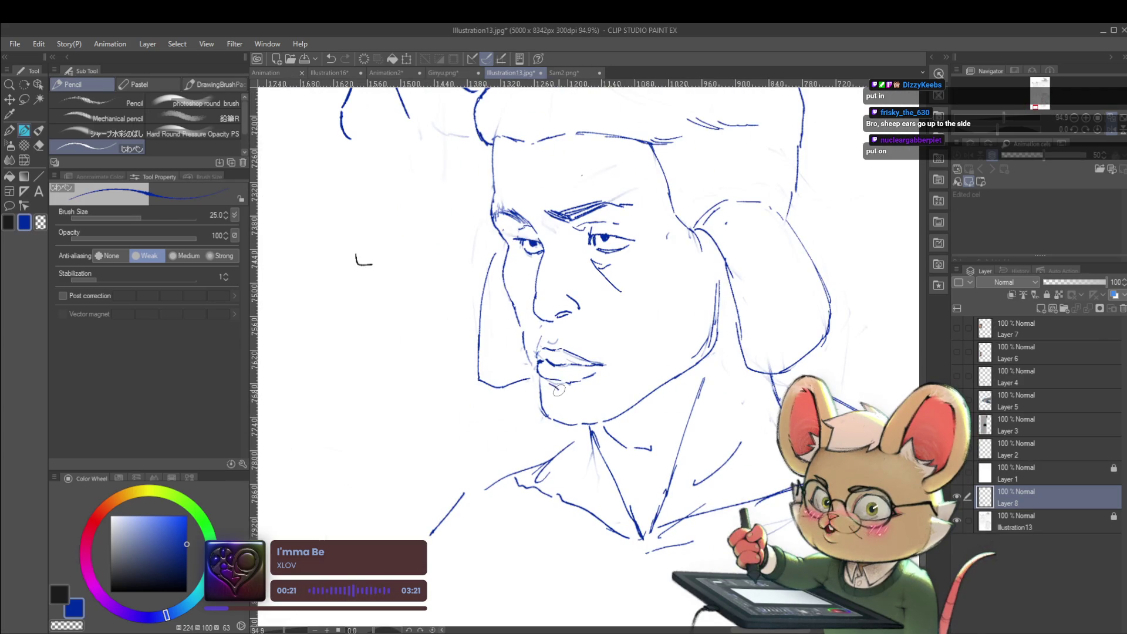
scroll(577, 392, "down", 5)
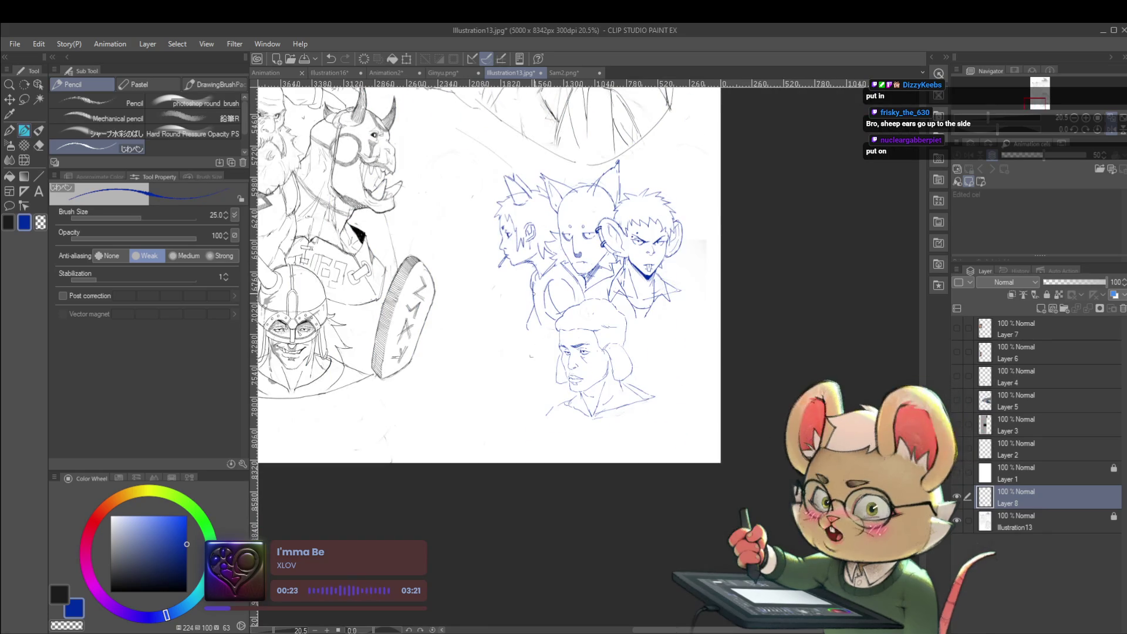
key("ctrl+z")
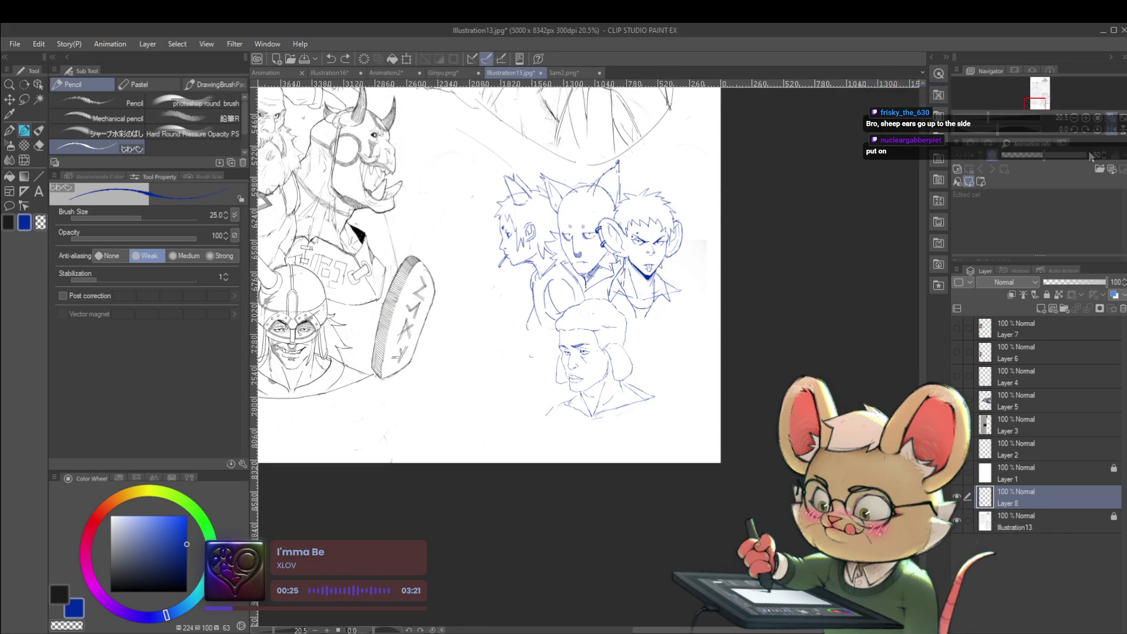
left_click(1108, 130)
left_click_drag(686, 288, 612, 376)
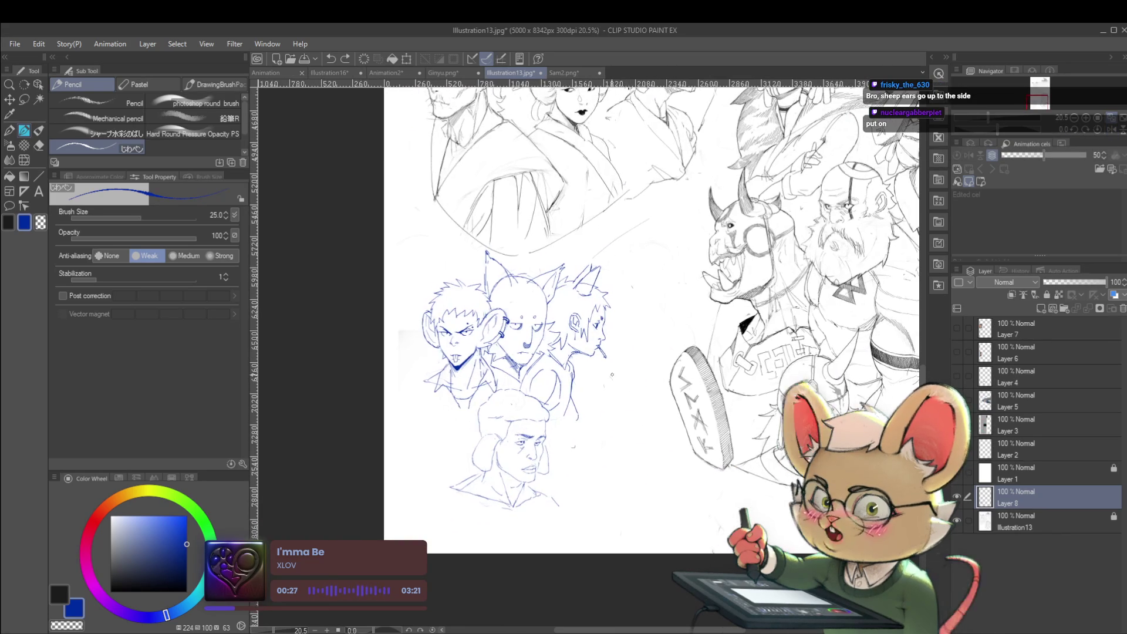
Touch up the middle head with a stroke above it and a redrawn ear line.
scroll(516, 289, "up", 2)
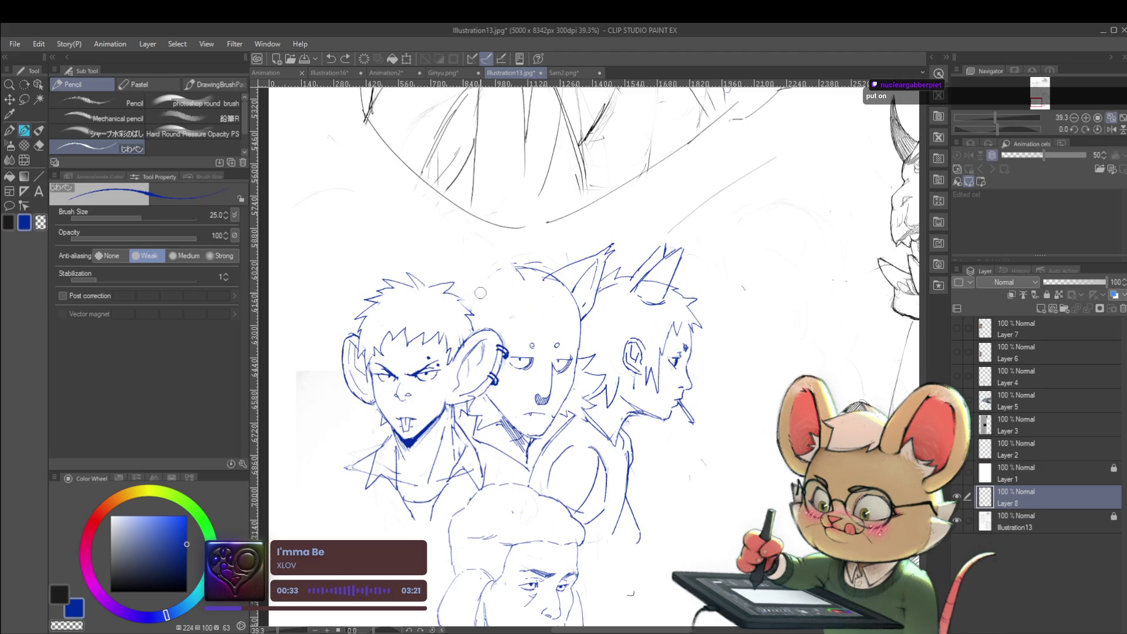
left_click_drag(496, 269, 444, 250)
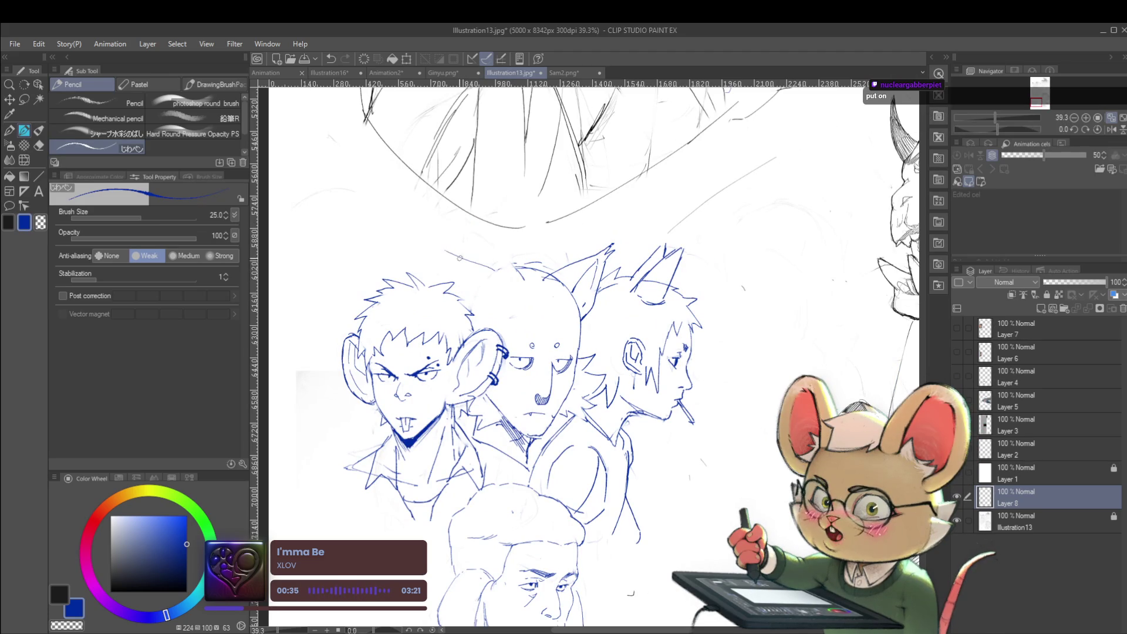
scroll(437, 278, "down", 2)
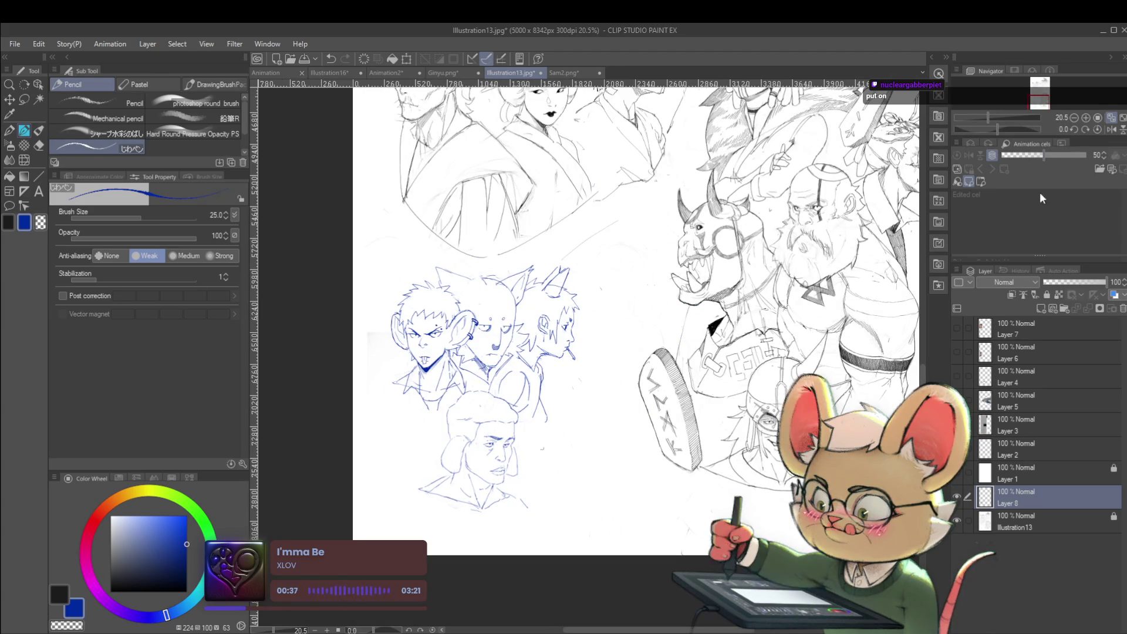
key("h")
scroll(720, 292, "up", 2)
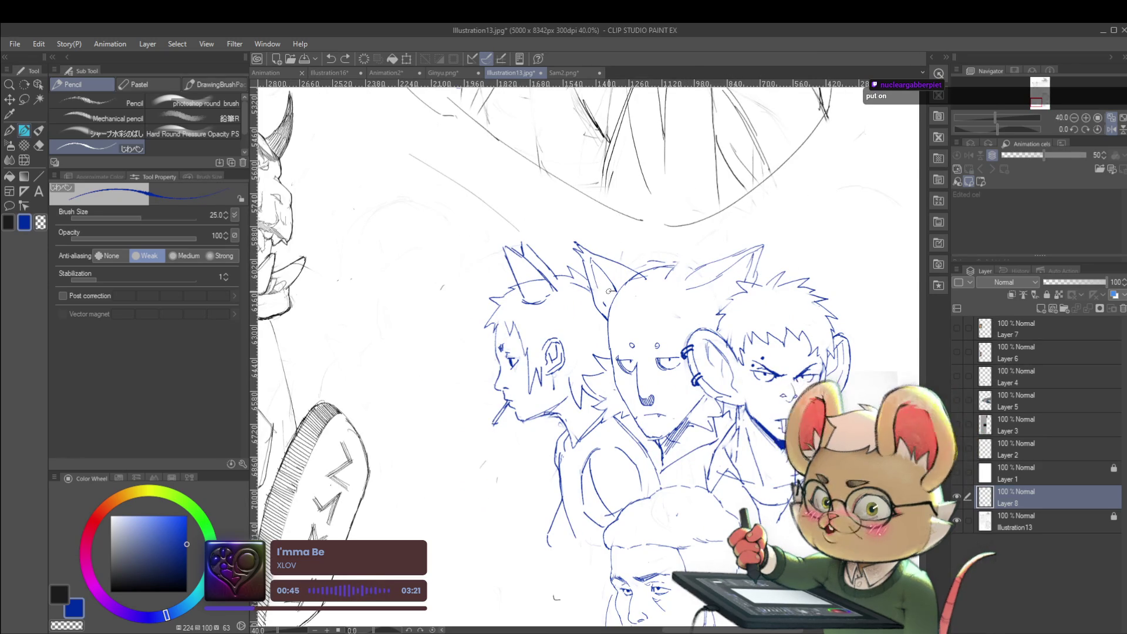
left_click_drag(587, 310, 606, 303)
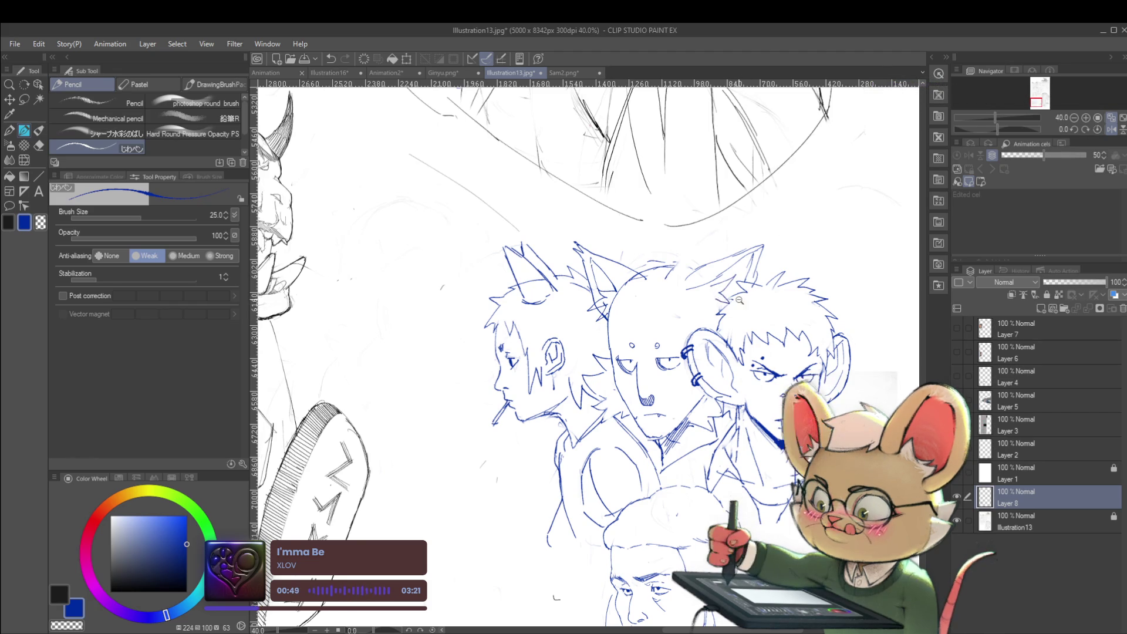
scroll(743, 298, "down", 3)
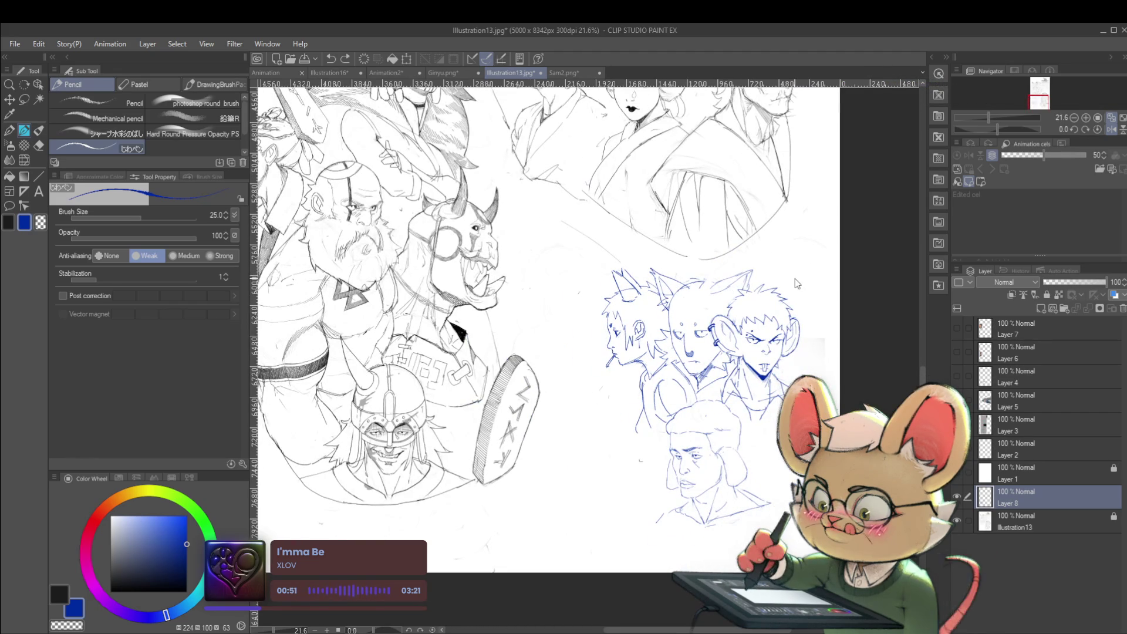
scroll(794, 277, "up", 4)
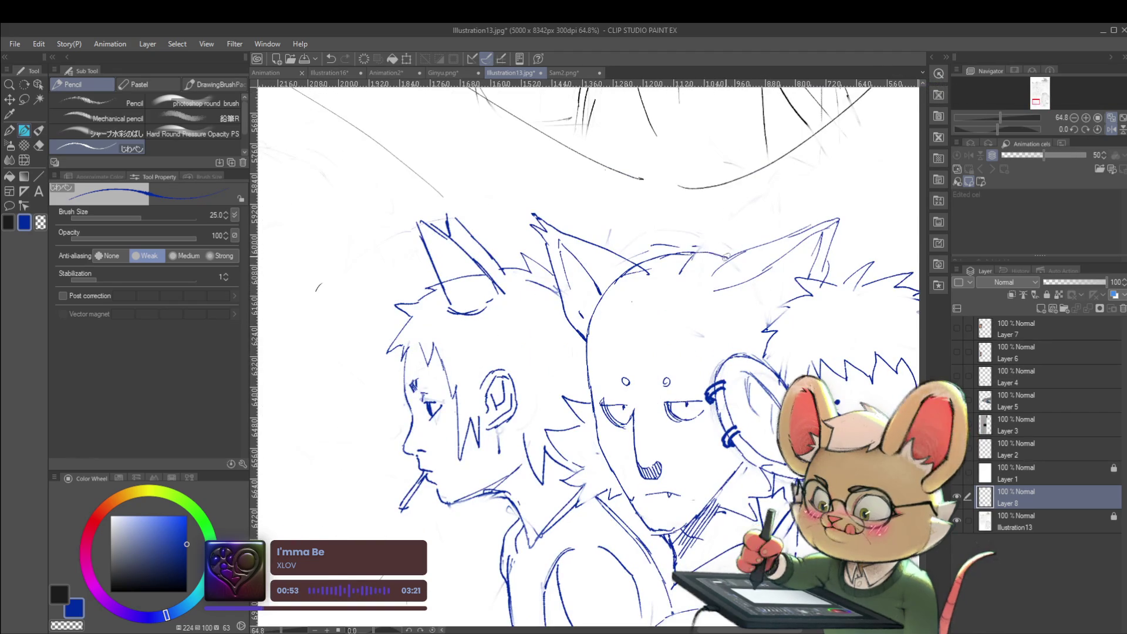
scroll(712, 243, "down", 4)
Mirror and recentre the view, then create a new empty layer above Illustration13.
left_click_drag(712, 244, 571, 214)
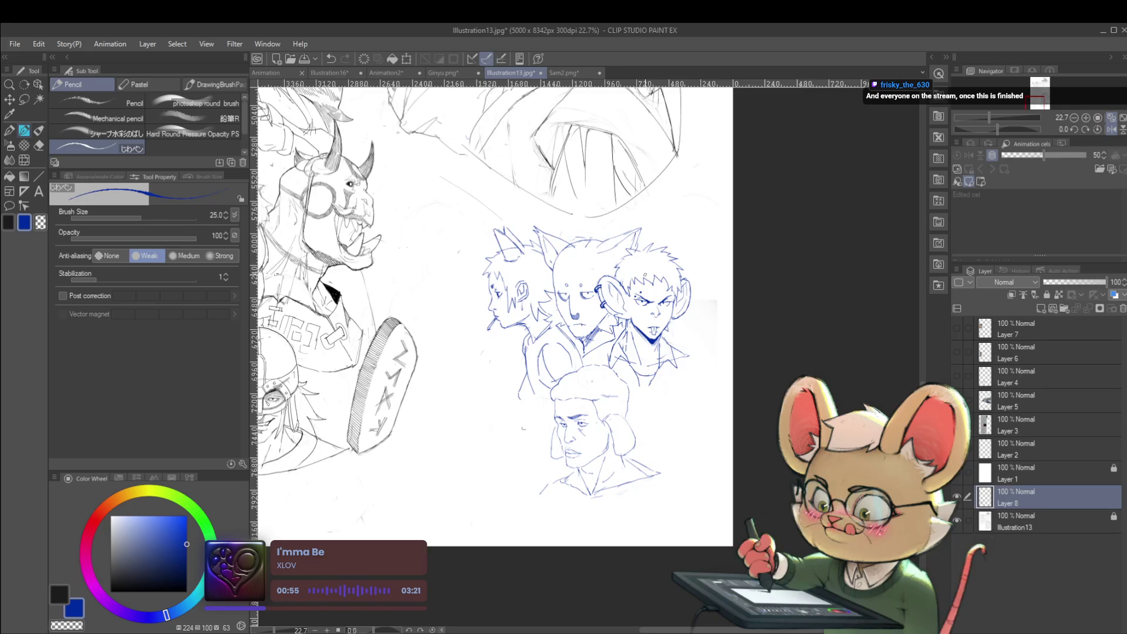
left_click(1111, 129)
left_click_drag(757, 271, 755, 287)
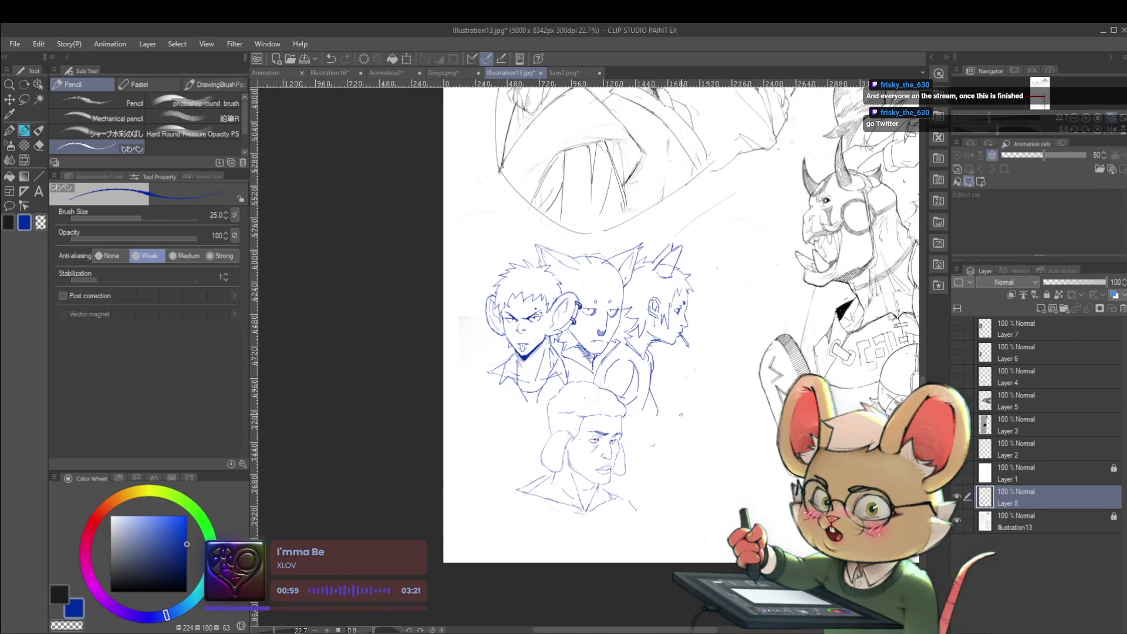
left_click(1027, 525)
key("ctrl+shift+n")
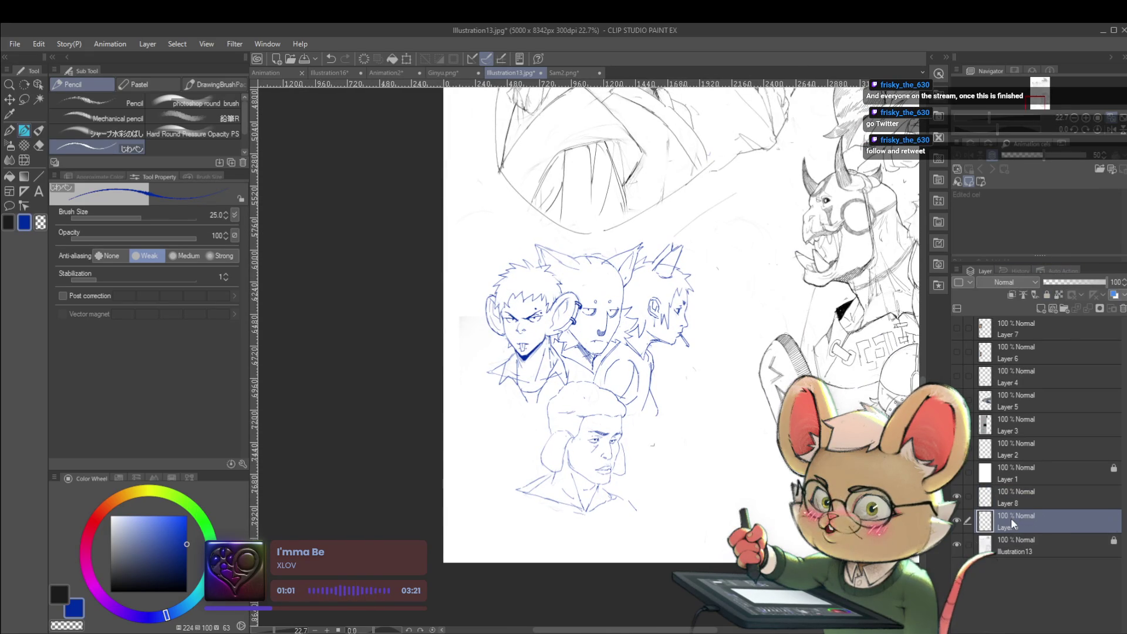
Pick a very pale purple at brush size 400 and start filling the monkey-eared face.
left_click(122, 551)
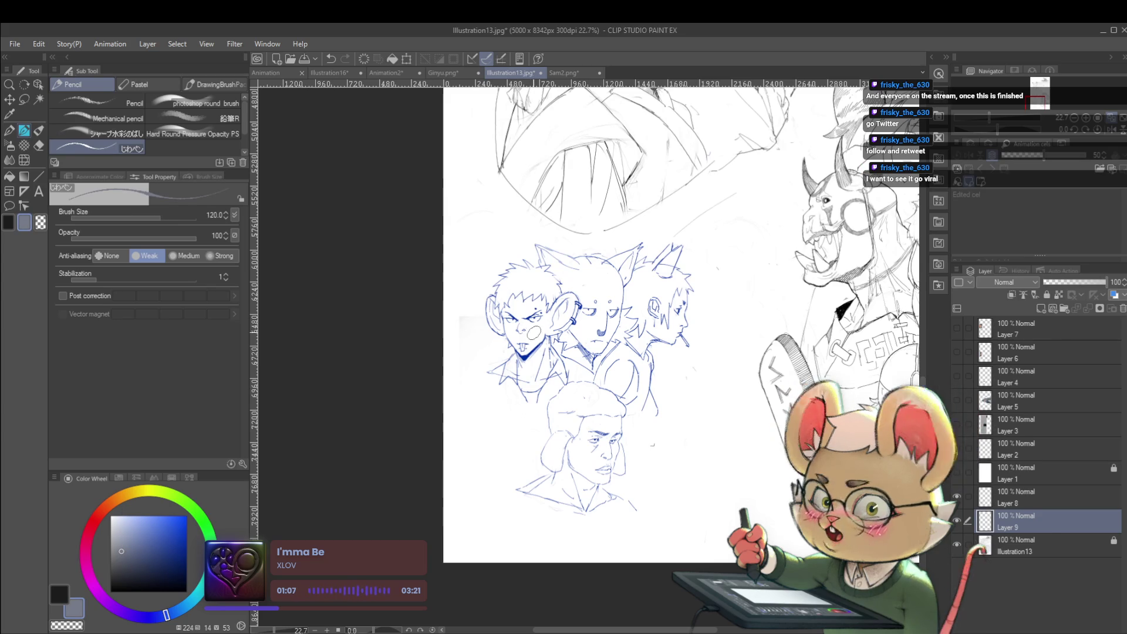
mouse_move(516, 326)
left_mouse_down()
mouse_move(531, 302)
mouse_move(503, 326)
mouse_move(503, 314)
mouse_move(520, 292)
left_mouse_up()
left_click(115, 539)
left_click(115, 608)
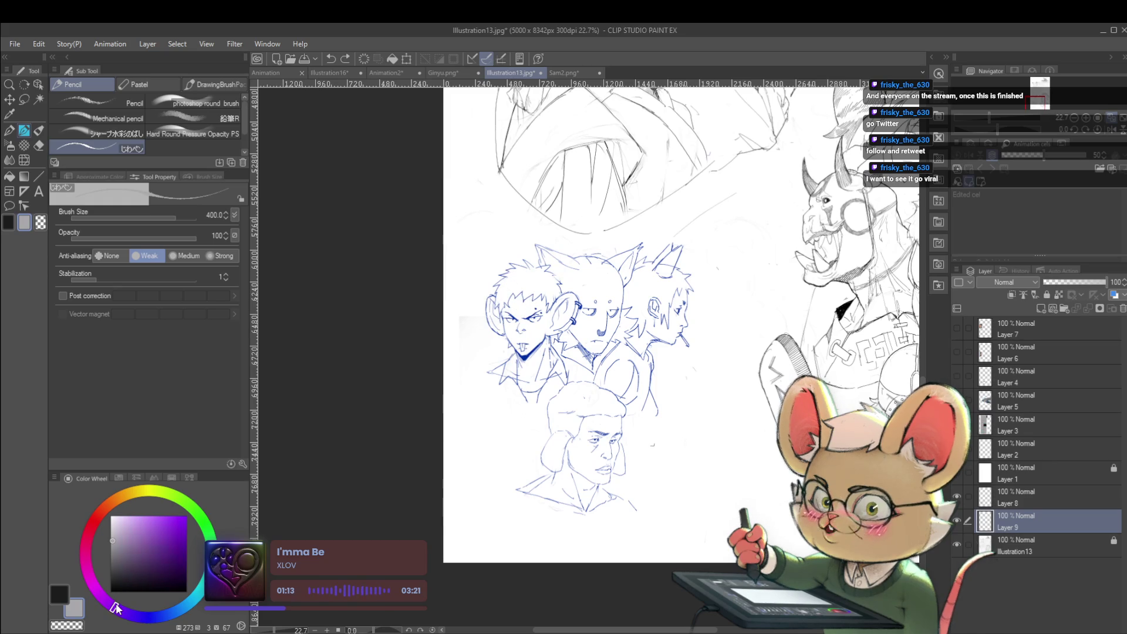
left_click(115, 533)
mouse_move(509, 311)
left_mouse_down()
mouse_move(517, 328)
mouse_move(552, 319)
left_mouse_up()
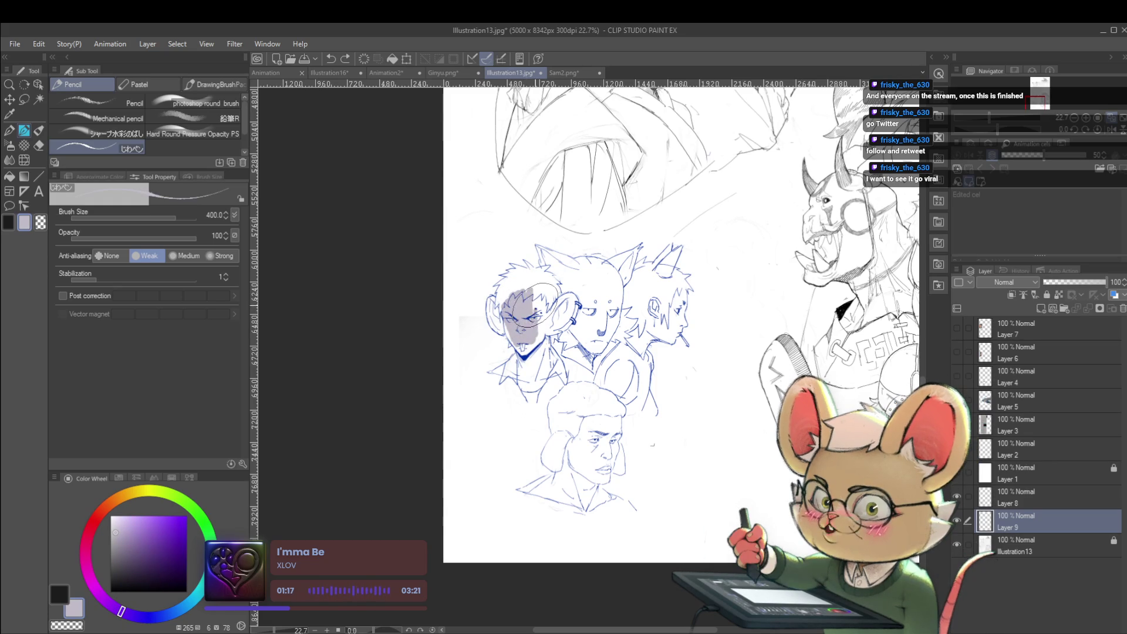
Fill the monkey head's ears, the area under the chin and the right side of the hair with lavender.
scroll(550, 320, "up", 3)
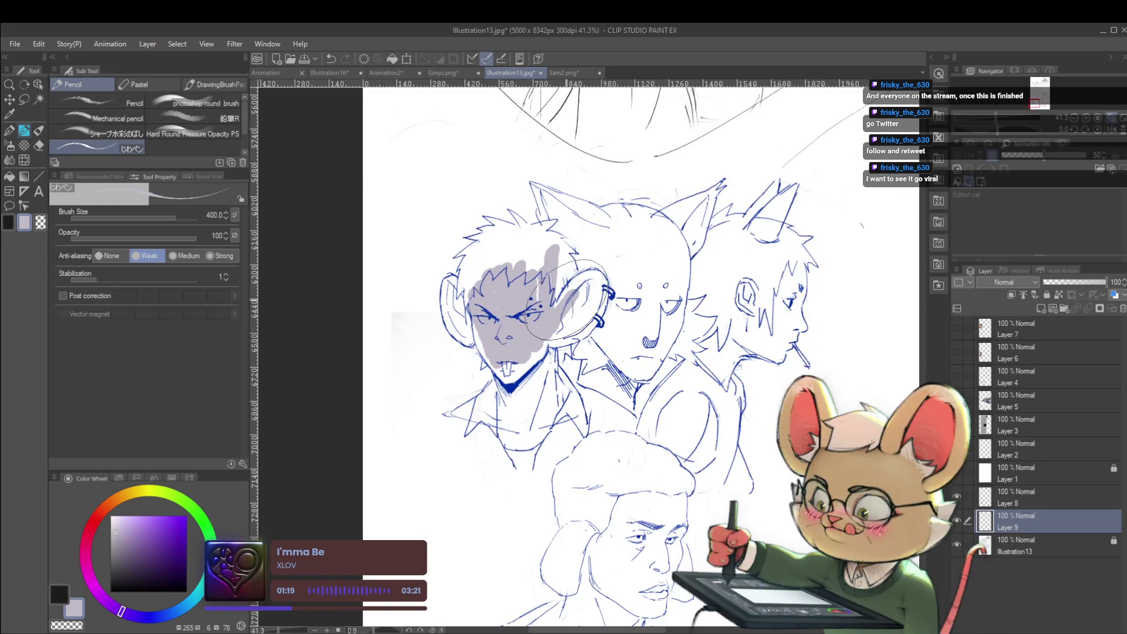
mouse_move(592, 274)
left_mouse_down()
mouse_move(593, 317)
mouse_move(537, 350)
mouse_move(481, 341)
left_mouse_up()
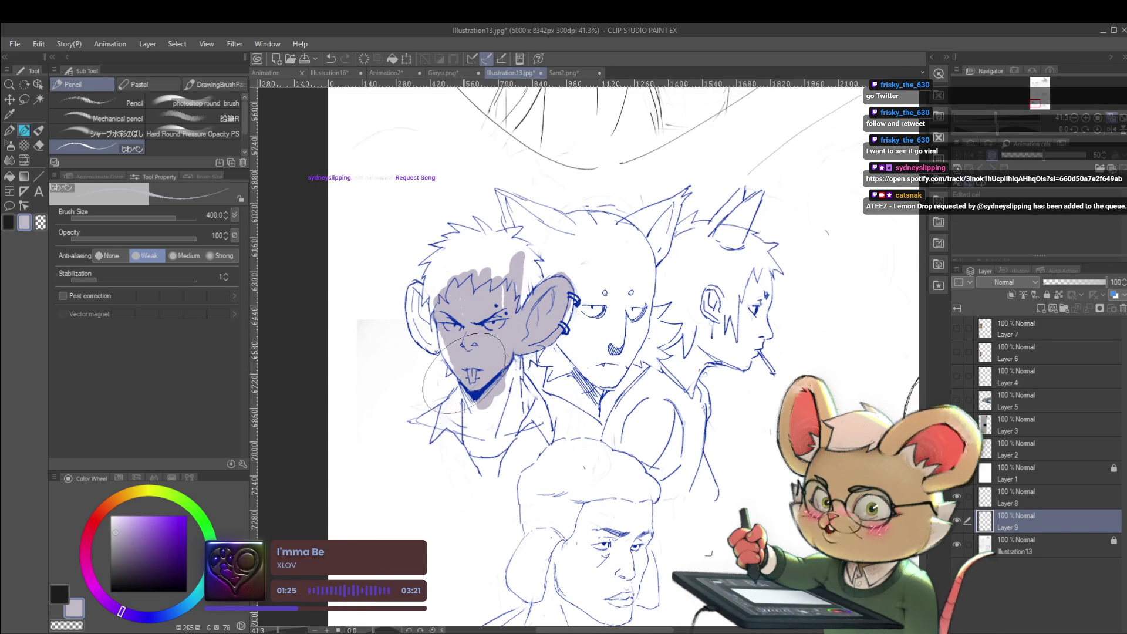
left_click_drag(445, 347, 418, 292)
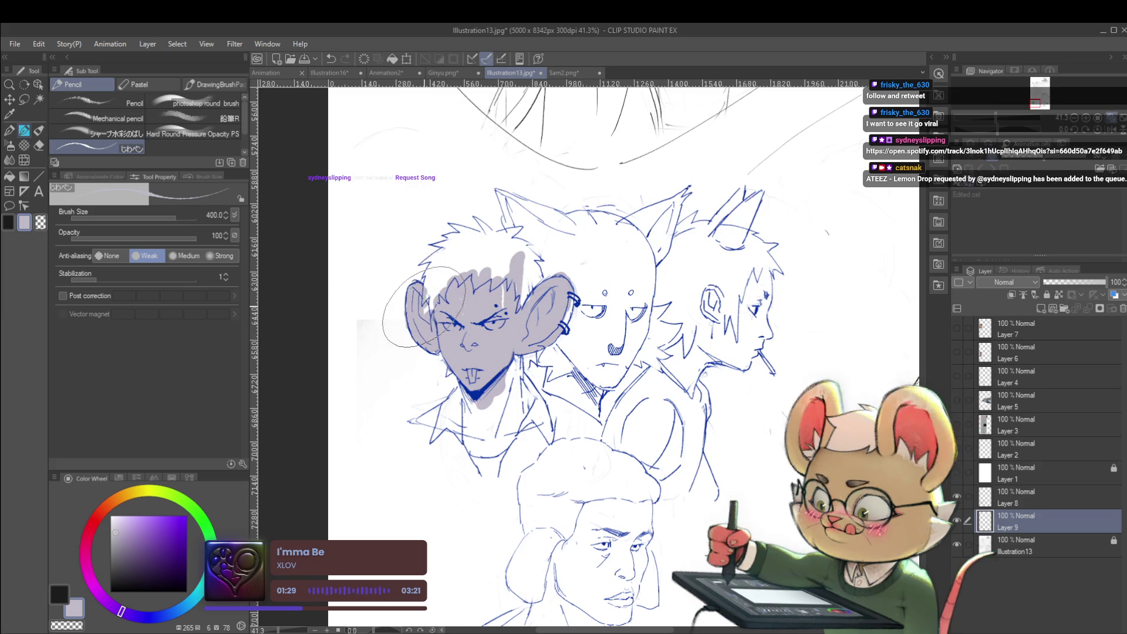
mouse_move(481, 411)
left_mouse_down()
mouse_move(464, 385)
mouse_move(487, 446)
mouse_move(519, 366)
left_mouse_up()
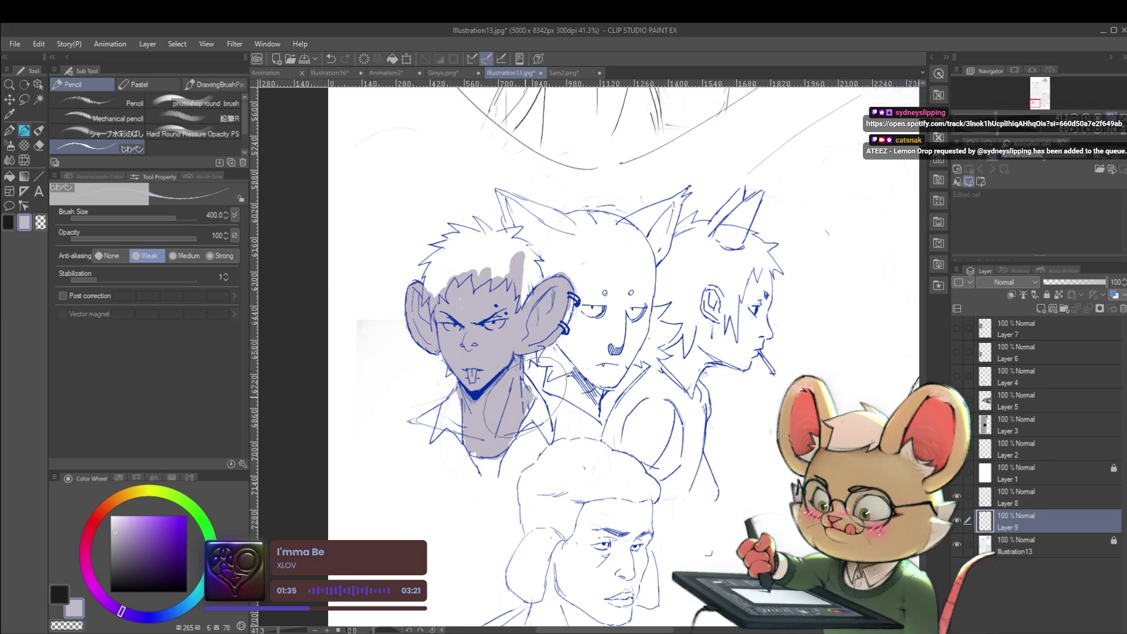
scroll(528, 344, "down", 5)
scroll(529, 344, "up", 4)
scroll(528, 344, "up", 1)
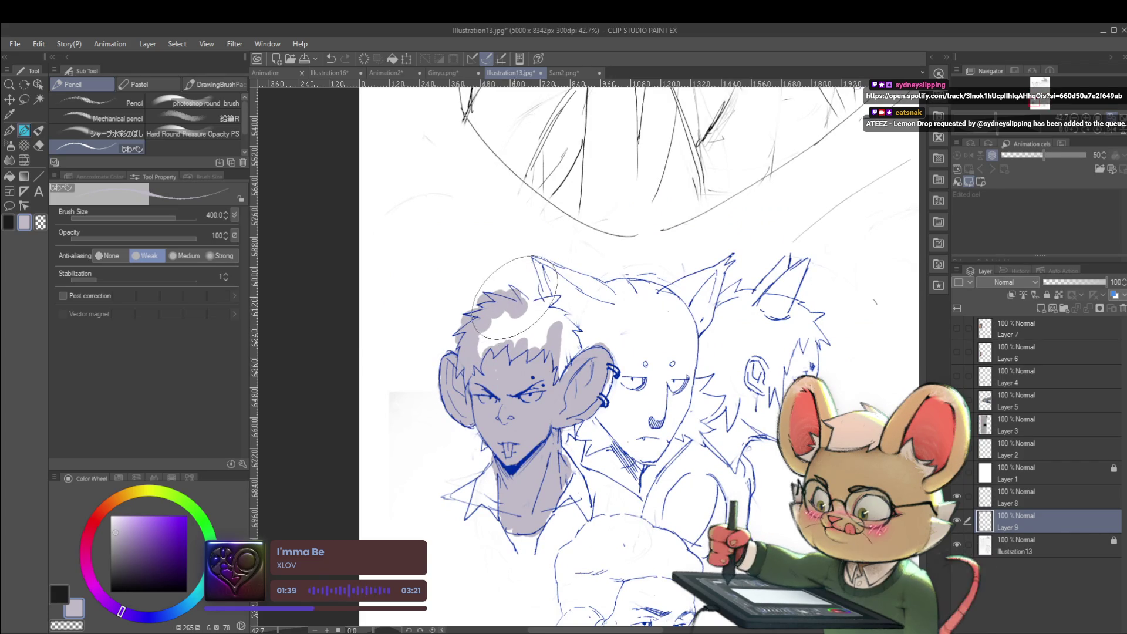
left_click_drag(528, 307, 570, 348)
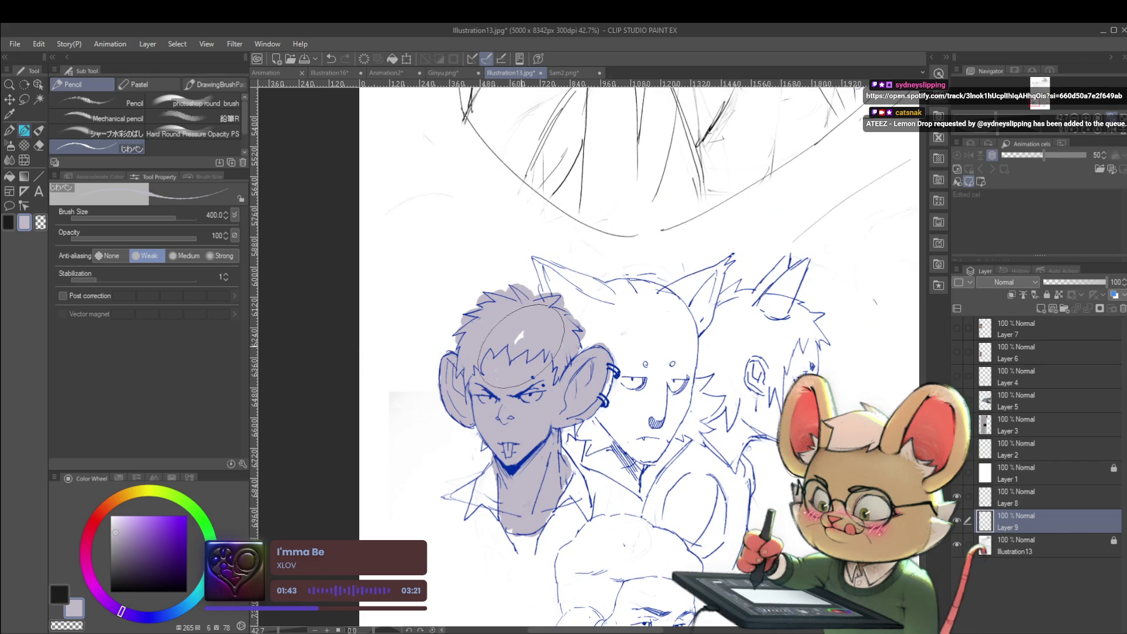
scroll(511, 352, "down", 5)
scroll(522, 385, "up", 4)
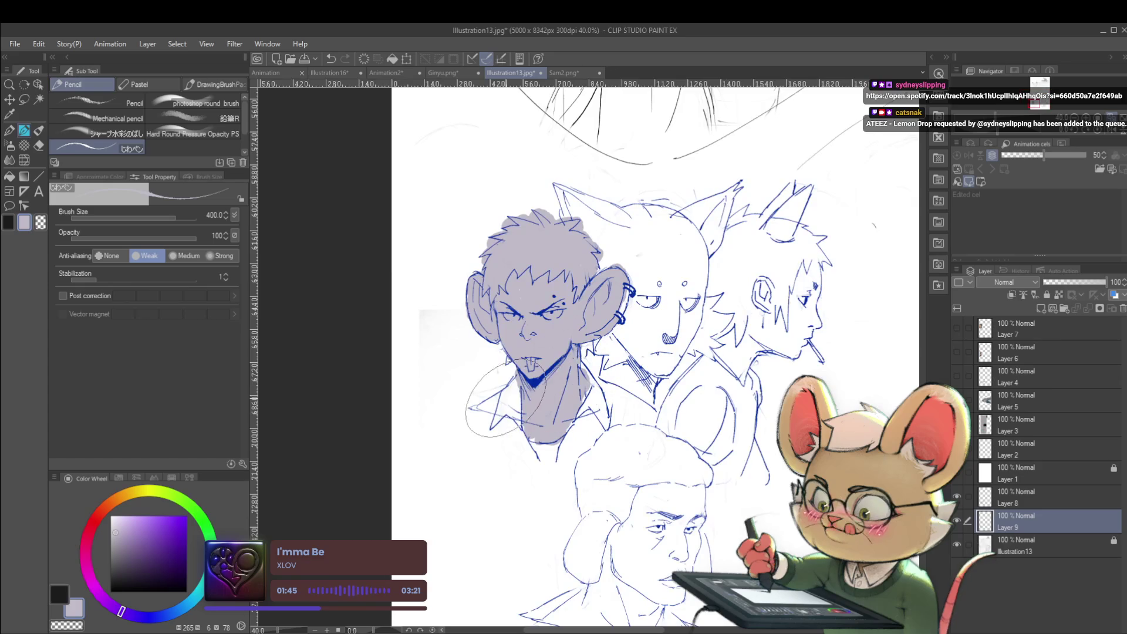
mouse_move(482, 404)
left_mouse_down()
mouse_move(499, 423)
mouse_move(572, 437)
mouse_move(602, 405)
mouse_move(587, 381)
left_mouse_up()
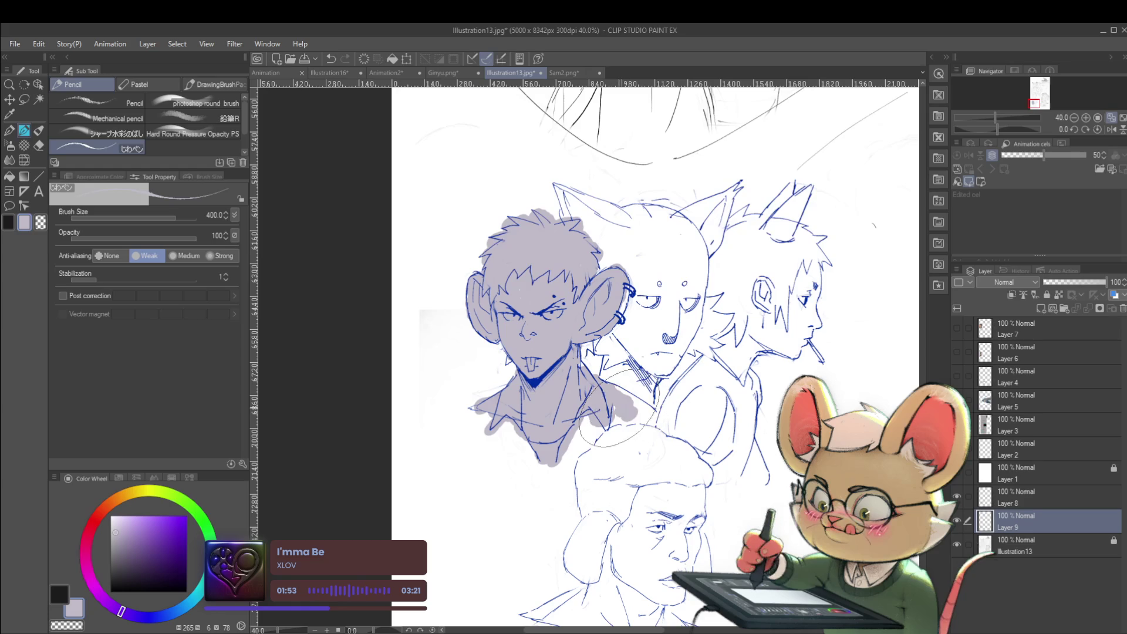
Zoom out and recentre to review the lavender fill, shrinking the brush.
scroll(612, 419, "down", 5)
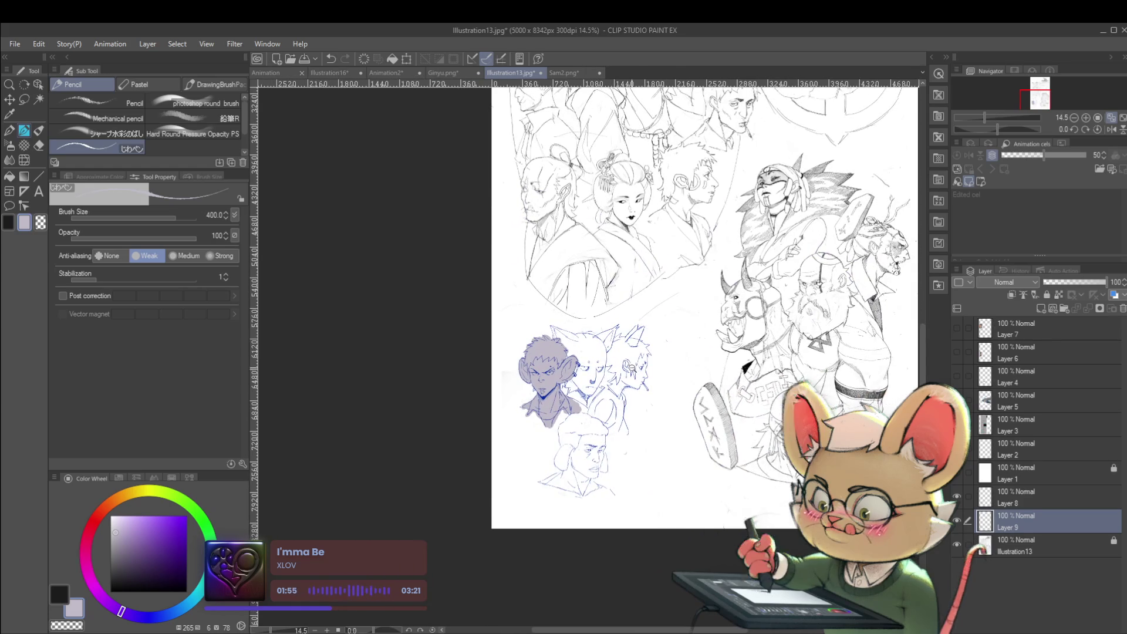
scroll(636, 362, "up", 2)
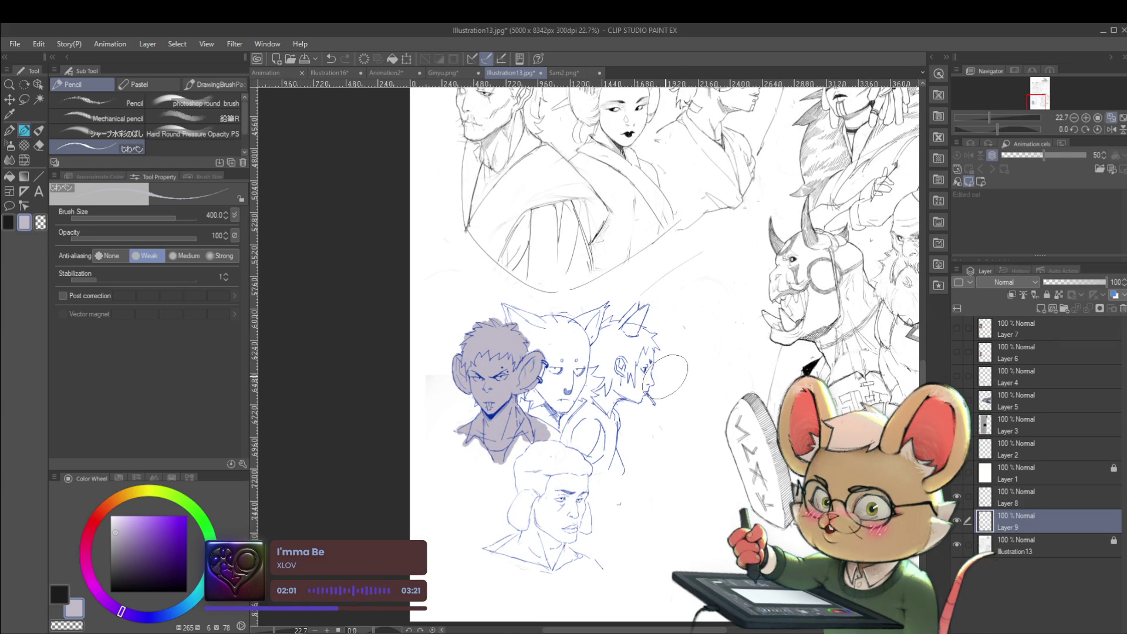
scroll(485, 317, "up", 4)
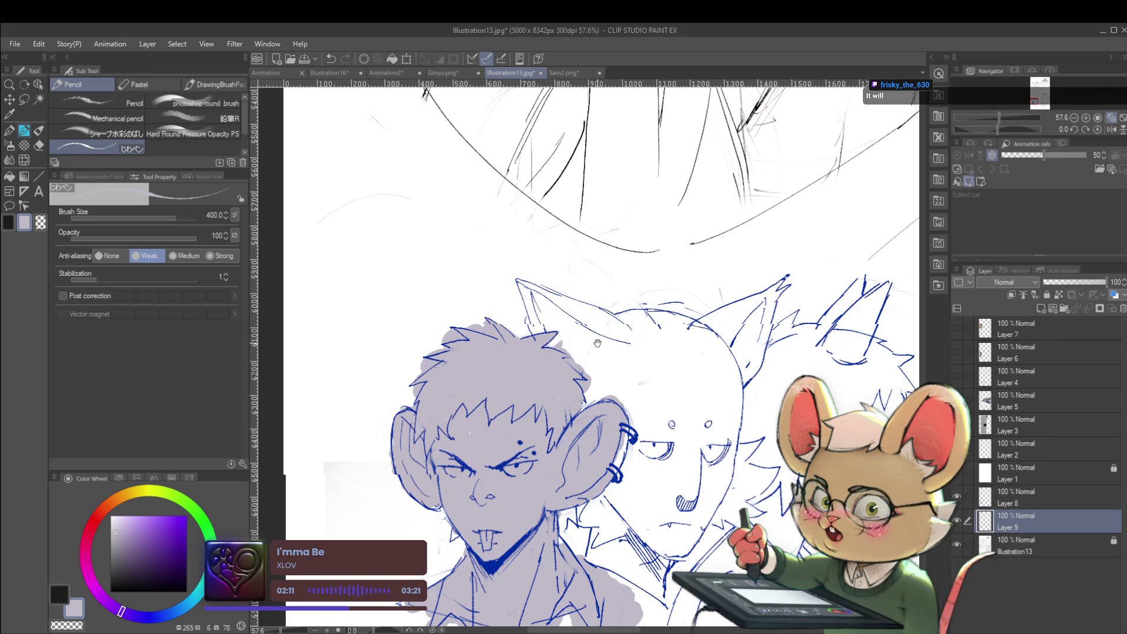
left_click_drag(606, 339, 532, 340)
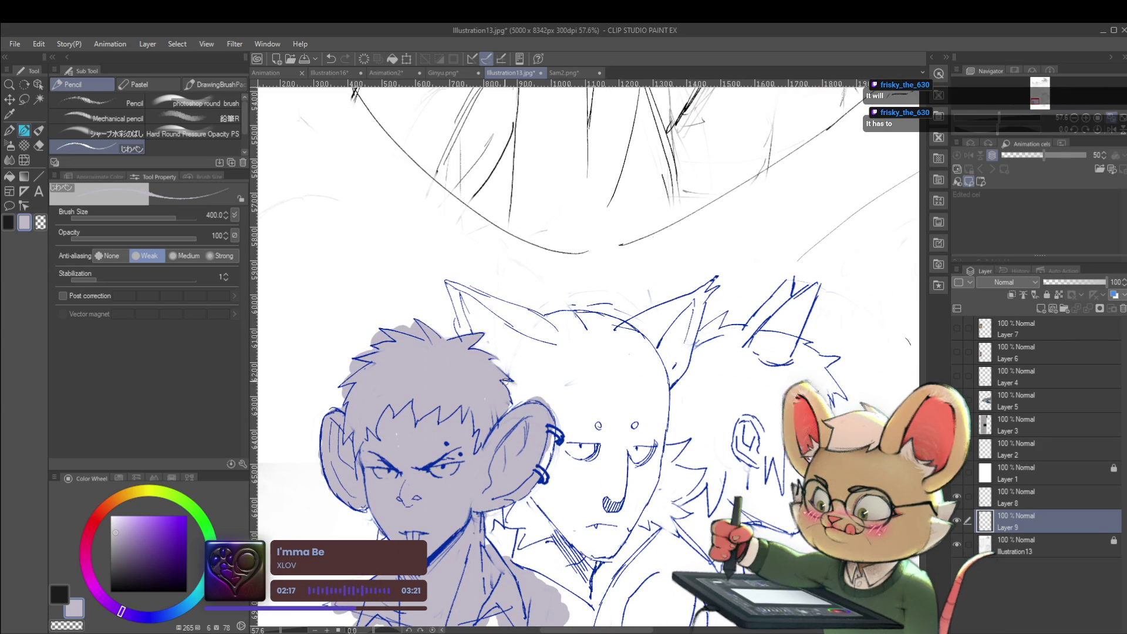
key("ctrl+minus")
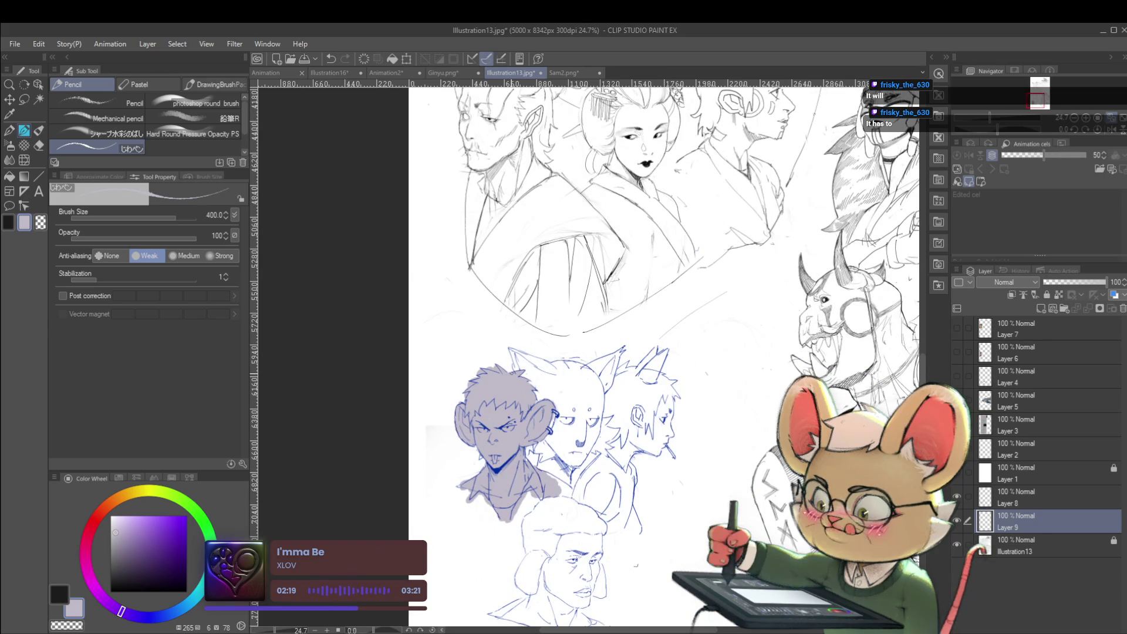
left_click_drag(528, 352, 420, 320)
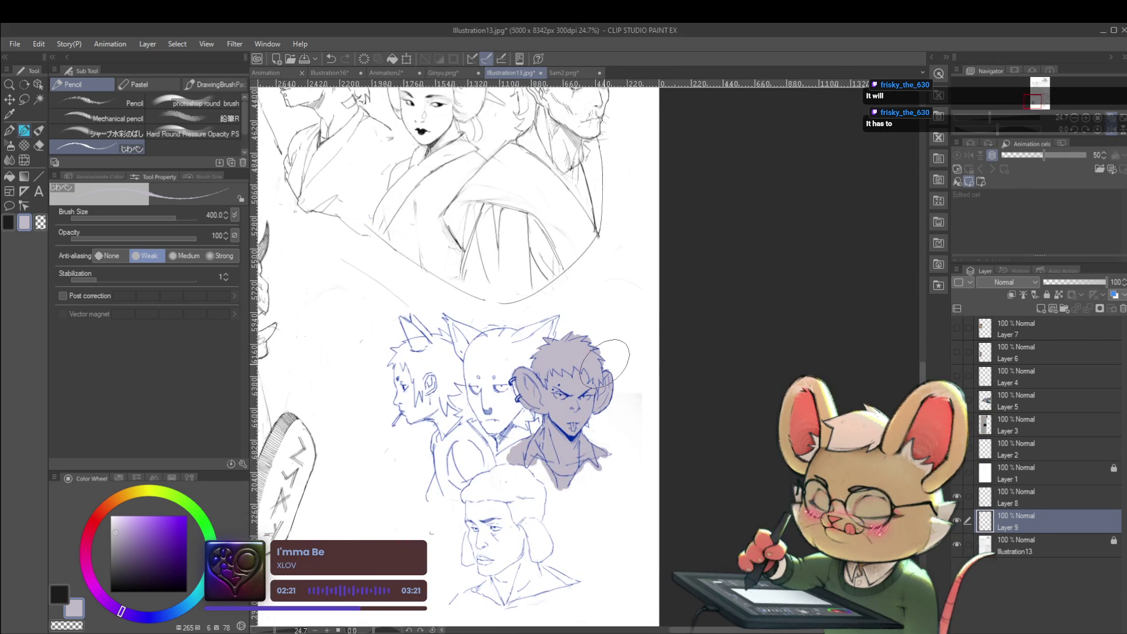
scroll(549, 362, "up", 2)
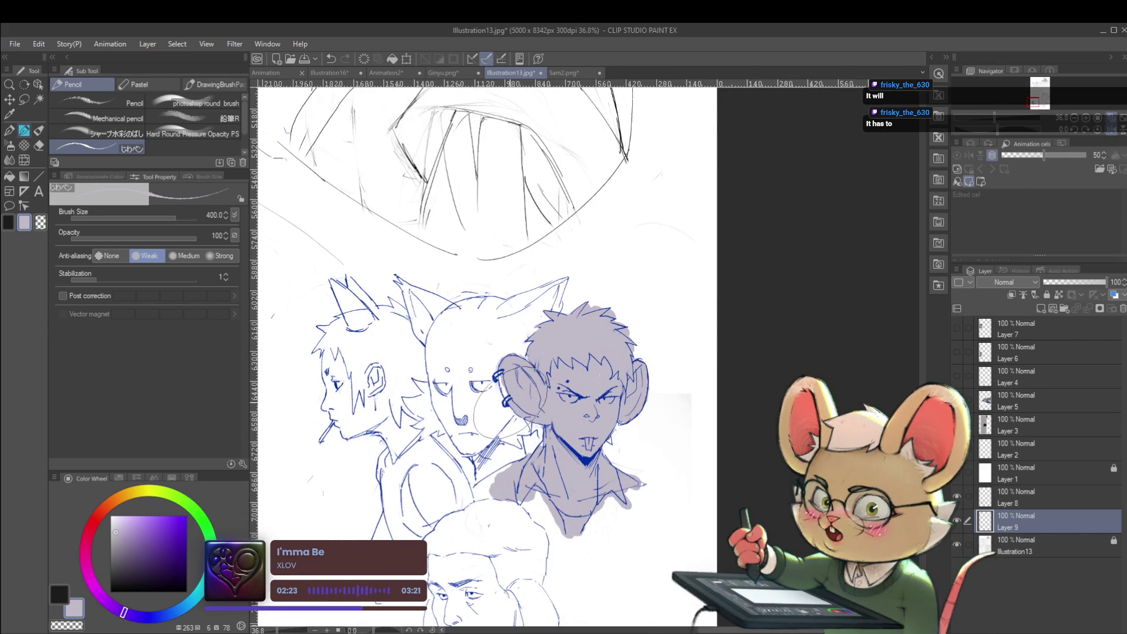
key("bracketleft")
key("bracketleft")
key("bracketleft")
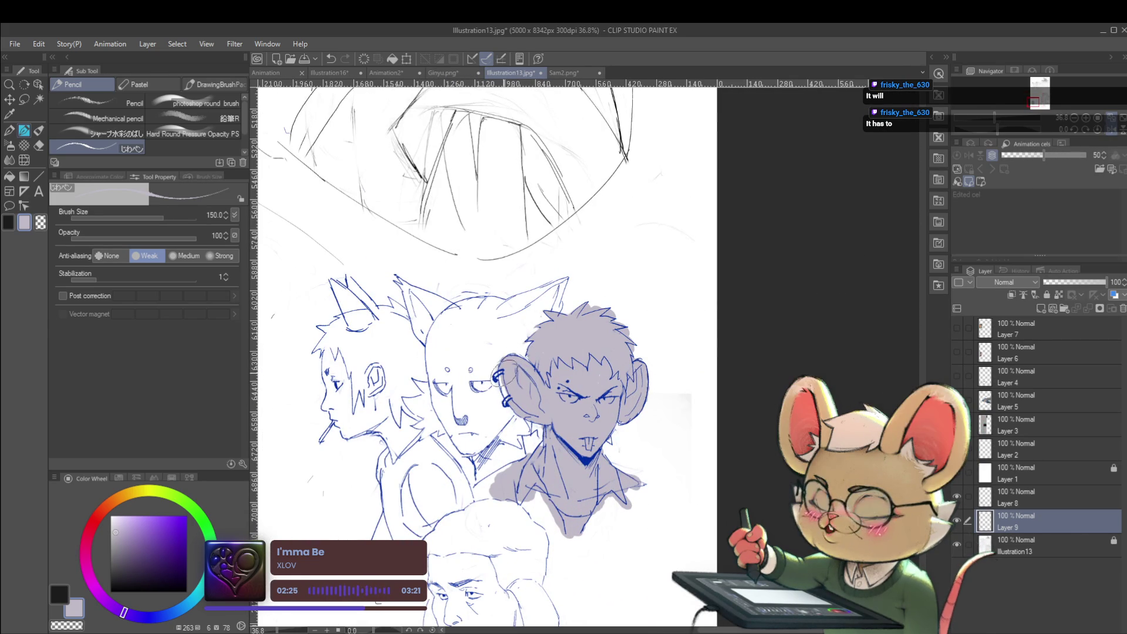
scroll(524, 405, "down", 3)
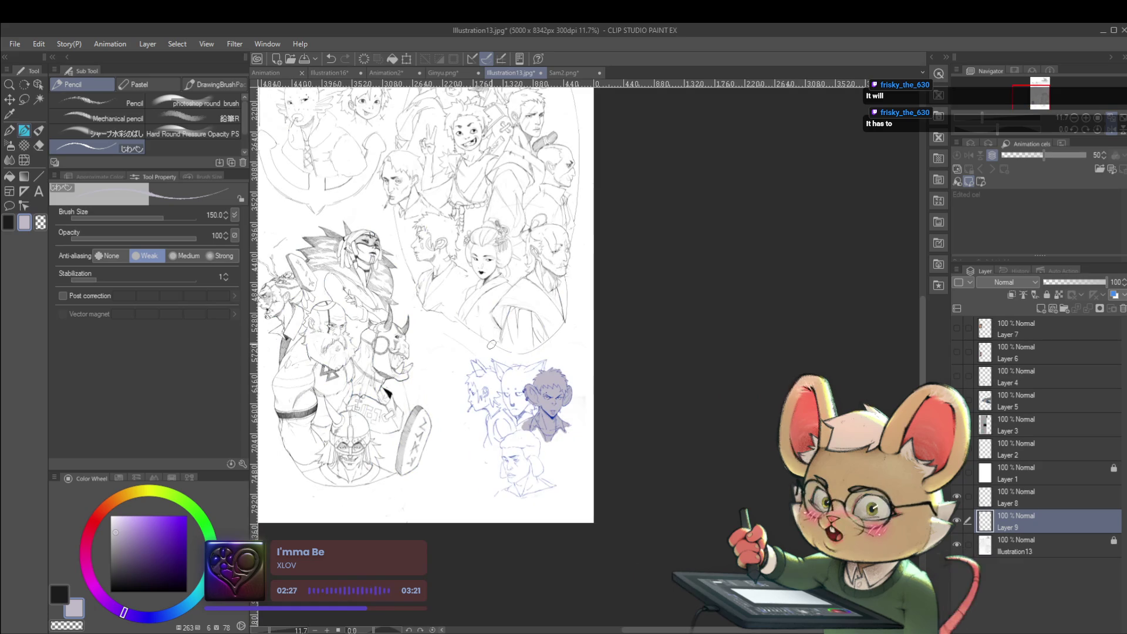
scroll(602, 330, "up", 4)
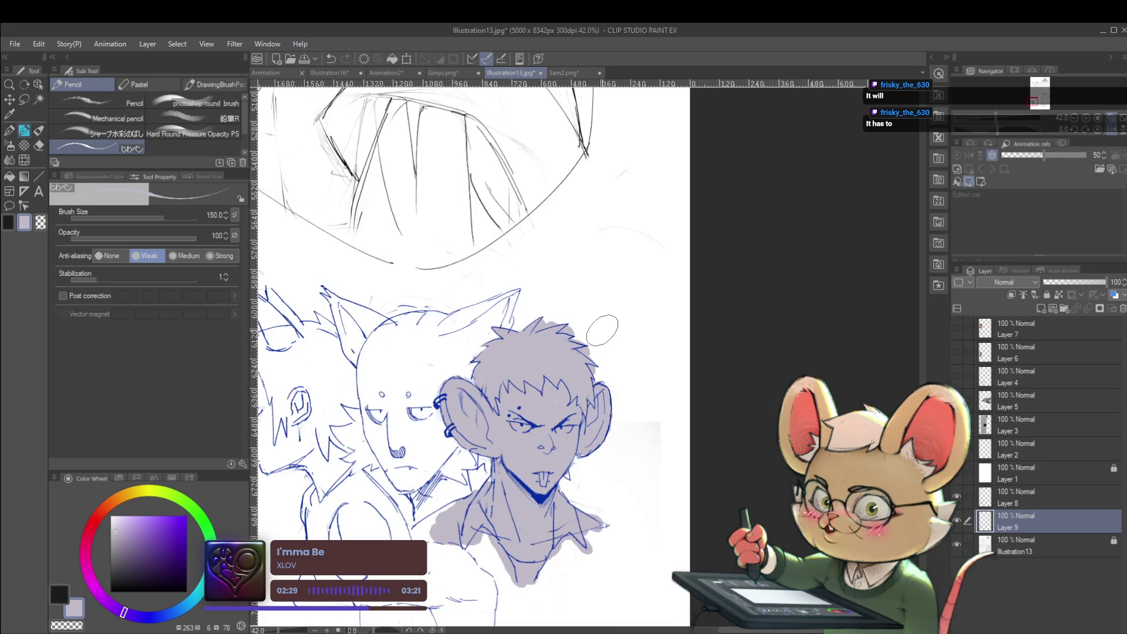
scroll(602, 330, "up", 2)
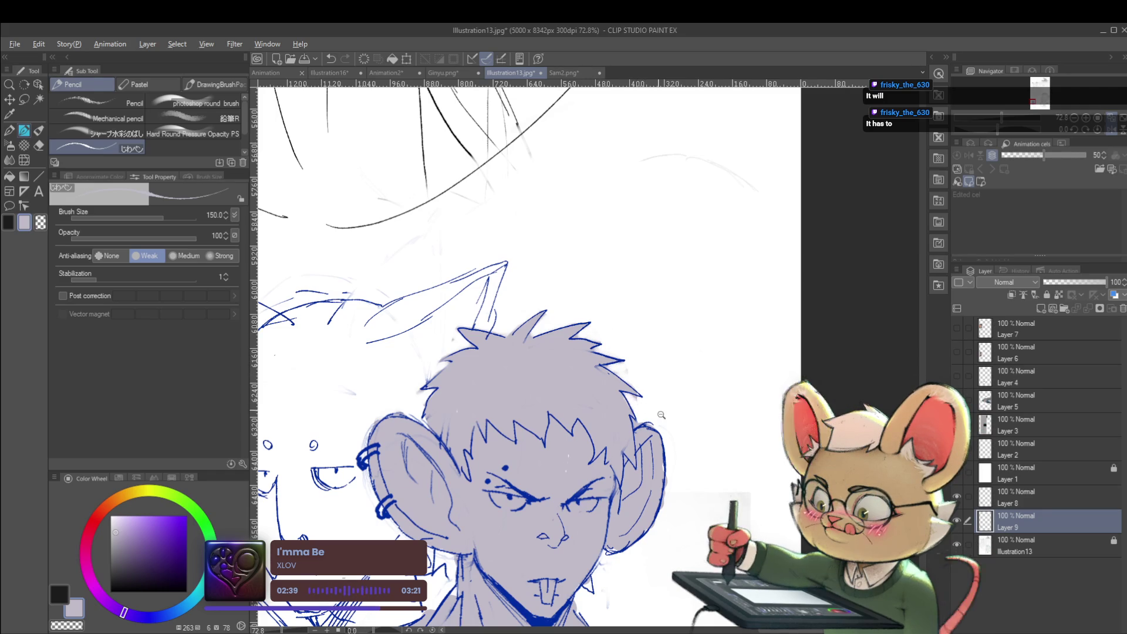
scroll(658, 411, "down", 3)
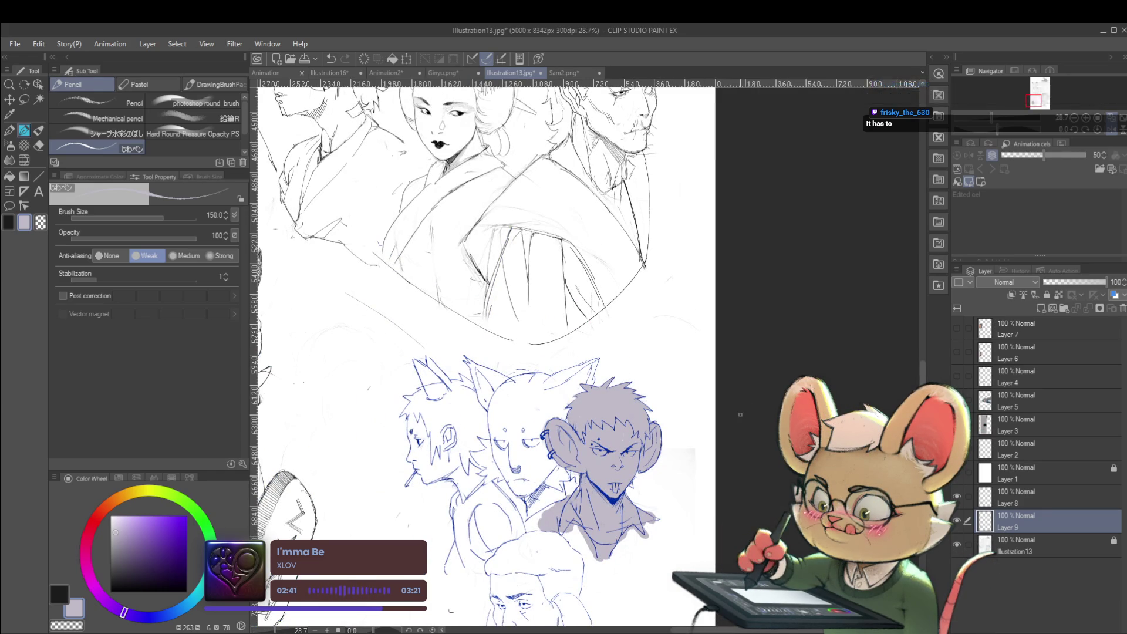
scroll(565, 529, "up", 1)
scroll(565, 528, "up", 1)
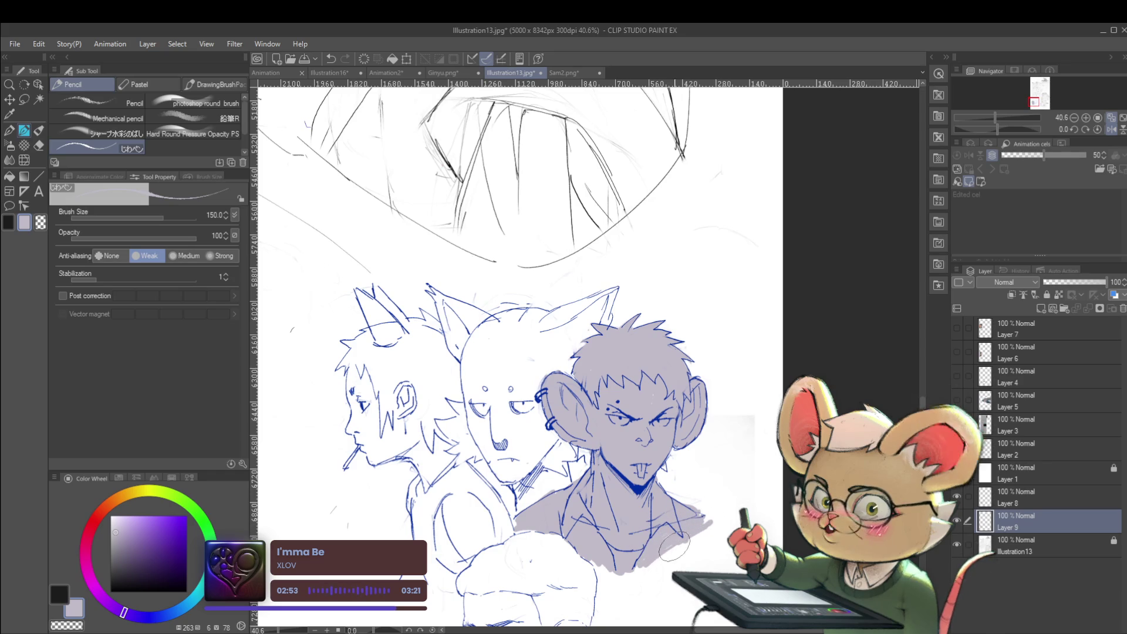
key("ctrl+0")
left_click_drag(737, 426, 671, 414)
scroll(671, 414, "up", 3)
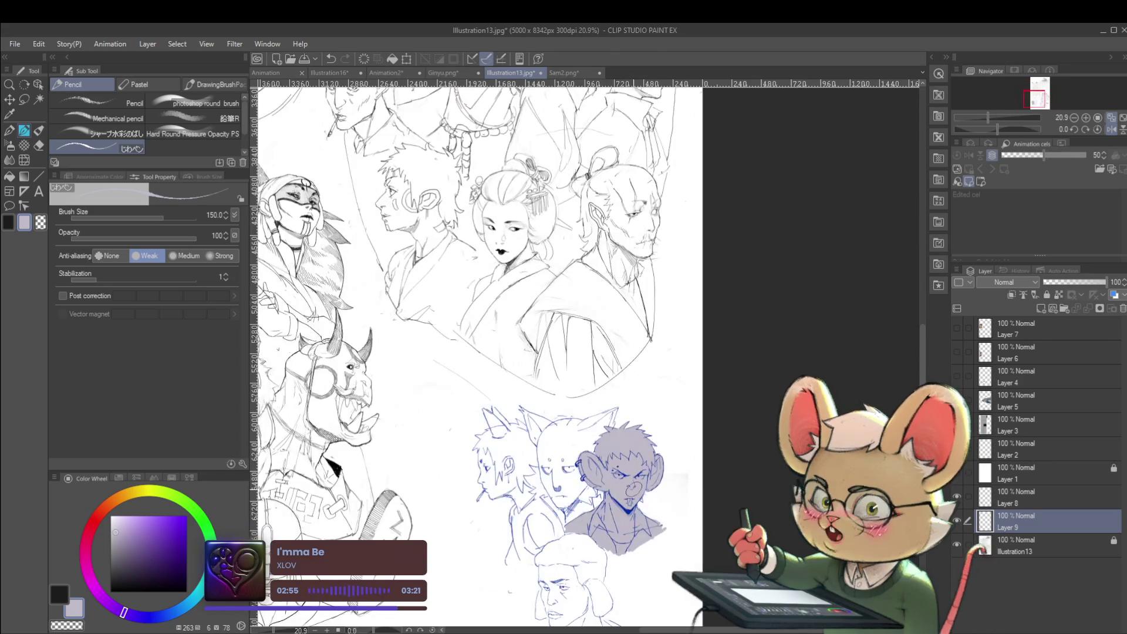
left_click(101, 511)
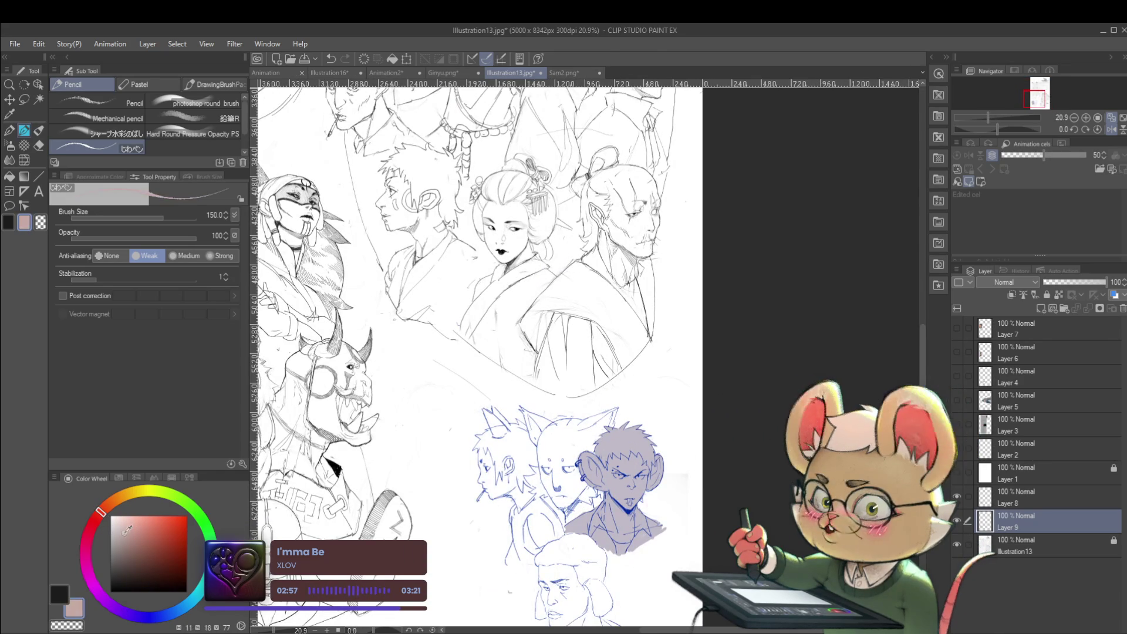
Add a new layer and start filling the pointed-eared middle head with salmon pink.
scroll(552, 457, "up", 2)
left_click_drag(552, 428, 550, 490)
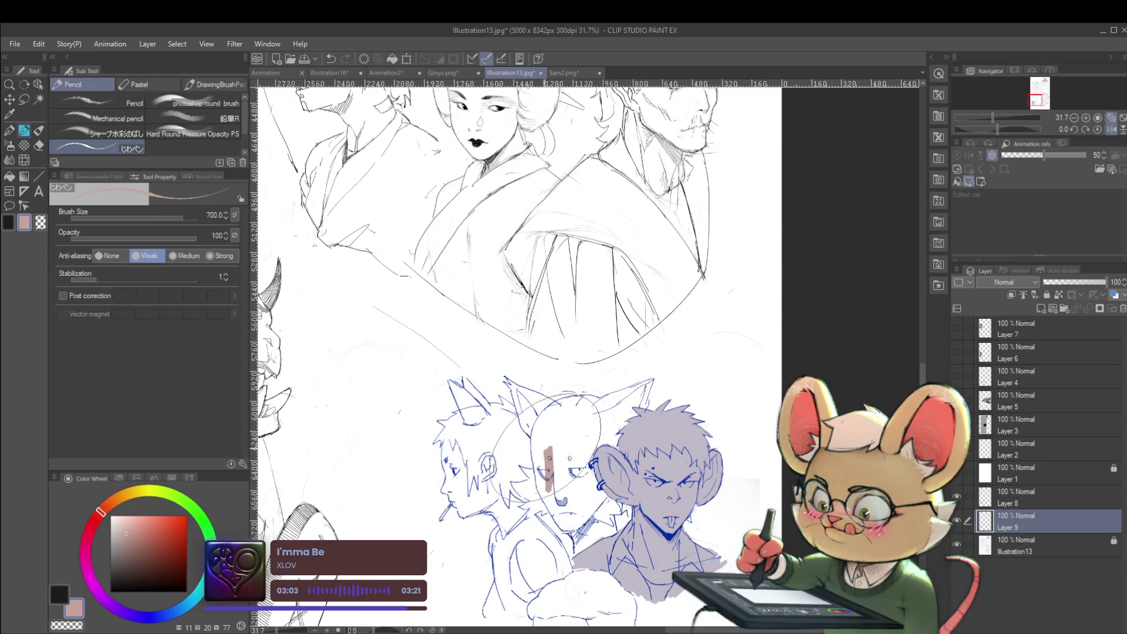
left_click_drag(552, 428, 555, 499)
key("ctrl+z")
key("ctrl+z")
key("ctrl+z")
key("ctrl+z")
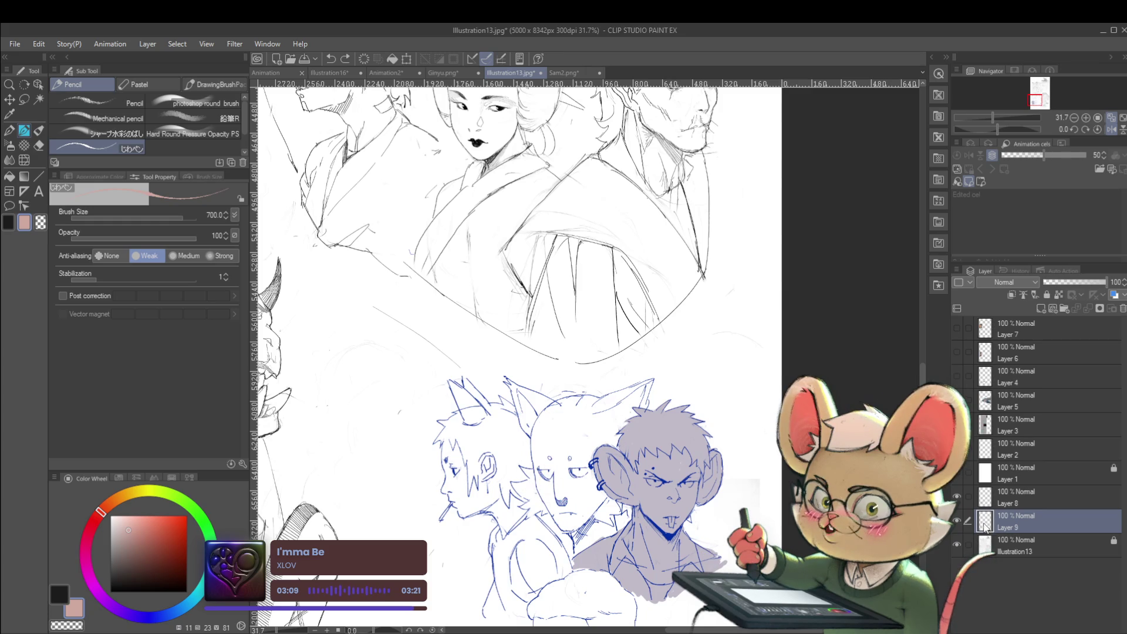
left_click(1027, 544)
key("ctrl+shift+n")
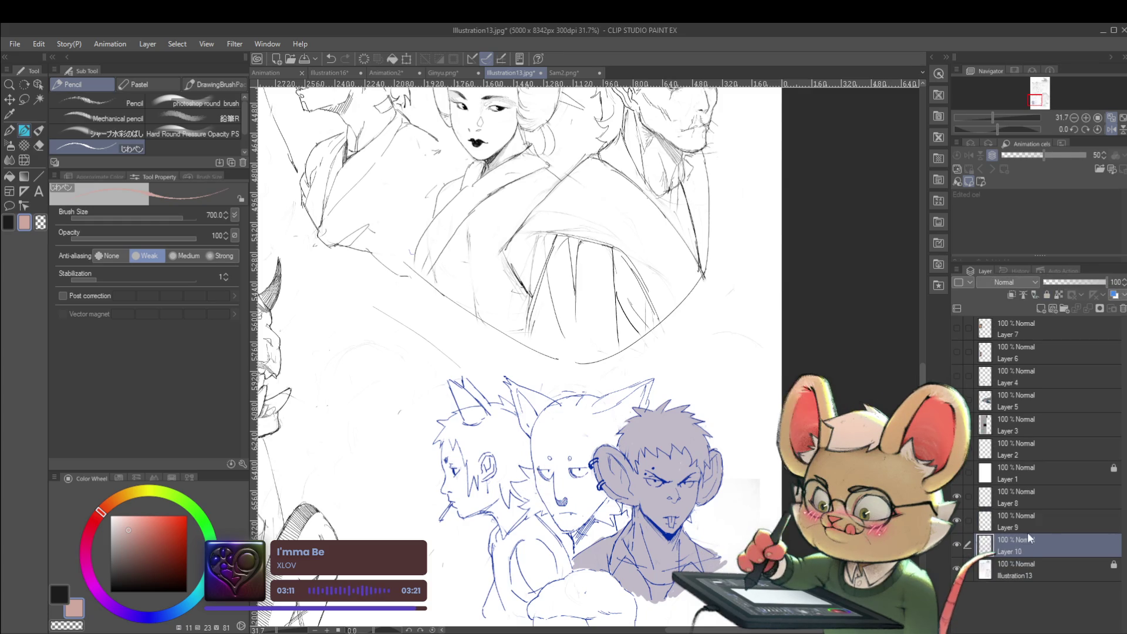
left_click_drag(587, 382, 616, 405)
mouse_move(546, 446)
left_mouse_down()
mouse_move(587, 493)
mouse_move(631, 405)
left_mouse_up()
left_click_drag(622, 352, 669, 411)
Extend the salmon fill into the left ear, around the snout and down the jaw.
key("ctrl+z")
mouse_move(587, 384)
left_mouse_down()
mouse_move(496, 452)
mouse_move(596, 410)
mouse_move(487, 464)
left_mouse_up()
key("bracketleft")
key("ctrl+z")
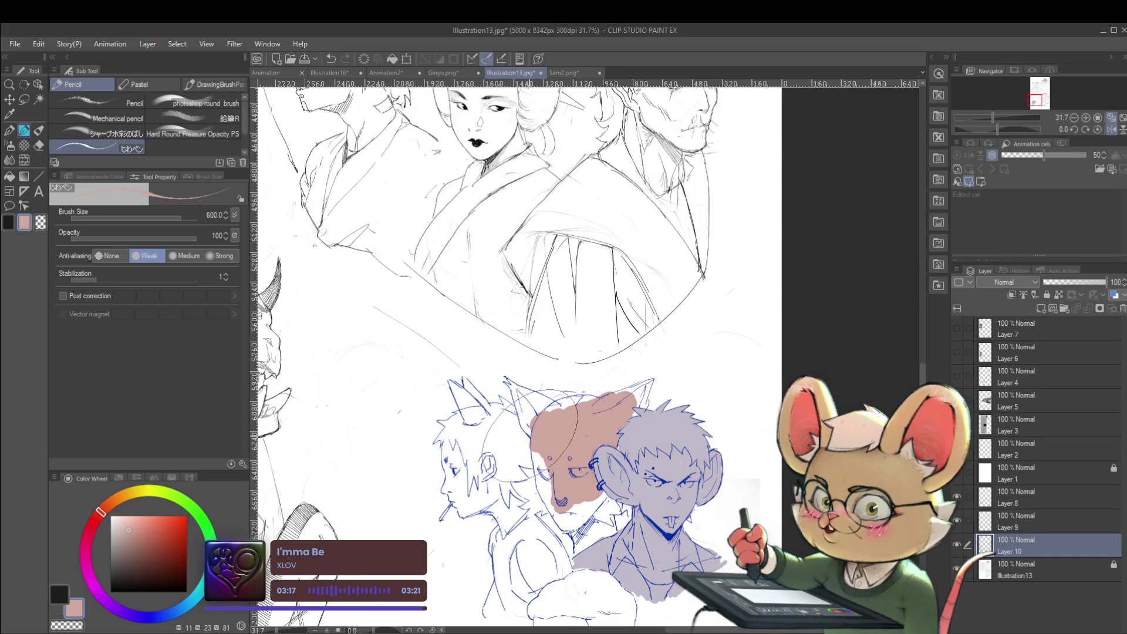
key("ctrl+z")
left_click_drag(508, 381, 532, 429)
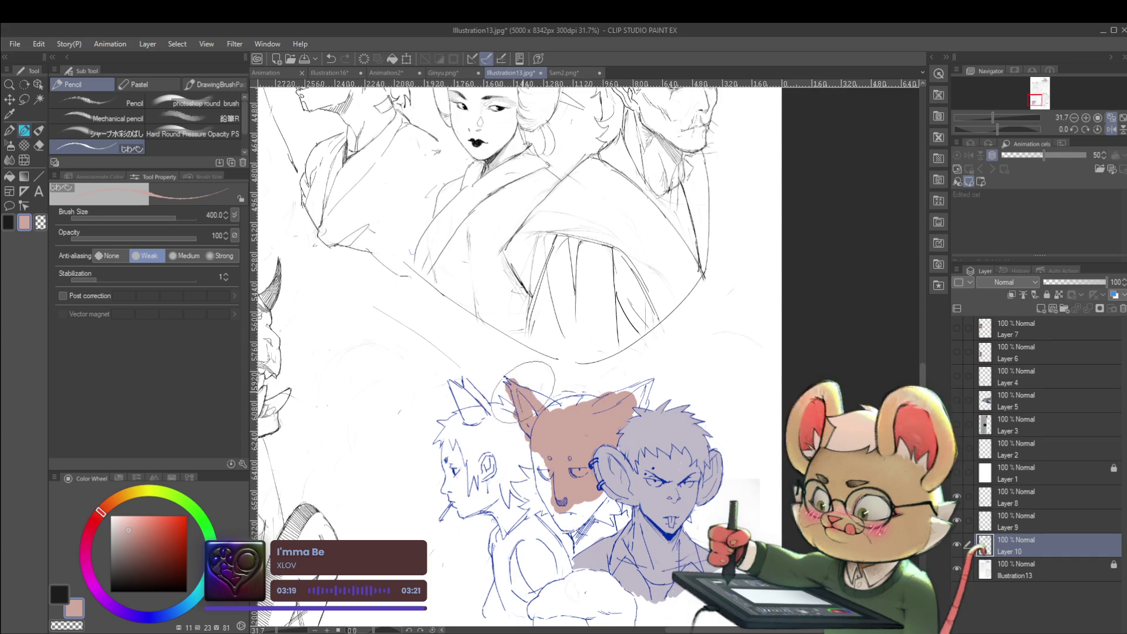
mouse_move(587, 402)
left_mouse_down()
mouse_move(531, 437)
mouse_move(590, 411)
left_mouse_up()
key("ctrl+z")
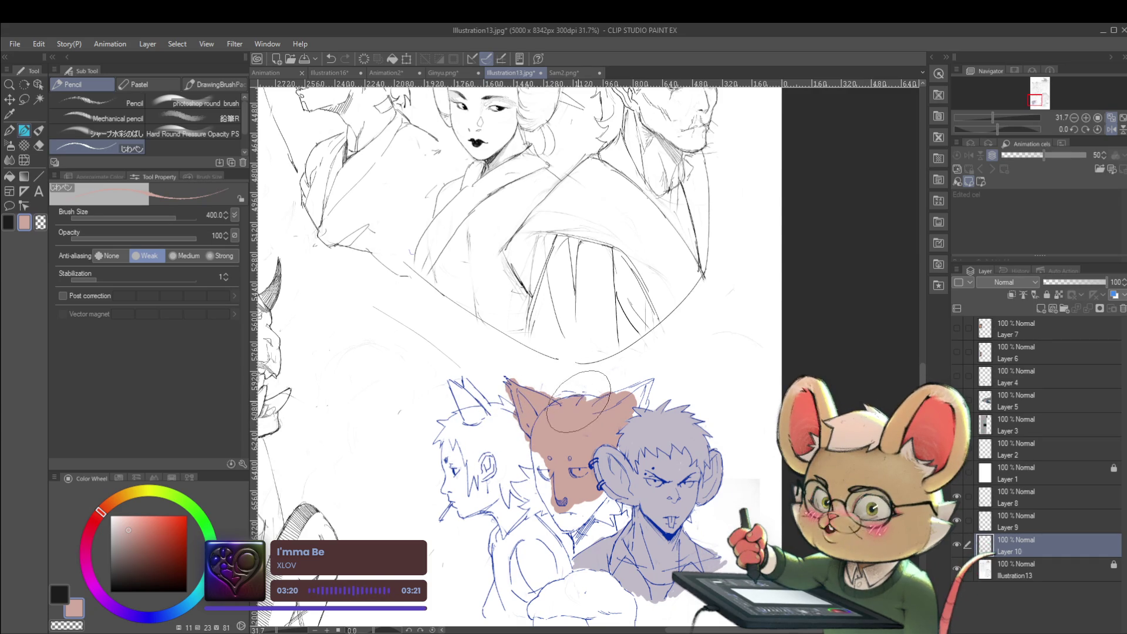
mouse_move(652, 353)
left_mouse_down()
mouse_move(616, 399)
mouse_move(678, 375)
left_mouse_up()
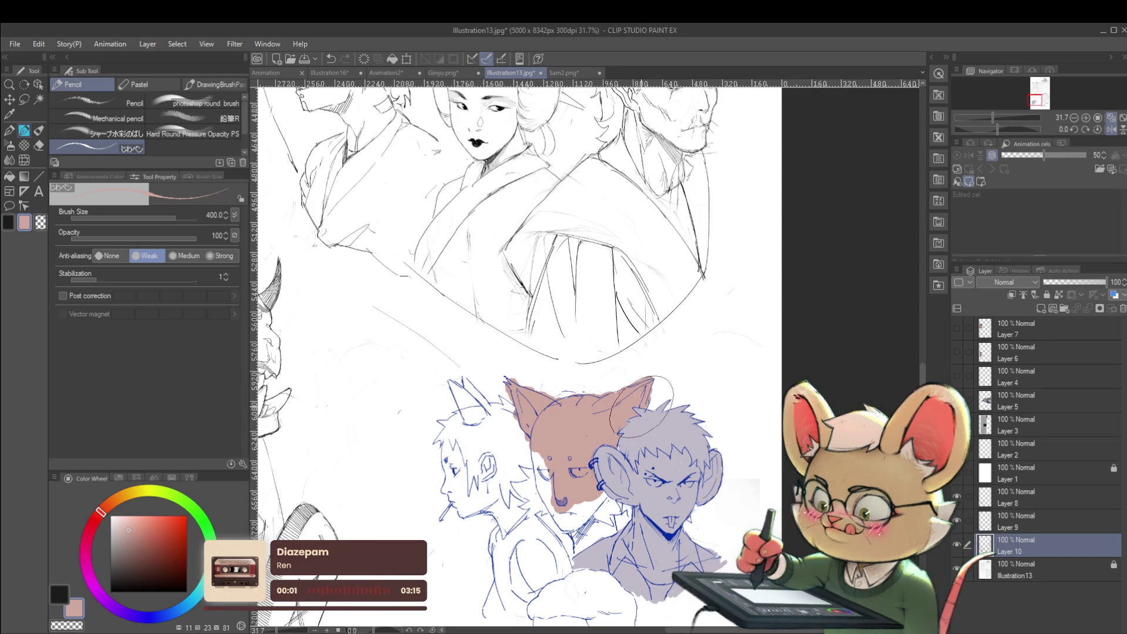
left_click_drag(546, 446, 537, 493)
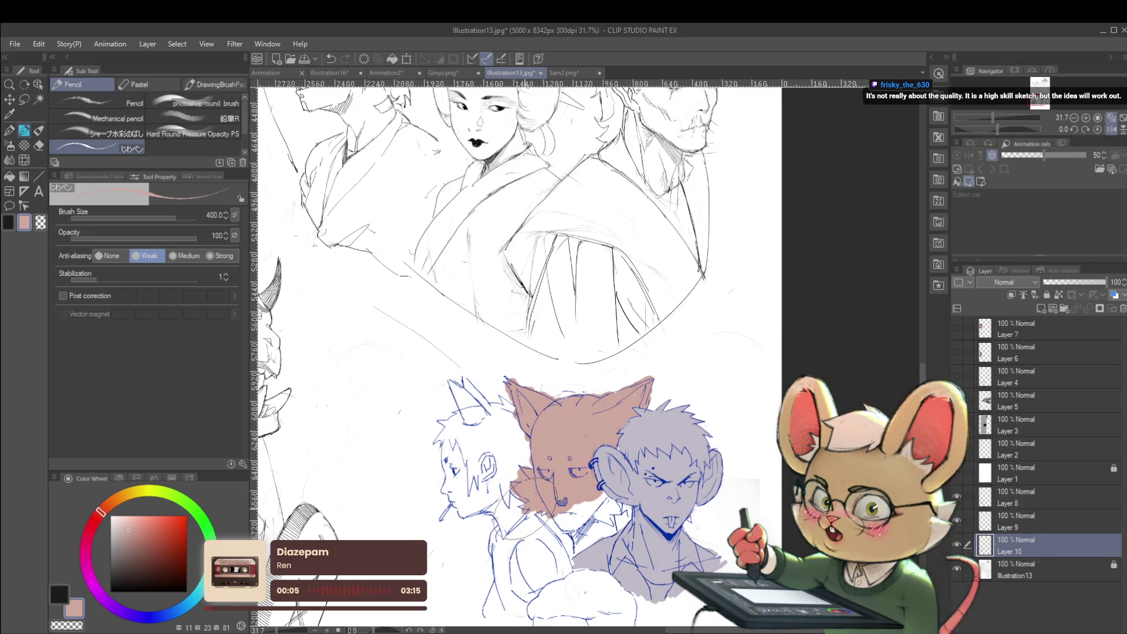
mouse_move(575, 520)
left_mouse_down()
mouse_move(622, 519)
mouse_move(581, 549)
left_mouse_up()
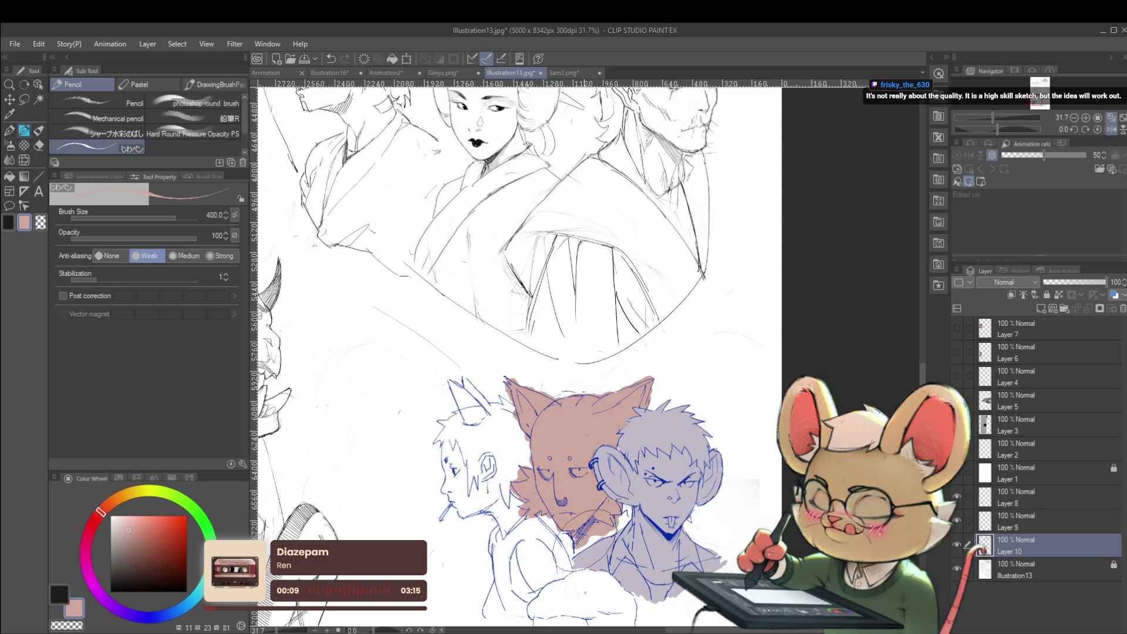
scroll(612, 509, "down", 3)
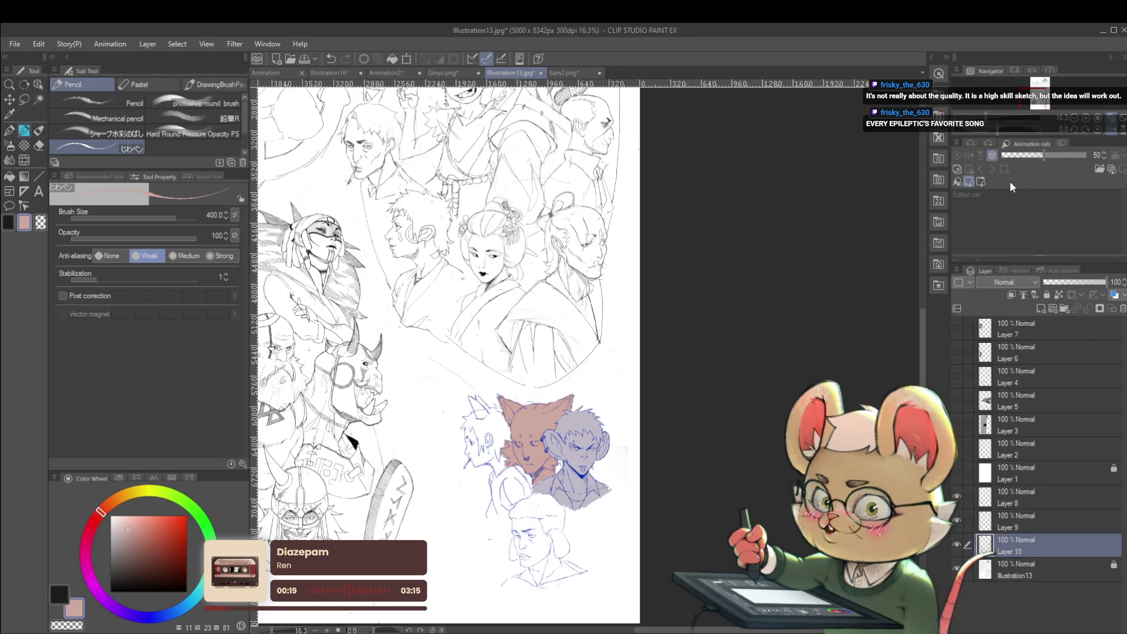
Mirror and reposition the view, then start painting dark brown over the lower man's hair.
left_click(1111, 134)
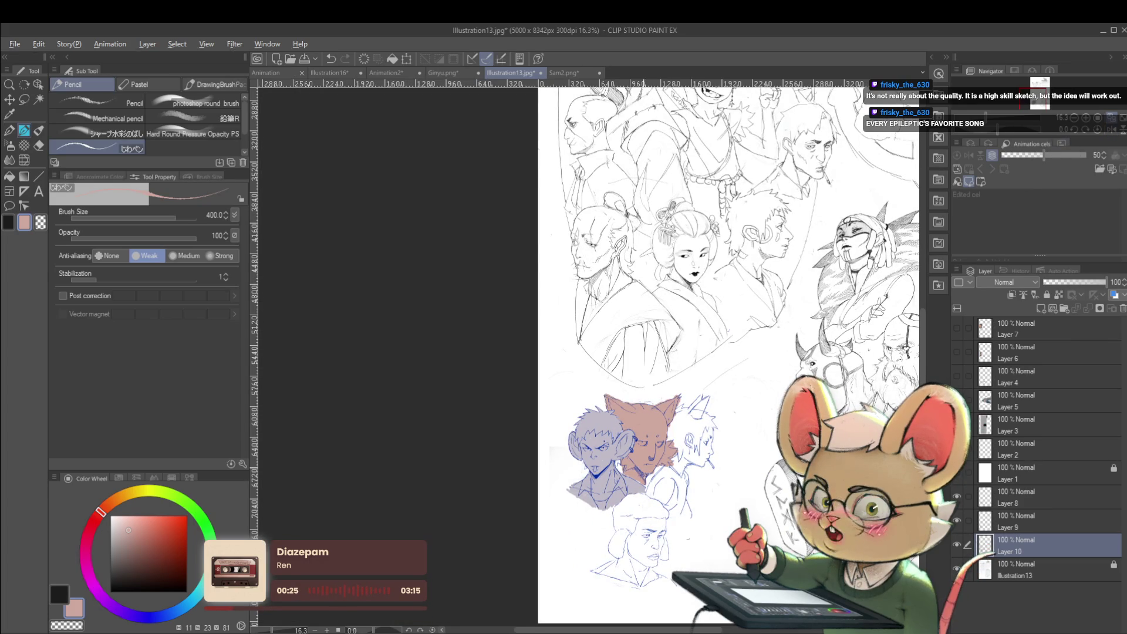
scroll(638, 481, "up", 2)
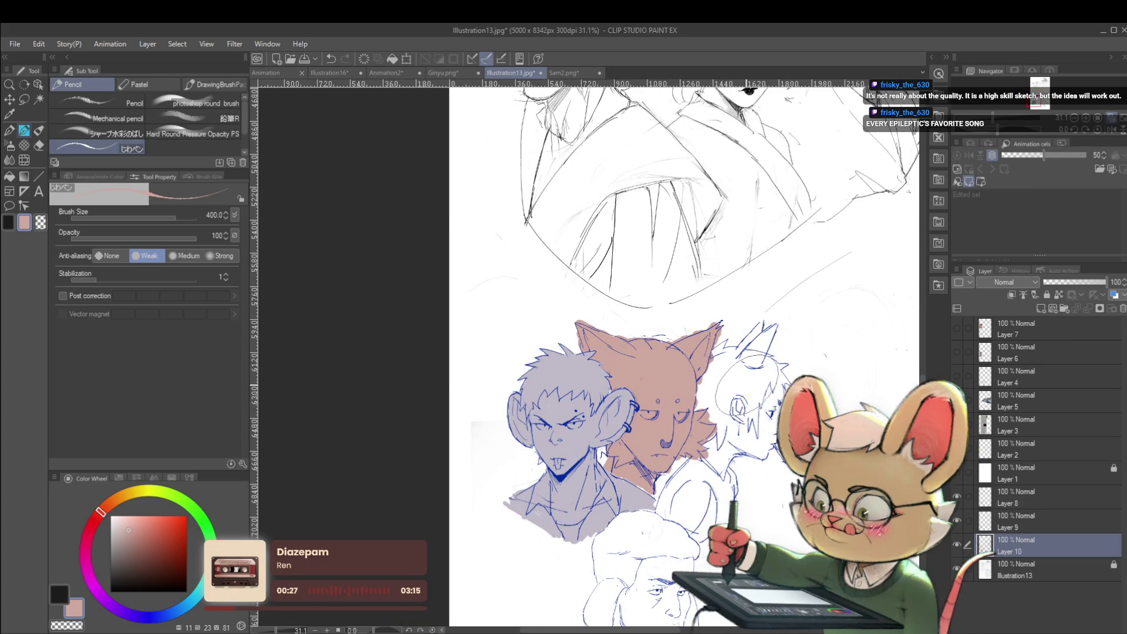
left_click_drag(653, 491, 653, 372)
left_click(129, 556)
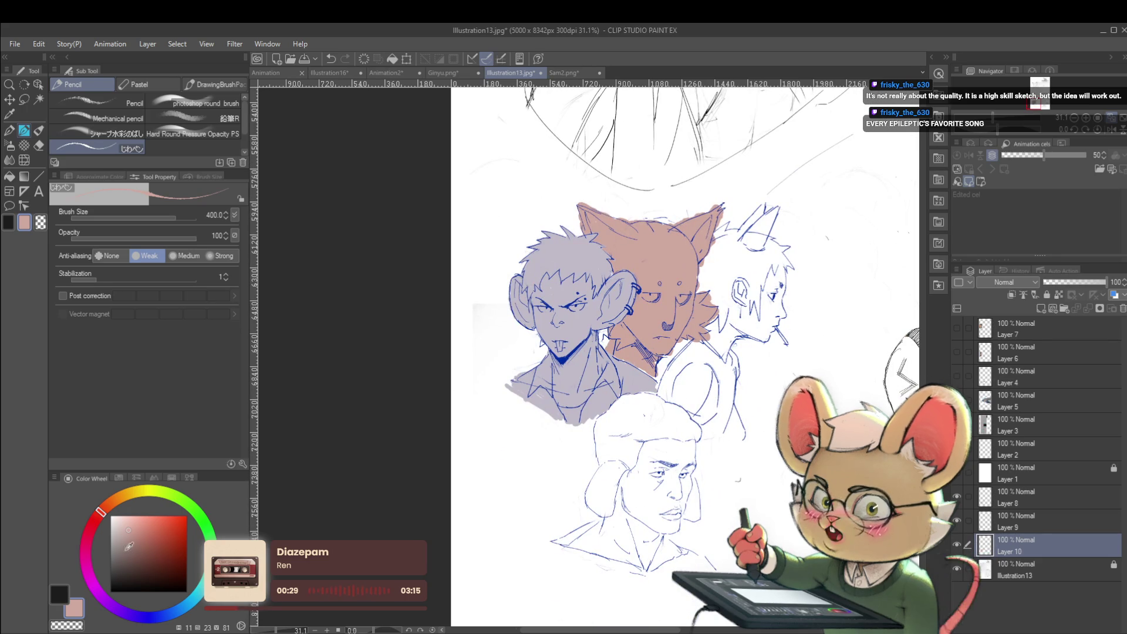
mouse_move(632, 514)
left_mouse_down()
mouse_move(655, 454)
mouse_move(670, 461)
left_mouse_up()
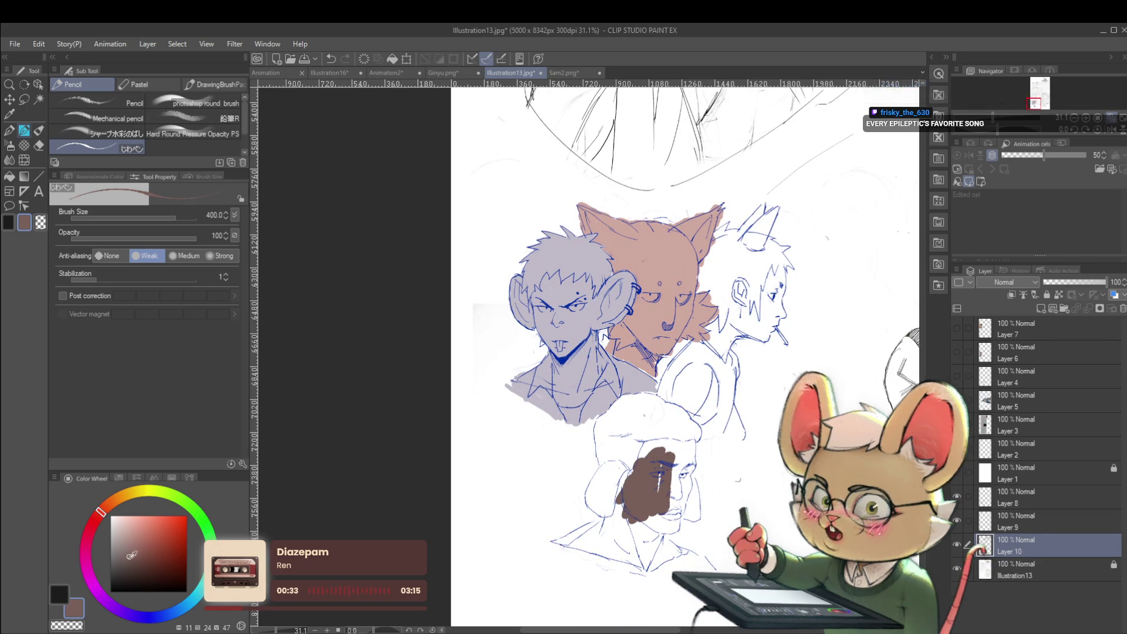
Cover the bottom character's face and hair with flat brown, redoing the undone strokes.
key("ctrl+z")
mouse_move(651, 452)
left_mouse_down()
mouse_move(628, 517)
mouse_move(669, 452)
mouse_move(675, 511)
mouse_move(695, 467)
mouse_move(716, 464)
mouse_move(687, 496)
left_mouse_up()
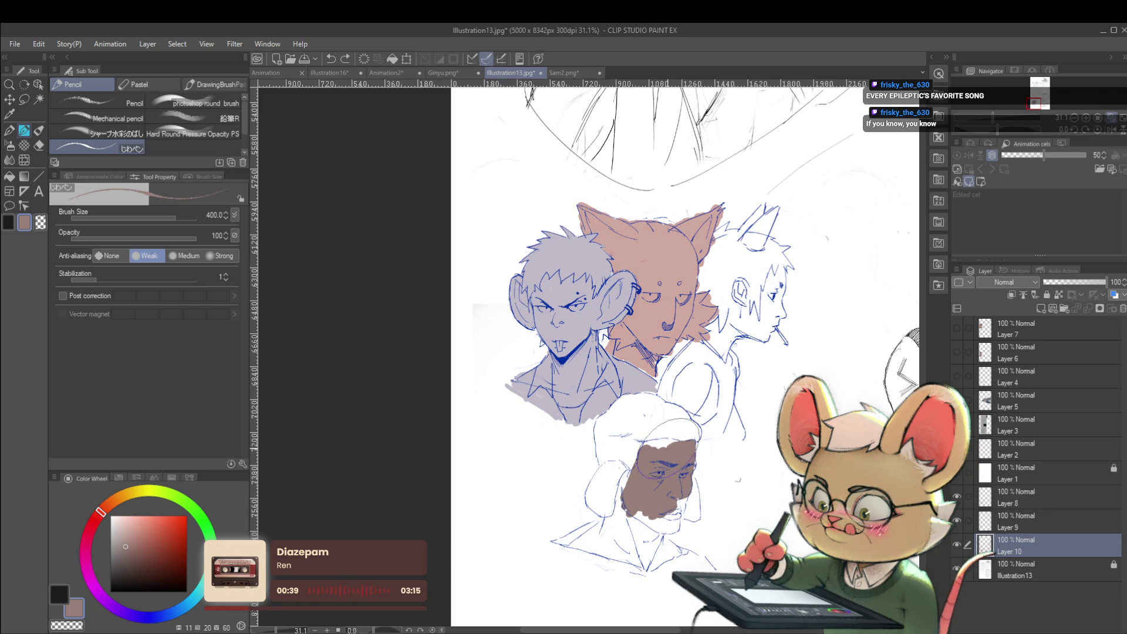
key("ctrl+y")
key("ctrl+y")
key("ctrl+y")
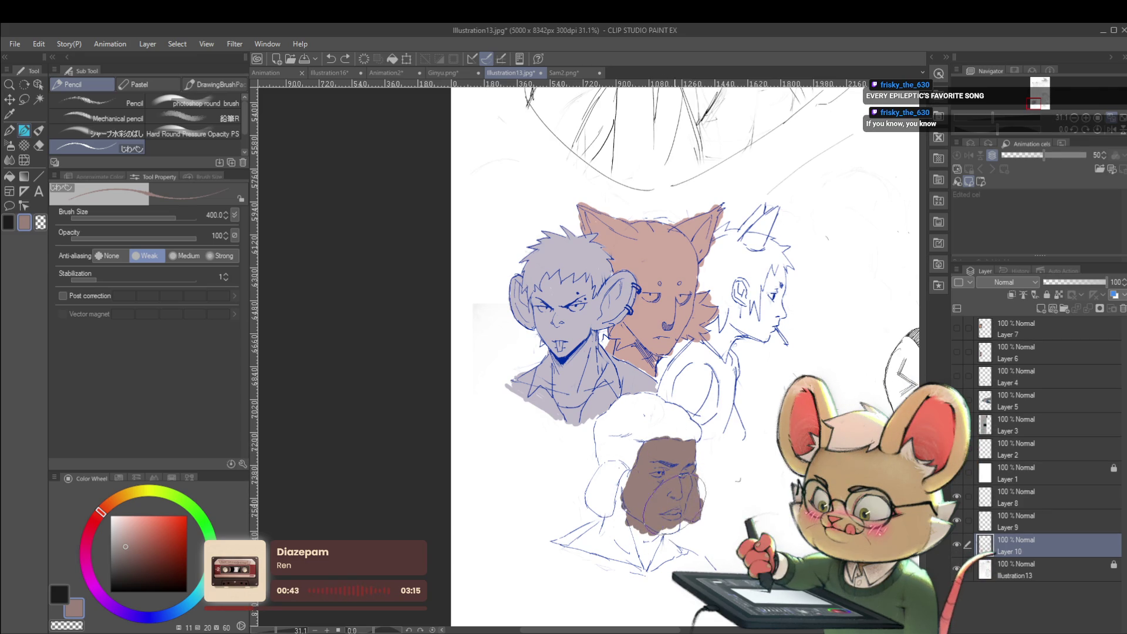
key("ctrl+y")
key("ctrl+y")
key("ctrl+y")
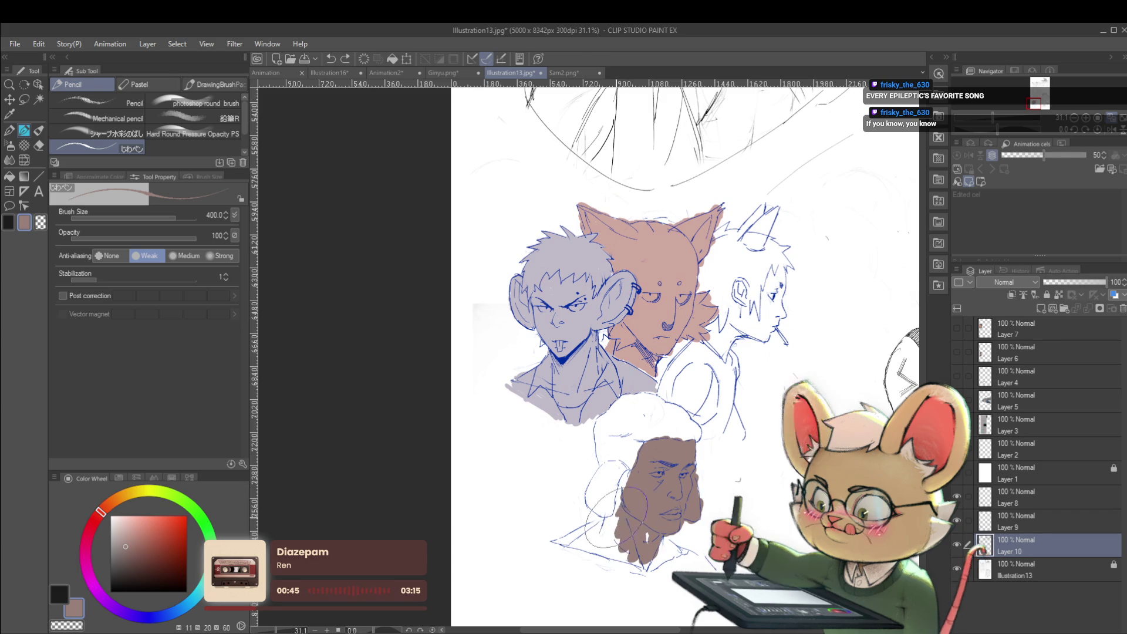
Sketch brown hair arcs along the left side of the bottom face.
left_click_drag(624, 528, 578, 548)
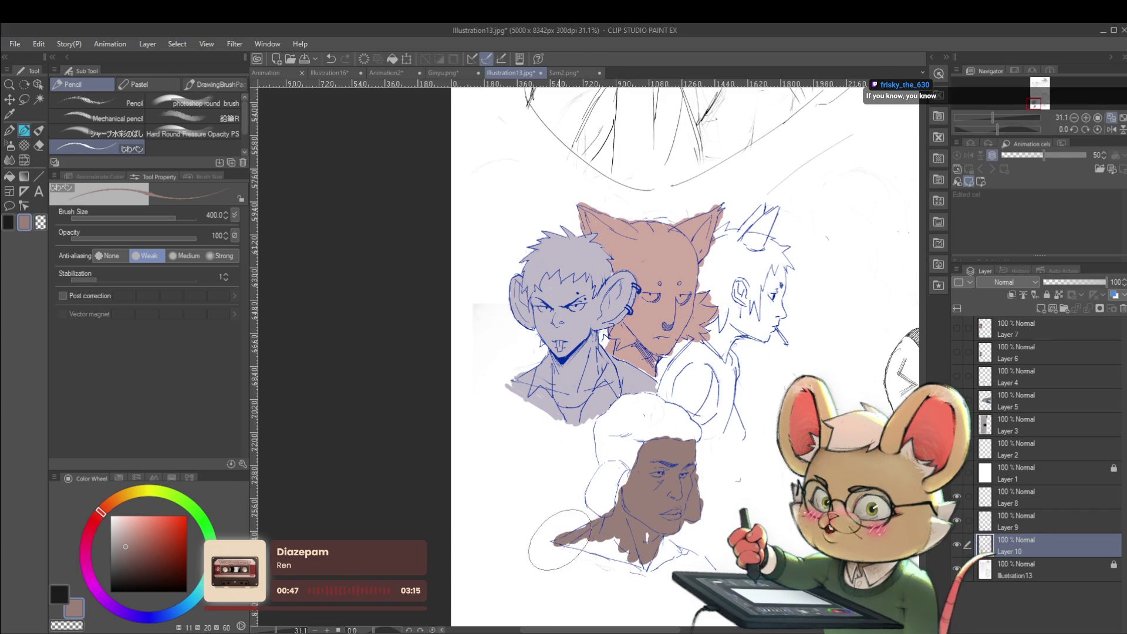
left_click_drag(674, 569, 542, 555)
left_click_drag(487, 532, 435, 560)
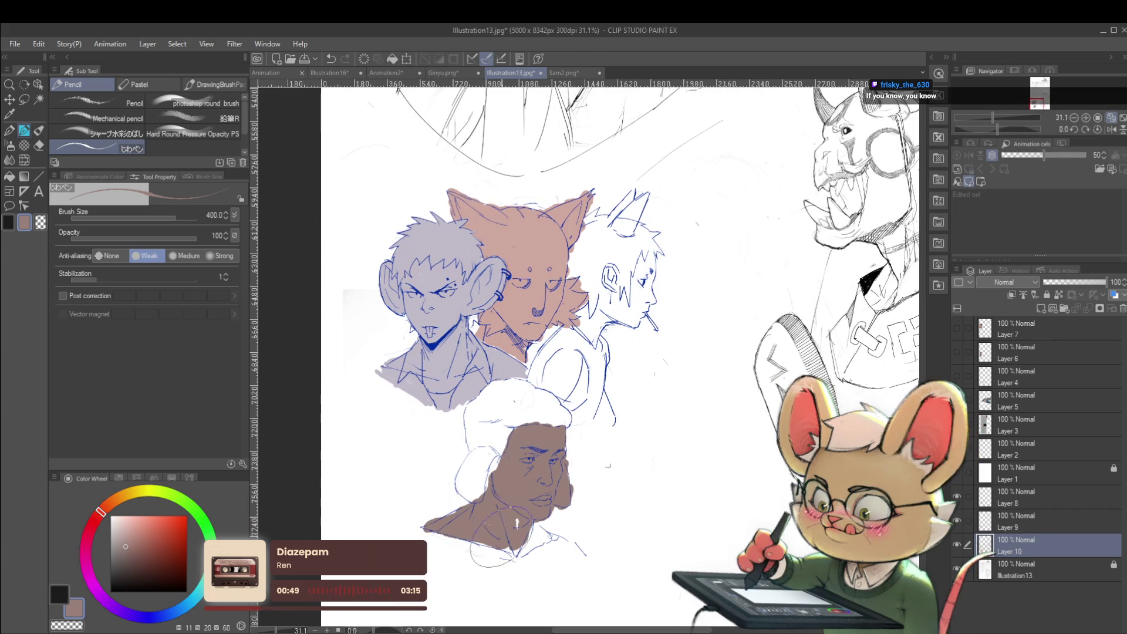
key("ctrl+z")
left_click_drag(528, 413, 465, 496)
left_click_drag(485, 453, 436, 510)
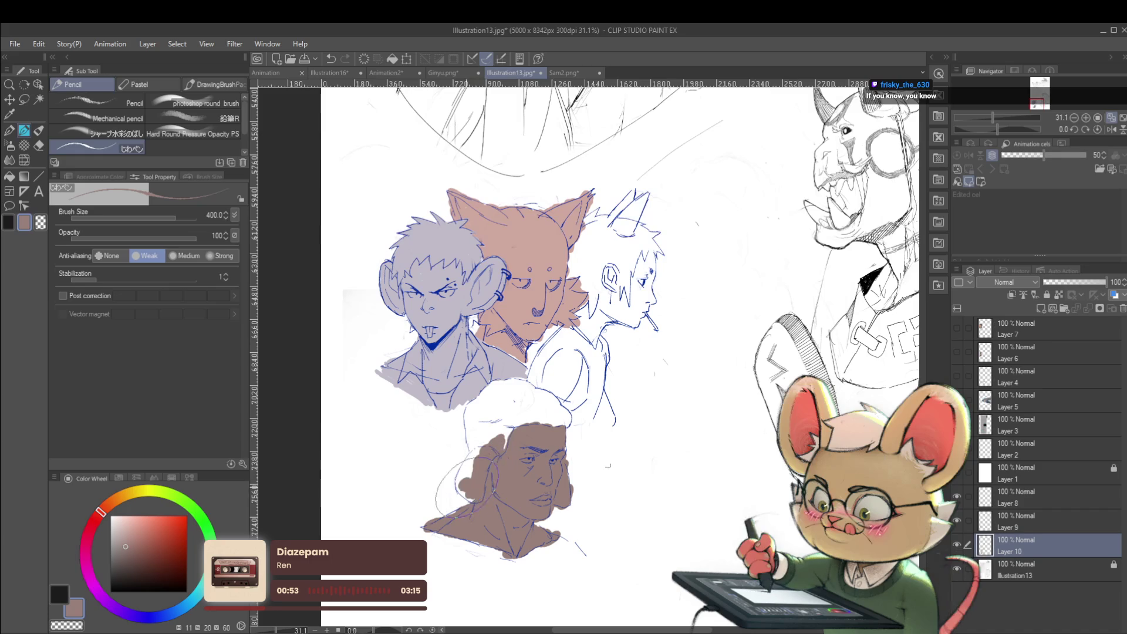
Smooth the brown over the head top, outline the right-side hair, and pick light pink.
left_click_drag(487, 437, 534, 405)
left_click_drag(464, 414, 450, 466)
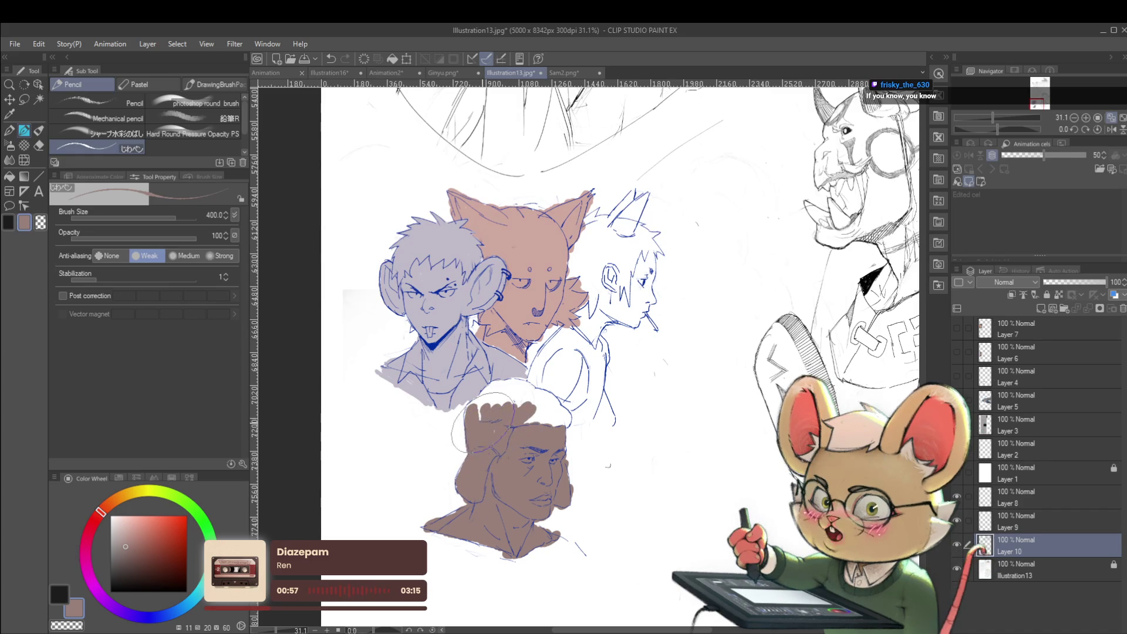
left_click_drag(496, 405, 560, 375)
mouse_move(534, 411)
left_mouse_down()
mouse_move(552, 382)
mouse_move(572, 410)
left_mouse_up()
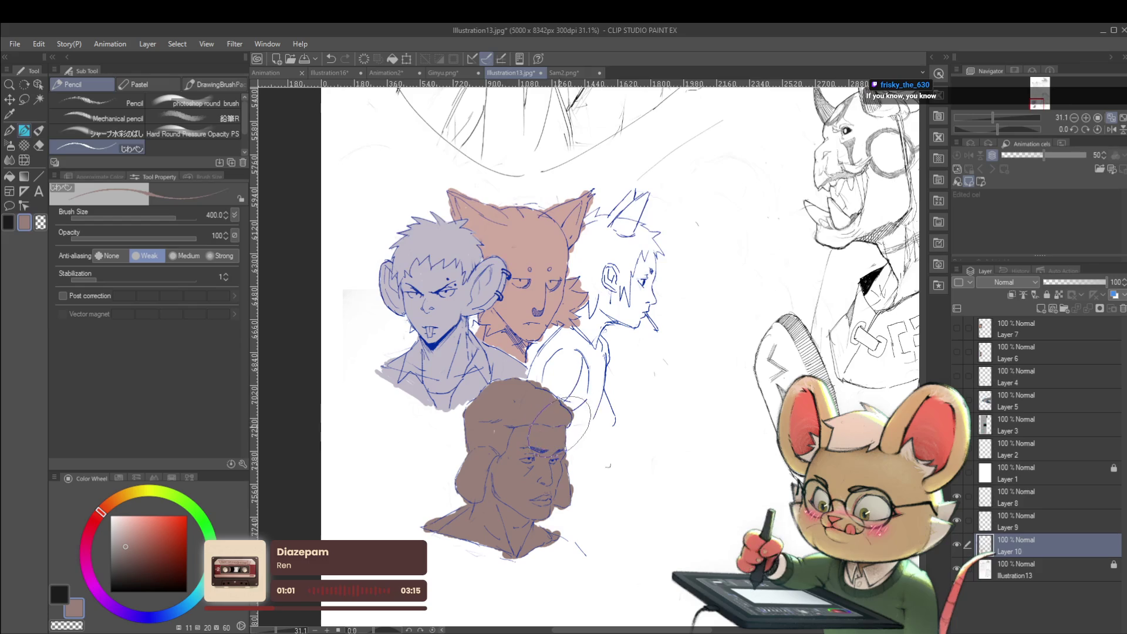
scroll(558, 422, "down", 3)
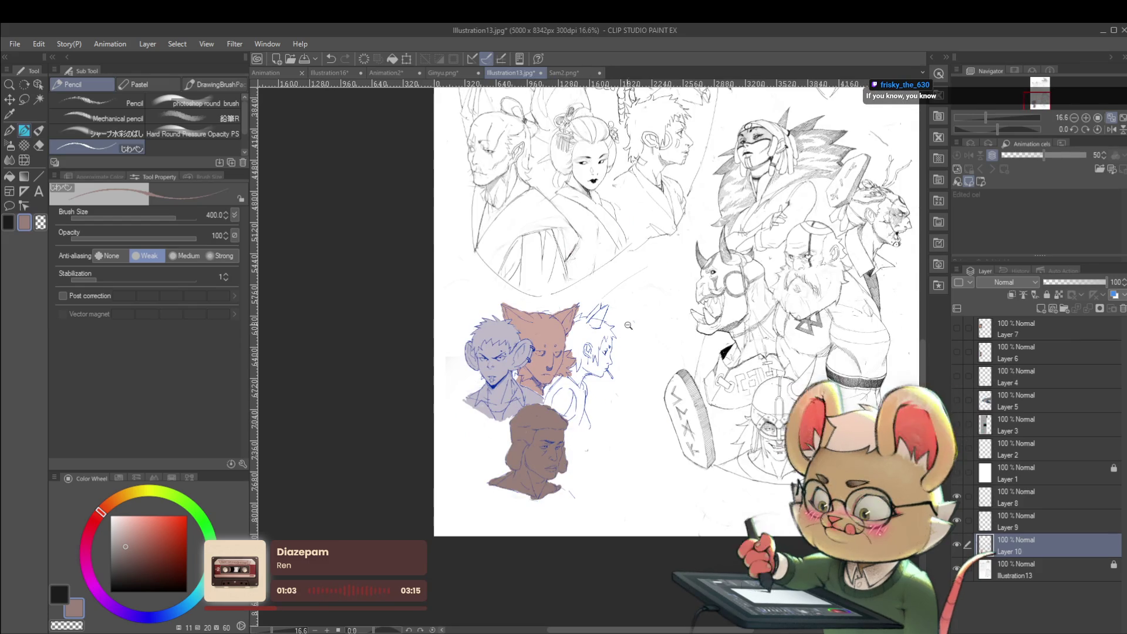
scroll(646, 326, "up", 3)
left_click(121, 529)
Settle on a light pink and fill the profile character's face and neck.
left_click_drag(587, 361, 581, 402)
key("ctrl+z")
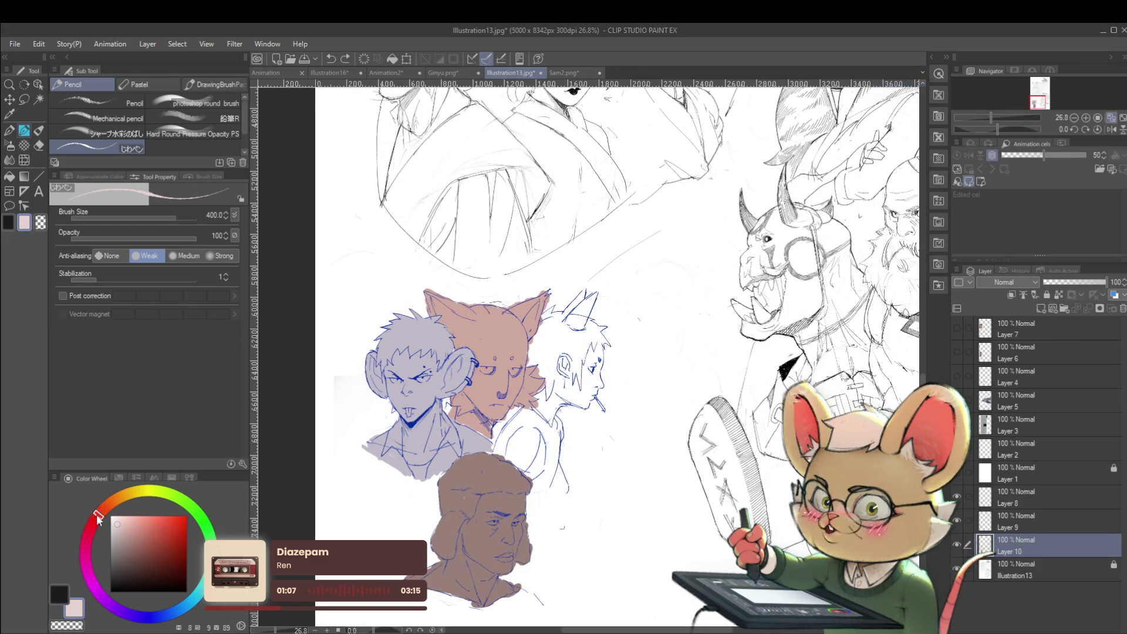
left_click(92, 522)
left_click_drag(587, 288, 587, 329)
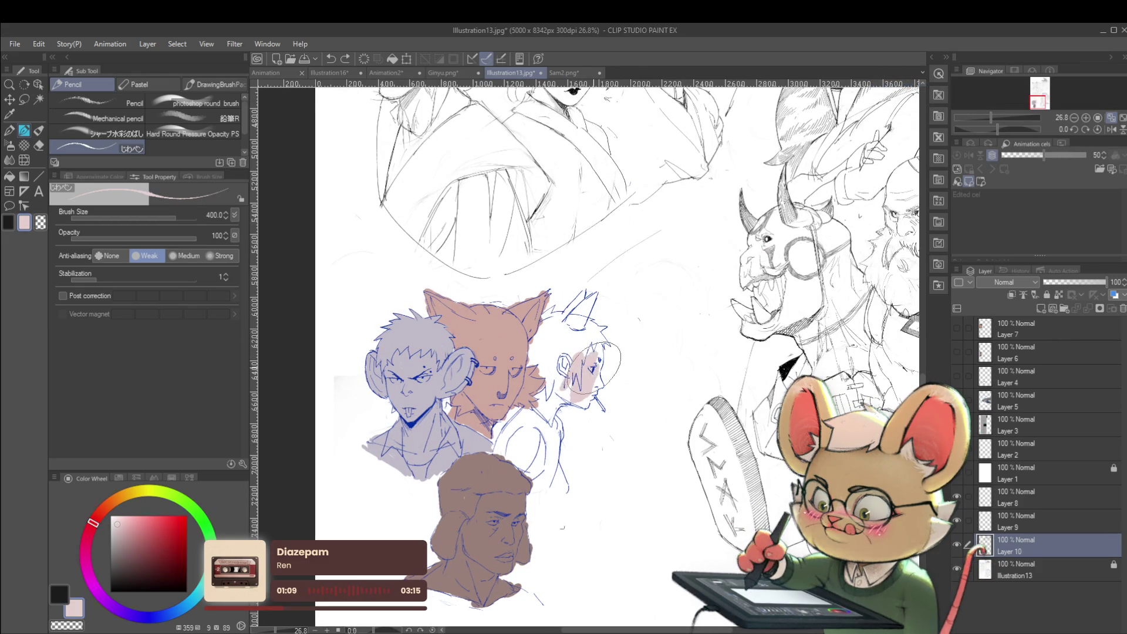
key("ctrl+z")
left_click(121, 521)
mouse_move(587, 353)
left_mouse_down()
mouse_move(578, 402)
mouse_move(620, 379)
left_mouse_up()
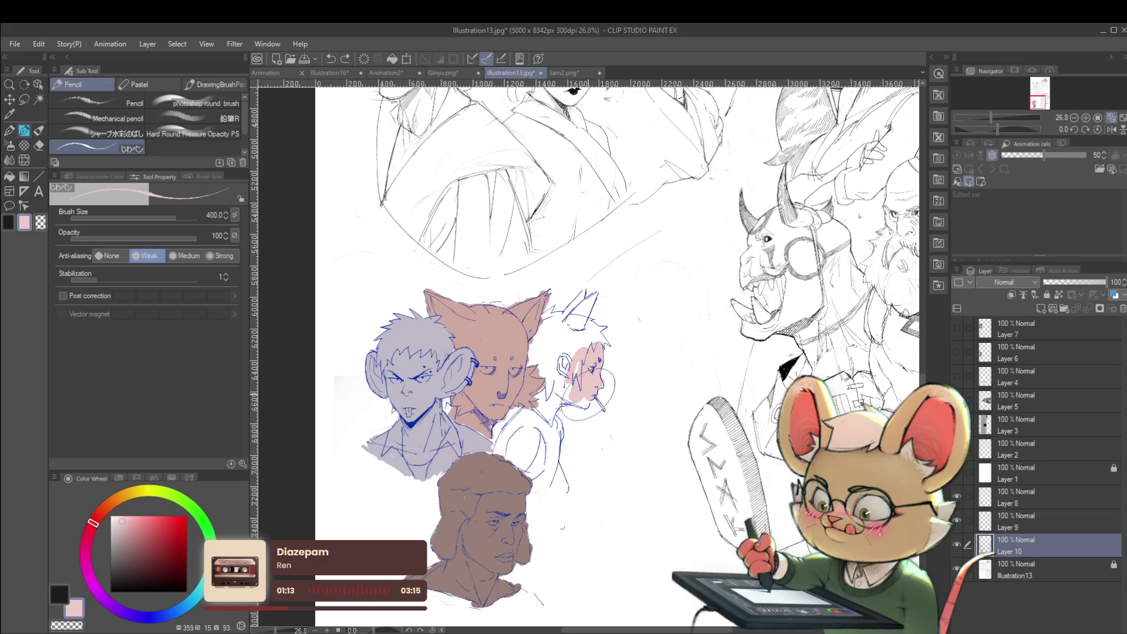
left_click_drag(578, 399, 549, 420)
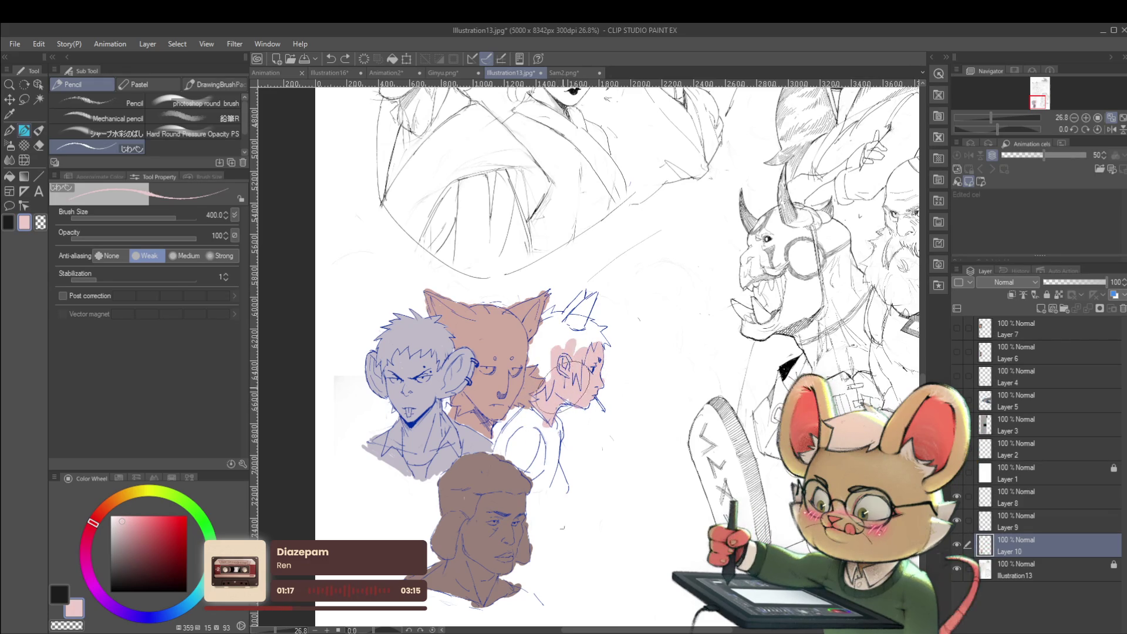
Mirror the view and extend the pink around the hair with a brush of about 170.
key("ctrl+minus")
key("ctrl+minus")
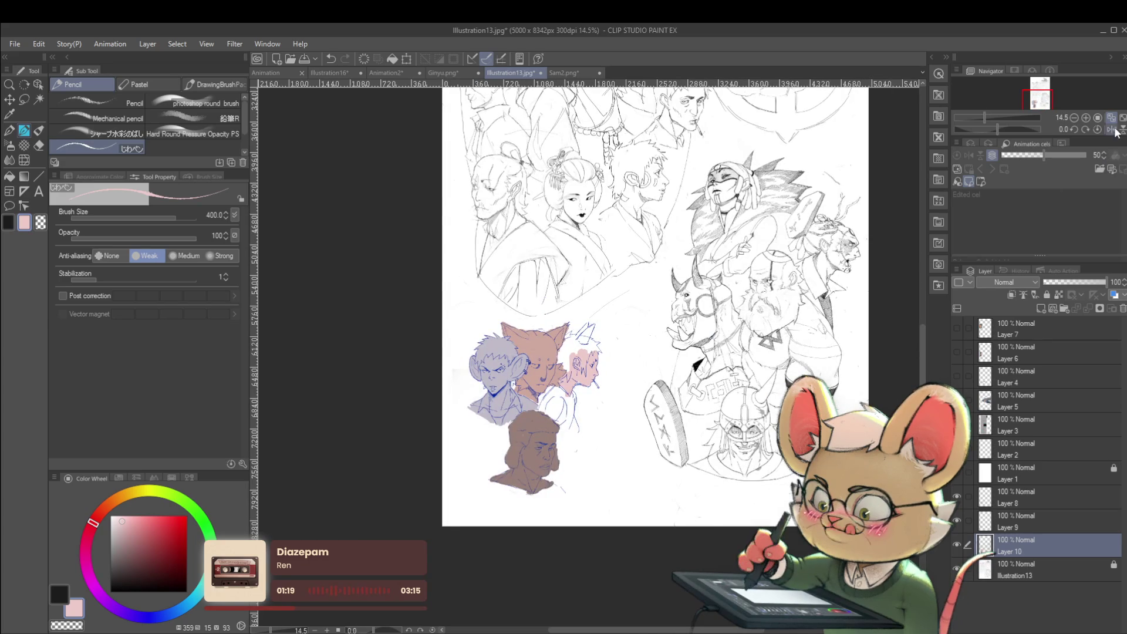
left_click(1111, 129)
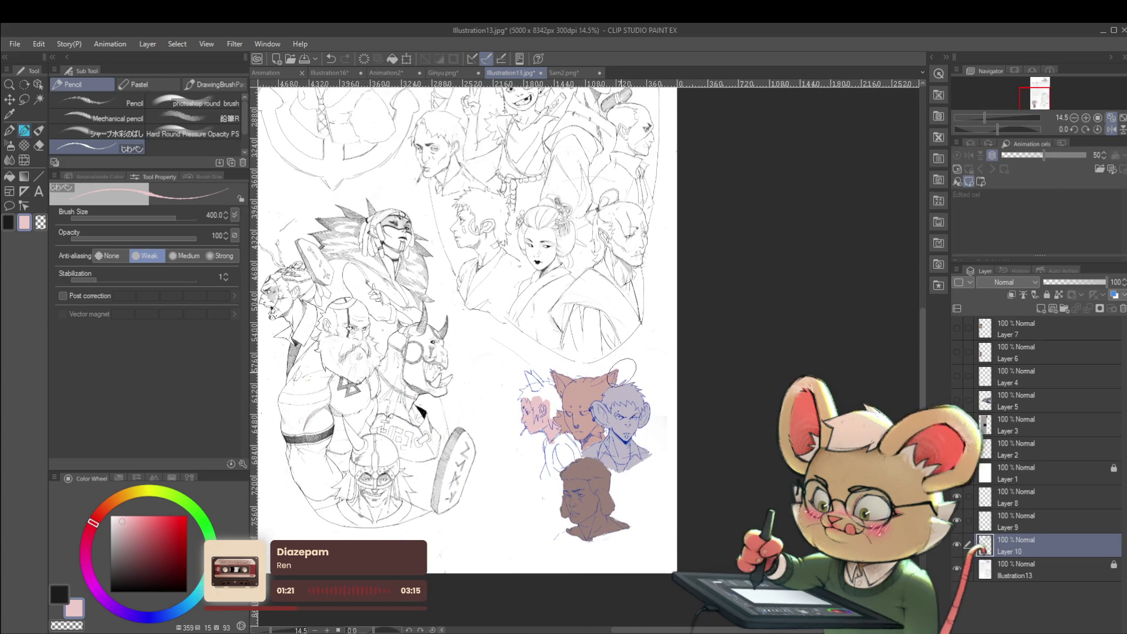
scroll(529, 405, "up", 3)
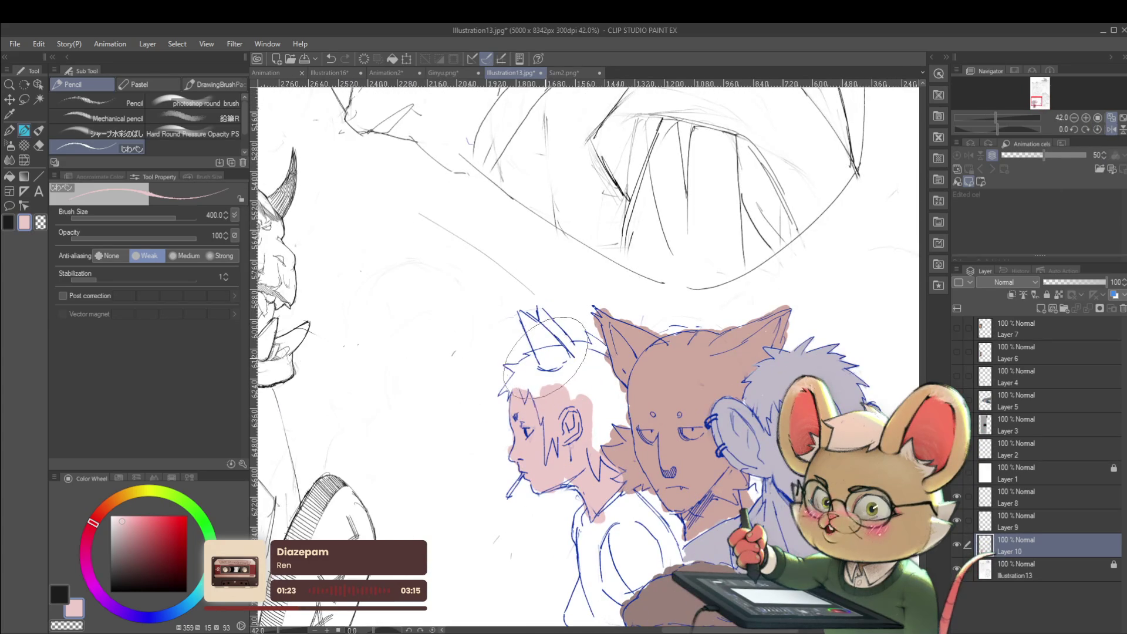
left_click_drag(561, 355, 578, 364)
key("bracketleft")
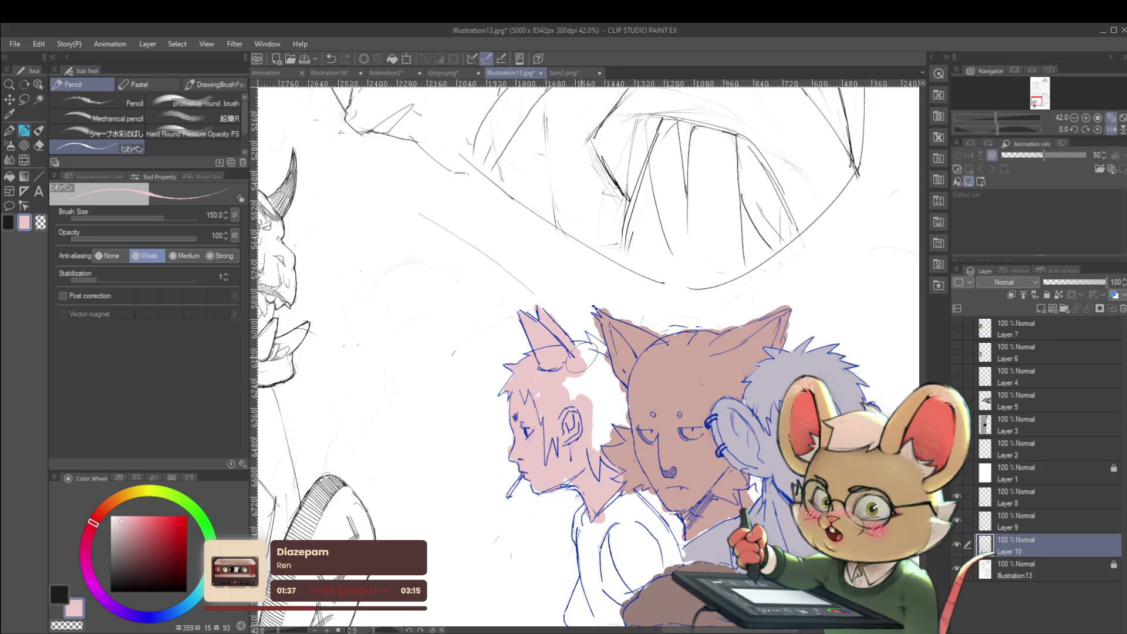
mouse_move(568, 375)
left_mouse_down()
mouse_move(605, 381)
mouse_move(594, 364)
left_mouse_up()
key("bracketright")
key("bracketright")
key("bracketright")
key("bracketleft")
key("bracketleft")
key("bracketleft")
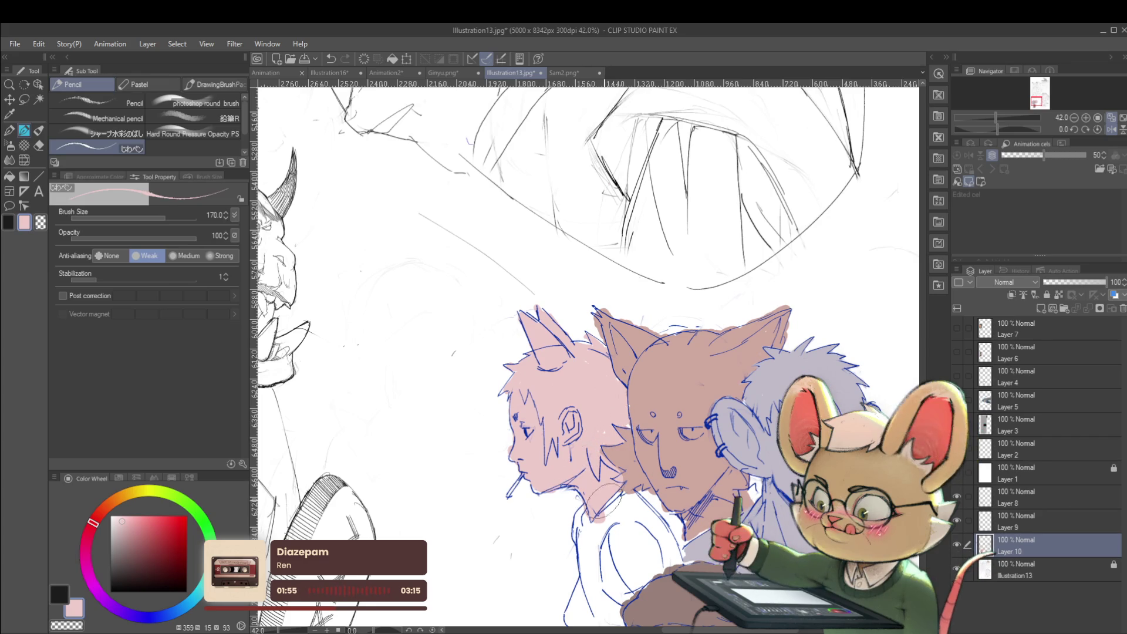
Reset the brush to 400 and spread pink over the neck and shoulder, unmirroring the view.
left_click(606, 477)
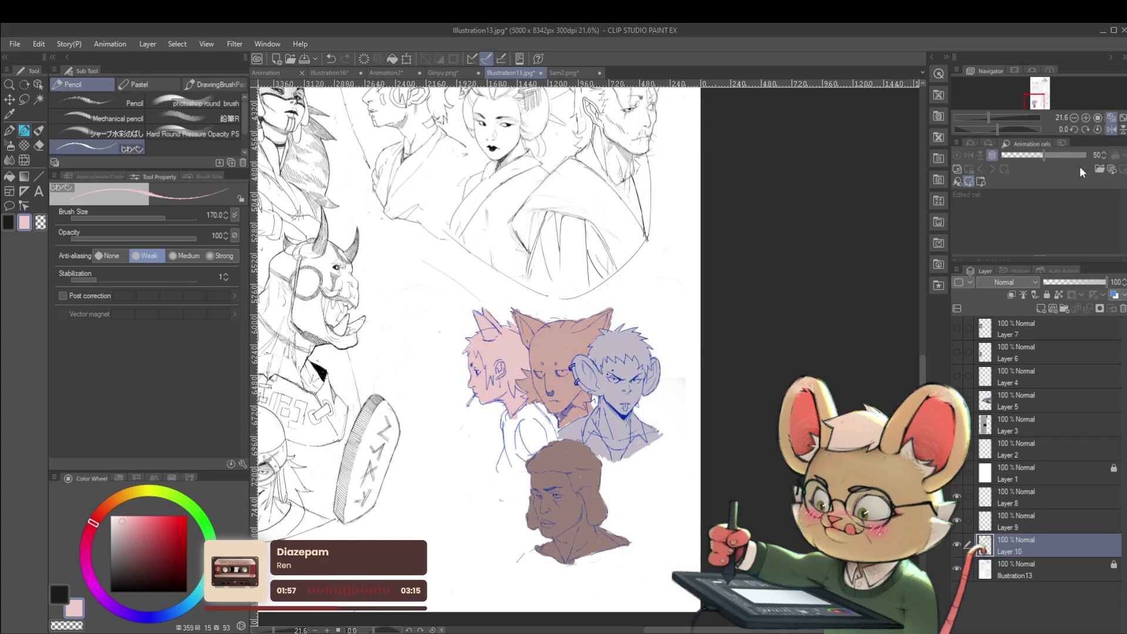
left_click(1111, 130)
scroll(587, 352, "up", 2)
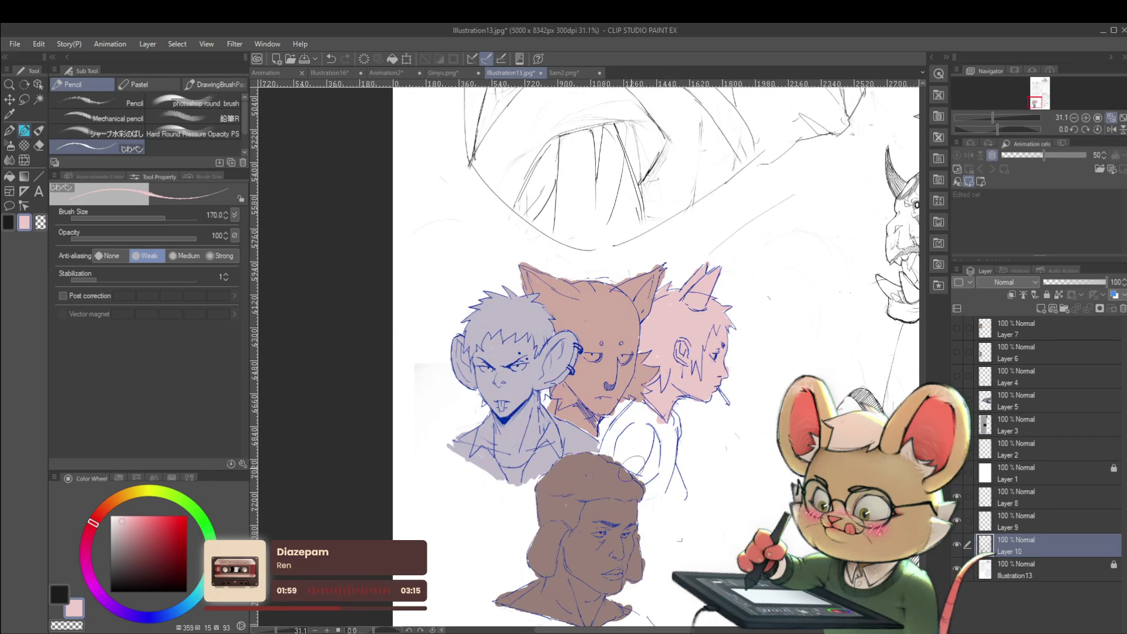
key("bracketright")
key("bracketright")
key("bracketright")
mouse_move(622, 419)
left_mouse_down()
mouse_move(611, 446)
mouse_move(605, 423)
mouse_move(645, 399)
mouse_move(646, 470)
left_mouse_up()
left_click_drag(675, 410, 634, 487)
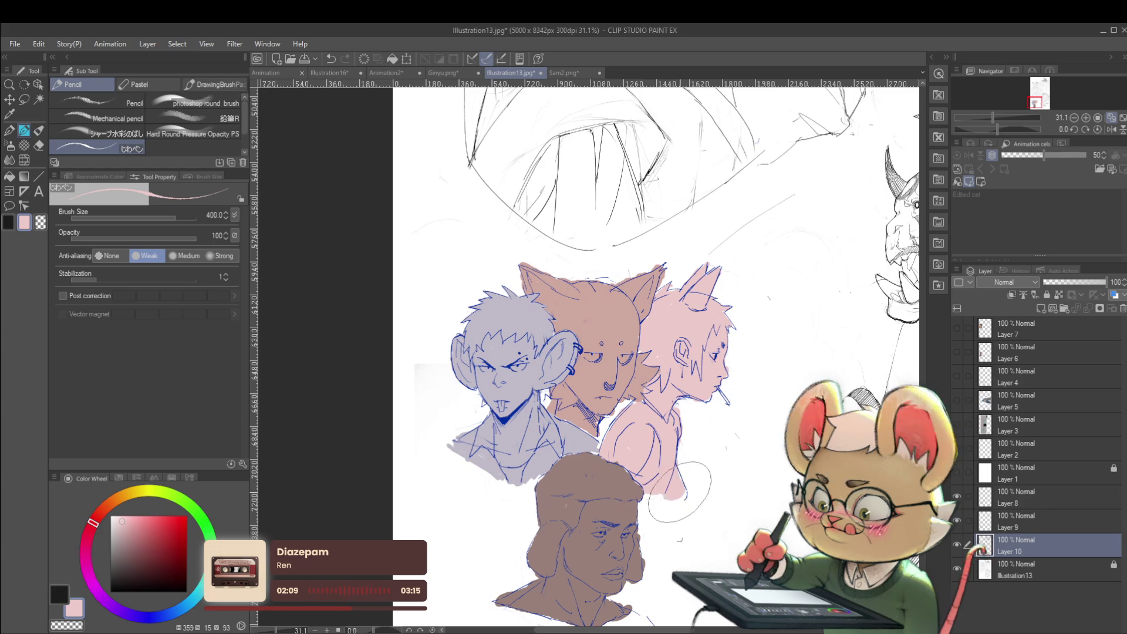
scroll(681, 470, "down", 2)
left_click(1107, 131)
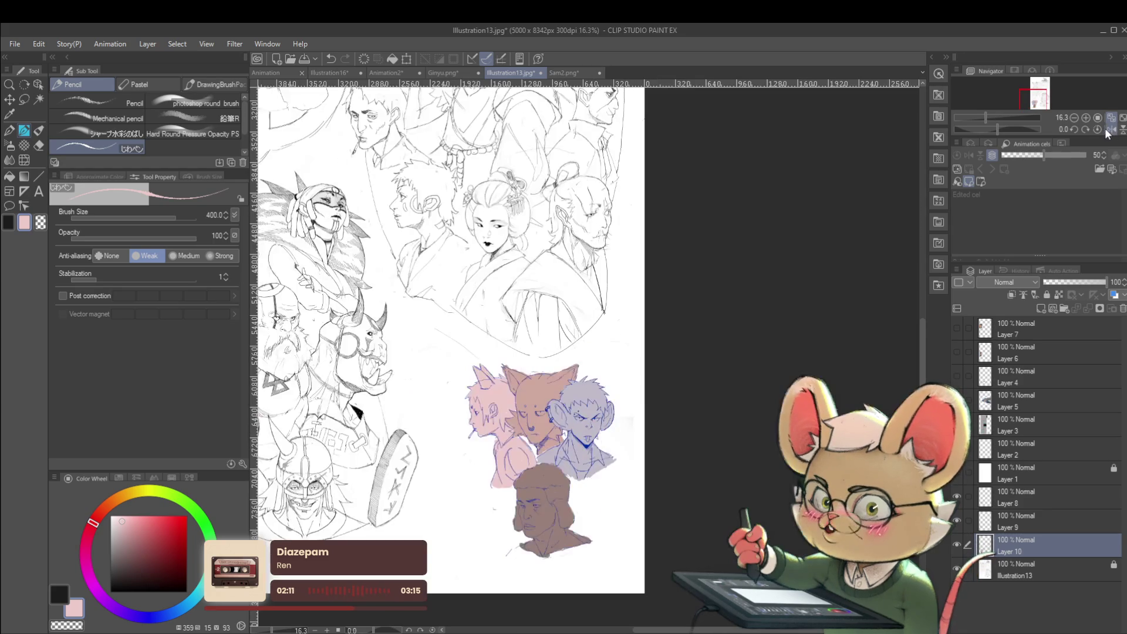
left_click(1039, 521)
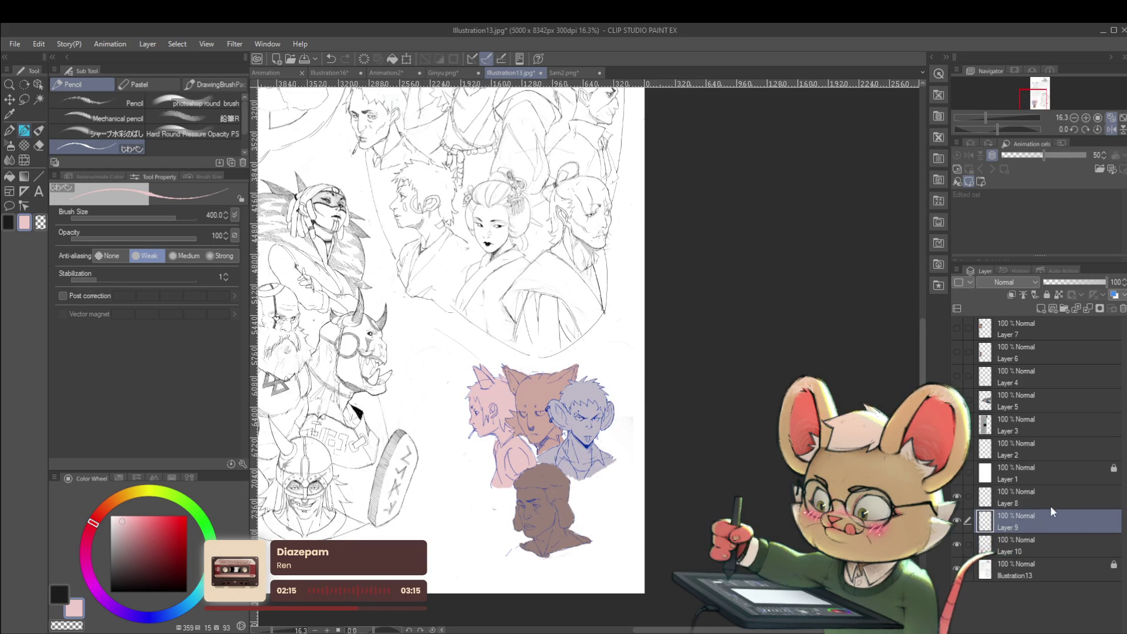
key("ctrl+shift+e")
key("ctrl+z")
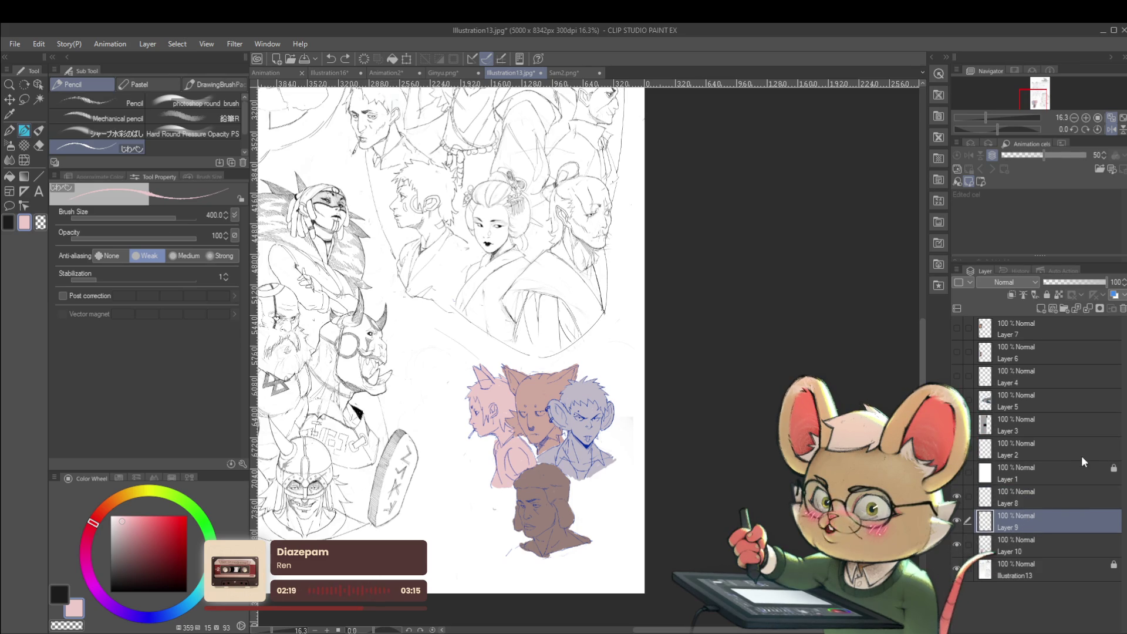
key("ctrl+e")
key("ctrl+z")
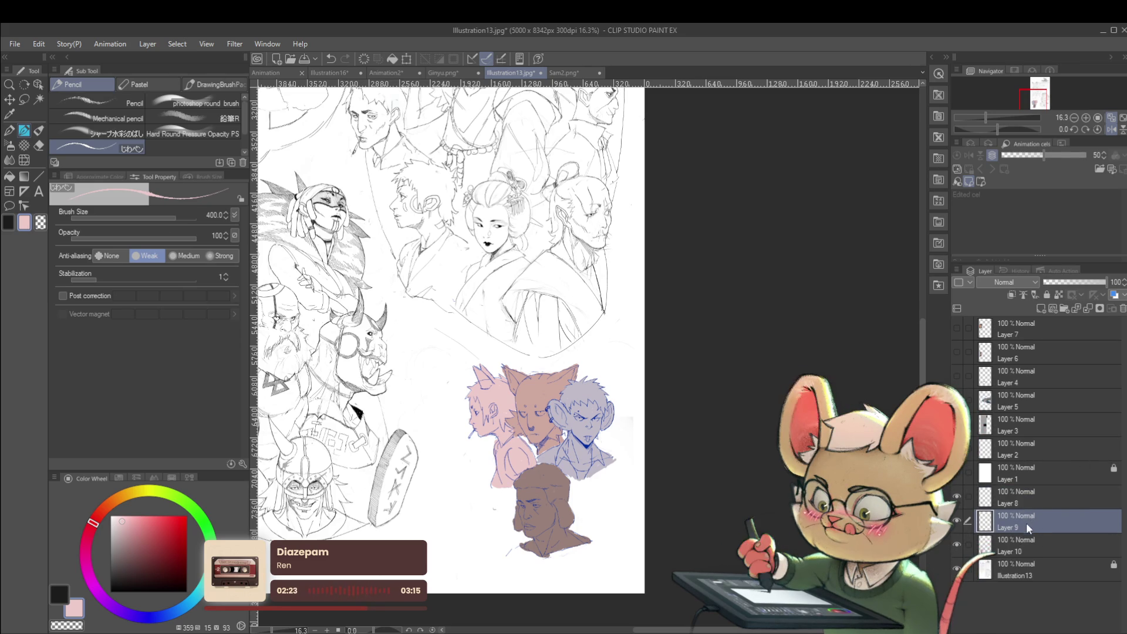
left_click(958, 497)
left_click(958, 497)
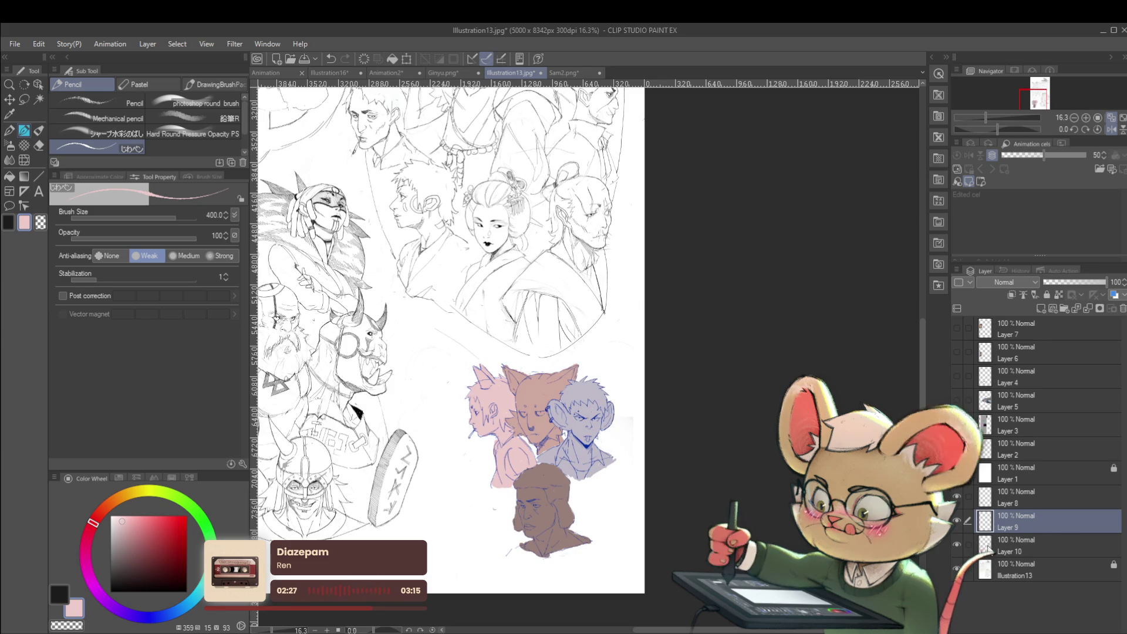
scroll(539, 439, "up", 3)
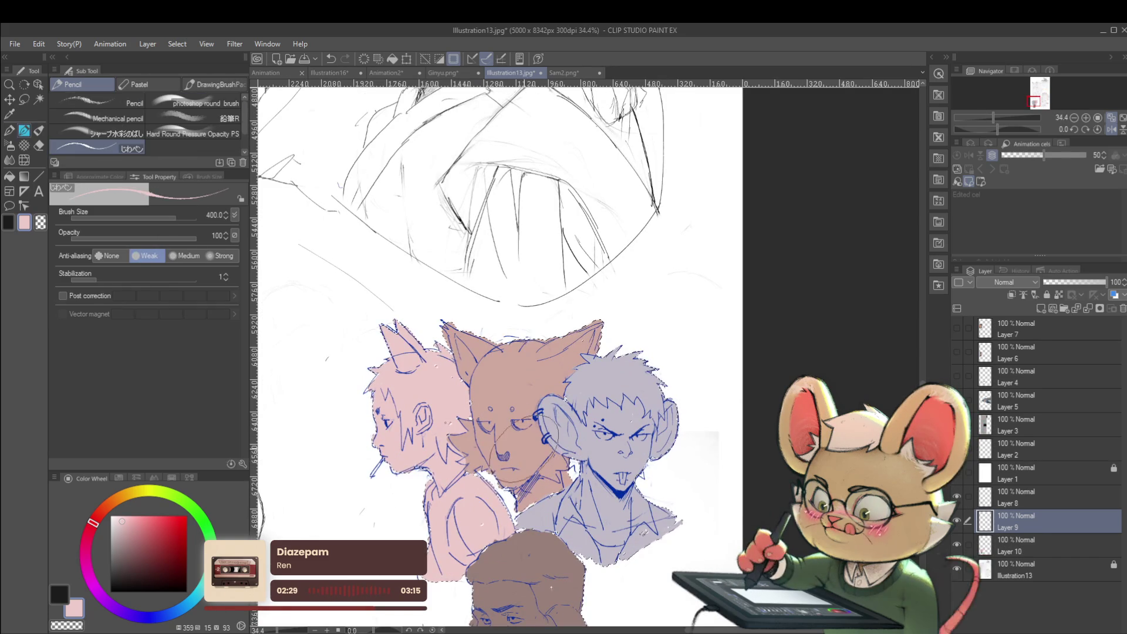
Switch to the 'photoshop round brush', enlarge it, and load a darker pink.
left_click(206, 103)
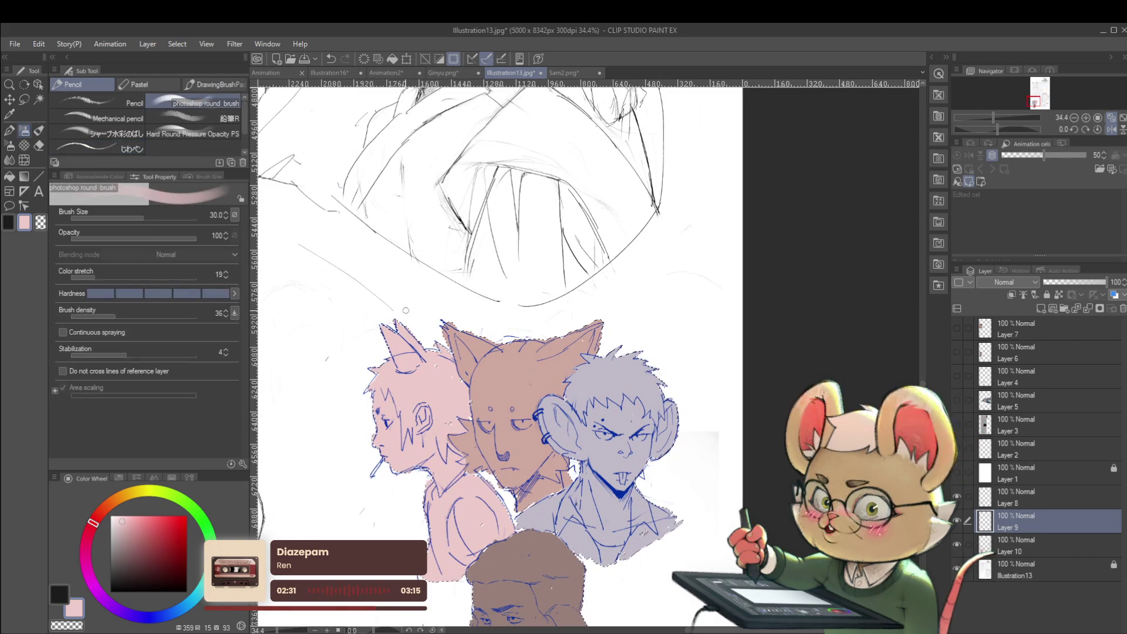
key("bracketright")
key("bracketright")
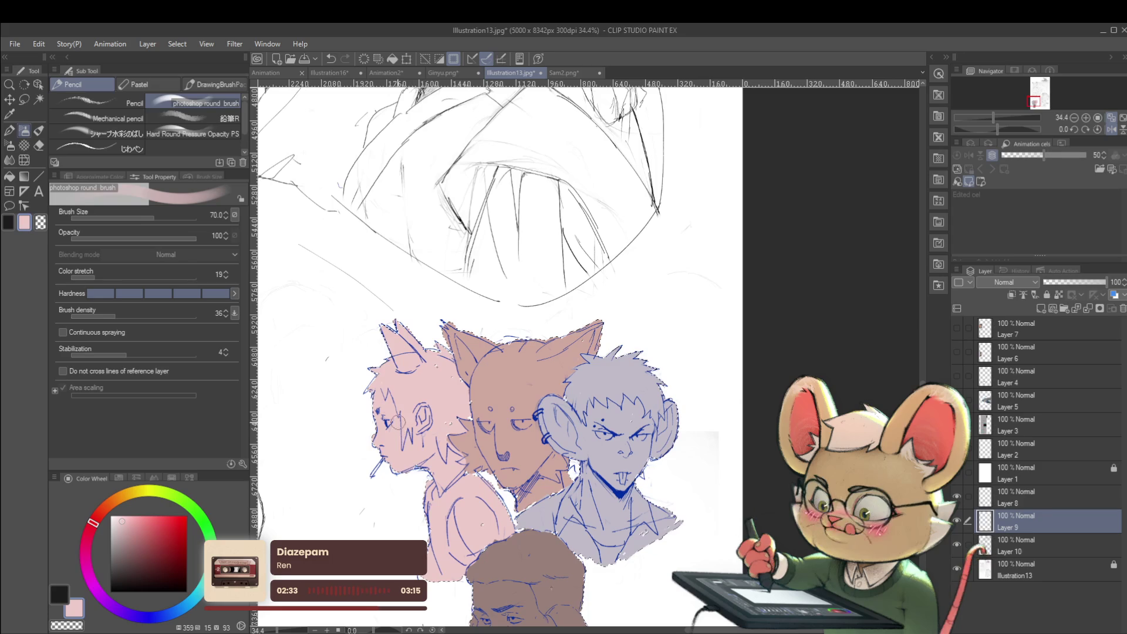
left_click(128, 529)
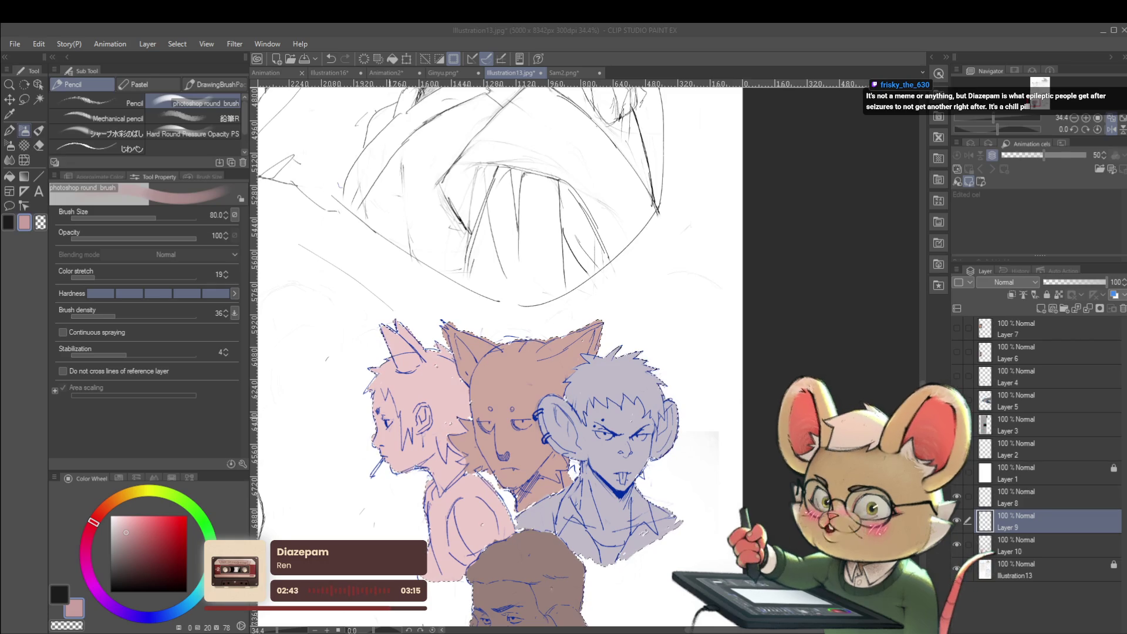
key("ctrl+z")
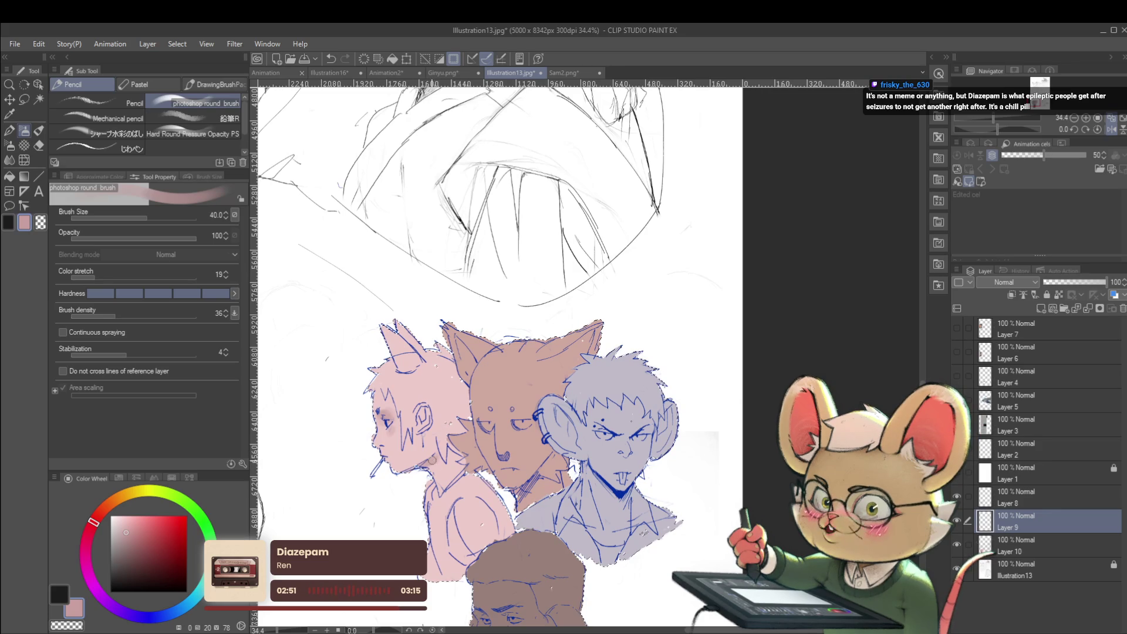
scroll(748, 503, "down", 4)
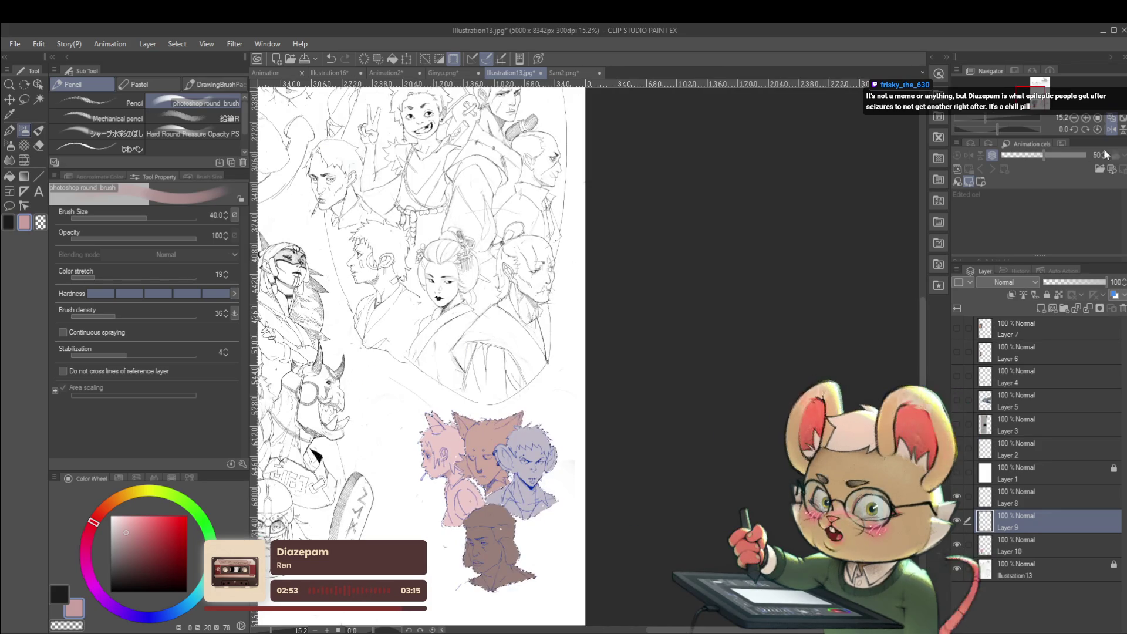
key("h")
scroll(748, 502, "up", 3)
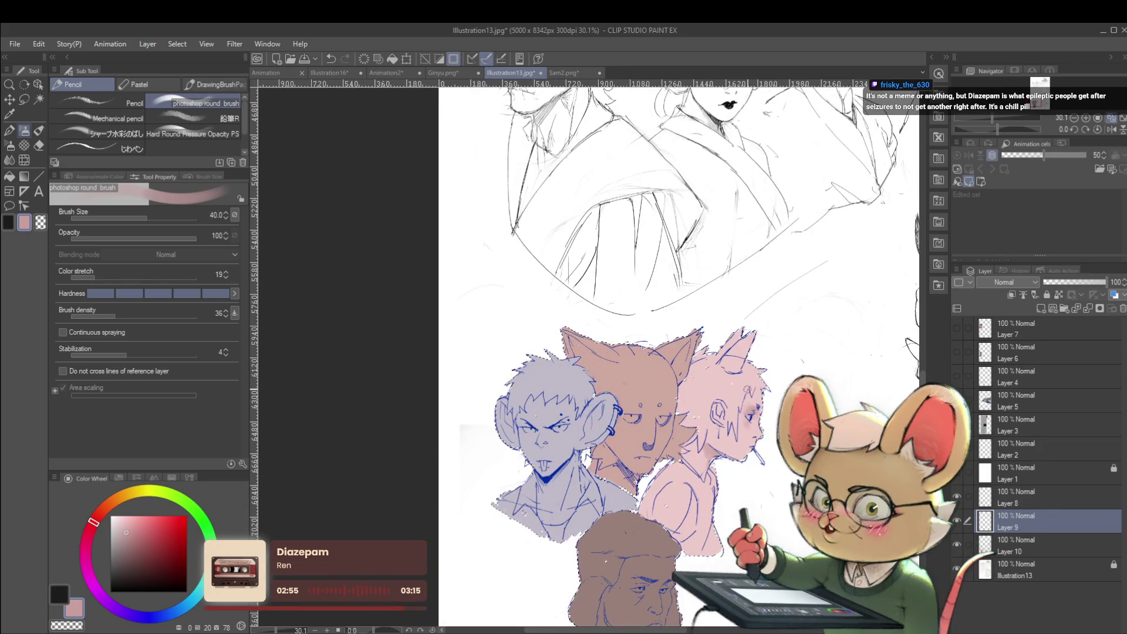
Pick red and paint the profile character's hair, then clear the selection with Ctrl+D.
left_click_drag(143, 534, 153, 540)
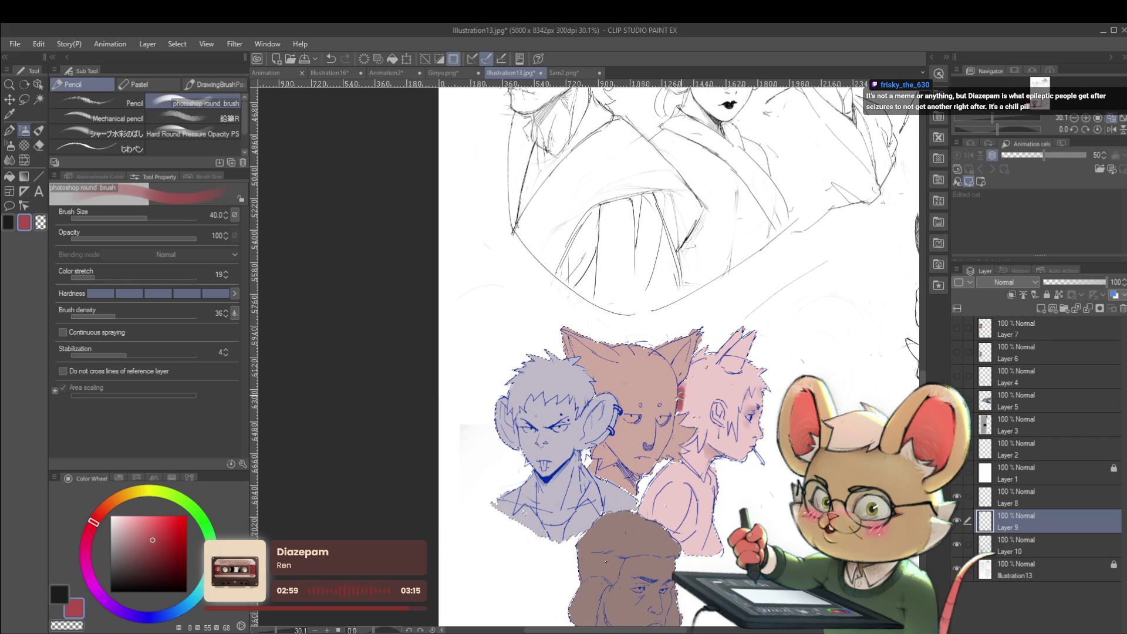
mouse_move(686, 380)
left_mouse_down()
mouse_move(696, 358)
mouse_move(699, 390)
mouse_move(761, 385)
mouse_move(744, 365)
mouse_move(737, 379)
left_mouse_up()
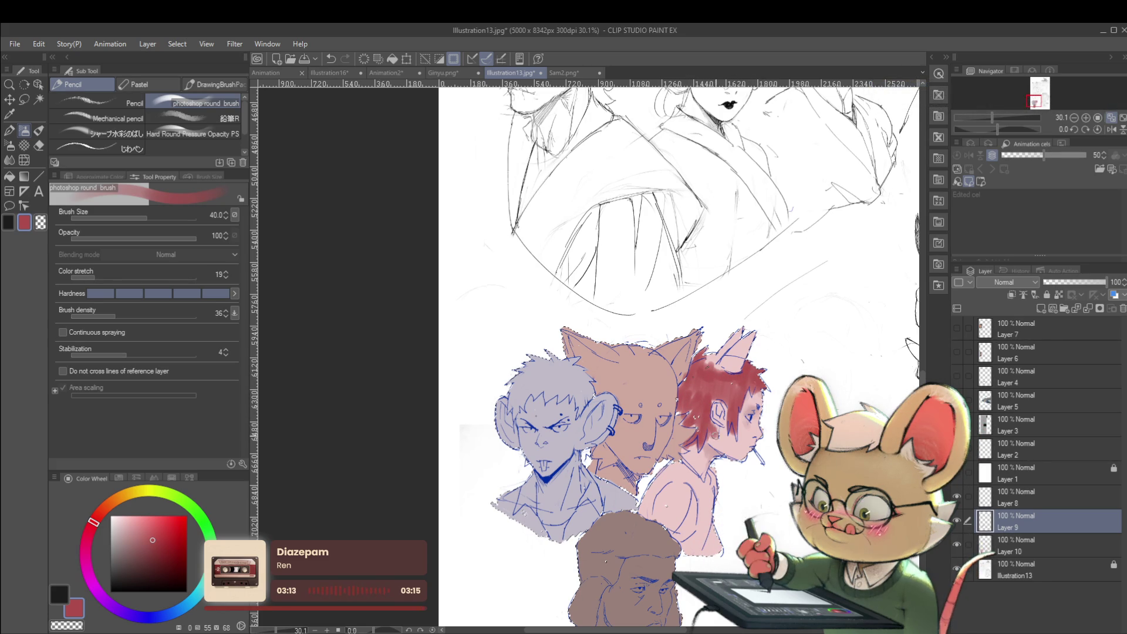
scroll(740, 389, "down", 3)
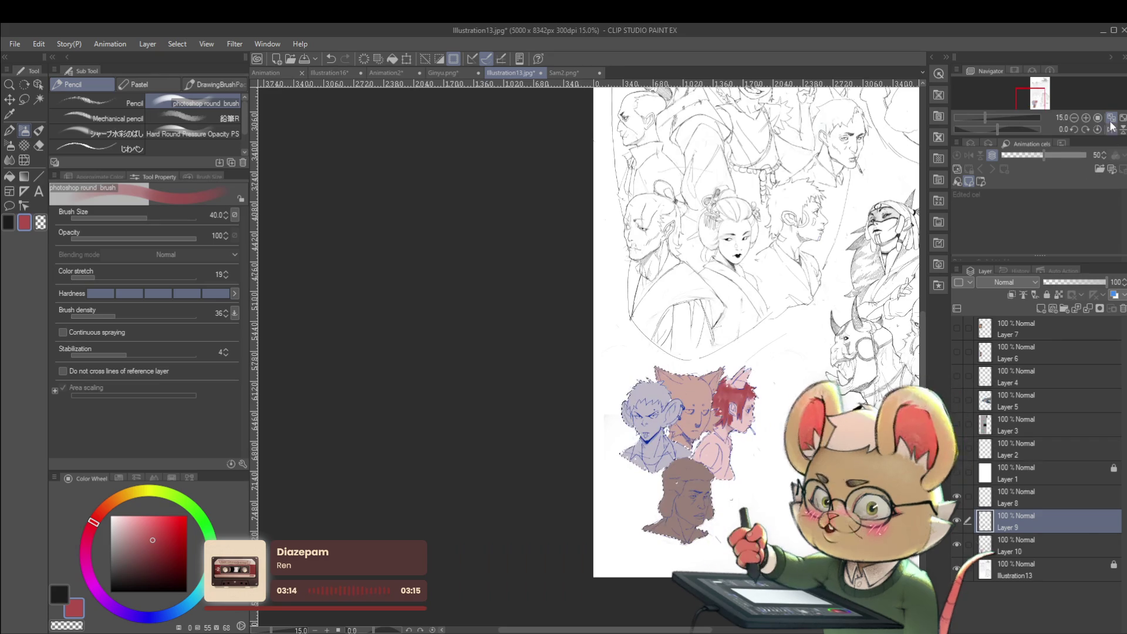
key("h")
scroll(433, 388, "up", 4)
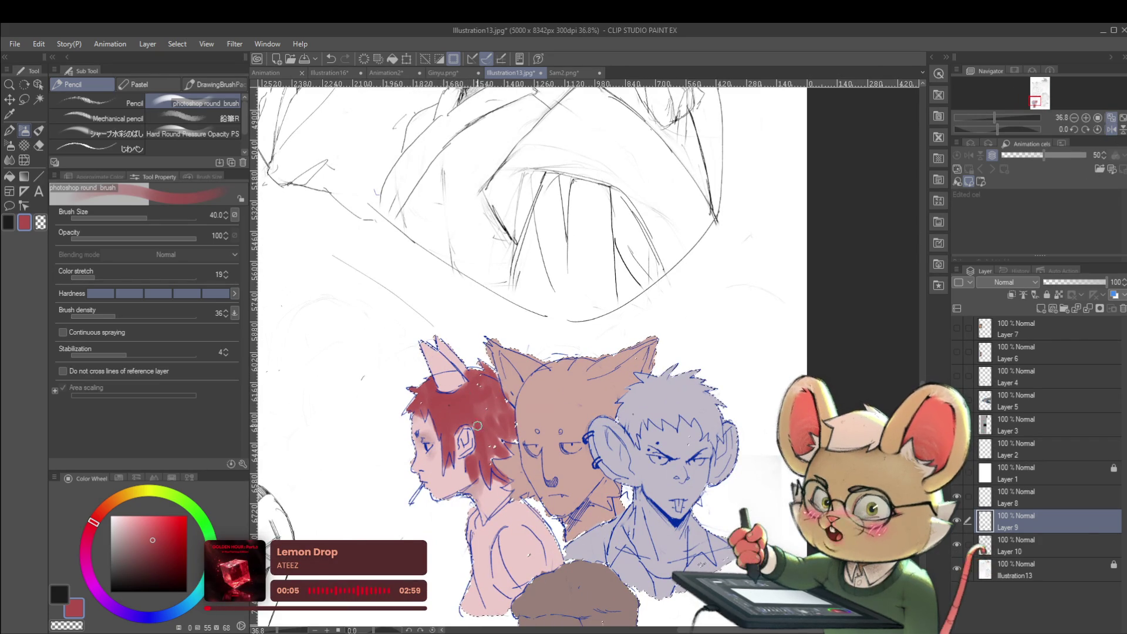
mouse_move(490, 416)
left_mouse_down()
mouse_move(491, 391)
mouse_move(511, 418)
mouse_move(487, 446)
mouse_move(493, 454)
left_mouse_up()
key("ctrl+d")
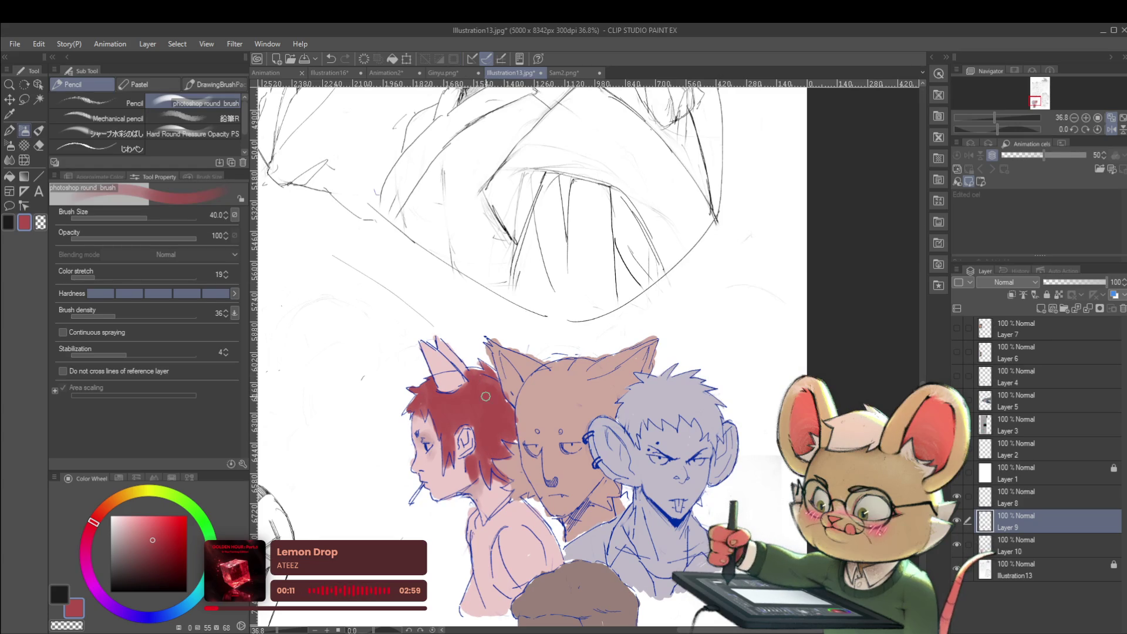
left_click_drag(487, 400, 449, 394)
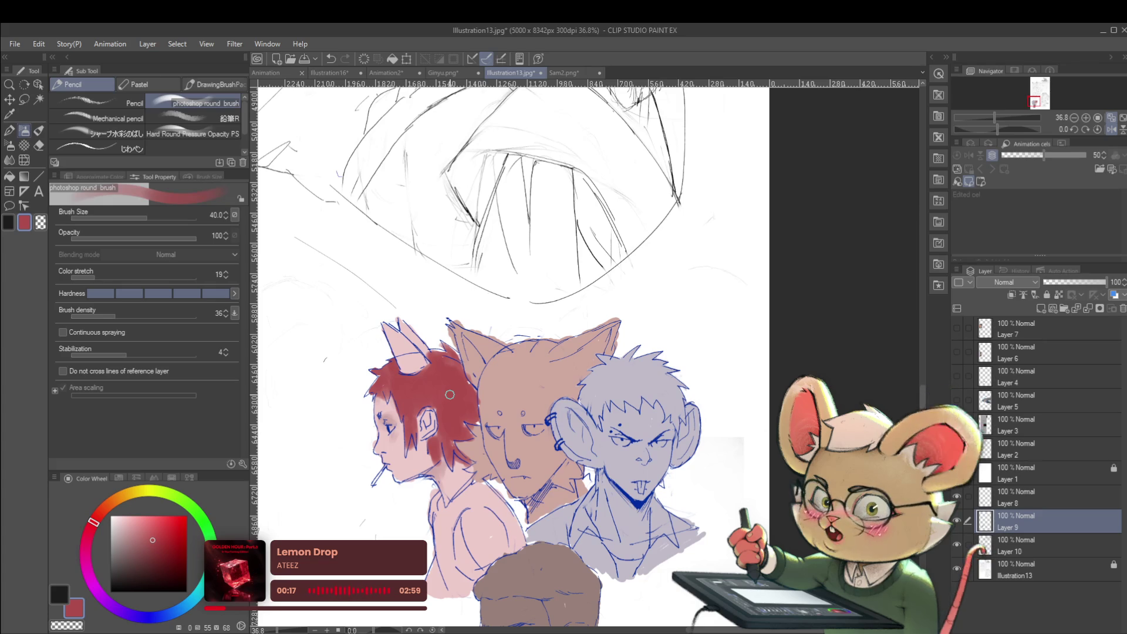
Mirror the canvas view and pick a light pink colour.
left_click(1110, 129)
scroll(728, 405, "up", 1)
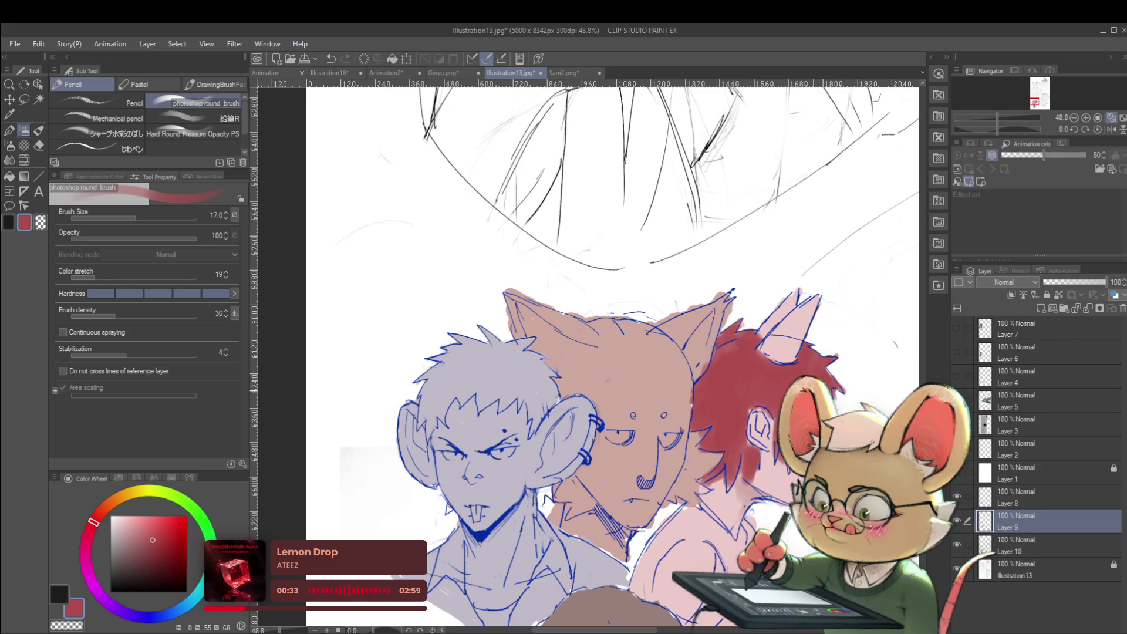
left_click(804, 334, "alt")
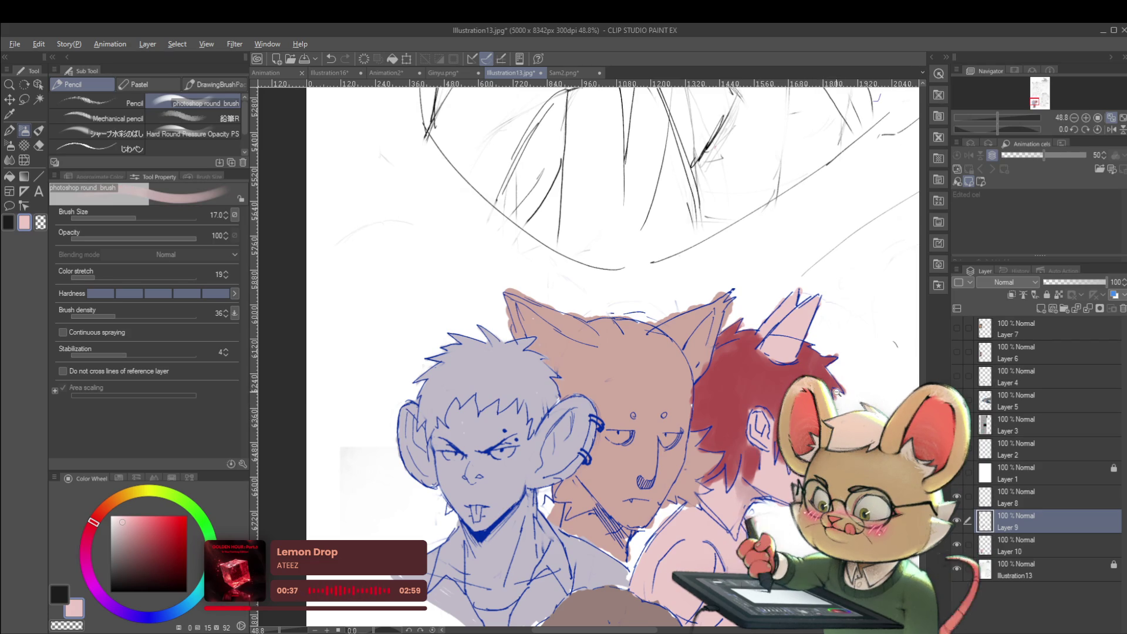
scroll(831, 388, "down", 4)
Choose a darker rose and paint blush on the profile cheek with a larger brush.
key("h")
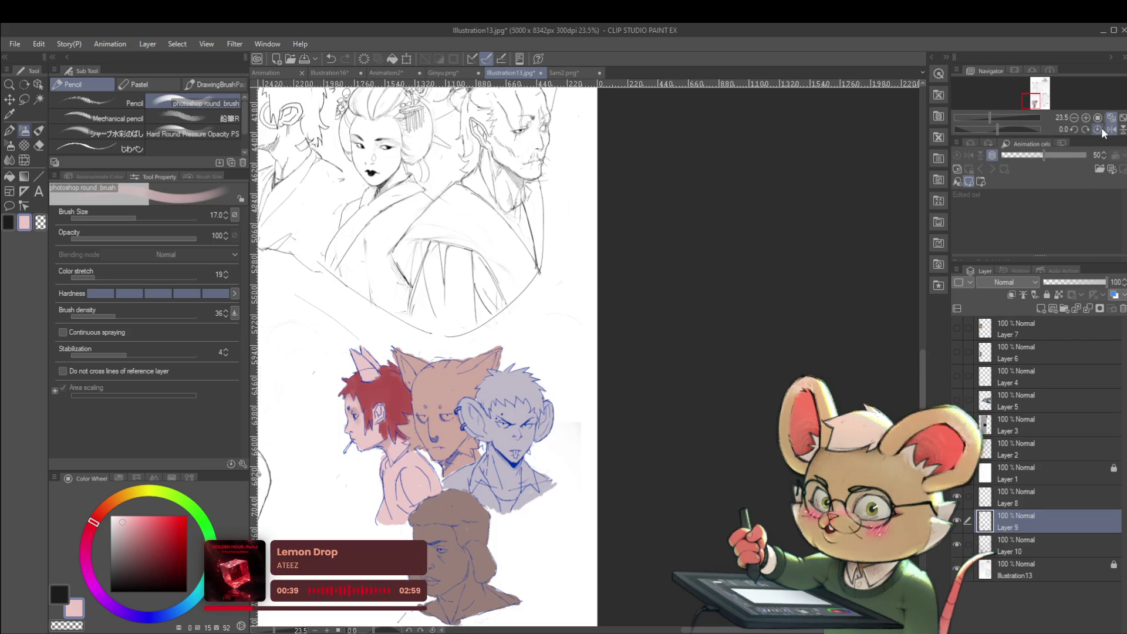
scroll(372, 411, "up", 6)
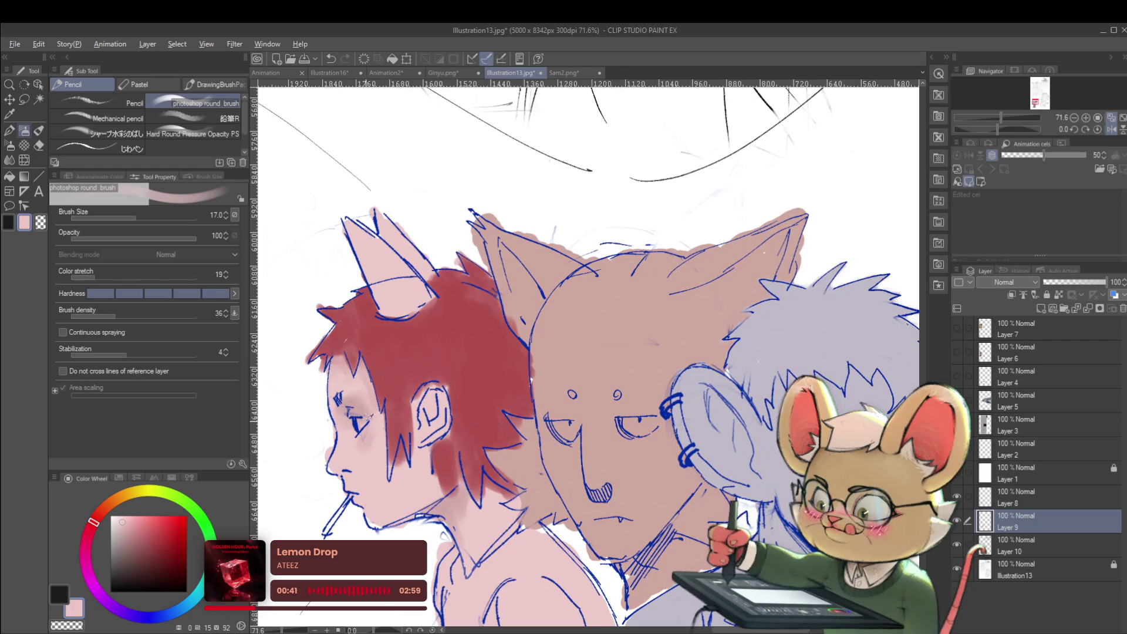
left_click(361, 405, "alt")
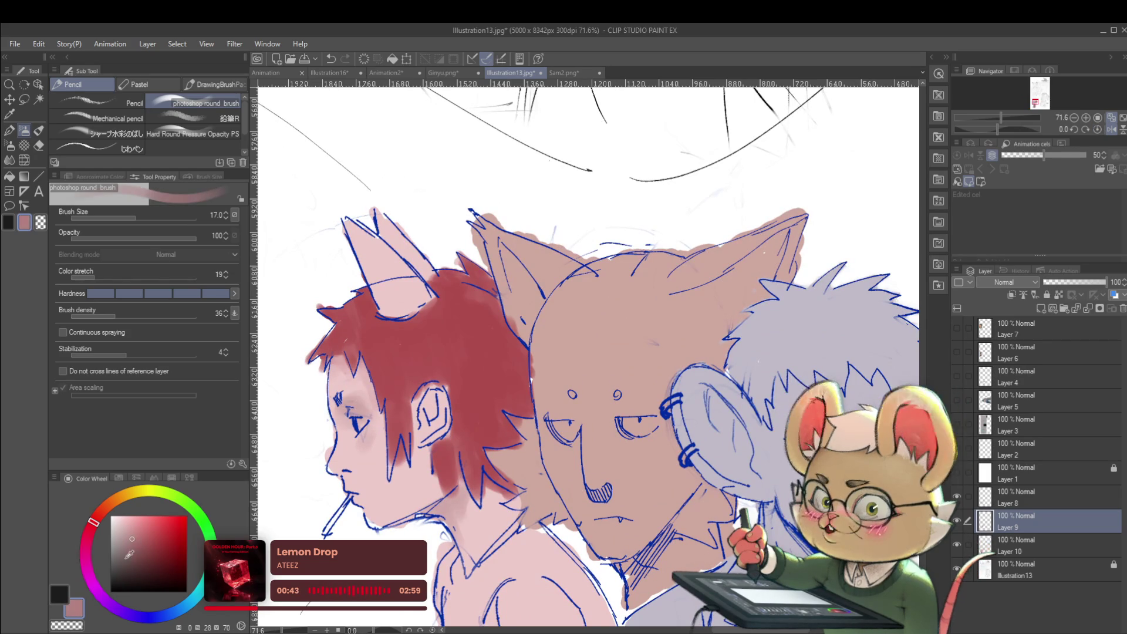
left_click(92, 523)
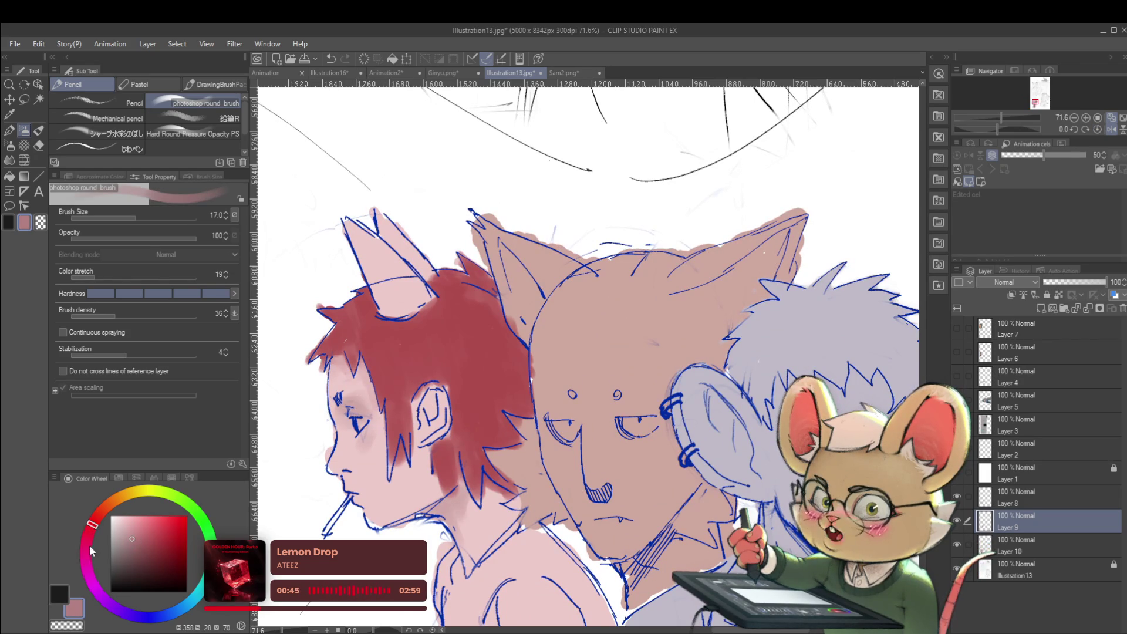
left_click(140, 541)
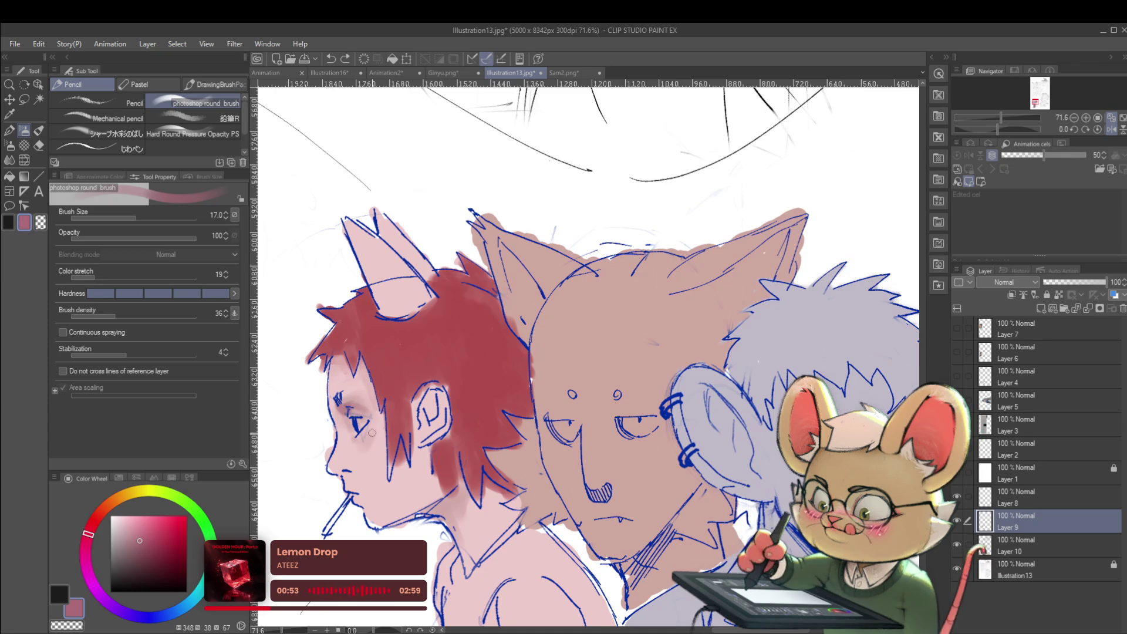
key("bracketright")
key("bracketright")
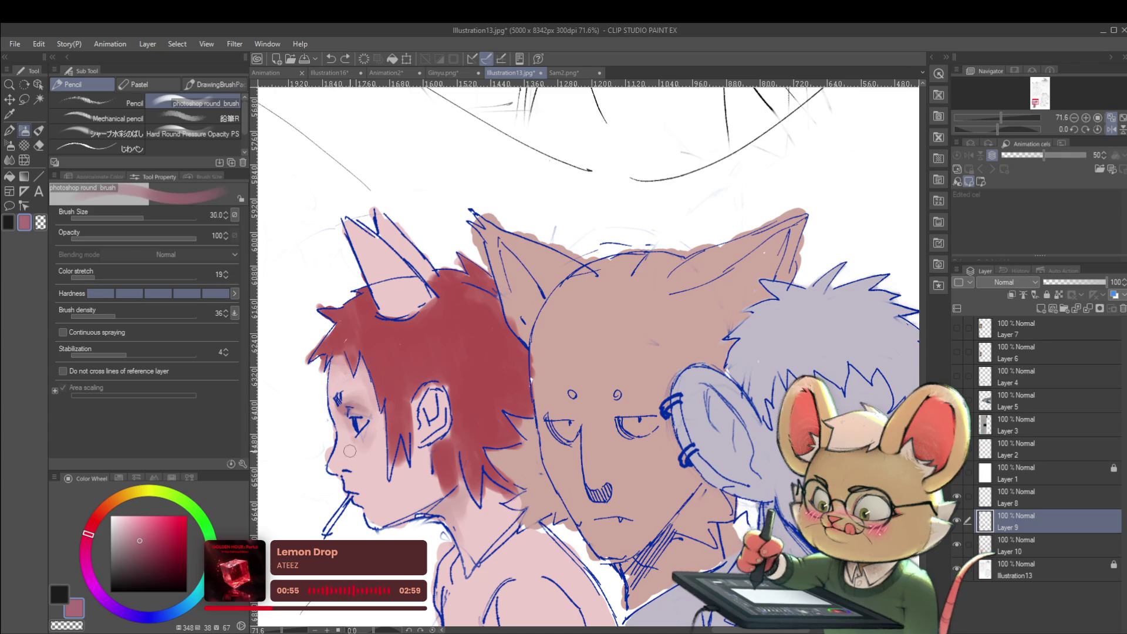
key("ctrl+z")
Undo the blush stroke near the eye and switch the colour to a slightly darker peach.
left_click(343, 453, "alt")
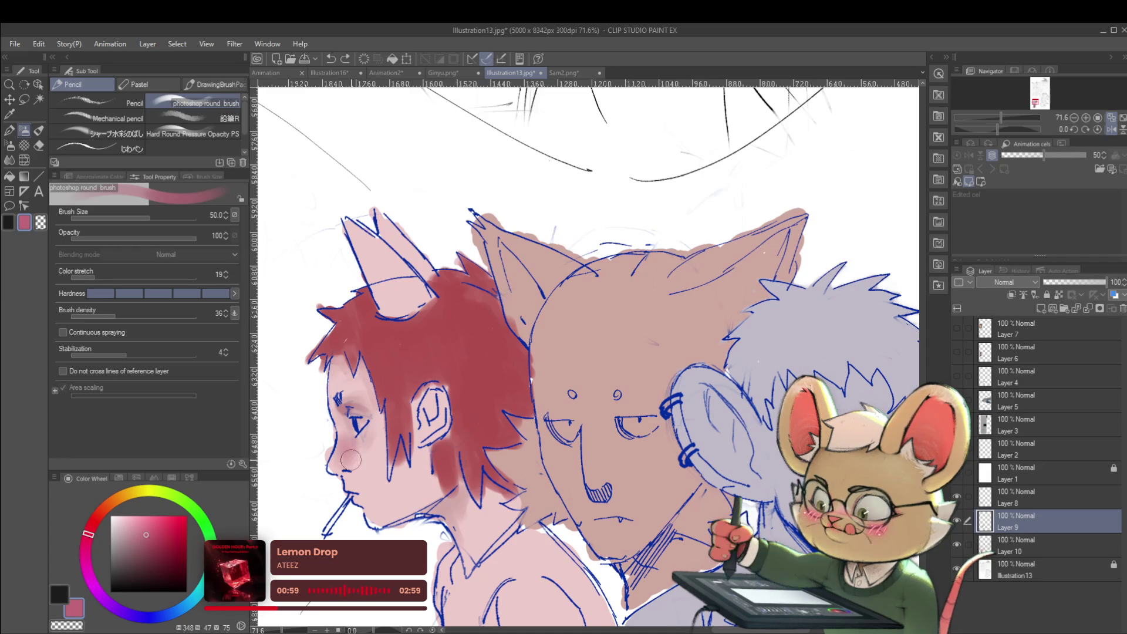
key("ctrl+z")
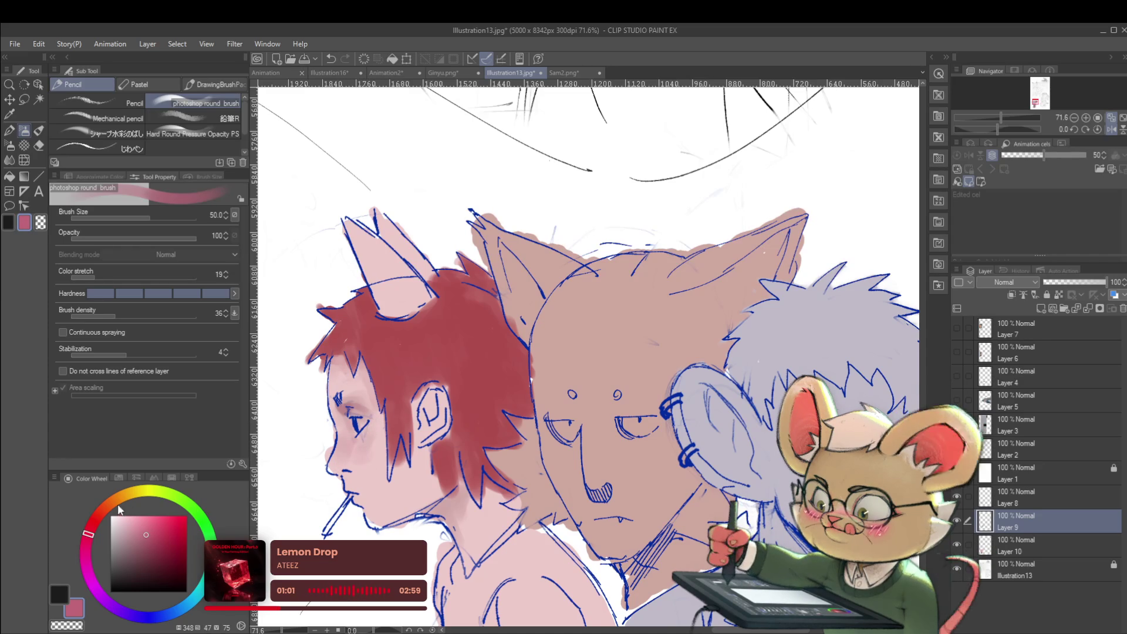
left_click(112, 502)
left_click(133, 521)
left_click(141, 530)
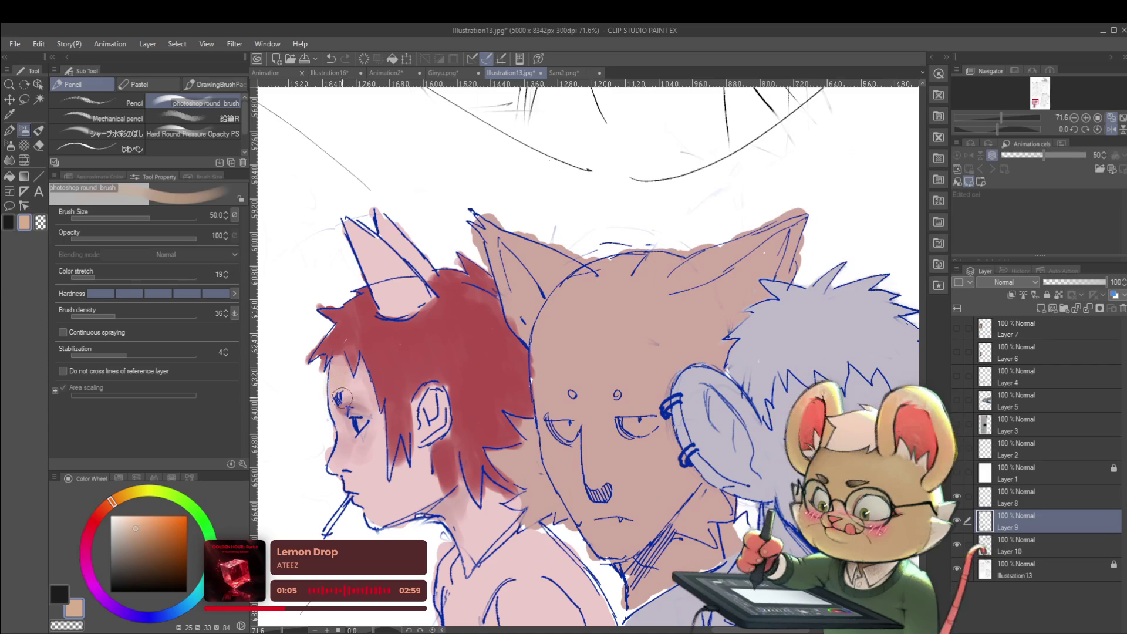
scroll(333, 379, "down", 5)
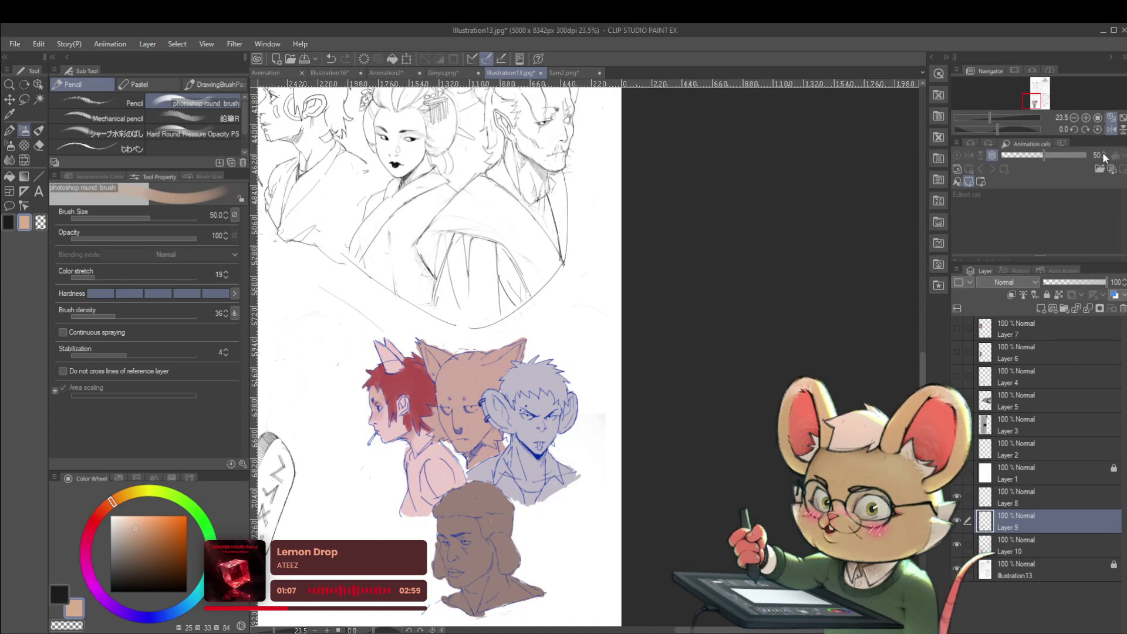
Recolour the red hair to deeper crimson using Hue/Saturation/Luminosity (Ctrl+U).
left_click(1111, 129)
scroll(749, 257, "up", 3)
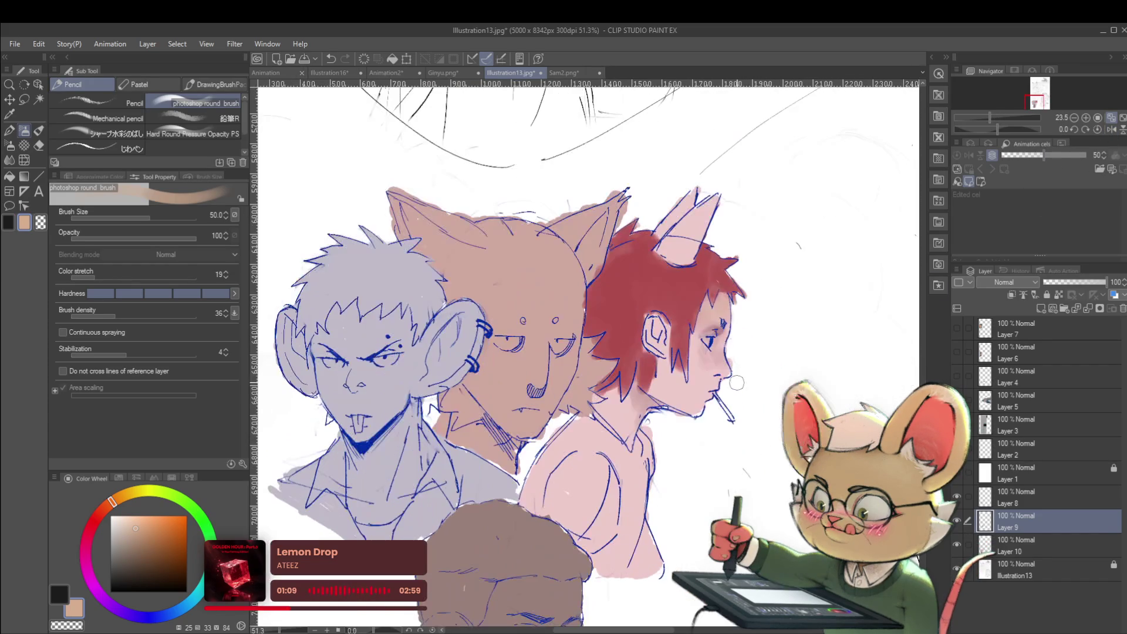
left_click(726, 332, "alt")
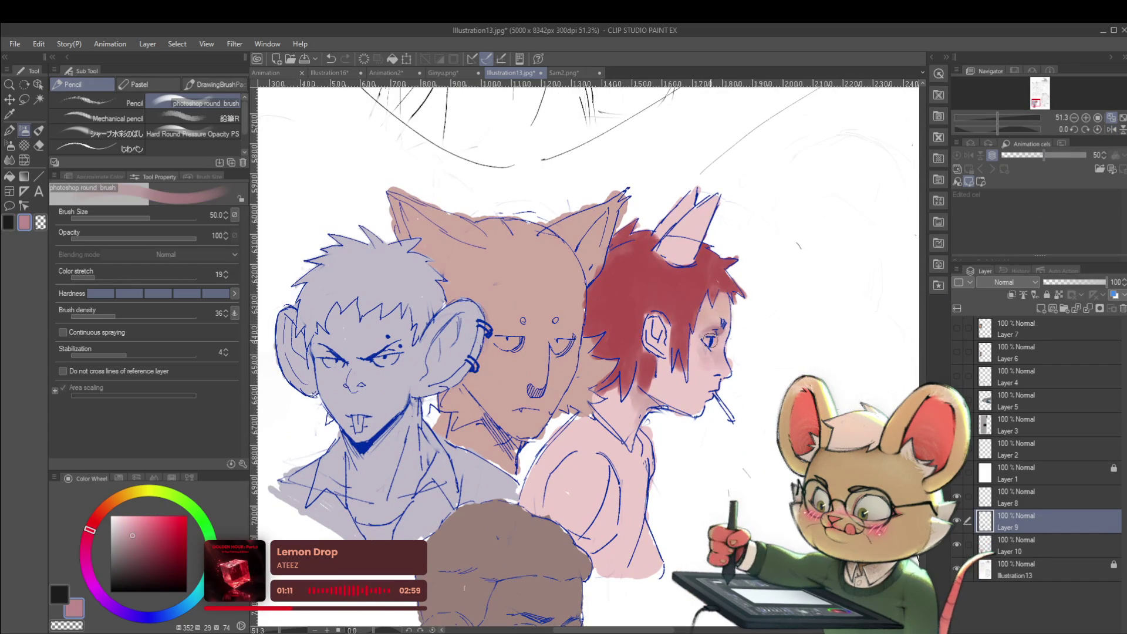
key("ctrl+u")
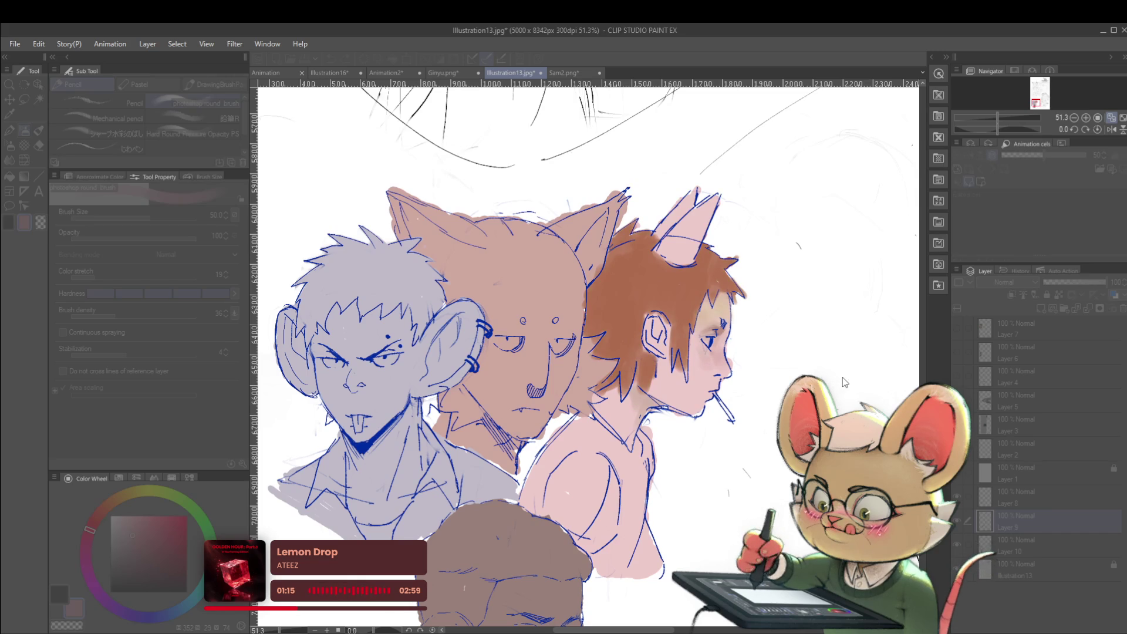
key("Return")
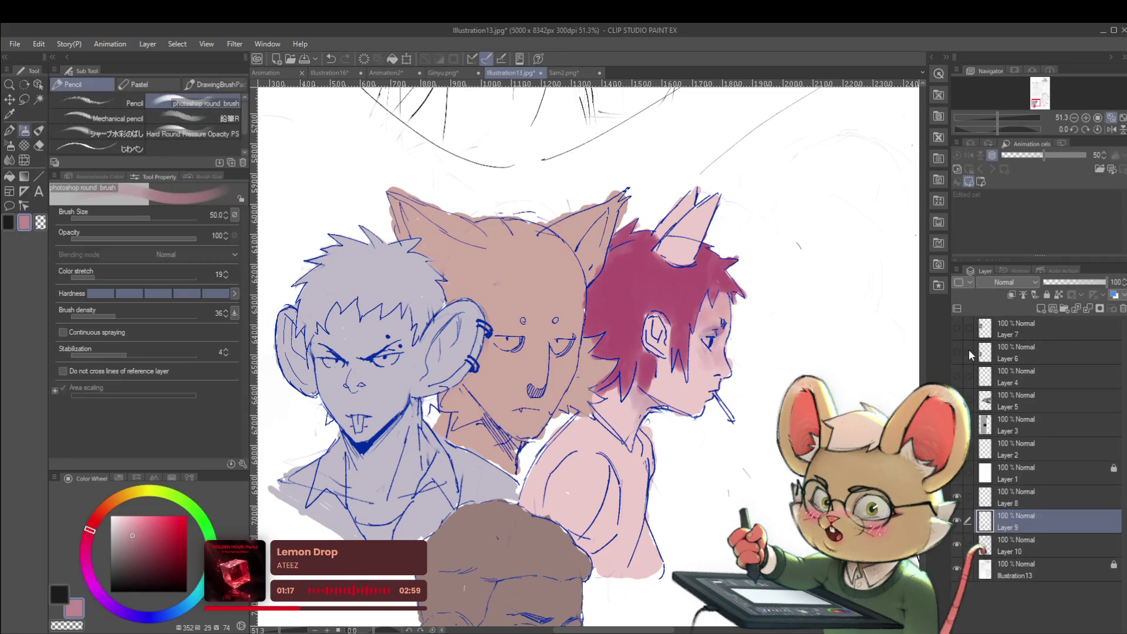
scroll(791, 341, "down", 2)
left_click(1111, 129)
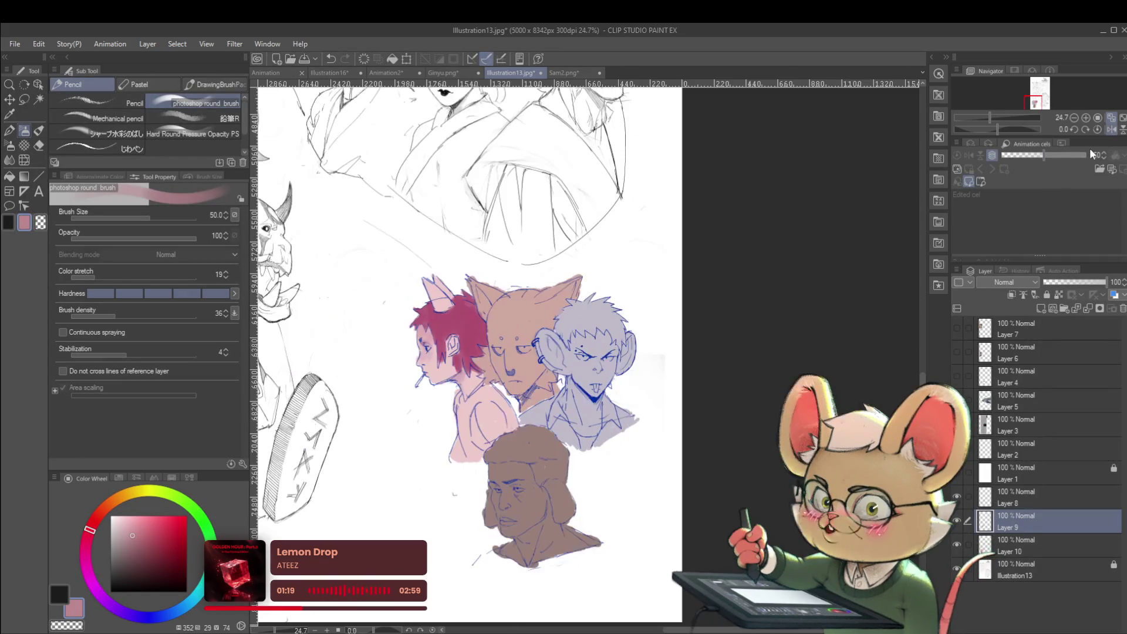
scroll(443, 376, "up", 3)
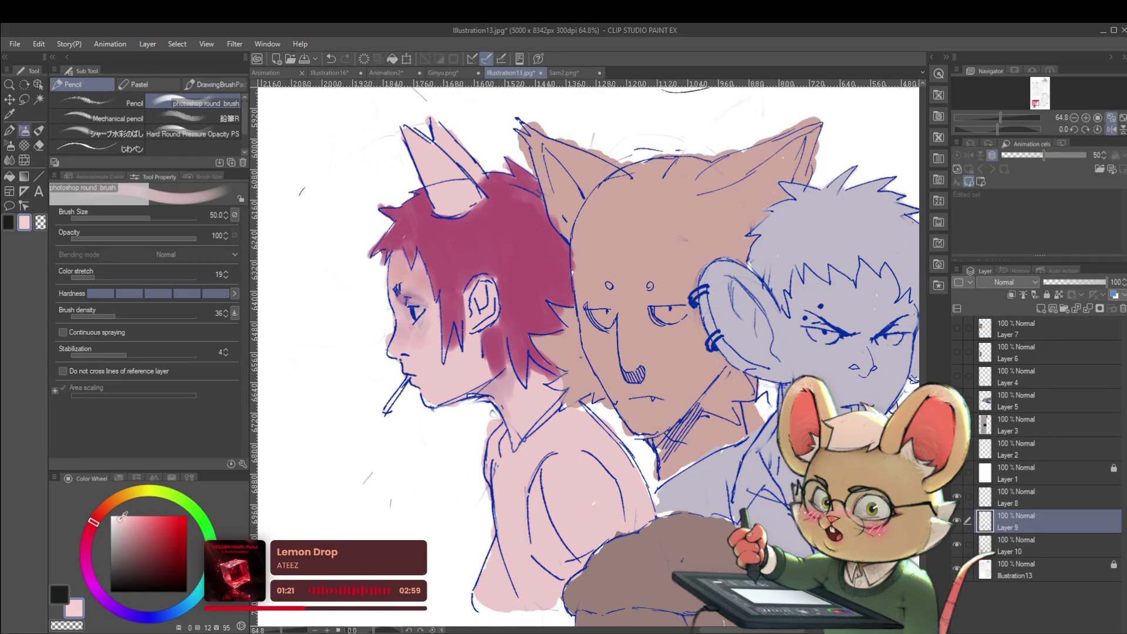